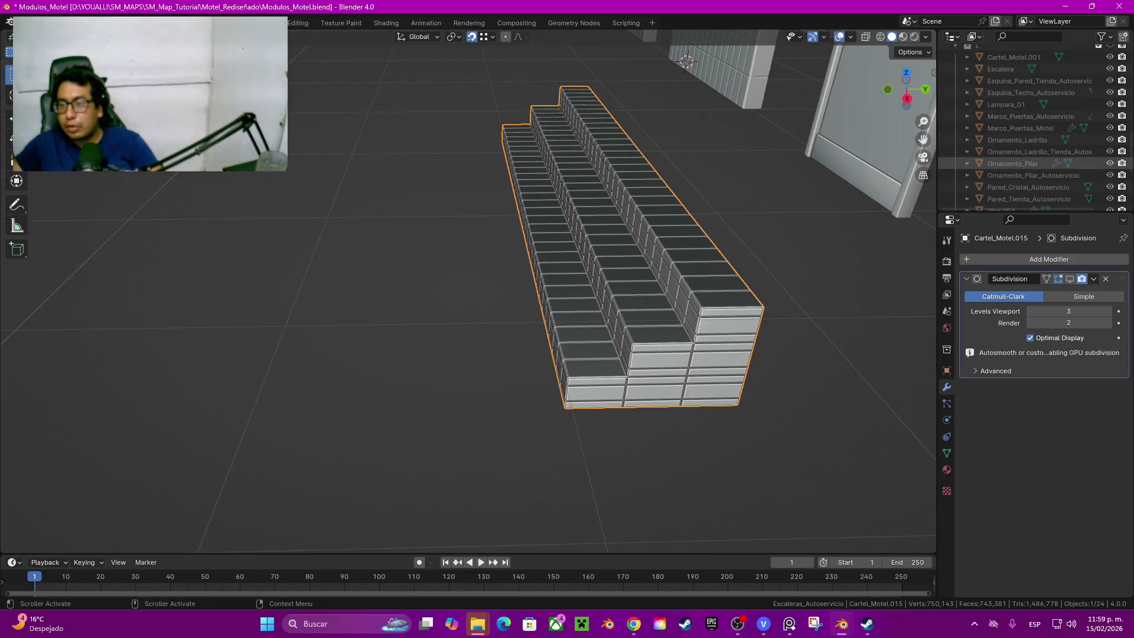
{"action": "scroll", "coordinate": [1028, 139], "scroll_direction": "up", "scroll_amount": 2}
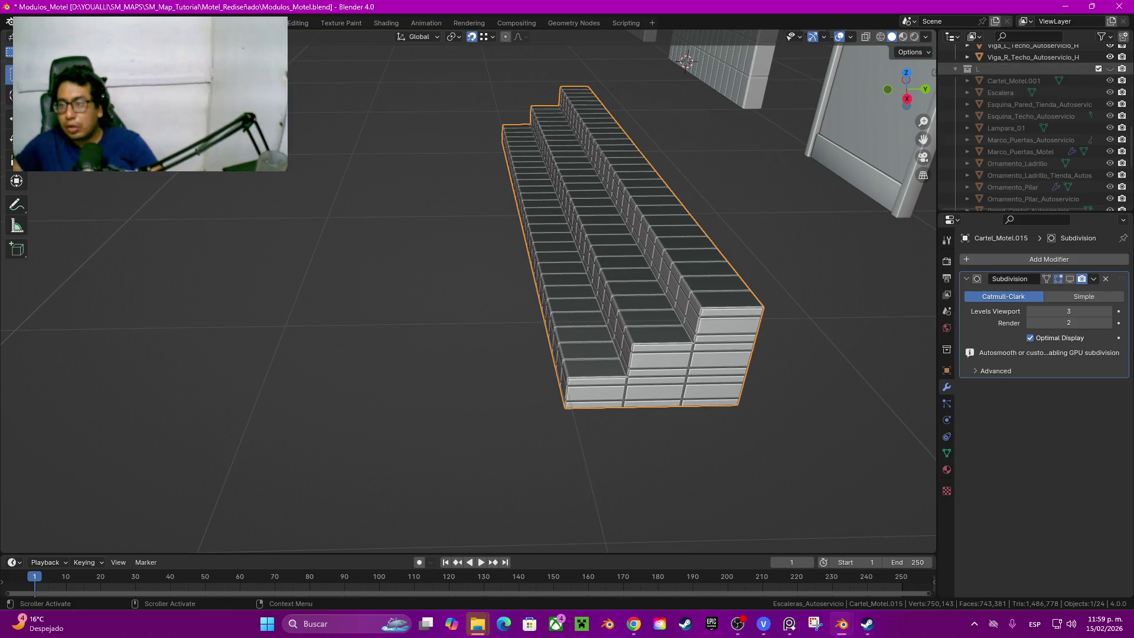
Step: Rename the textured brick staircase to Escaleras_Autoservicio
{"action": "left_click", "coordinate": [1014, 81]}
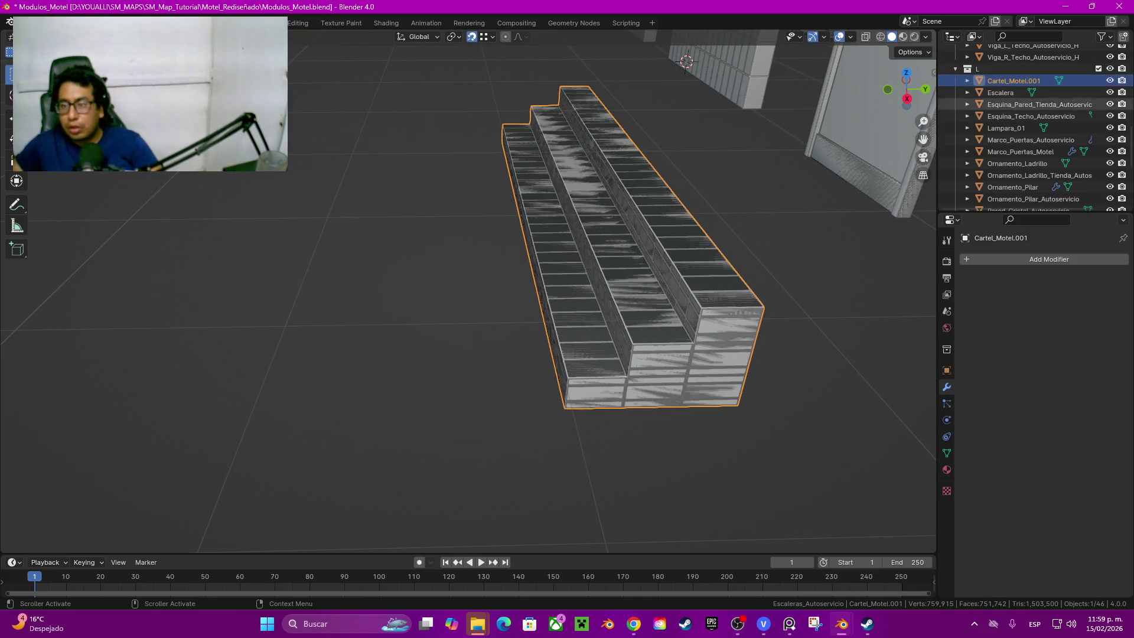
{"action": "key", "text": "g"}
{"action": "key", "text": "Escape"}
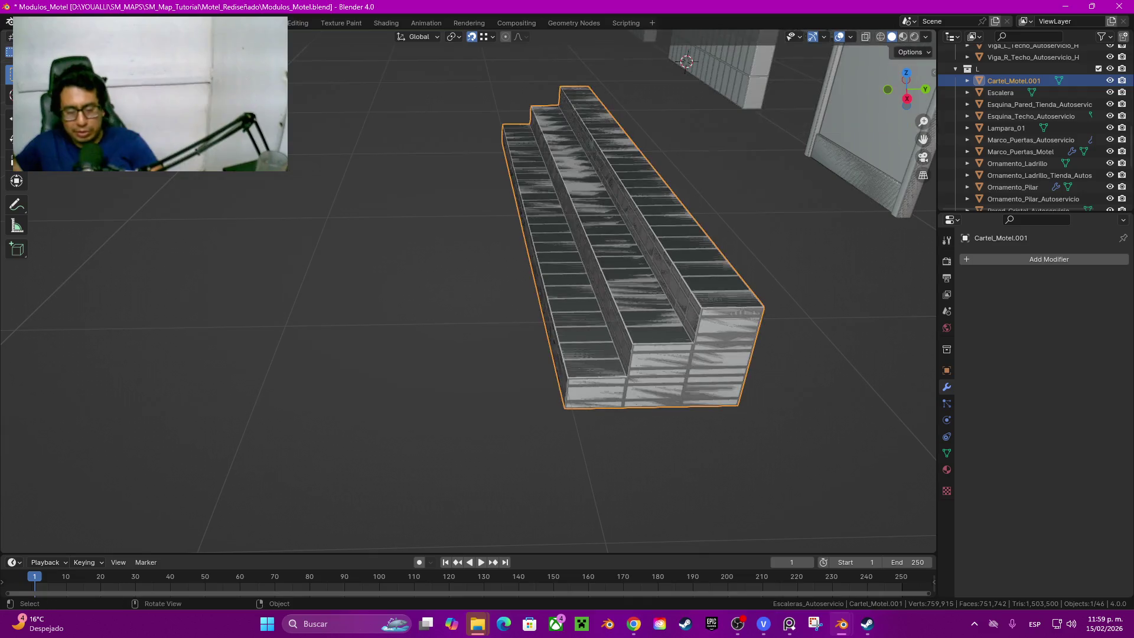
{"action": "key", "text": "F2"}
{"action": "type", "text": "Escaleras_Autoservicio"}
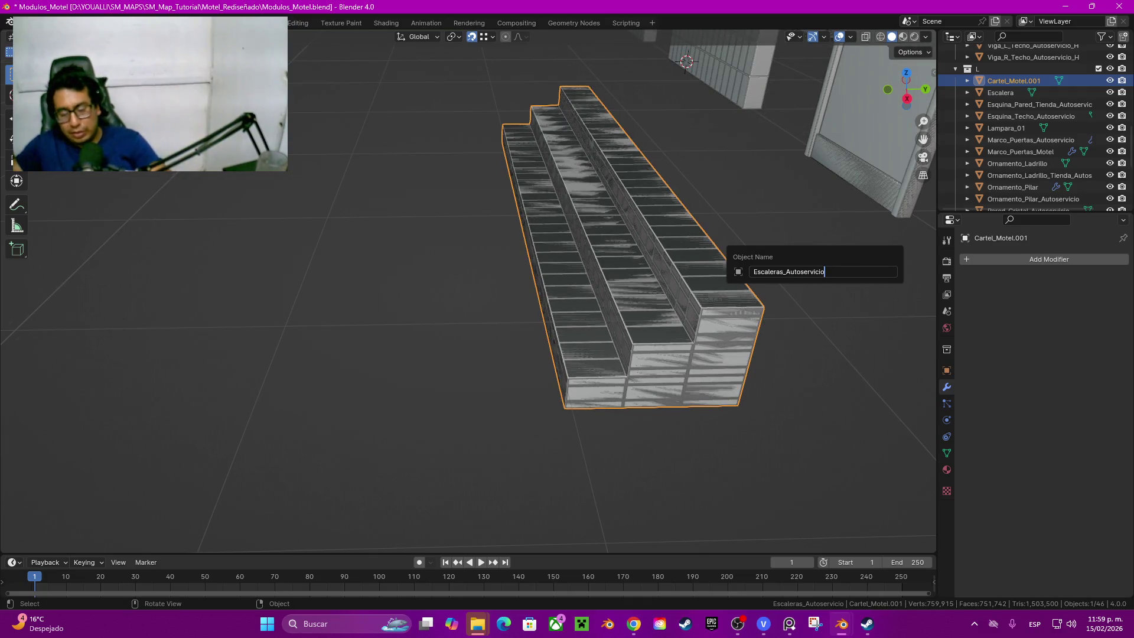
{"action": "key", "text": "Return"}
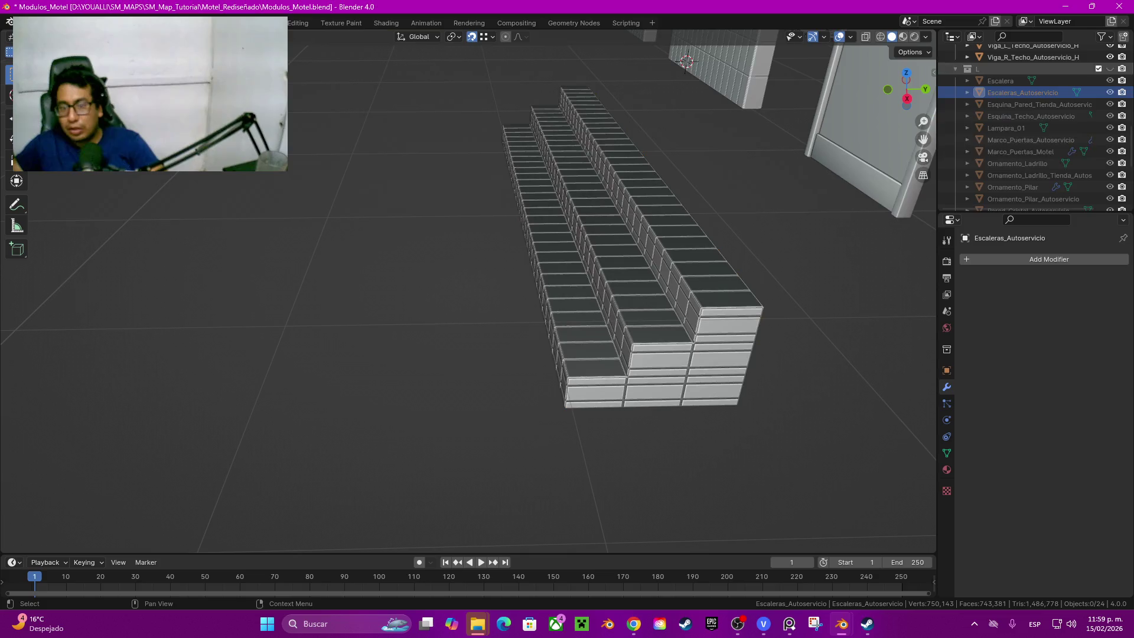
Step: Rename the subdivided staircase copy to Escaleras_Autoservicio_H and begin moving it to a collection
{"action": "left_click", "coordinate": [665, 319]}
{"action": "key", "text": "F2"}
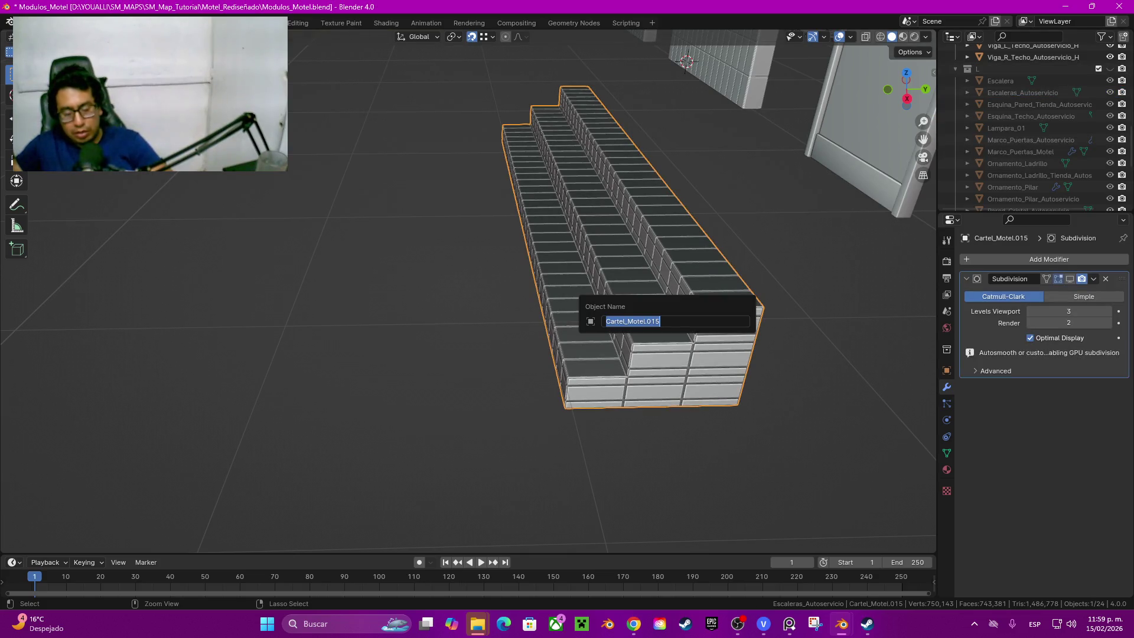
{"action": "type", "text": "Escaleras_Autoservicio"}
{"action": "type", "text": "_"}
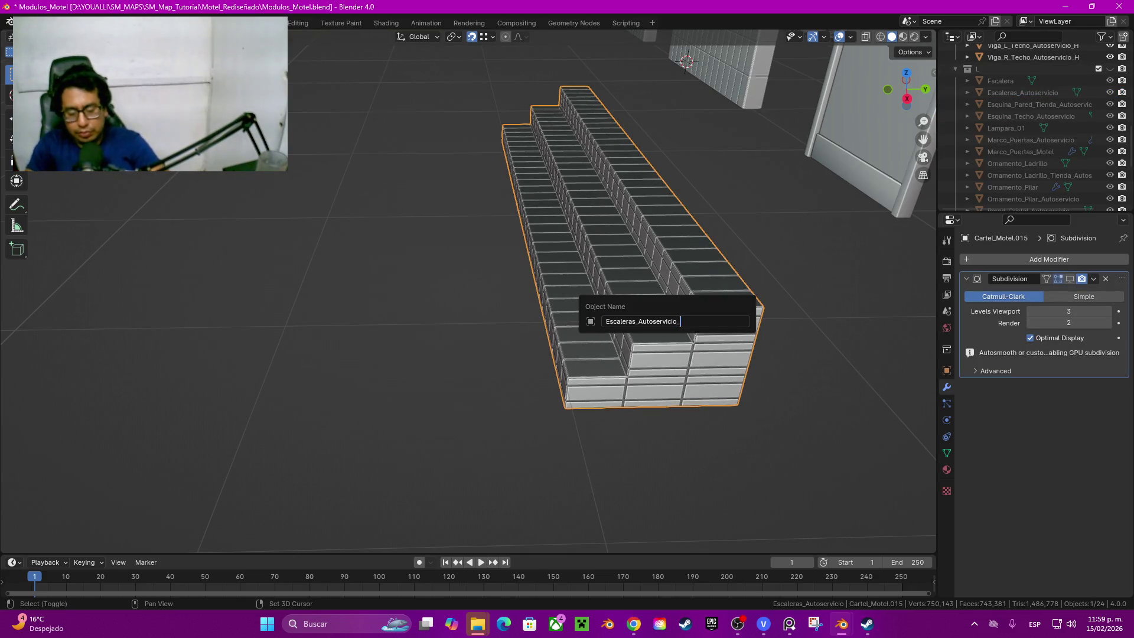
{"action": "key", "text": "Return"}
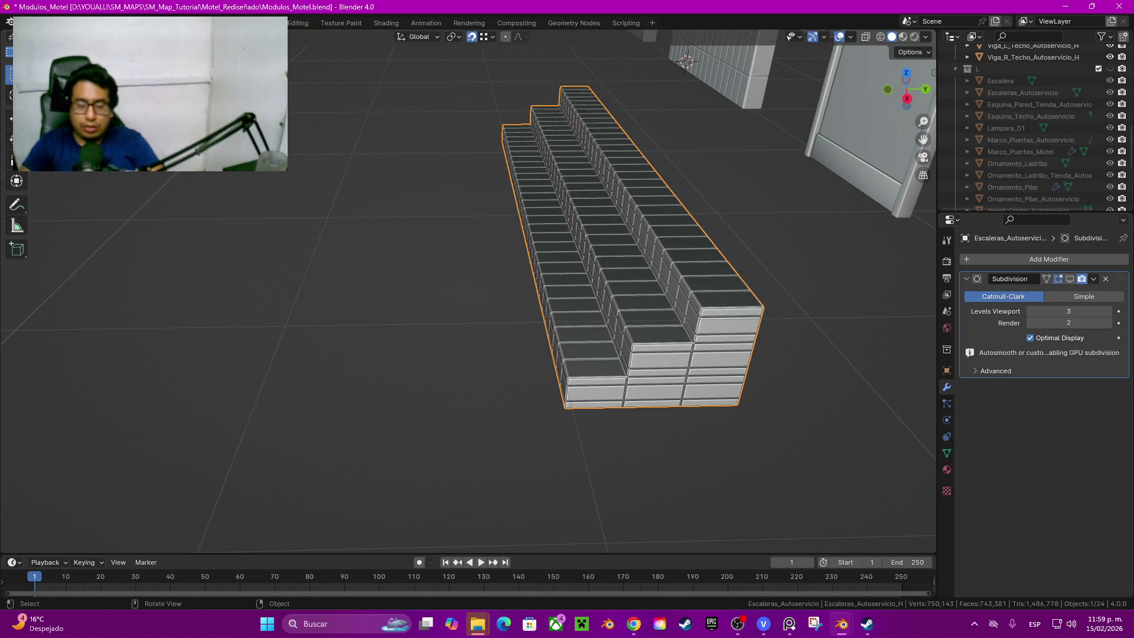
{"action": "key", "text": "m"}
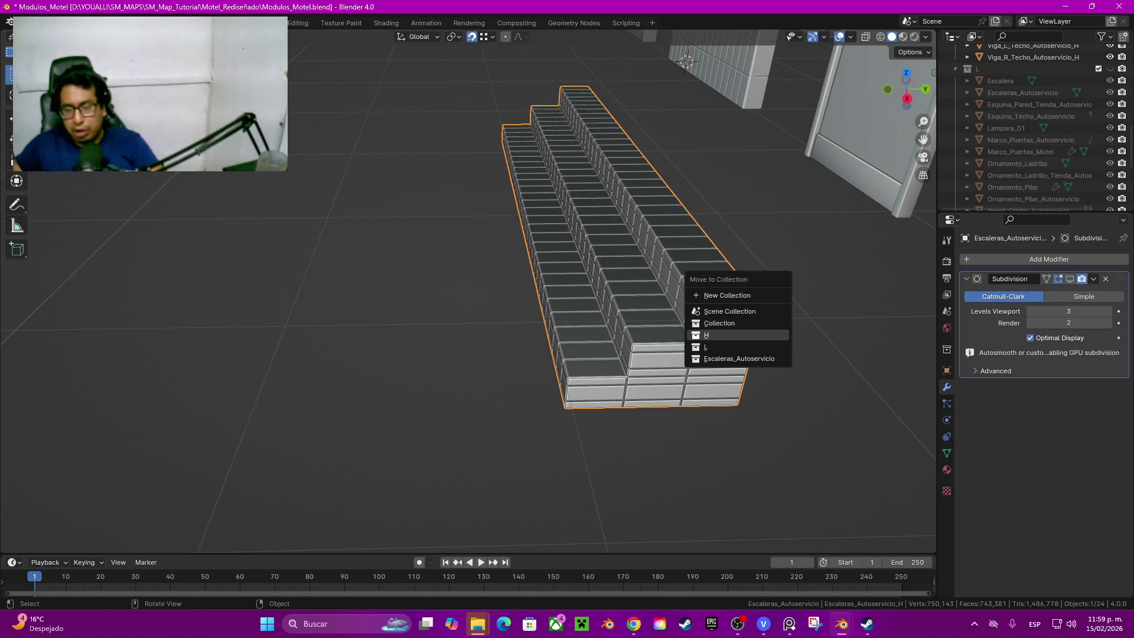
Step: Move Escaleras_Autoservicio_H into the H collection and orbit around the stairs to check them
{"action": "left_click", "coordinate": [740, 335]}
{"action": "scroll", "coordinate": [469, 293], "scroll_direction": "down", "scroll_amount": 8}
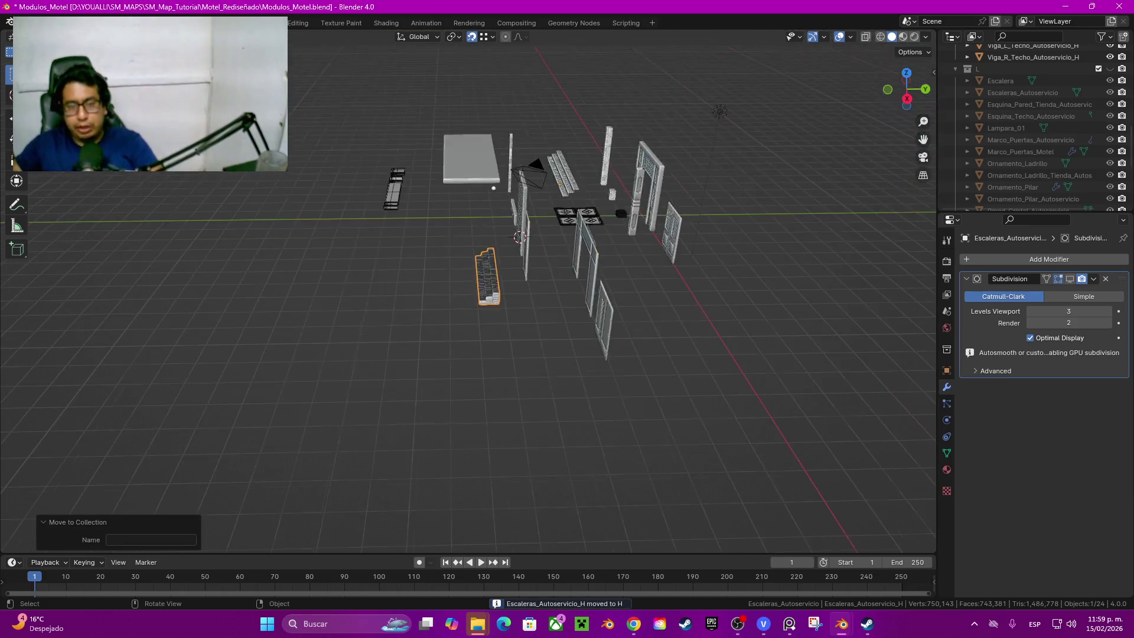
{"action": "middle_click_drag", "start_coordinate": [471, 293], "coordinate": [372, 266]}
{"action": "scroll", "coordinate": [470, 292], "scroll_direction": "up", "scroll_amount": 5}
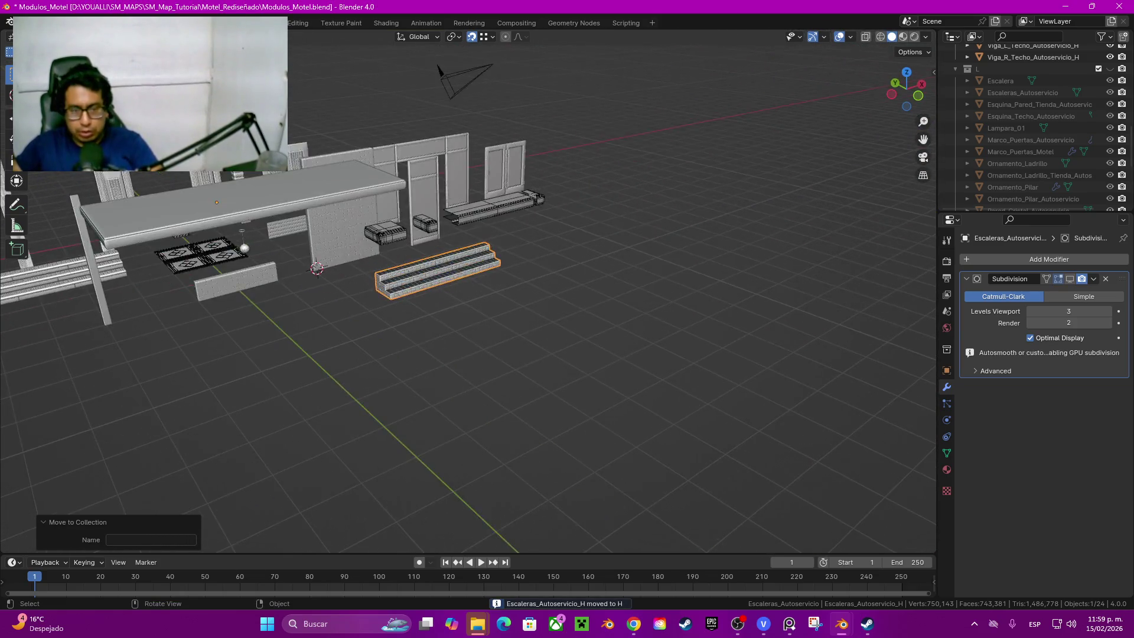
{"action": "middle_click_drag", "start_coordinate": [469, 293], "coordinate": [496, 328]}
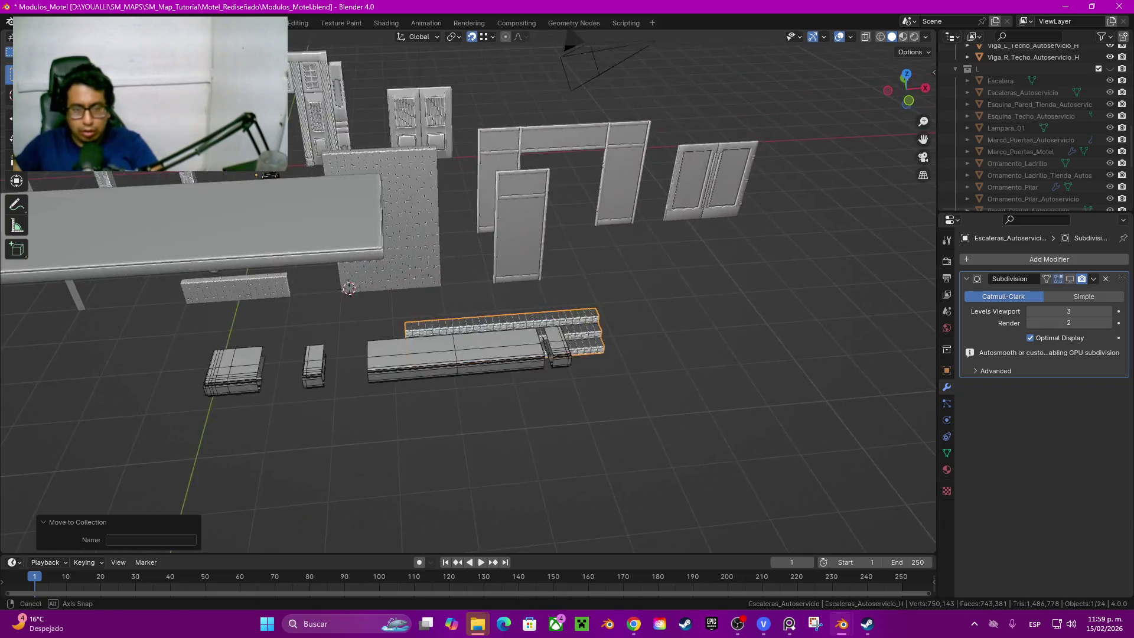
{"action": "middle_click_drag", "start_coordinate": [469, 292], "coordinate": [532, 274]}
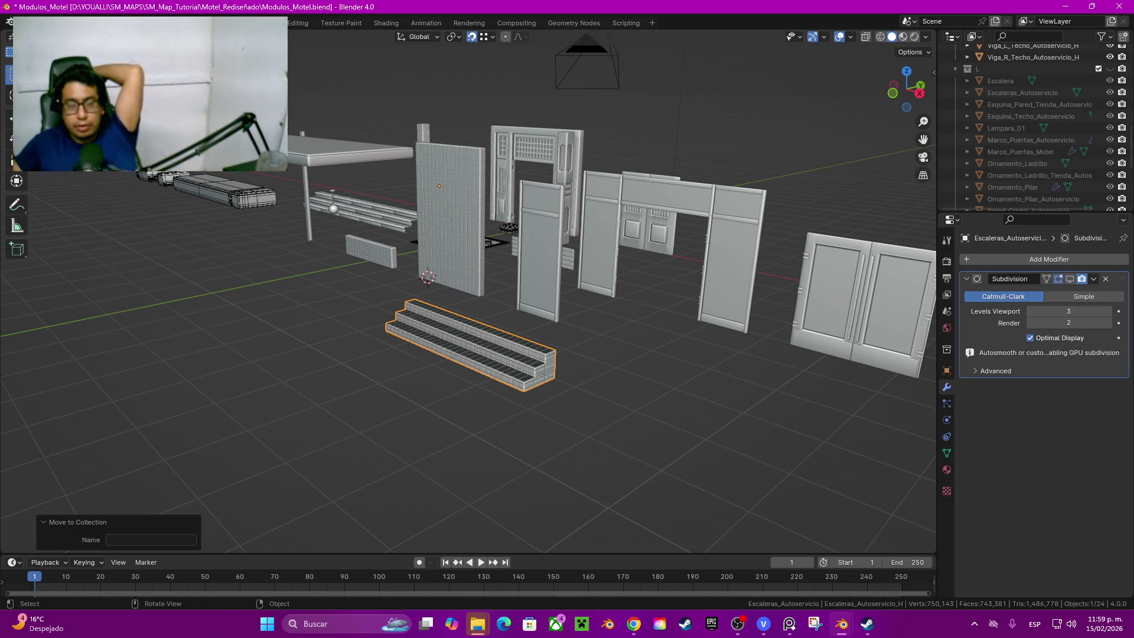
{"action": "mouse_move", "coordinate": [470, 292]}
{"action": "middle_mouse_down"}
{"action": "mouse_move", "coordinate": [531, 266]}
{"action": "mouse_move", "coordinate": [567, 302]}
{"action": "middle_mouse_up"}
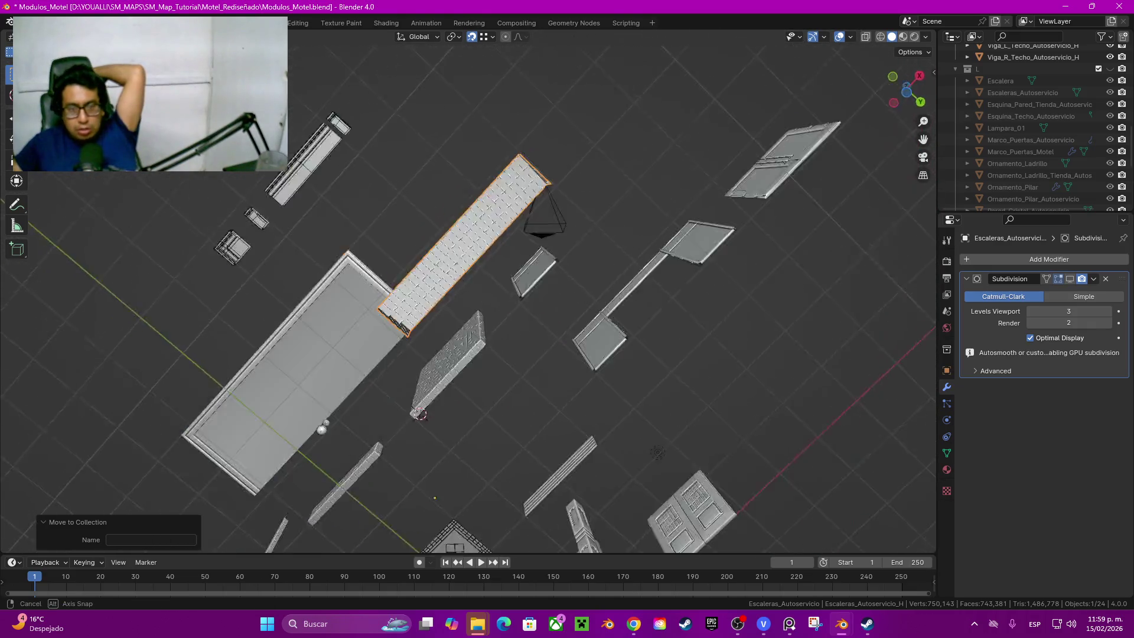
{"action": "middle_click_drag", "start_coordinate": [567, 302], "coordinate": [567, 319]}
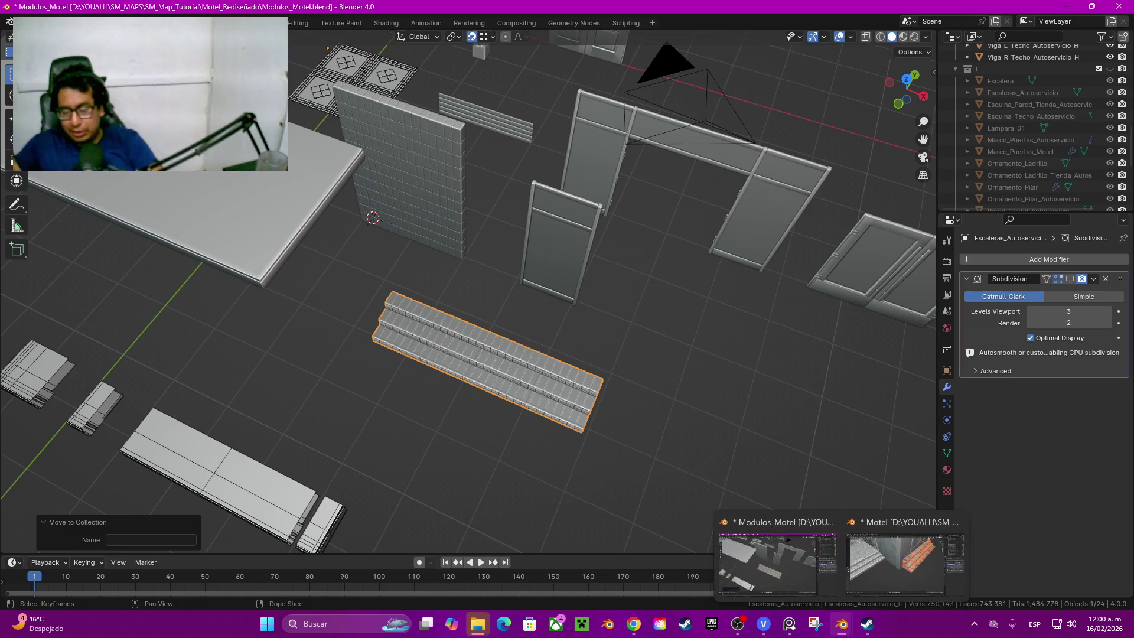
Step: Switch to Motel.blend and delete the pillar in the middle of the storefront wall
{"action": "left_click", "coordinate": [904, 554]}
{"action": "scroll", "coordinate": [486, 293], "scroll_direction": "down", "scroll_amount": 3}
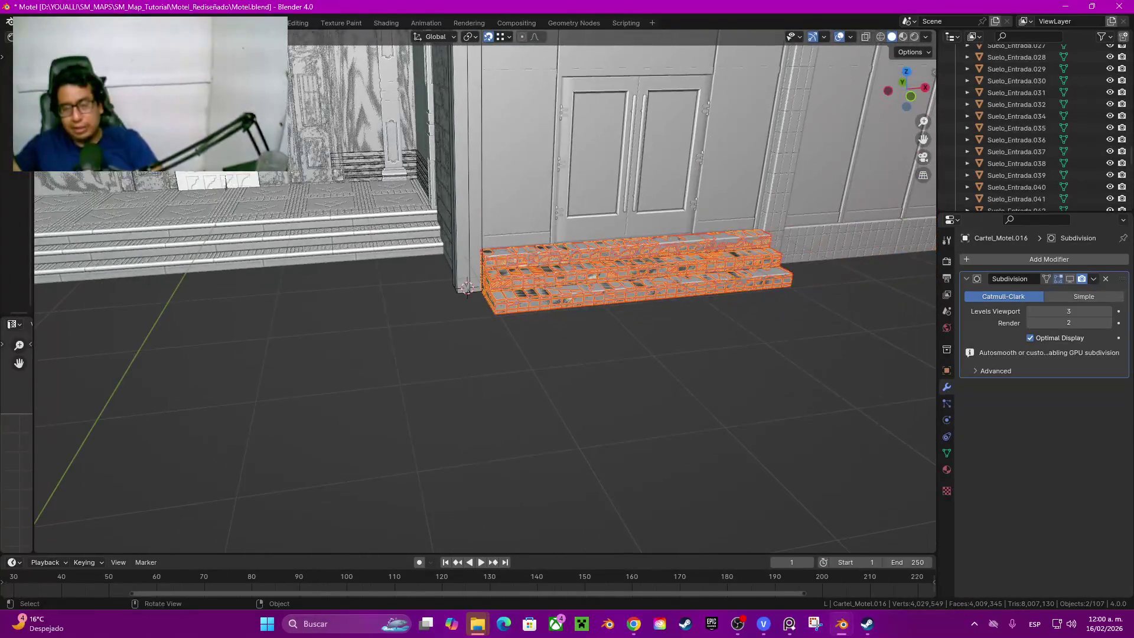
{"action": "middle_click_drag", "start_coordinate": [486, 292], "coordinate": [532, 267]}
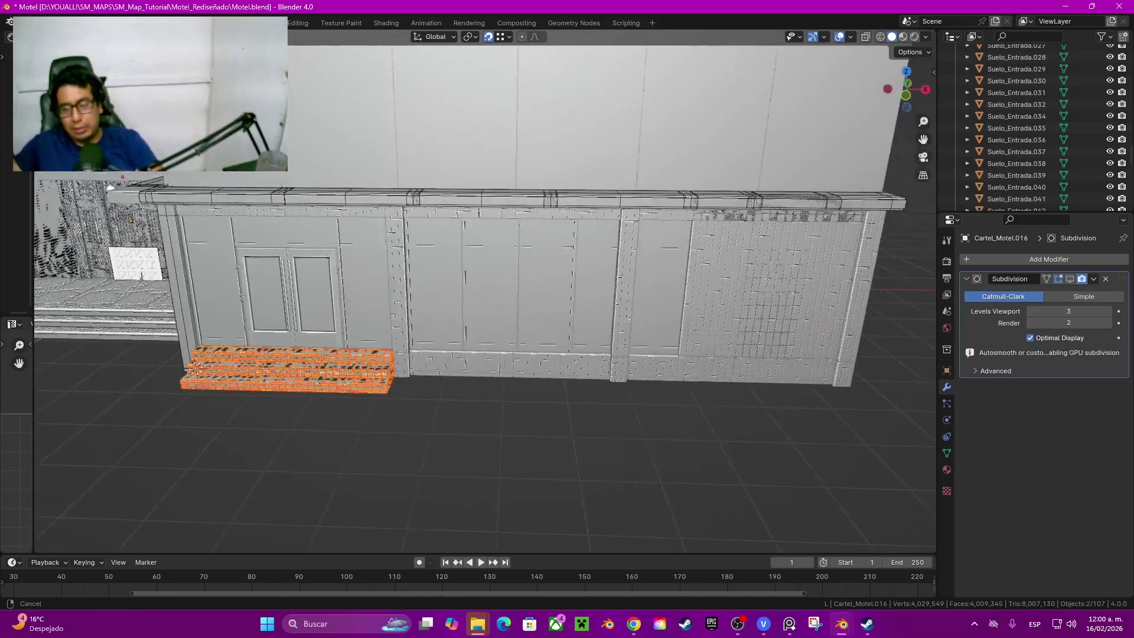
{"action": "middle_click_drag", "start_coordinate": [292, 391], "coordinate": [142, 364]}
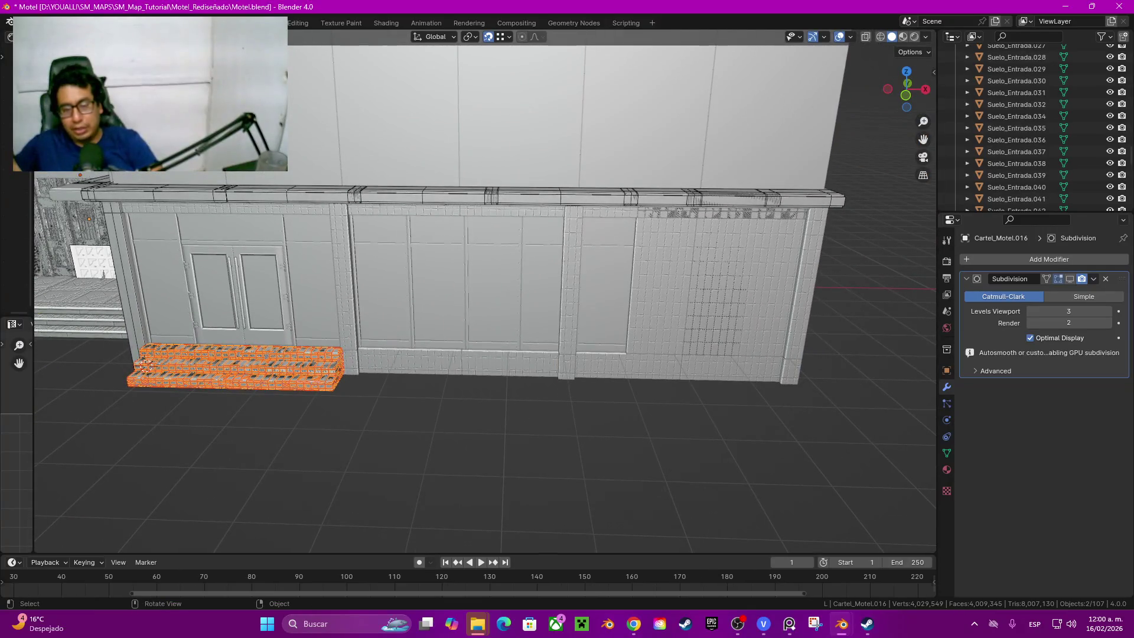
{"action": "left_click", "coordinate": [566, 365]}
{"action": "key", "text": "x"}
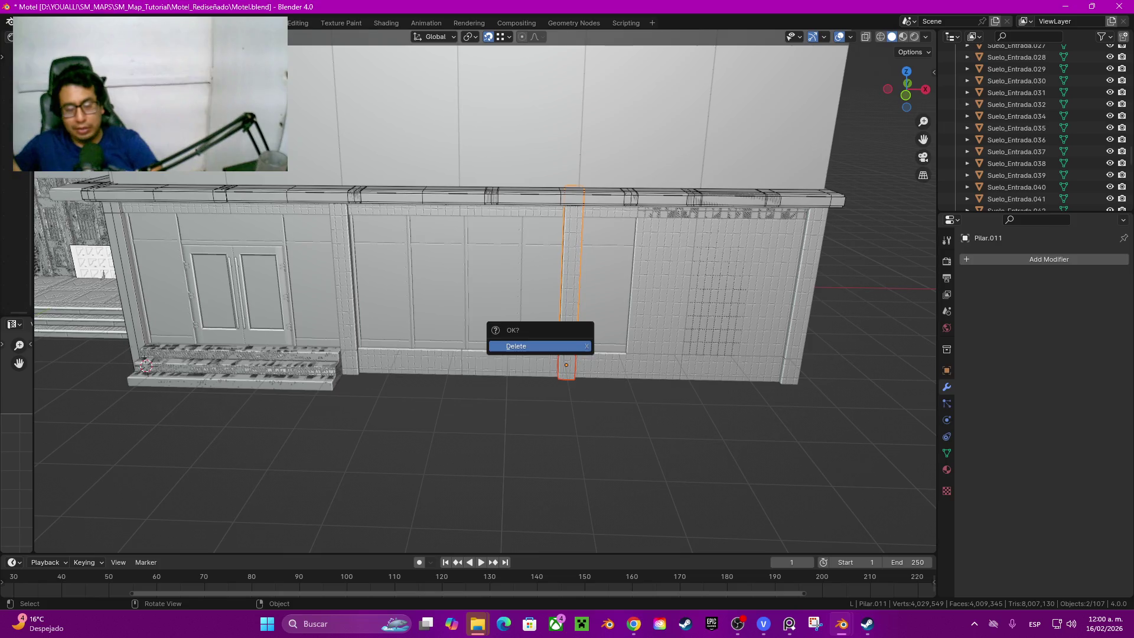
{"action": "left_click", "coordinate": [532, 346]}
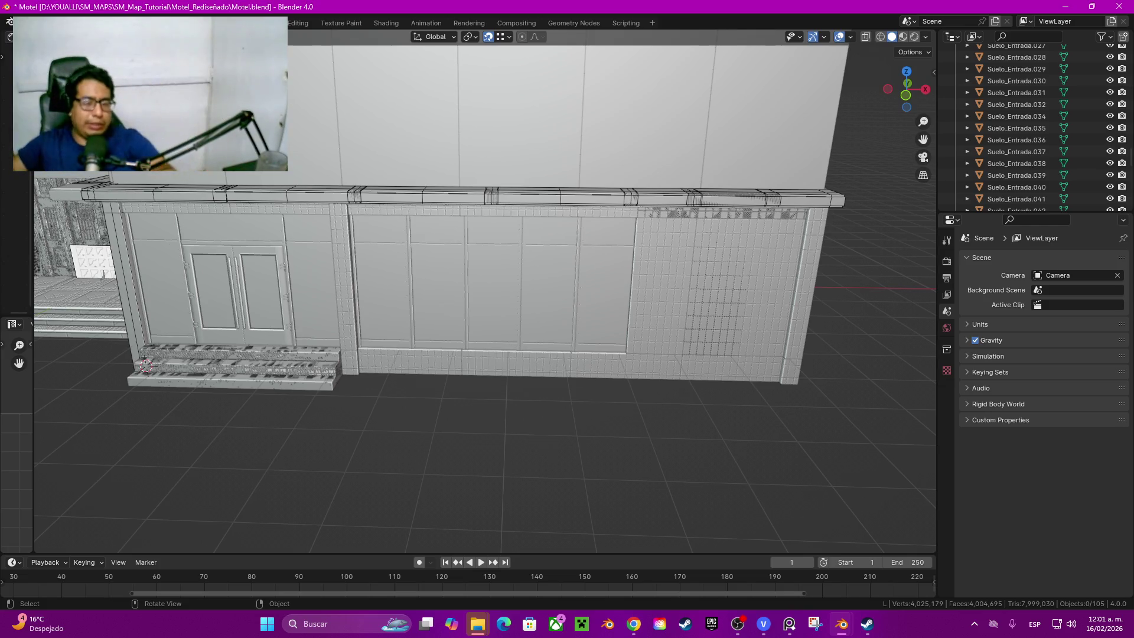
Step: Orbit around the building to review the storefront wall, corner, sign and doorway
{"action": "middle_click_drag", "start_coordinate": [488, 355], "coordinate": [541, 390]}
{"action": "middle_click_drag", "start_coordinate": [399, 354], "coordinate": [576, 336], "text": "shift"}
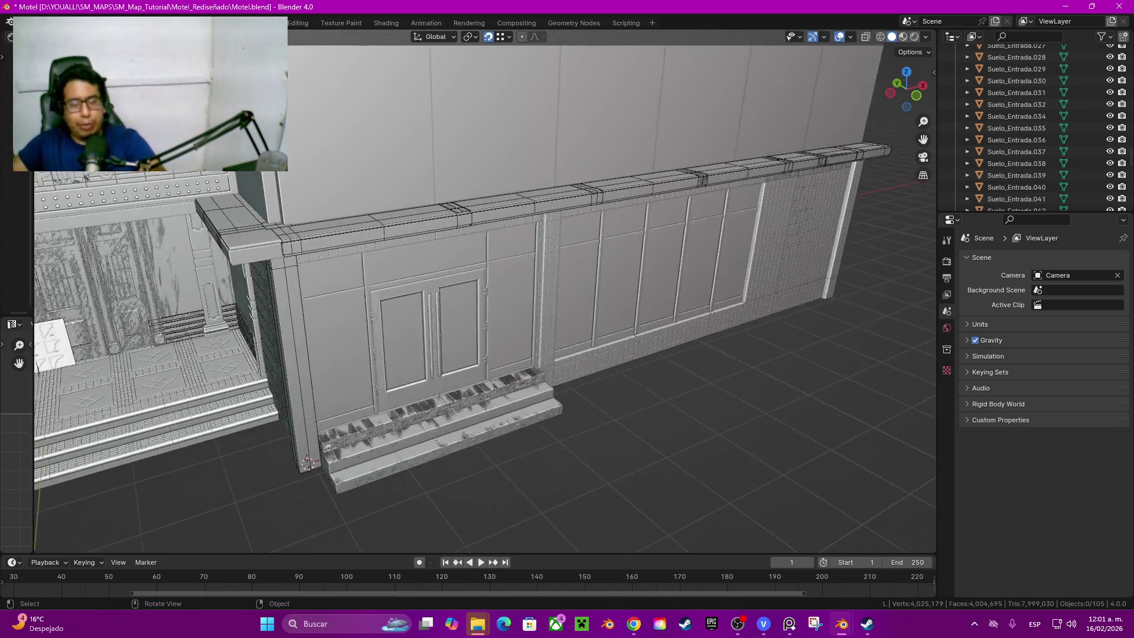
{"action": "middle_click_drag", "start_coordinate": [487, 355], "coordinate": [532, 336]}
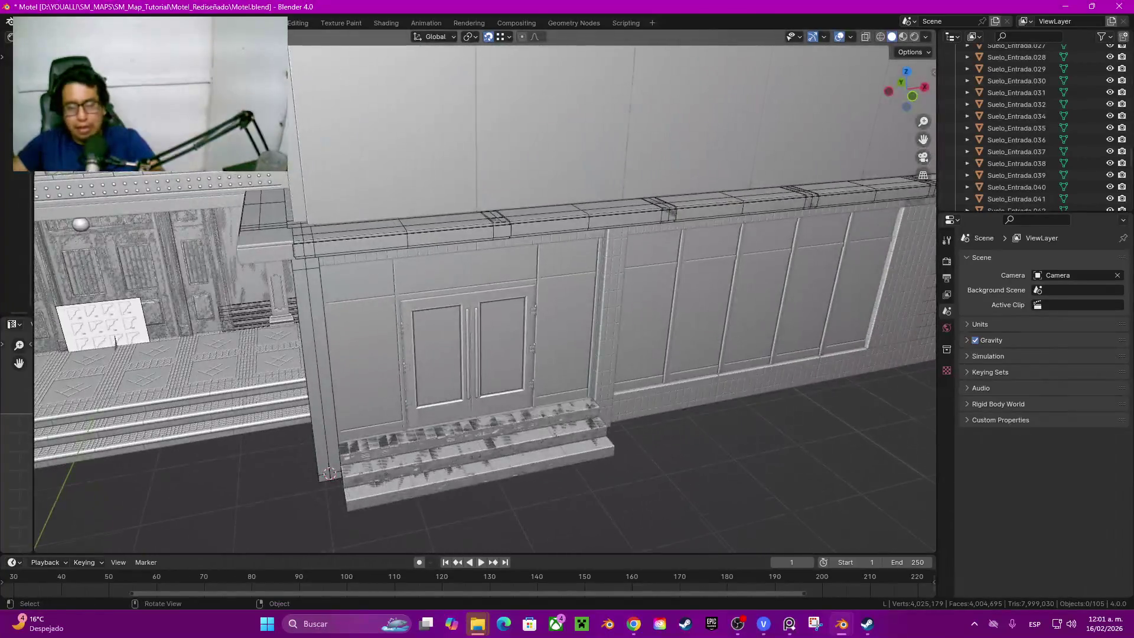
{"action": "scroll", "coordinate": [115, 343], "scroll_direction": "down", "scroll_amount": 5}
{"action": "mouse_move", "coordinate": [115, 343]}
{"action": "middle_mouse_down"}
{"action": "mouse_move", "coordinate": [324, 217]}
{"action": "mouse_move", "coordinate": [381, 227]}
{"action": "middle_mouse_up"}
{"action": "scroll", "coordinate": [381, 226], "scroll_direction": "up", "scroll_amount": 3}
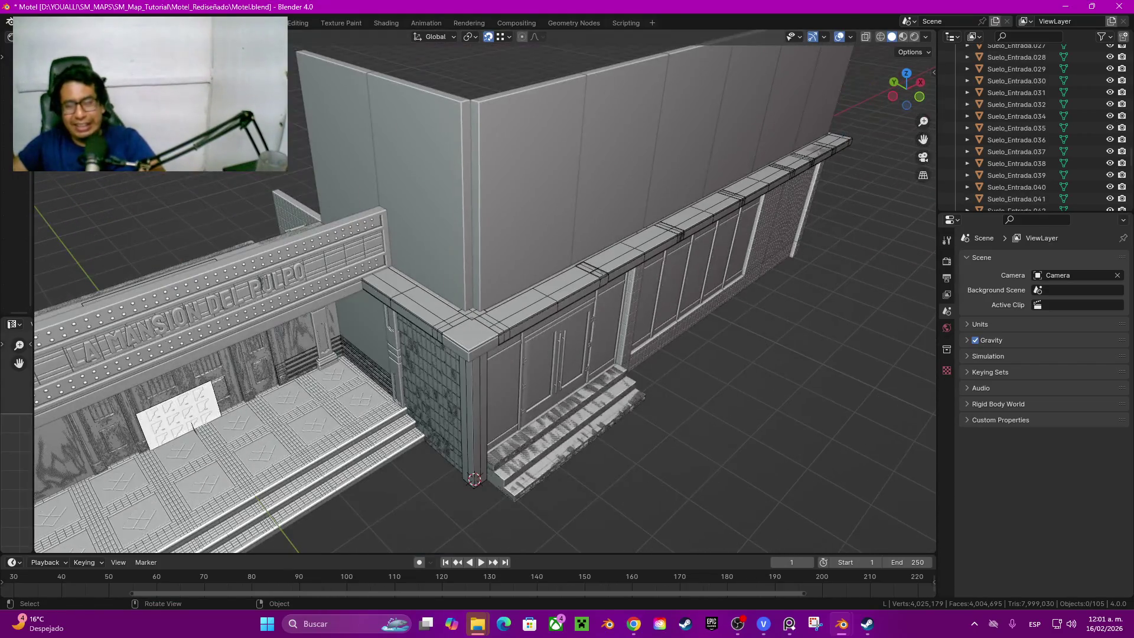
{"action": "scroll", "coordinate": [485, 293], "scroll_direction": "down", "scroll_amount": 5}
{"action": "middle_click_drag", "start_coordinate": [485, 293], "coordinate": [497, 293]}
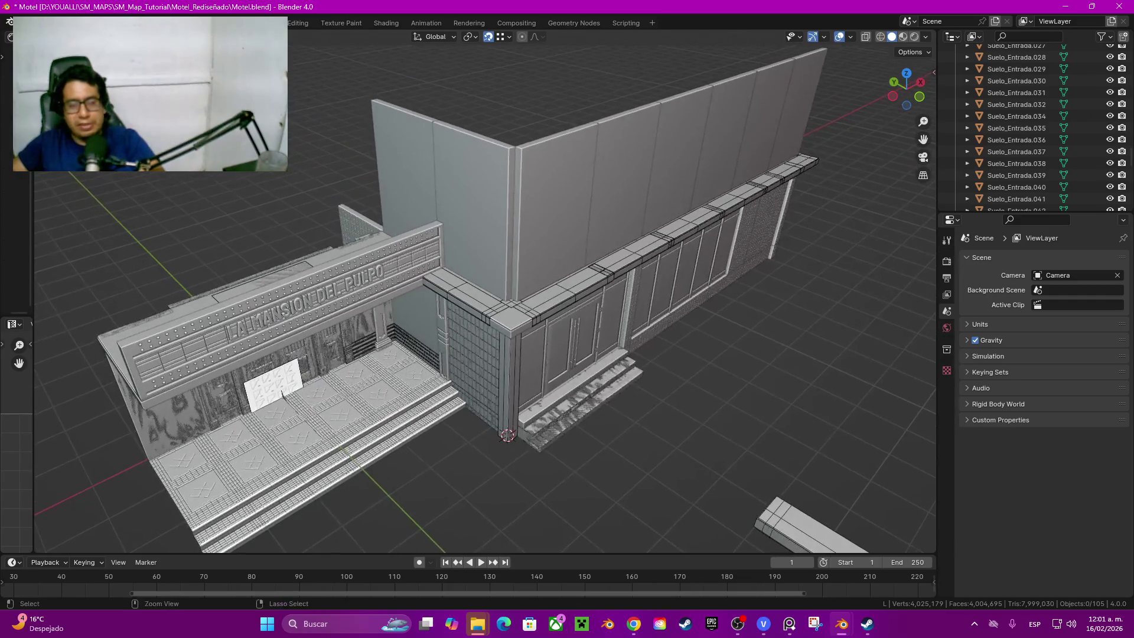
{"action": "scroll", "coordinate": [496, 292], "scroll_direction": "up", "scroll_amount": 5}
{"action": "middle_click_drag", "start_coordinate": [168, 452], "coordinate": [349, 492]}
{"action": "scroll", "coordinate": [231, 460], "scroll_direction": "down", "scroll_amount": 3}
{"action": "mouse_move", "coordinate": [653, 547]}
{"action": "middle_mouse_down"}
{"action": "mouse_move", "coordinate": [770, 399]}
{"action": "mouse_move", "coordinate": [620, 372]}
{"action": "middle_mouse_up"}
{"action": "scroll", "coordinate": [621, 373], "scroll_direction": "up", "scroll_amount": 4}
Step: Check the corner pillar Pilar.001, save the Motel file, and select Suelo_Entrada.038
{"action": "left_click", "coordinate": [507, 337]}
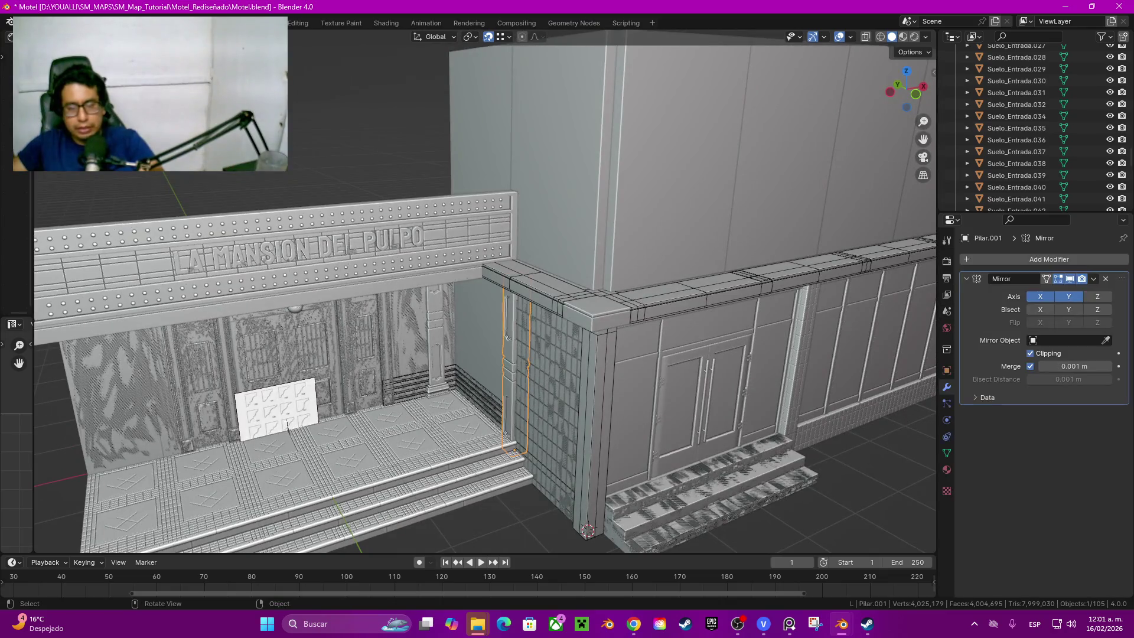
{"action": "mouse_move", "coordinate": [508, 338]}
{"action": "middle_mouse_down"}
{"action": "mouse_move", "coordinate": [560, 260]}
{"action": "mouse_move", "coordinate": [674, 195]}
{"action": "middle_mouse_up"}
{"action": "scroll", "coordinate": [486, 292], "scroll_direction": "down", "scroll_amount": 5}
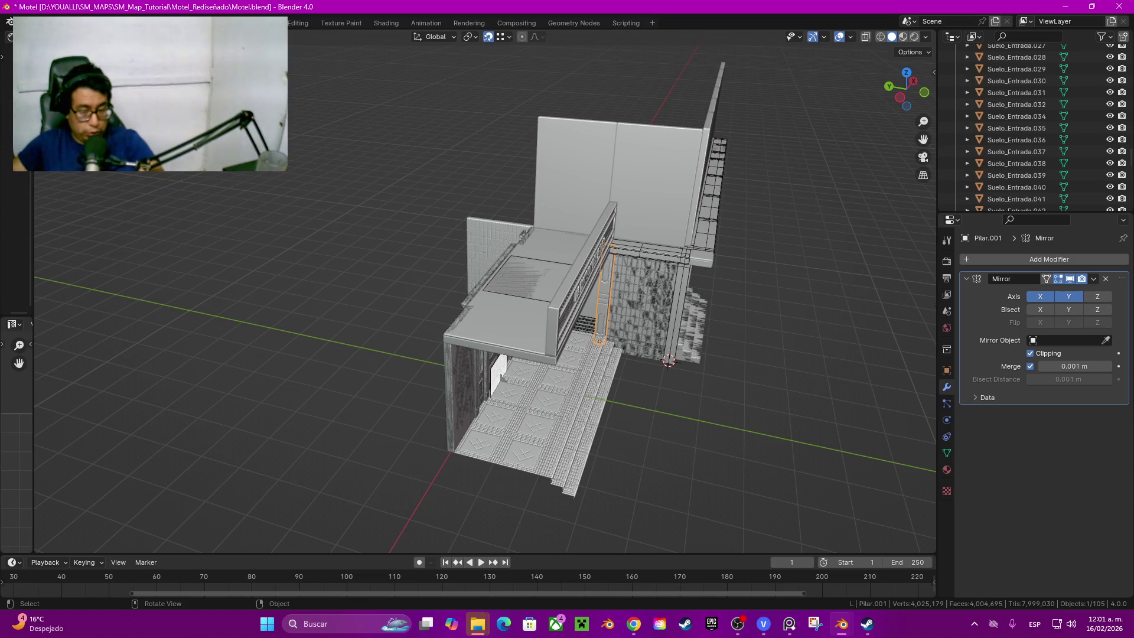
{"action": "middle_click_drag", "start_coordinate": [673, 195], "coordinate": [416, 230]}
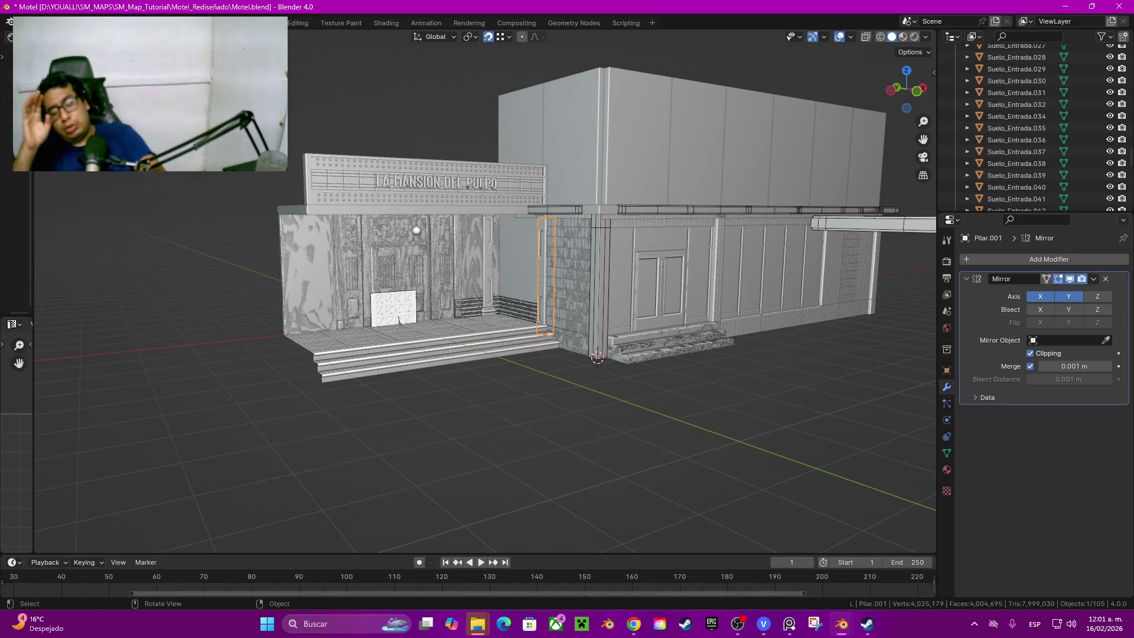
{"action": "key", "text": "ctrl"}
{"action": "key", "text": "ctrl+s"}
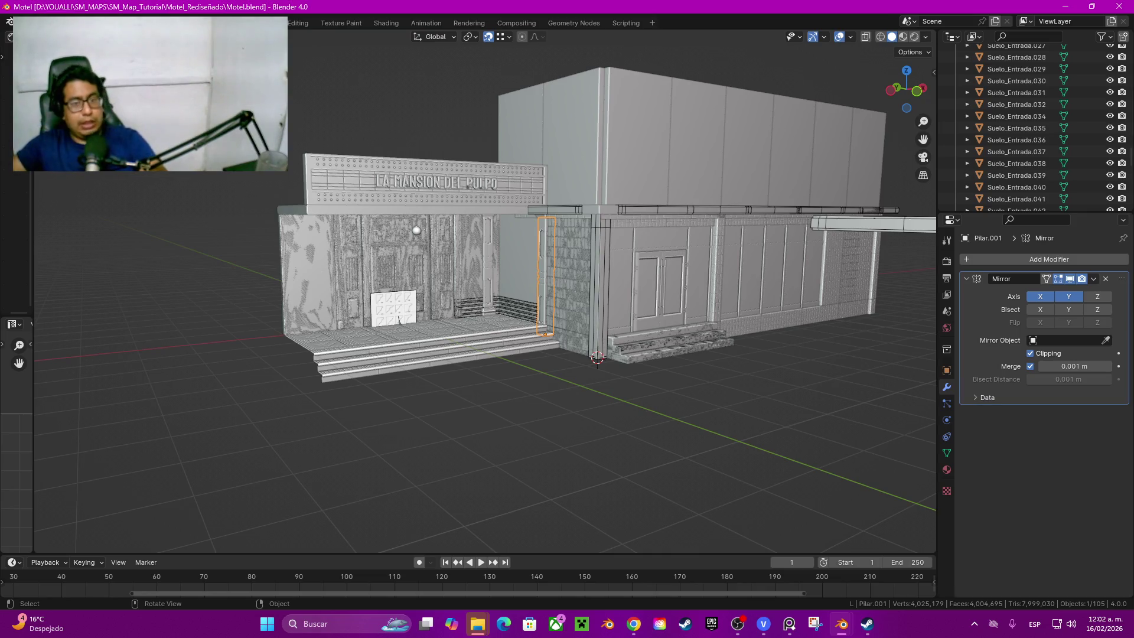
{"action": "left_click", "coordinate": [1017, 164]}
{"action": "mouse_move", "coordinate": [496, 399]}
{"action": "middle_mouse_down"}
{"action": "mouse_move", "coordinate": [549, 372]}
{"action": "mouse_move", "coordinate": [496, 417]}
{"action": "middle_mouse_up"}
{"action": "scroll", "coordinate": [514, 478], "scroll_direction": "up", "scroll_amount": 2}
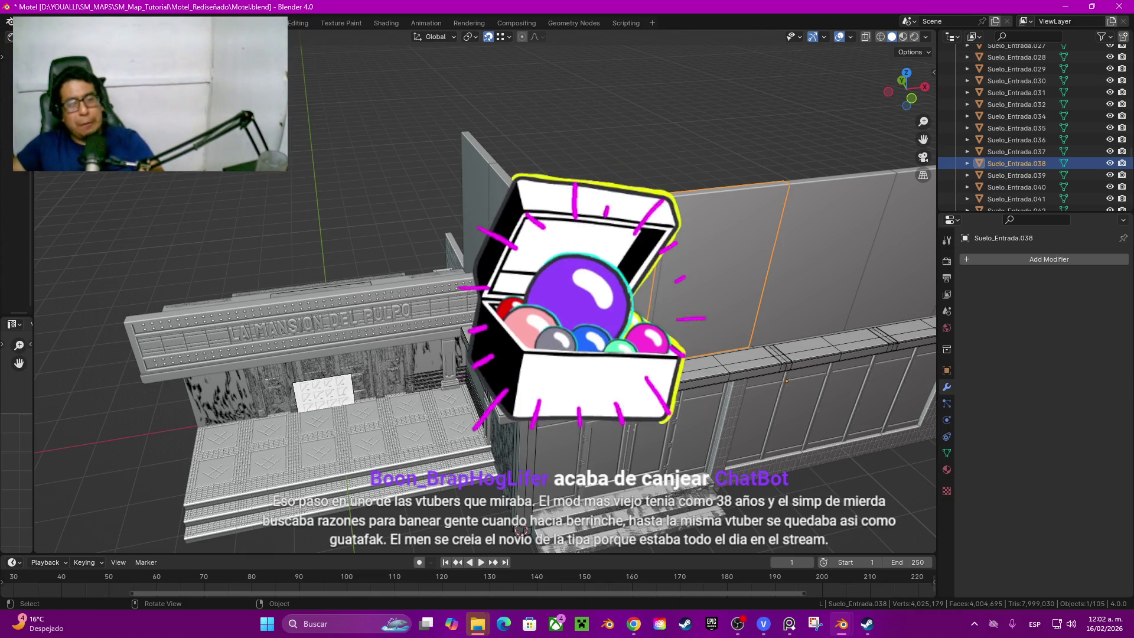
{"action": "key", "text": "q"}
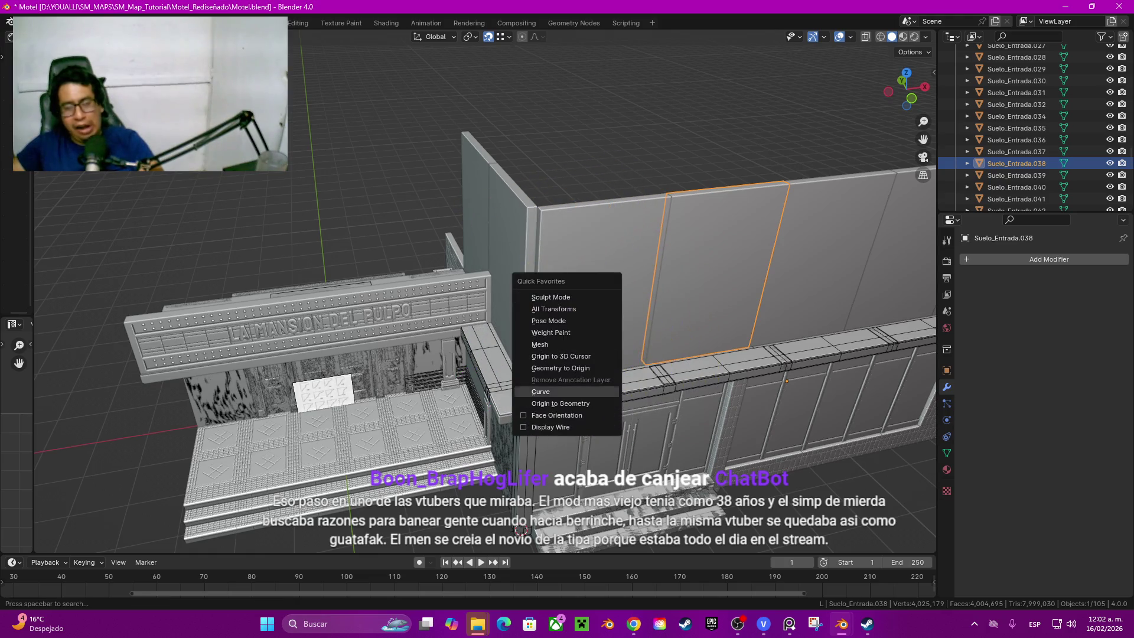
{"action": "left_click", "coordinate": [567, 415]}
{"action": "key", "text": "q"}
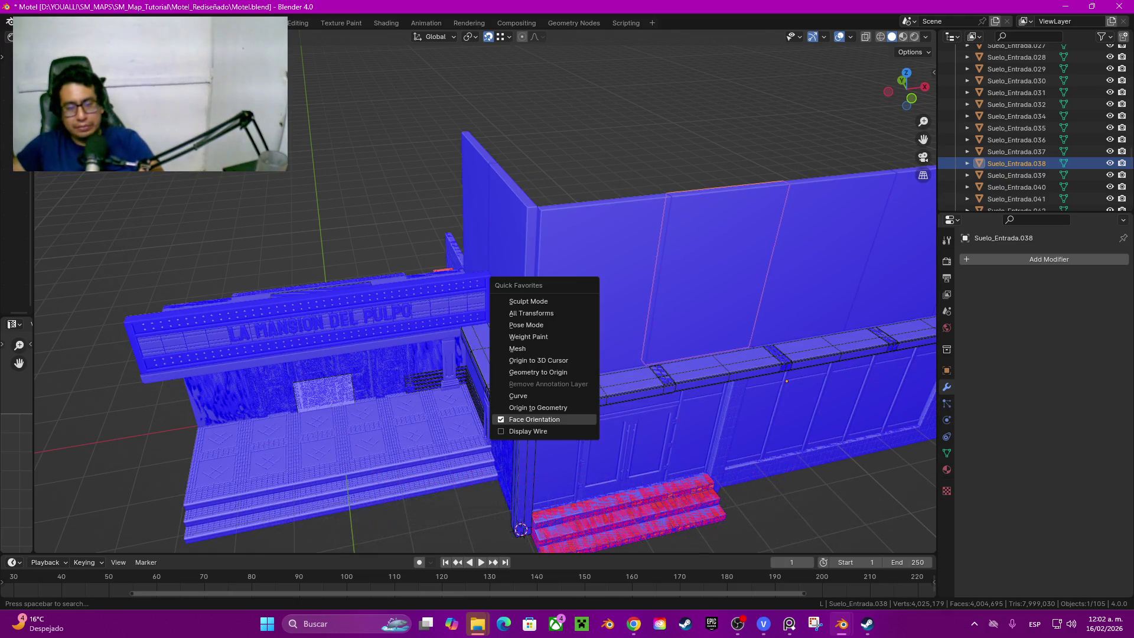
{"action": "left_click", "coordinate": [534, 419]}
{"action": "middle_click_drag", "start_coordinate": [535, 419], "coordinate": [490, 288]}
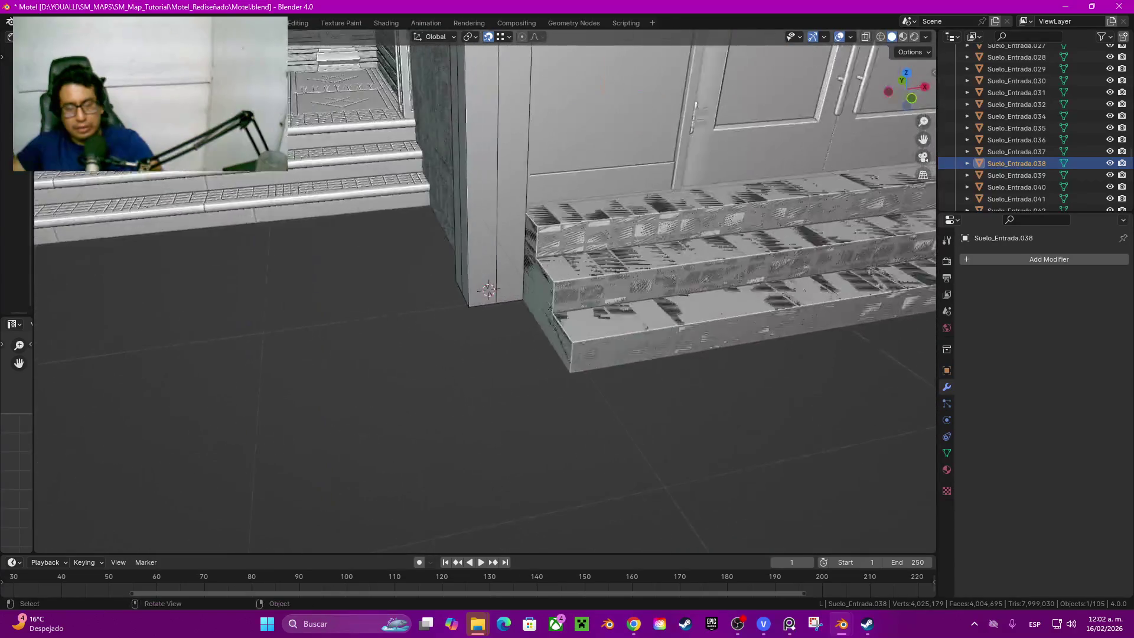
{"action": "scroll", "coordinate": [490, 288], "scroll_direction": "up", "scroll_amount": 5}
{"action": "left_click", "coordinate": [744, 267]}
{"action": "key", "text": "g"}
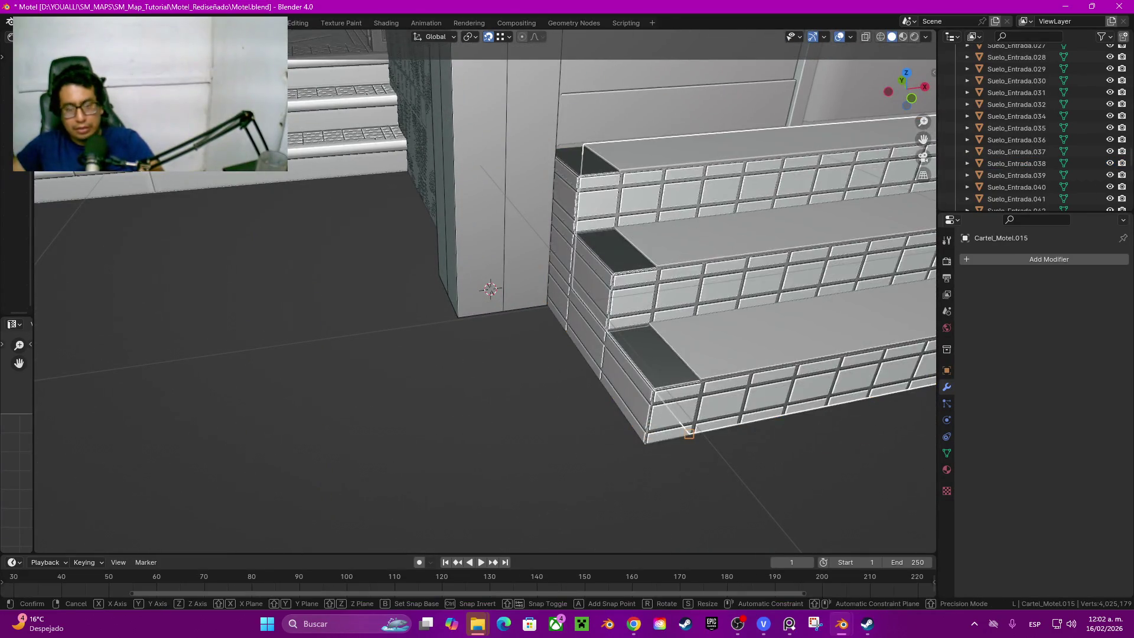
{"action": "key", "text": "Delete"}
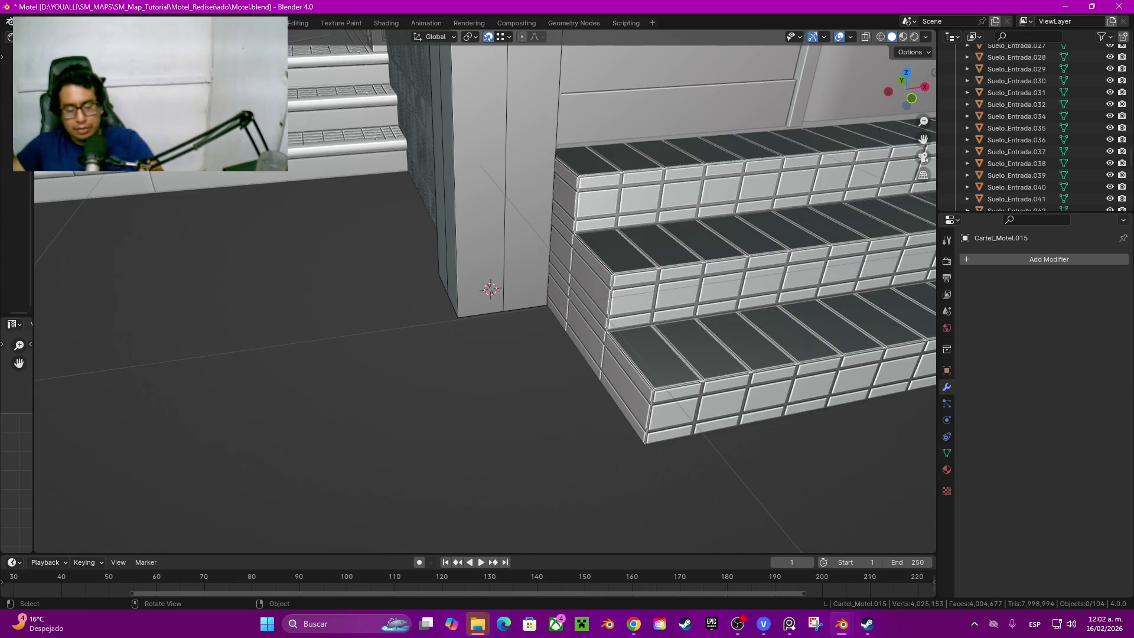
{"action": "key", "text": "q"}
{"action": "left_click", "coordinate": [687, 386]}
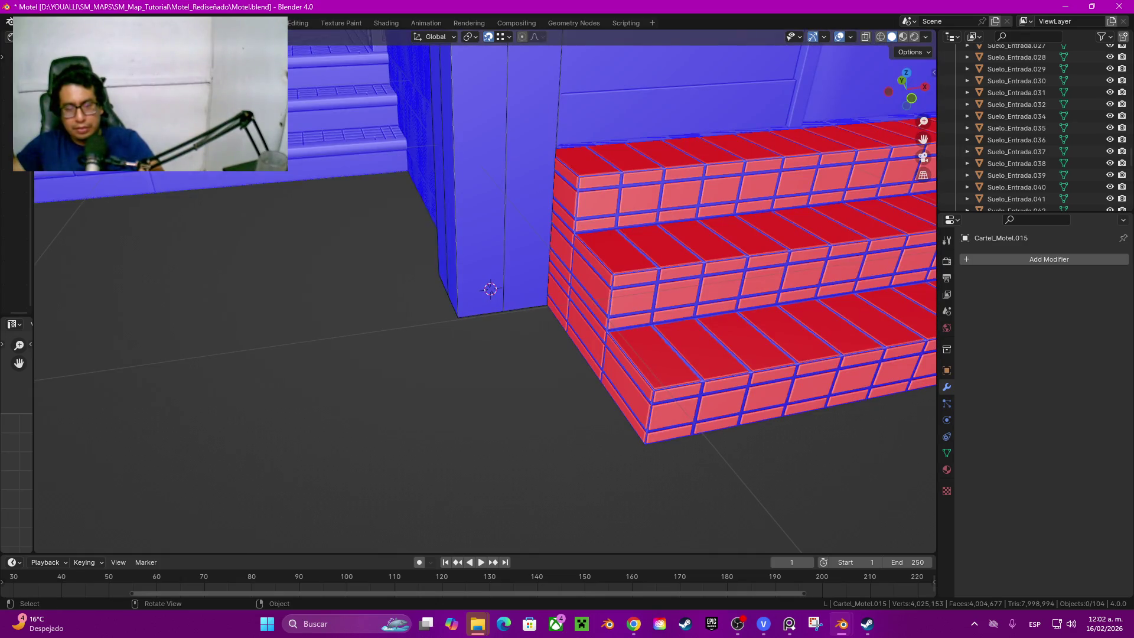
{"action": "scroll", "coordinate": [487, 290], "scroll_direction": "up", "scroll_amount": 3}
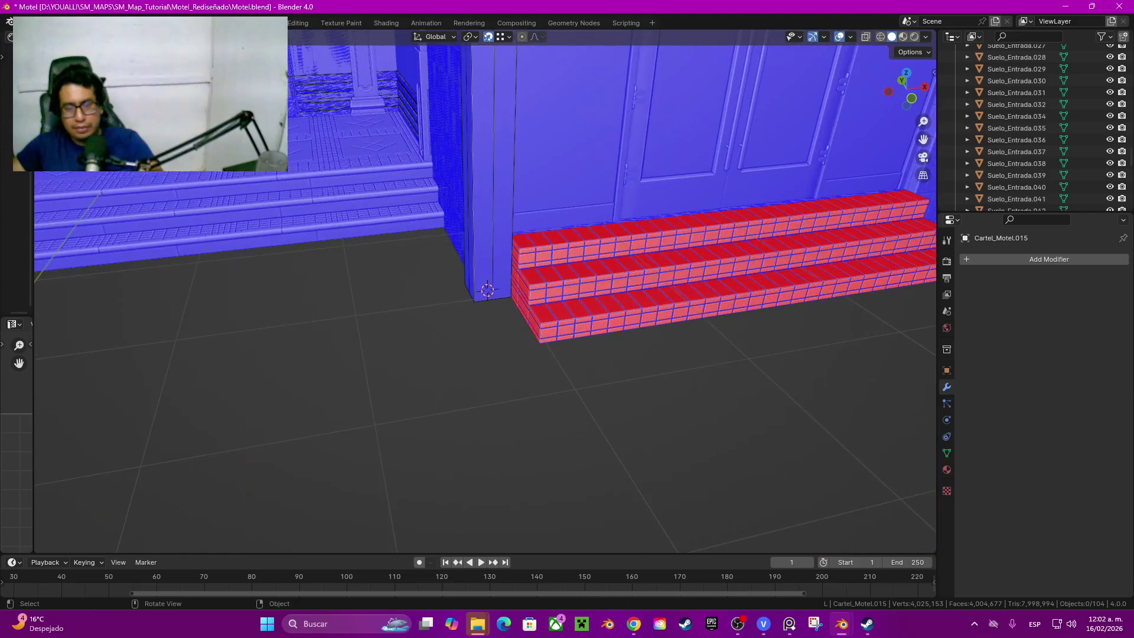
{"action": "key", "text": "ctrl+v"}
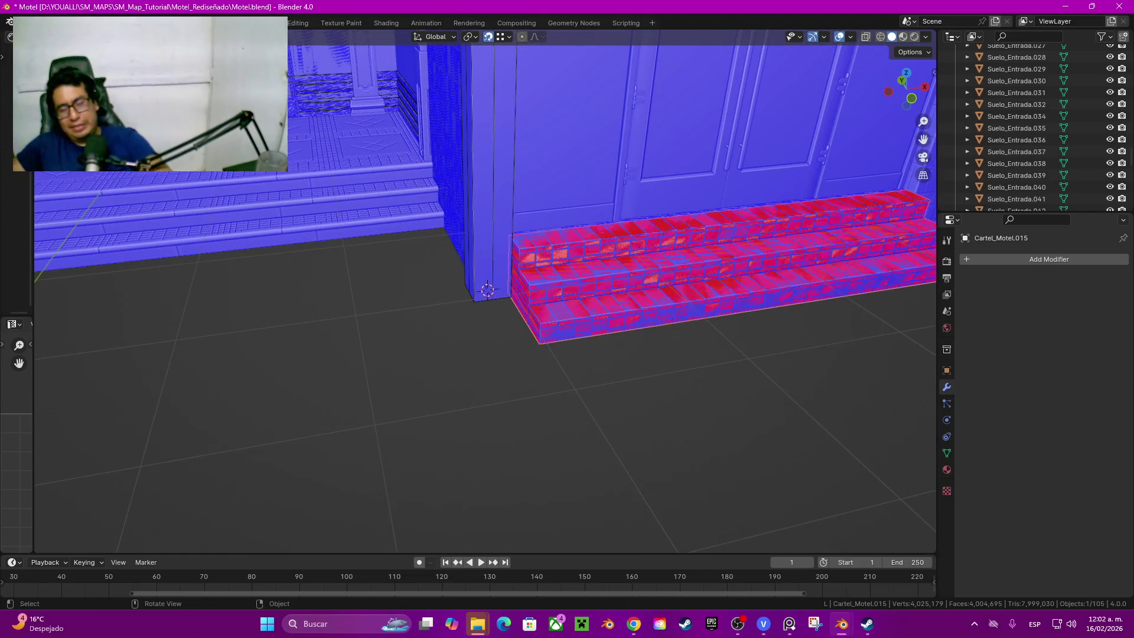
{"action": "key", "text": "q"}
{"action": "left_click", "coordinate": [686, 386]}
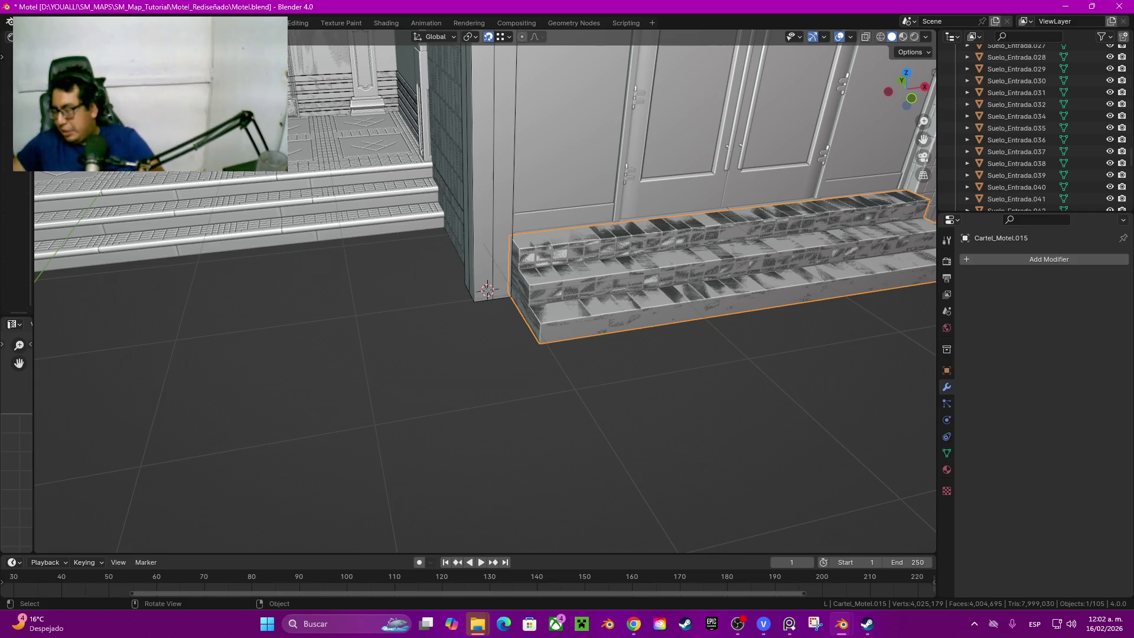
{"action": "scroll", "coordinate": [487, 291], "scroll_direction": "down", "scroll_amount": 3}
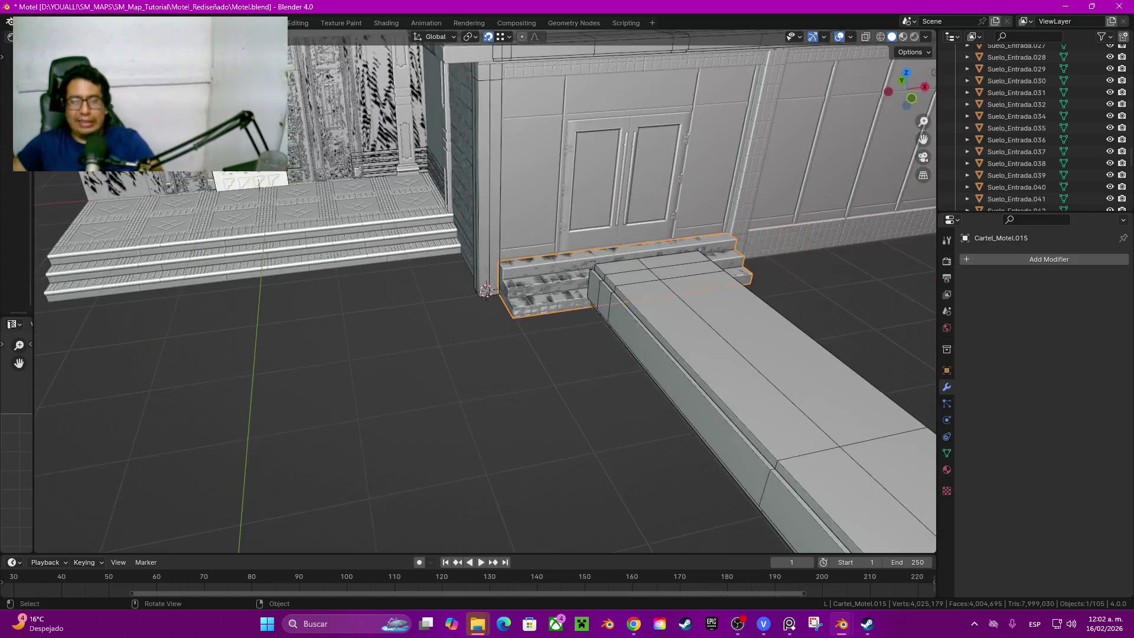
{"action": "middle_click_drag", "start_coordinate": [487, 293], "coordinate": [576, 355]}
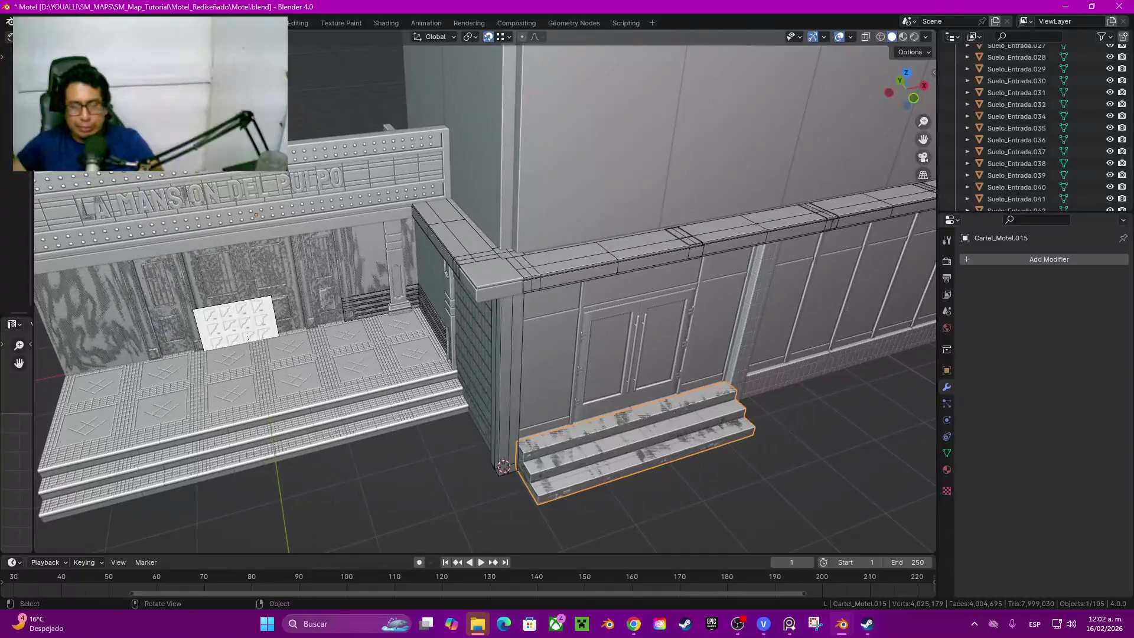
{"action": "middle_click_drag", "start_coordinate": [487, 293], "coordinate": [549, 248]}
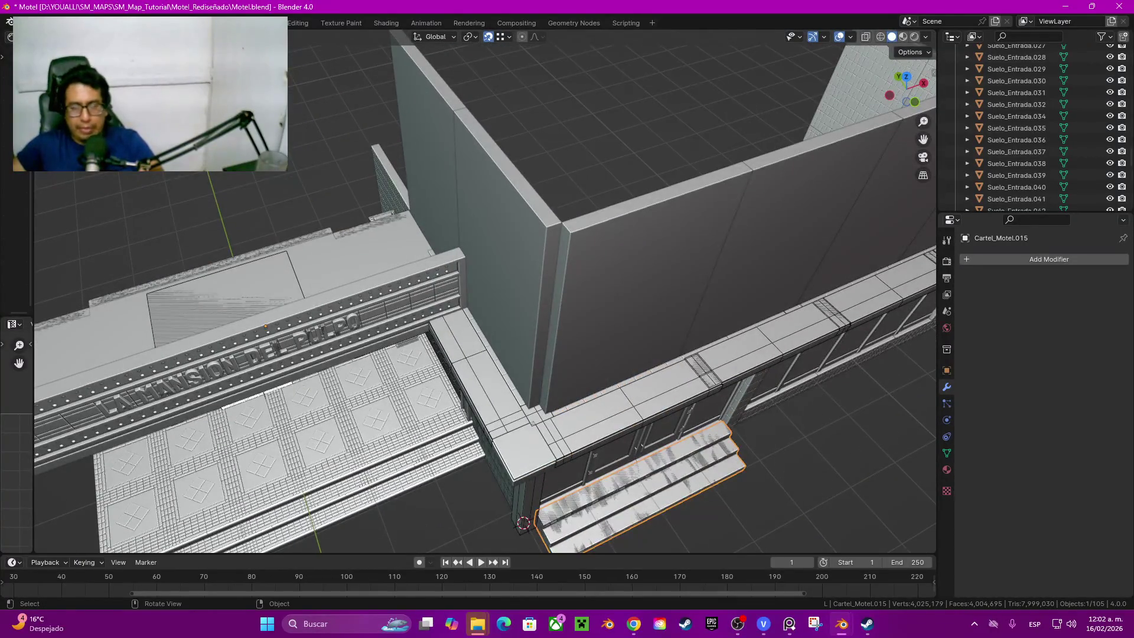
{"action": "left_click", "coordinate": [648, 293]}
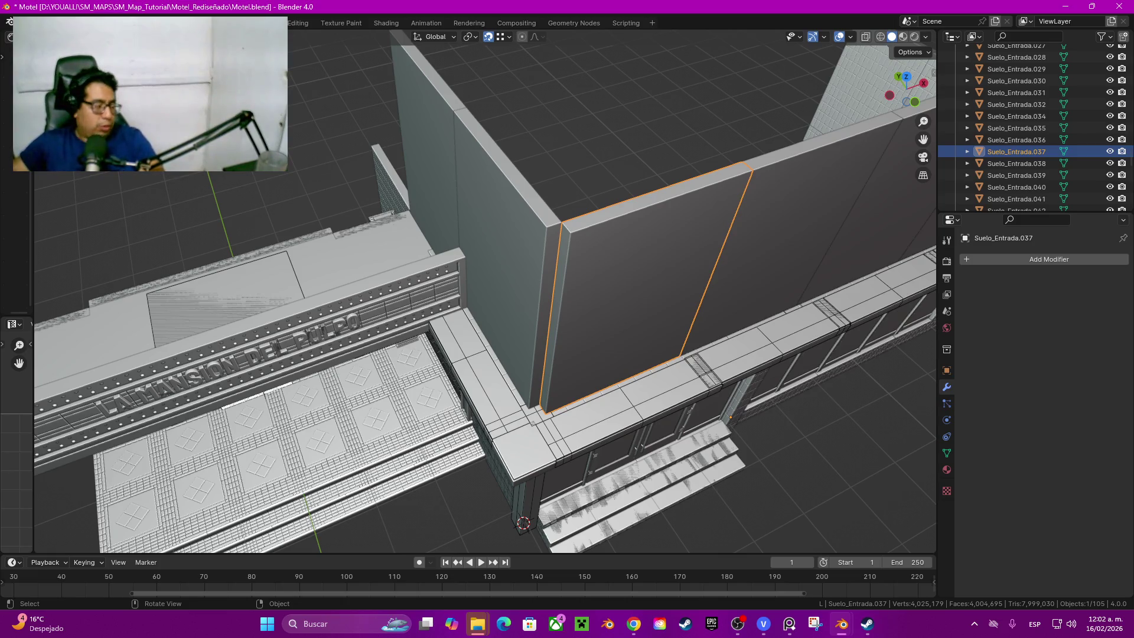
{"action": "scroll", "coordinate": [486, 291], "scroll_direction": "down", "scroll_amount": 3}
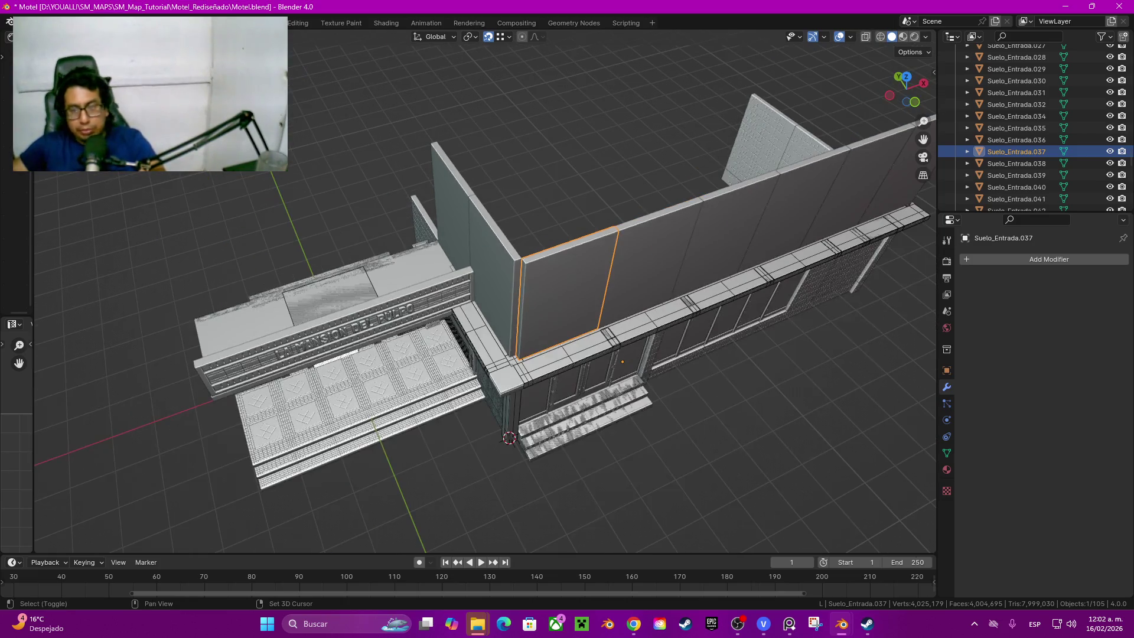
{"action": "mouse_move", "coordinate": [486, 292]}
{"action": "middle_mouse_down"}
{"action": "mouse_move", "coordinate": [532, 275]}
{"action": "mouse_move", "coordinate": [523, 248]}
{"action": "middle_mouse_up"}
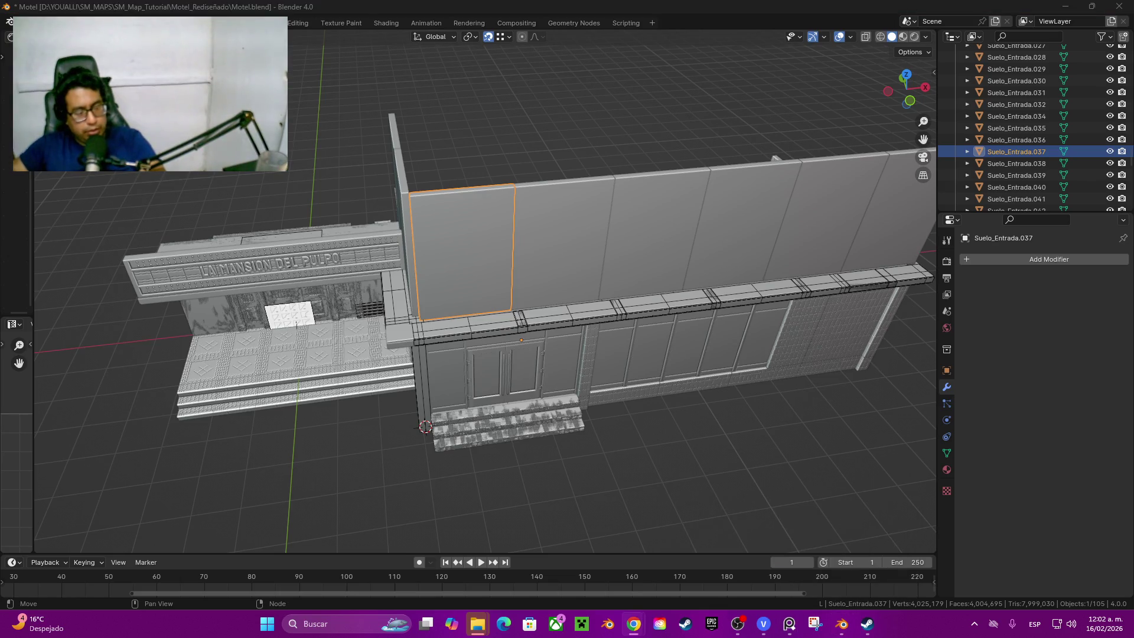
{"action": "mouse_move", "coordinate": [488, 310]}
{"action": "middle_mouse_down"}
{"action": "mouse_move", "coordinate": [621, 301]}
{"action": "mouse_move", "coordinate": [602, 297]}
{"action": "middle_mouse_up"}
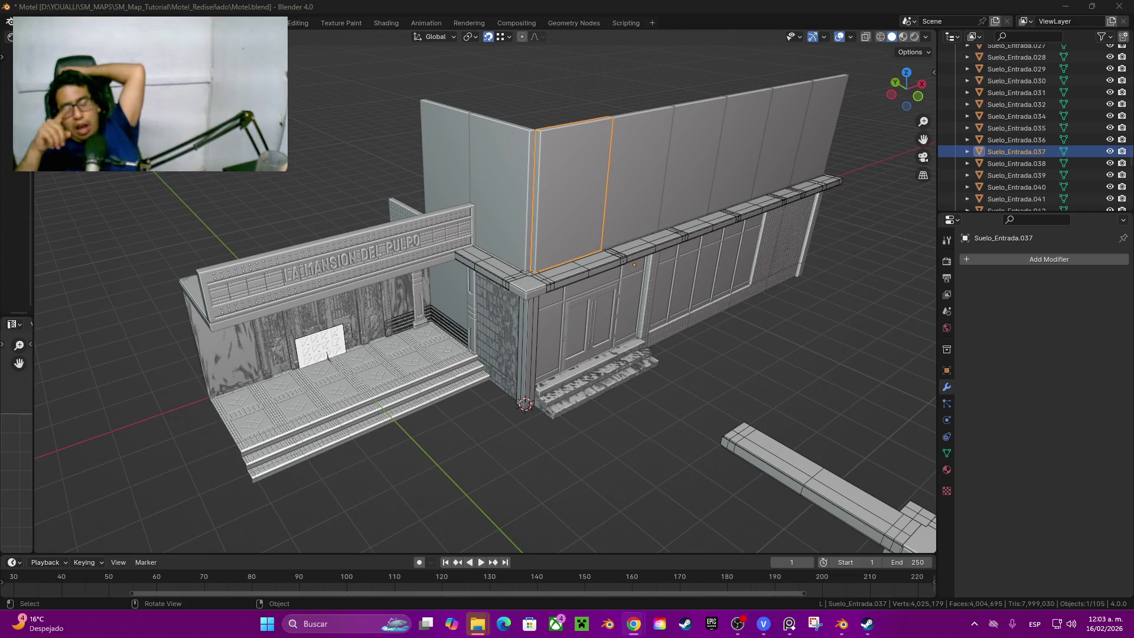
Step: Select Plane.001 beside the entrance steps before switching to File Explorer
{"action": "left_click", "coordinate": [450, 328]}
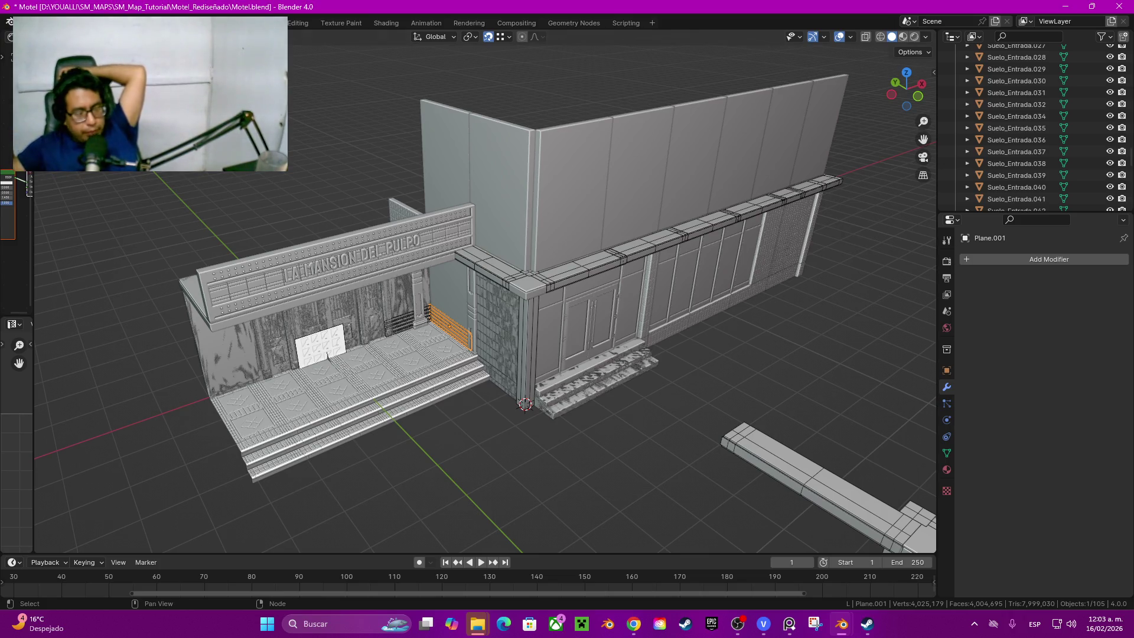
{"action": "key", "text": "shift"}
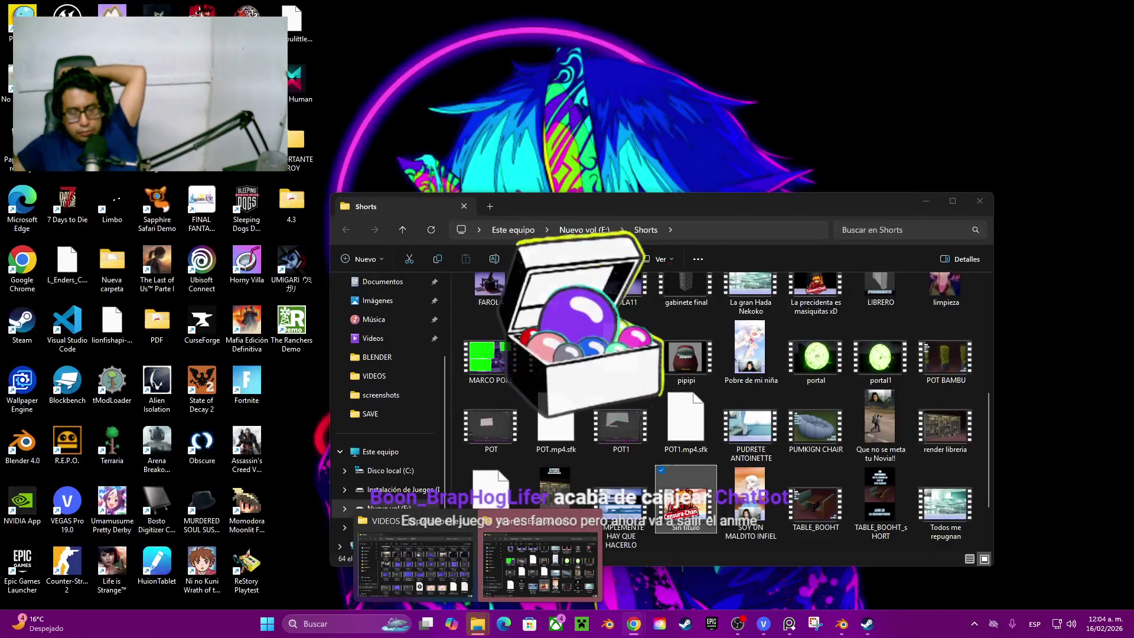
Step: Bring the Shorts folder Explorer window to the front over Blender
{"action": "left_click", "coordinate": [540, 567]}
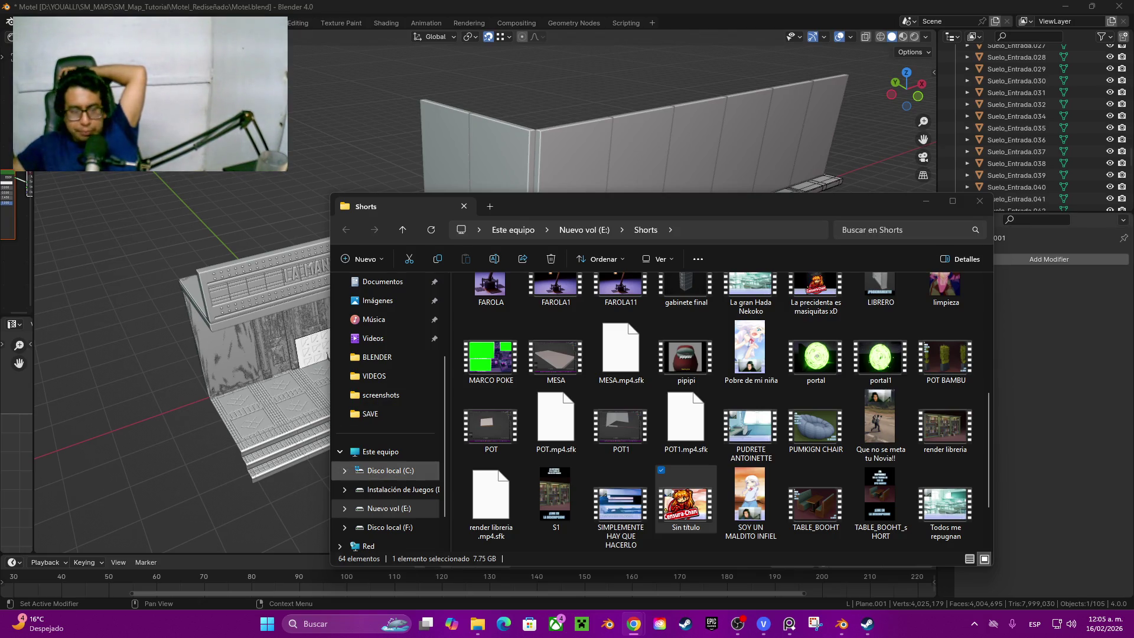
{"action": "scroll", "coordinate": [386, 394], "scroll_direction": "up", "scroll_amount": 3}
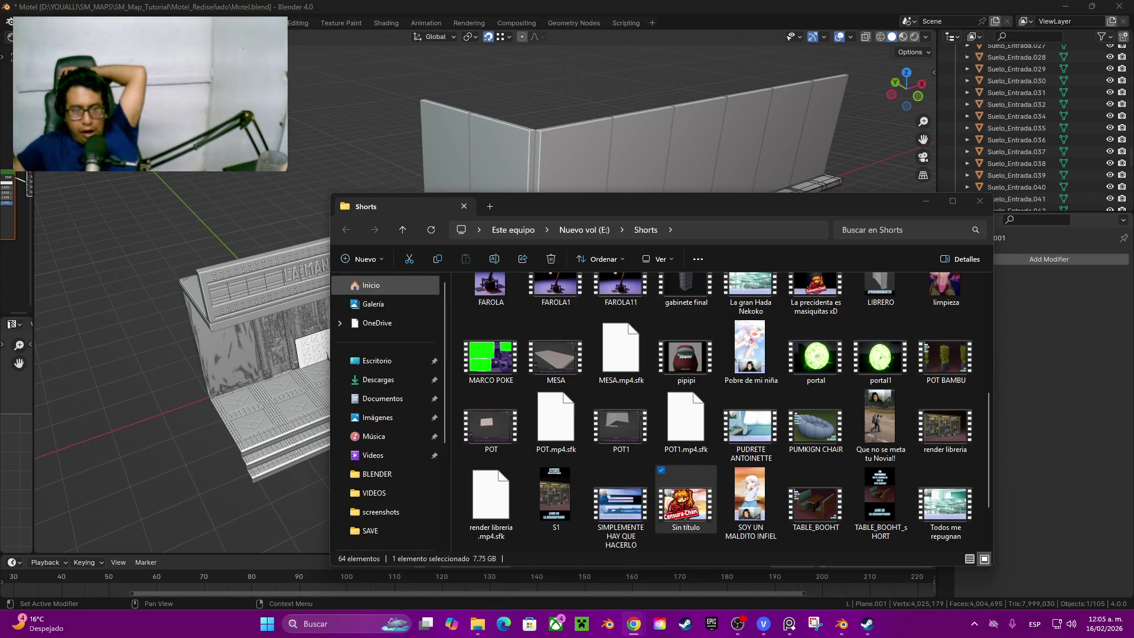
Step: Browse from Home through Nuevo vol (E:) to the Instalación de Juegos (D:) drive root
{"action": "left_click", "coordinate": [377, 285]}
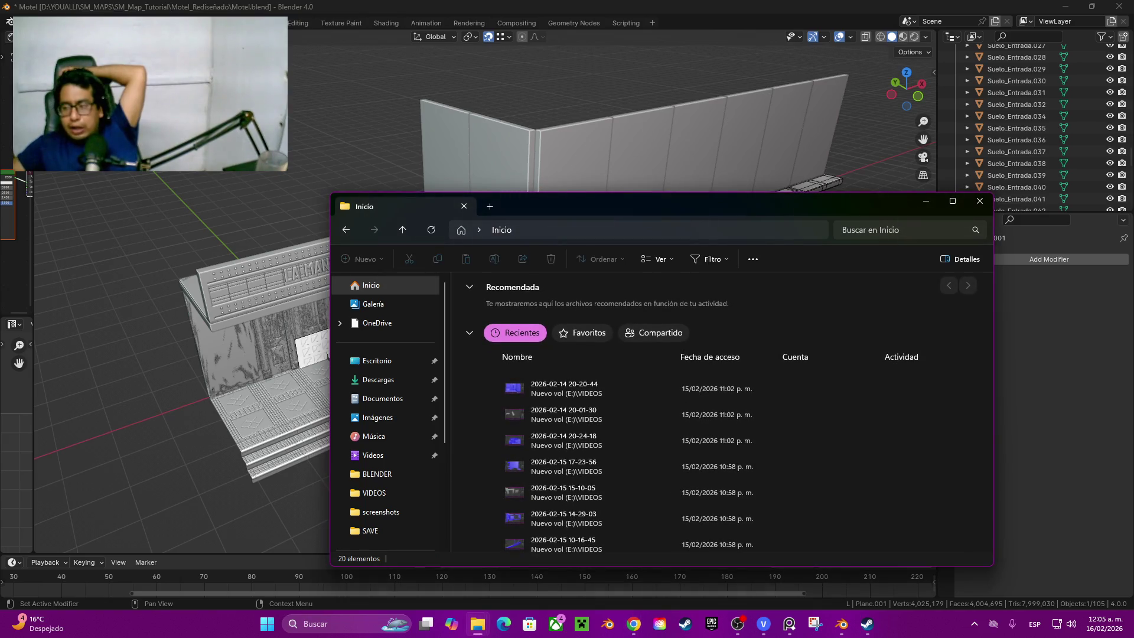
{"action": "scroll", "coordinate": [722, 461], "scroll_direction": "down", "scroll_amount": 1}
{"action": "scroll", "coordinate": [722, 461], "scroll_direction": "down", "scroll_amount": 2}
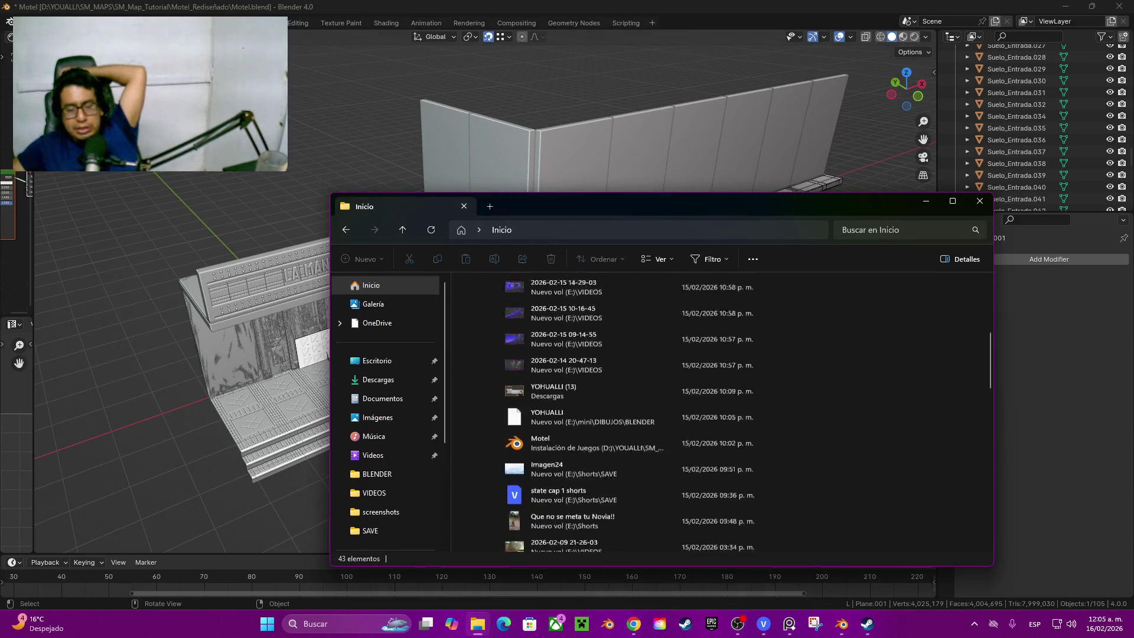
{"action": "scroll", "coordinate": [723, 458], "scroll_direction": "down", "scroll_amount": 2}
{"action": "scroll", "coordinate": [722, 458], "scroll_direction": "down", "scroll_amount": 3}
{"action": "scroll", "coordinate": [722, 459], "scroll_direction": "down", "scroll_amount": 3}
{"action": "scroll", "coordinate": [722, 457], "scroll_direction": "down", "scroll_amount": 3}
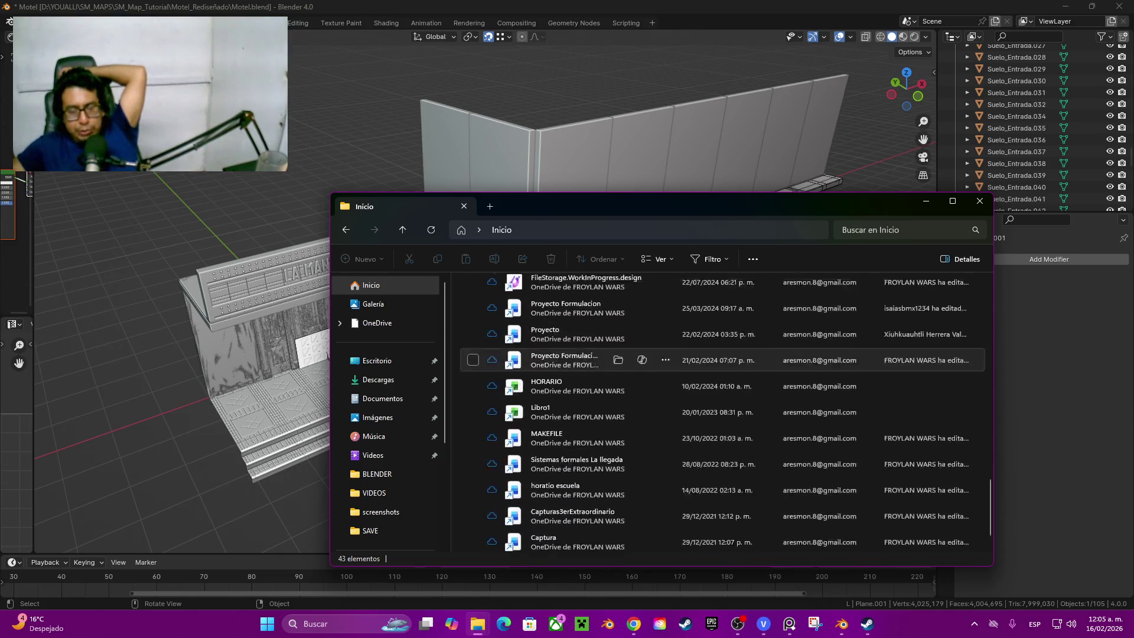
{"action": "scroll", "coordinate": [723, 458], "scroll_direction": "down", "scroll_amount": 3}
{"action": "scroll", "coordinate": [390, 496], "scroll_direction": "down", "scroll_amount": 2}
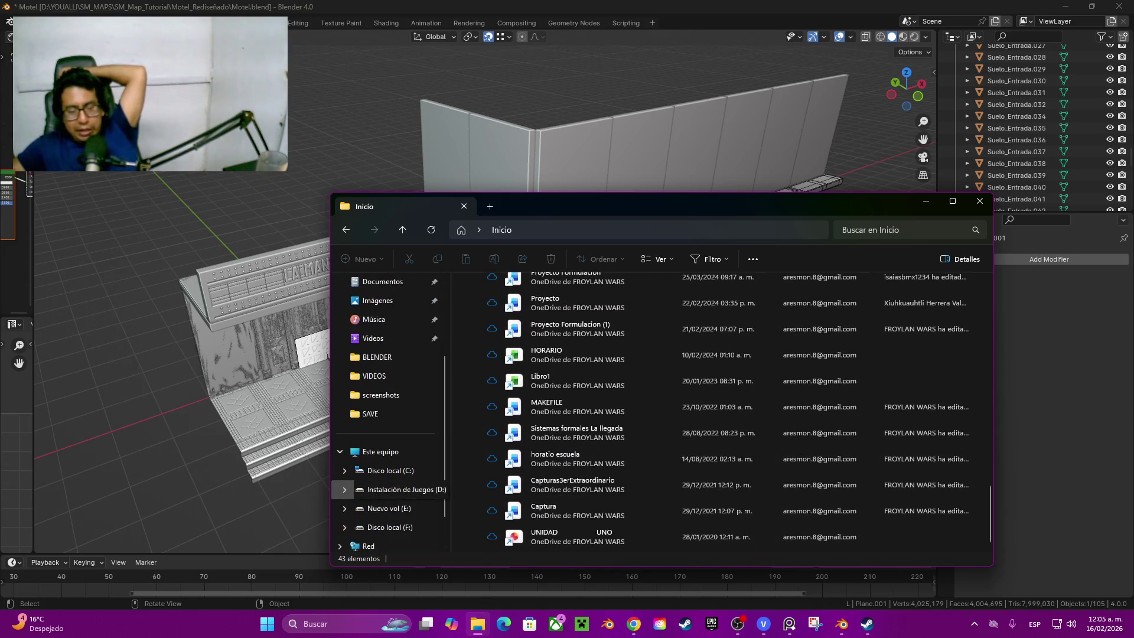
{"action": "left_click", "coordinate": [390, 508]}
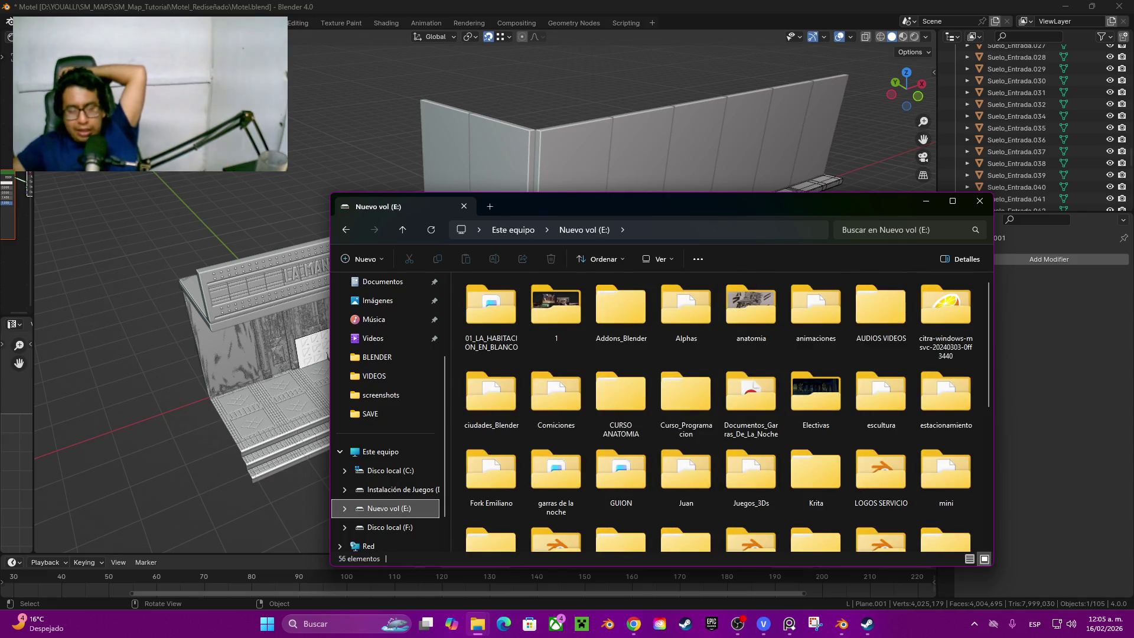
{"action": "left_click", "coordinate": [390, 490]}
{"action": "scroll", "coordinate": [621, 461], "scroll_direction": "down", "scroll_amount": 2}
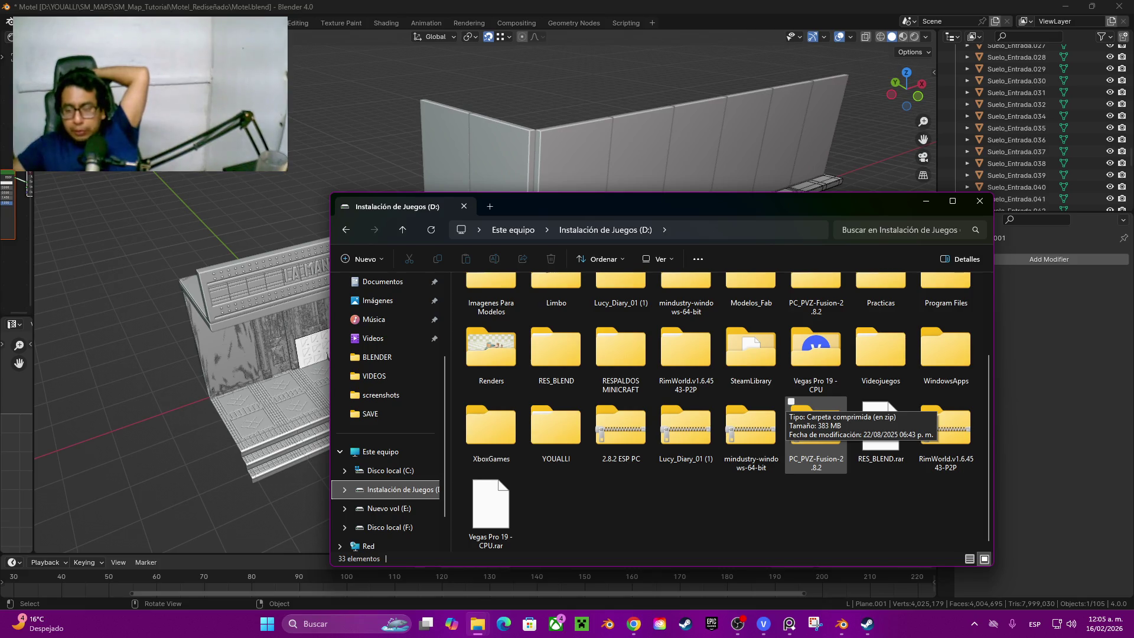
{"action": "scroll", "coordinate": [881, 457], "scroll_direction": "up", "scroll_amount": 2}
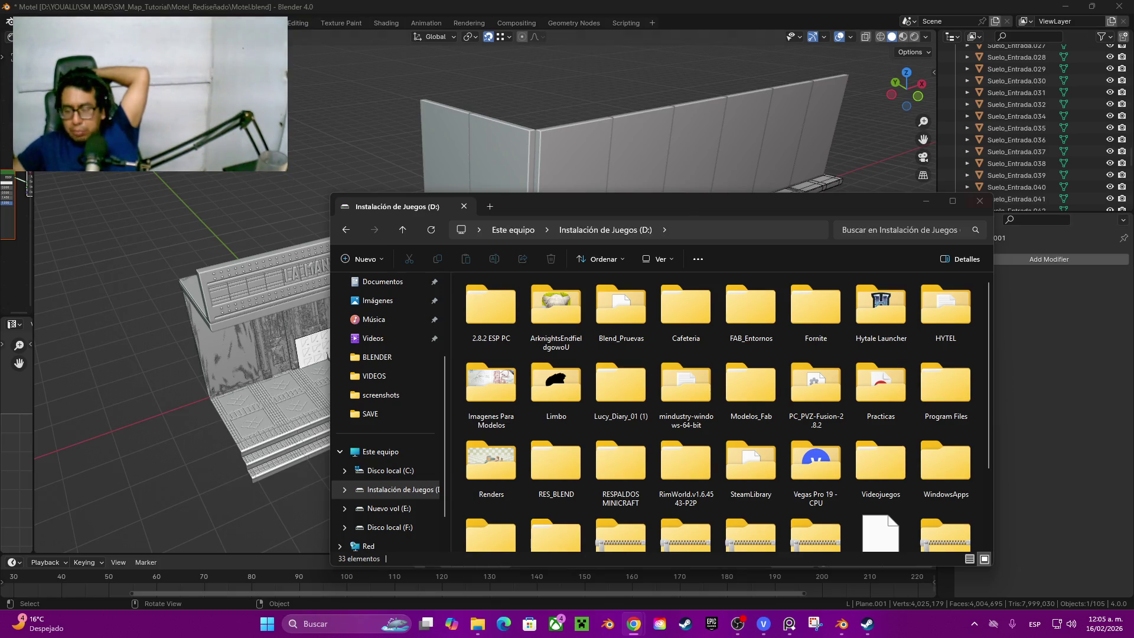
{"action": "scroll", "coordinate": [816, 447], "scroll_direction": "down", "scroll_amount": 1}
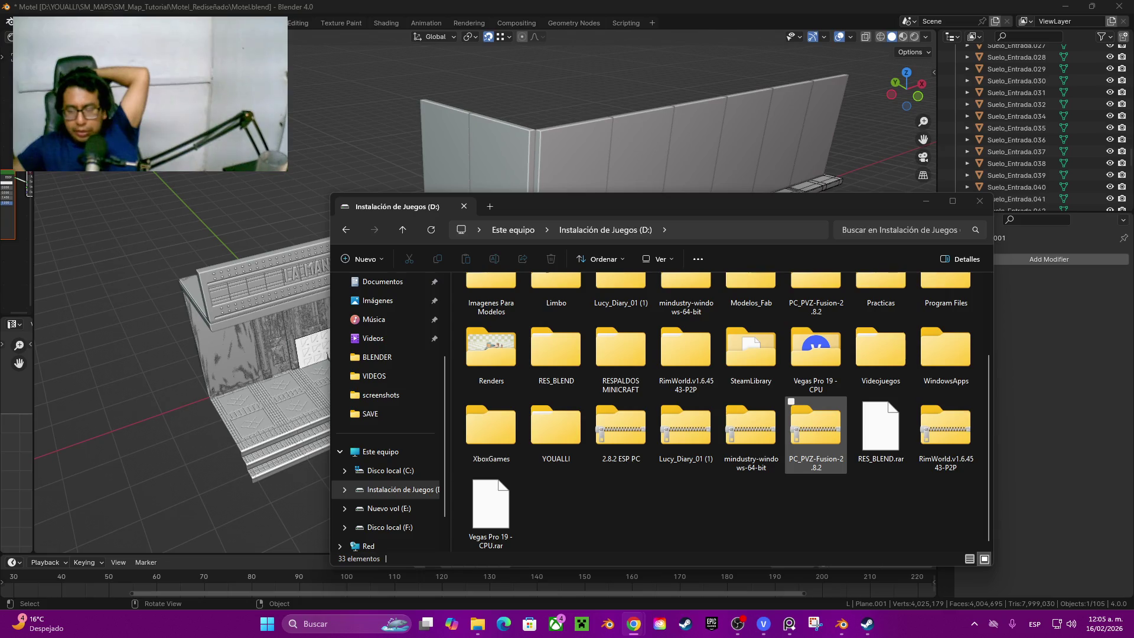
Step: Open the YOUALLI folder on drive D: to see its project subfolders
{"action": "double_click", "coordinate": [556, 427]}
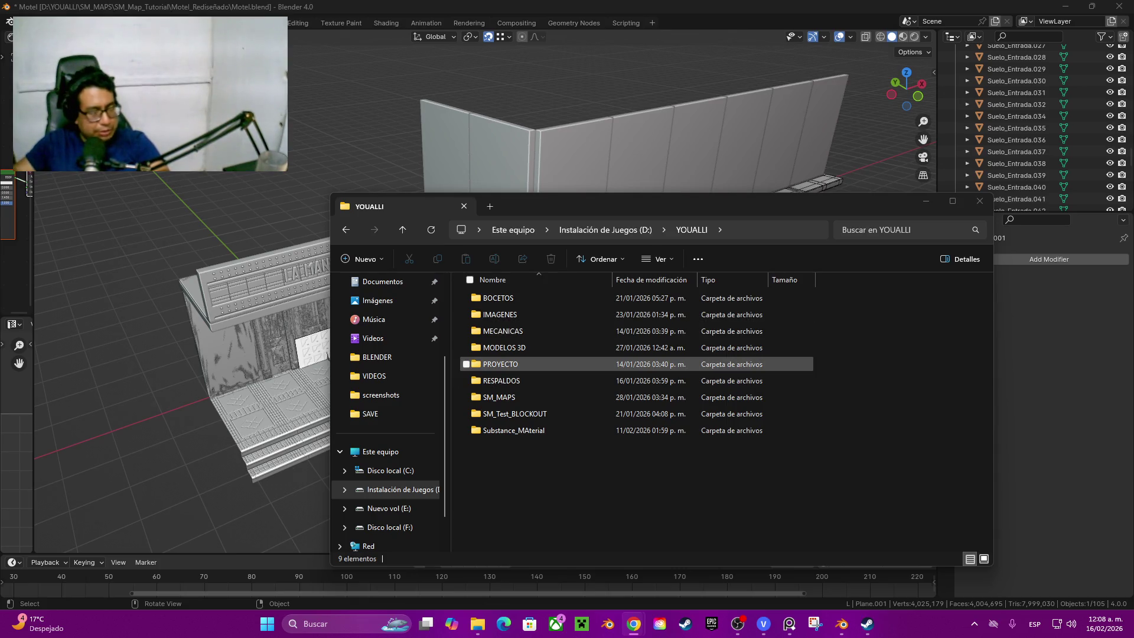
Step: Navigate PROYECTO > YOHUALLI_UNREAL > YOUALLI and launch the YOUALLI .uproject file
{"action": "left_click", "coordinate": [501, 363]}
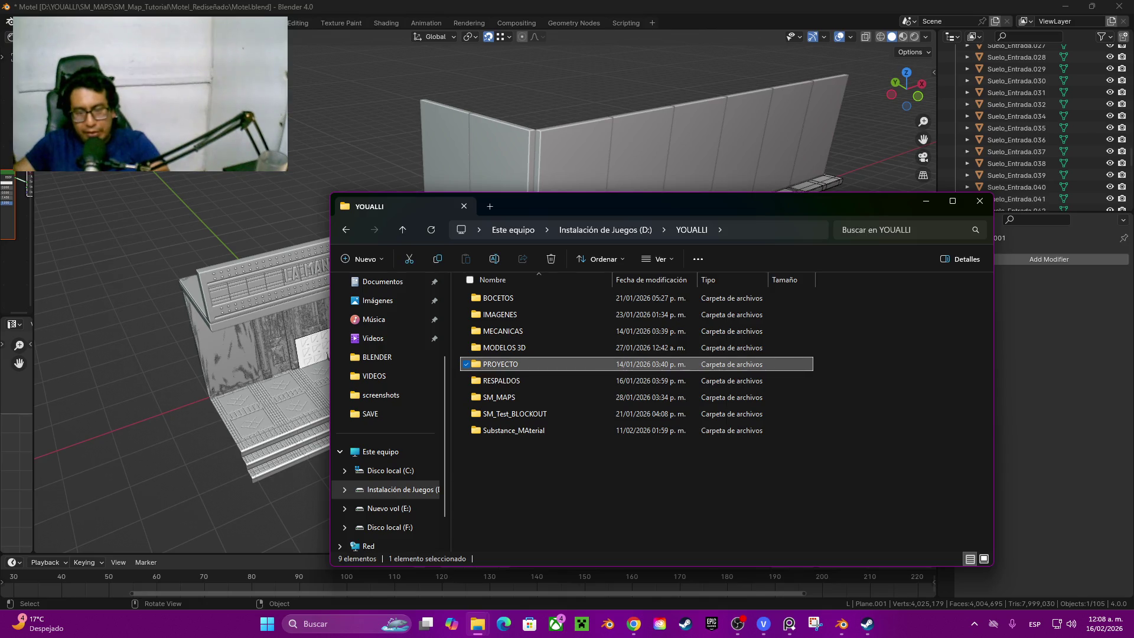
{"action": "double_click", "coordinate": [501, 364]}
{"action": "double_click", "coordinate": [514, 297]}
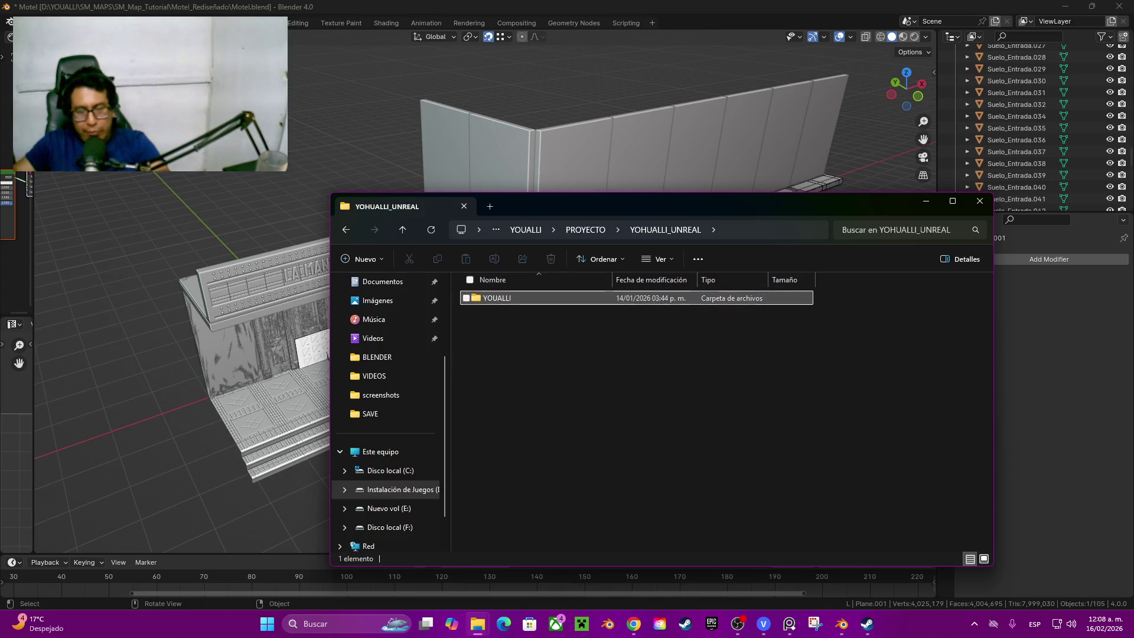
{"action": "left_click", "coordinate": [501, 298]}
{"action": "double_click", "coordinate": [496, 298]}
{"action": "left_click", "coordinate": [497, 381]}
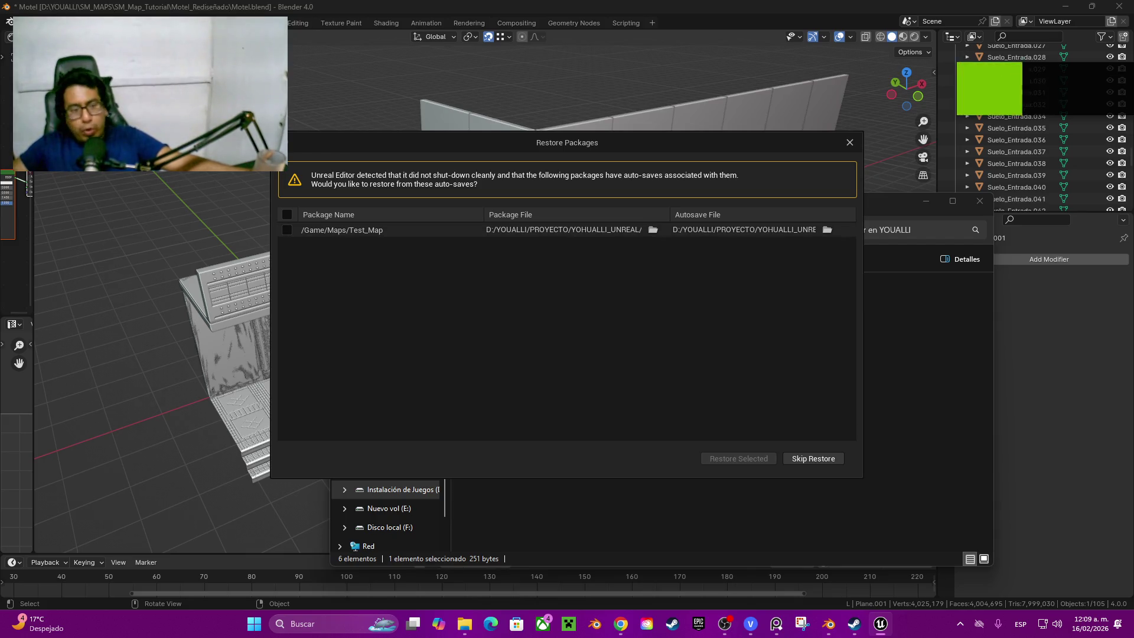
Step: Restore the auto-saved Test_Map package and dismiss the revision-control warning
{"action": "left_click", "coordinate": [287, 229]}
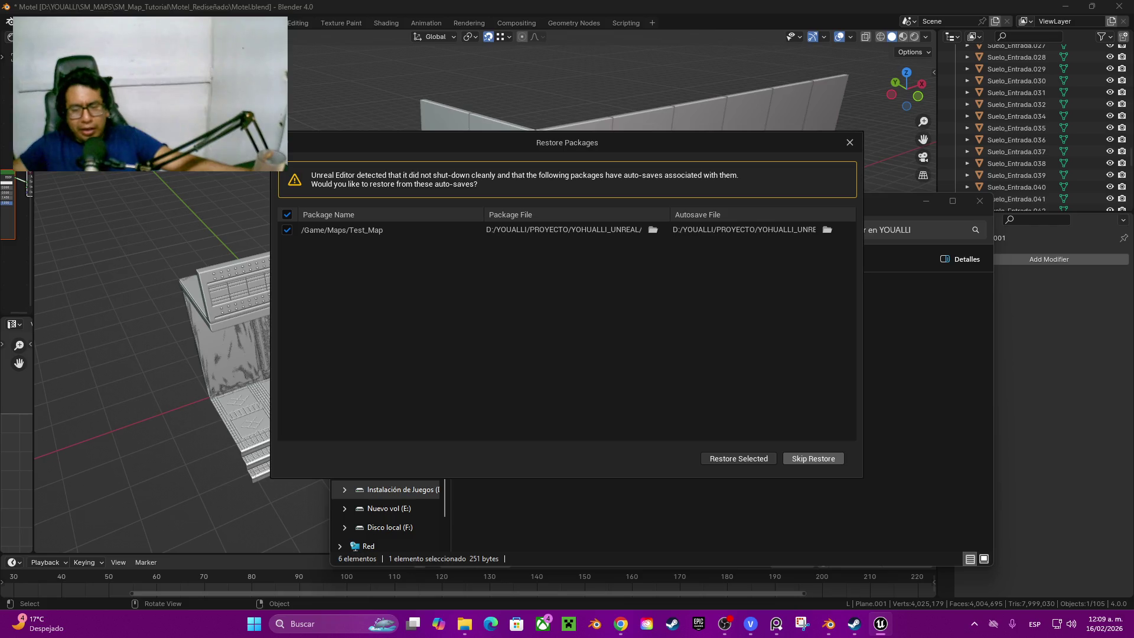
{"action": "left_click", "coordinate": [738, 458]}
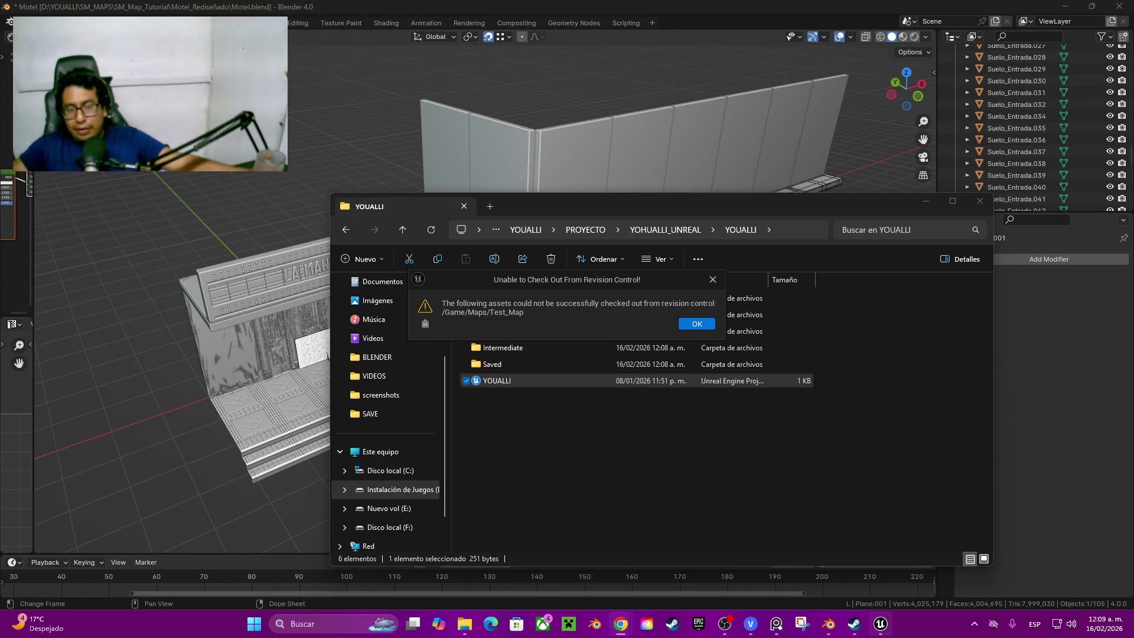
{"action": "key", "text": "Return"}
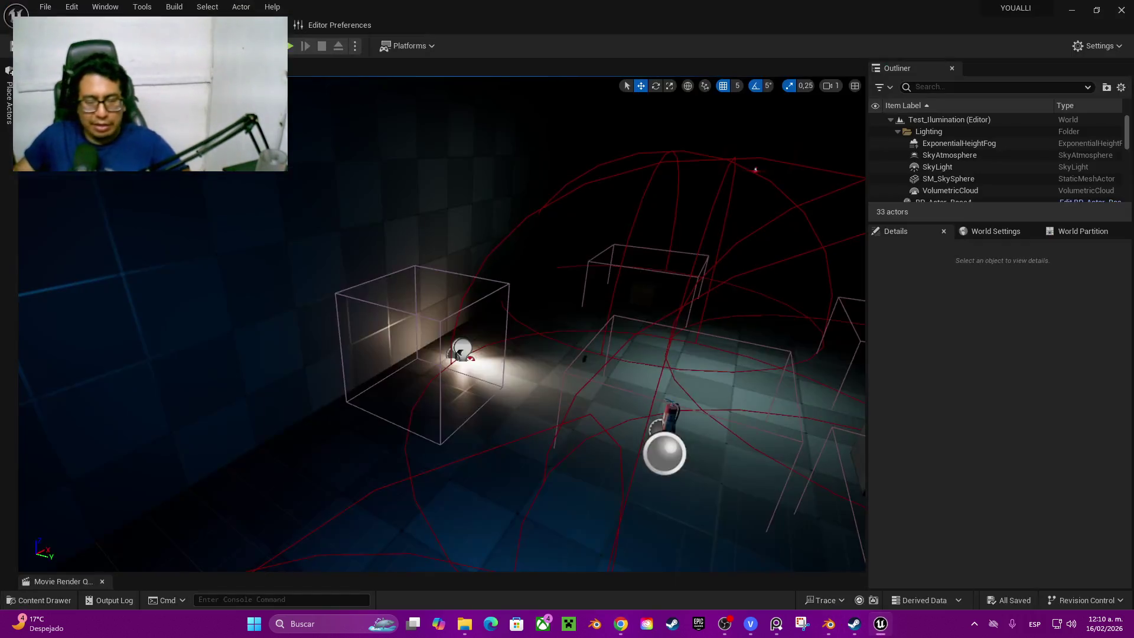
Step: Load the recent Test_Map level from the File menu's recent levels list
{"action": "left_click", "coordinate": [45, 7]}
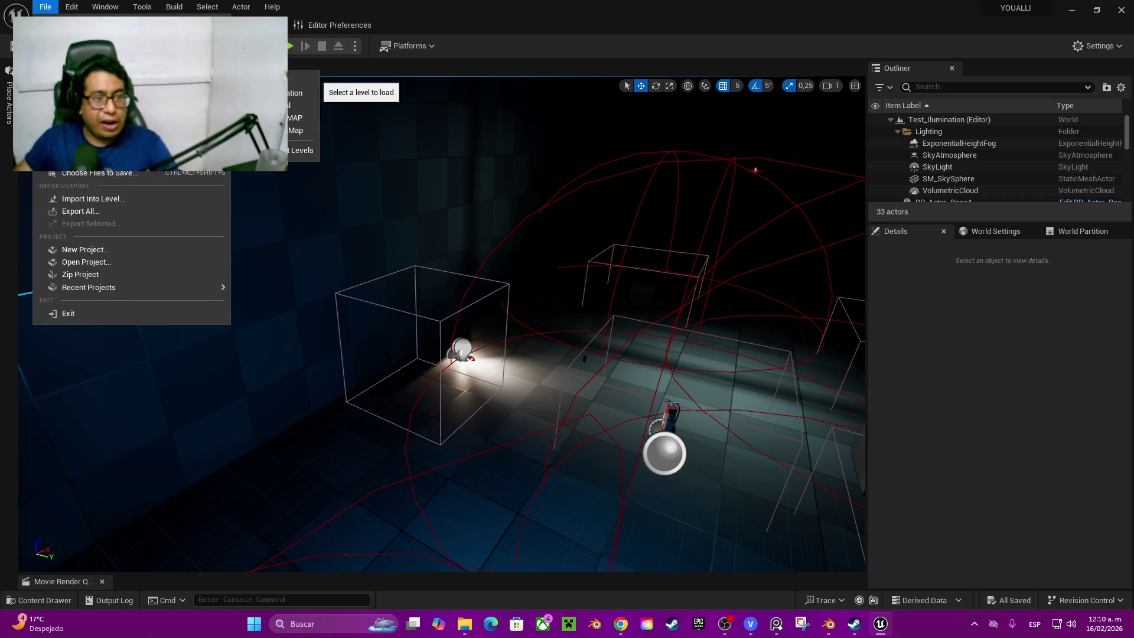
{"action": "left_click", "coordinate": [306, 118]}
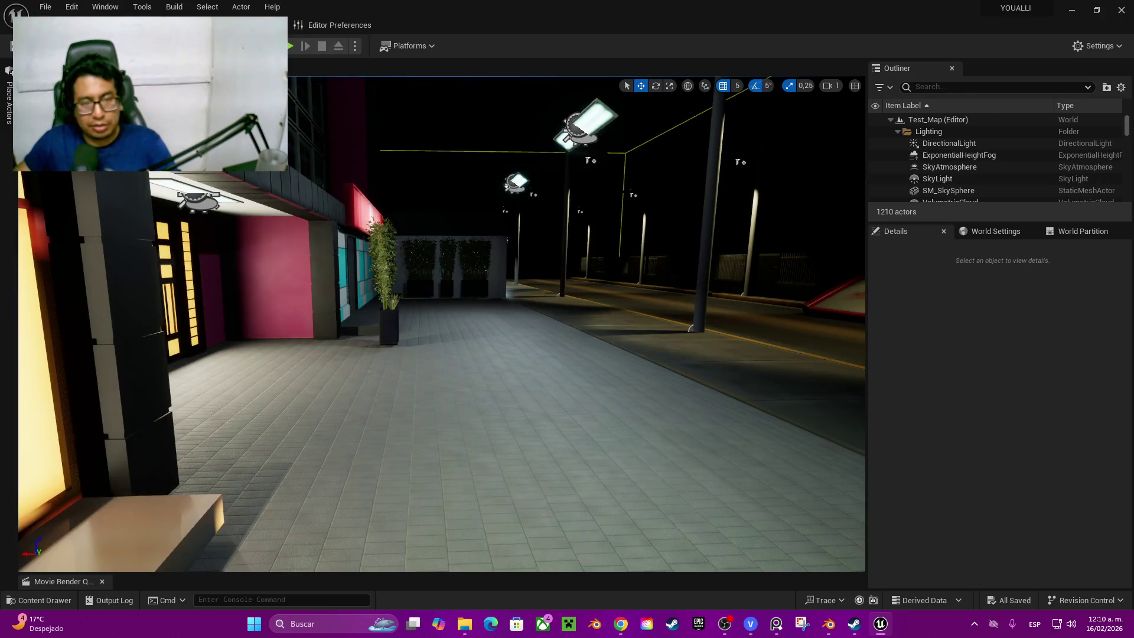
{"action": "right_click_drag", "start_coordinate": [441, 325], "coordinate": [441, 325]}
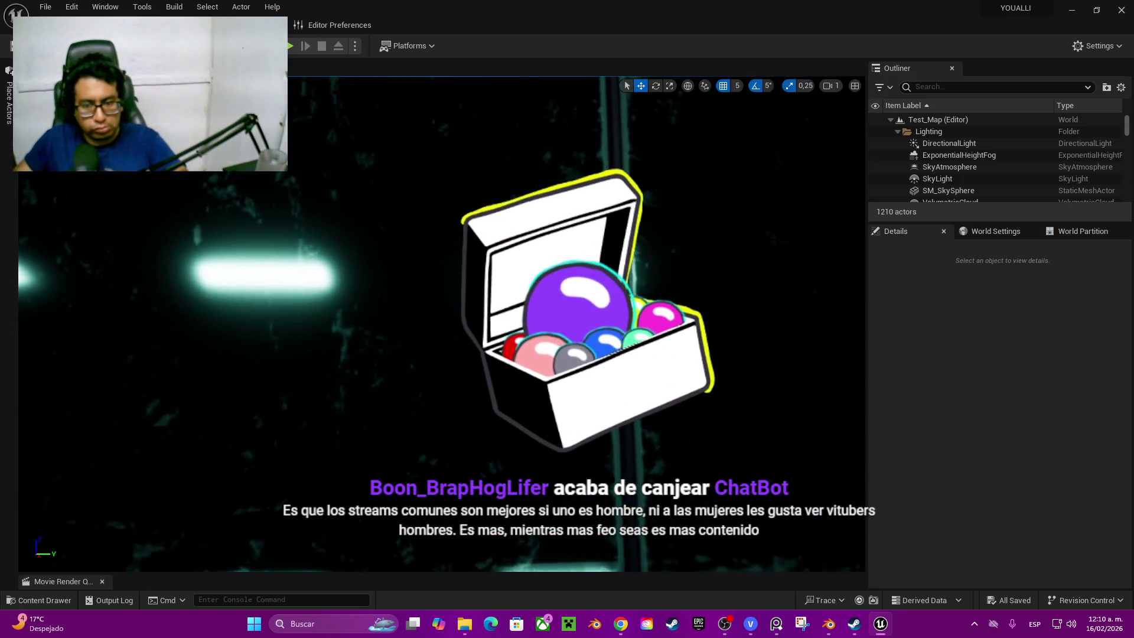
{"action": "right_click_drag", "start_coordinate": [528, 403], "coordinate": [553, 394]}
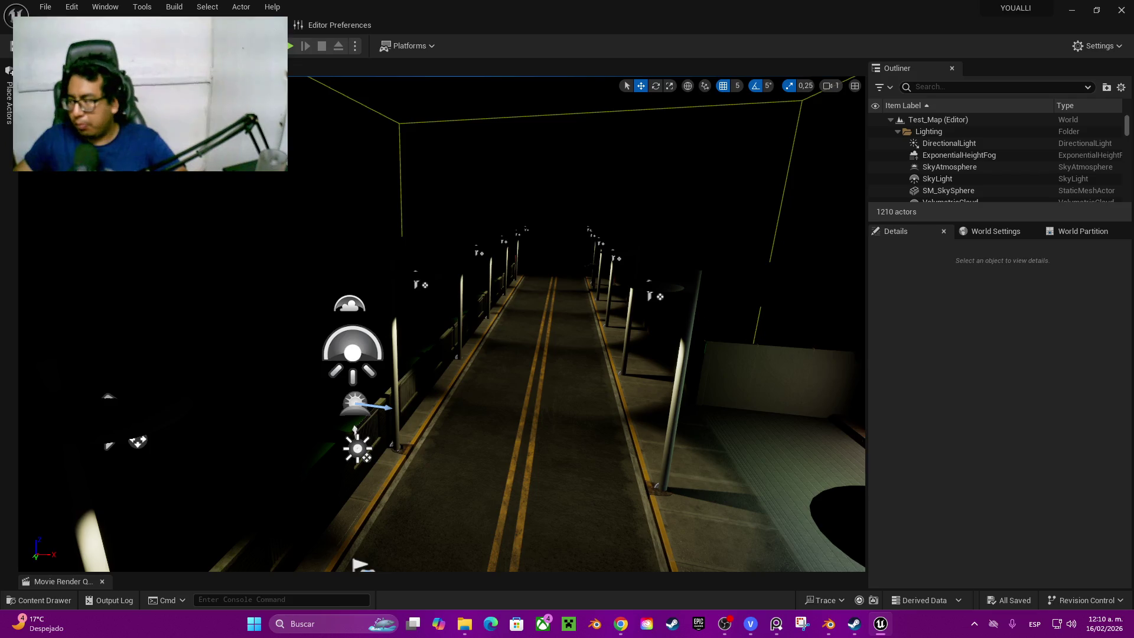
{"action": "left_click", "coordinate": [357, 448]}
Step: Rotate the DirectionalLight to a daylight angle, spinning it about 65 degrees around vertical
{"action": "key", "text": "e"}
{"action": "mouse_move", "coordinate": [409, 468]}
{"action": "left_mouse_down"}
{"action": "mouse_move", "coordinate": [387, 507]}
{"action": "mouse_move", "coordinate": [376, 387]}
{"action": "left_mouse_up"}
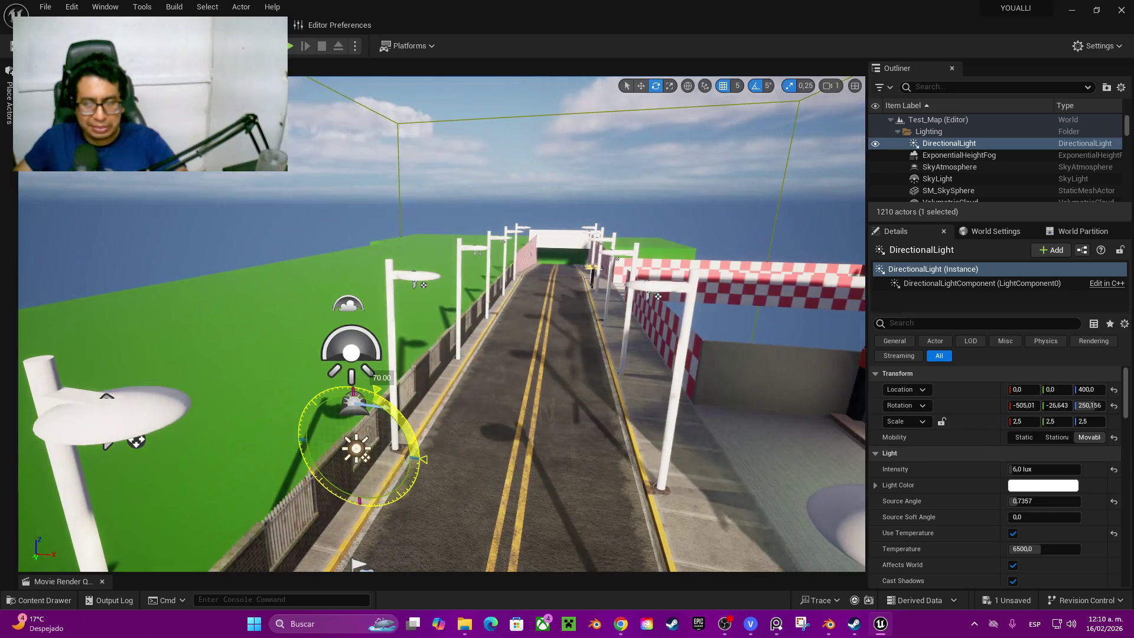
{"action": "key", "text": "ctrl+shift+p"}
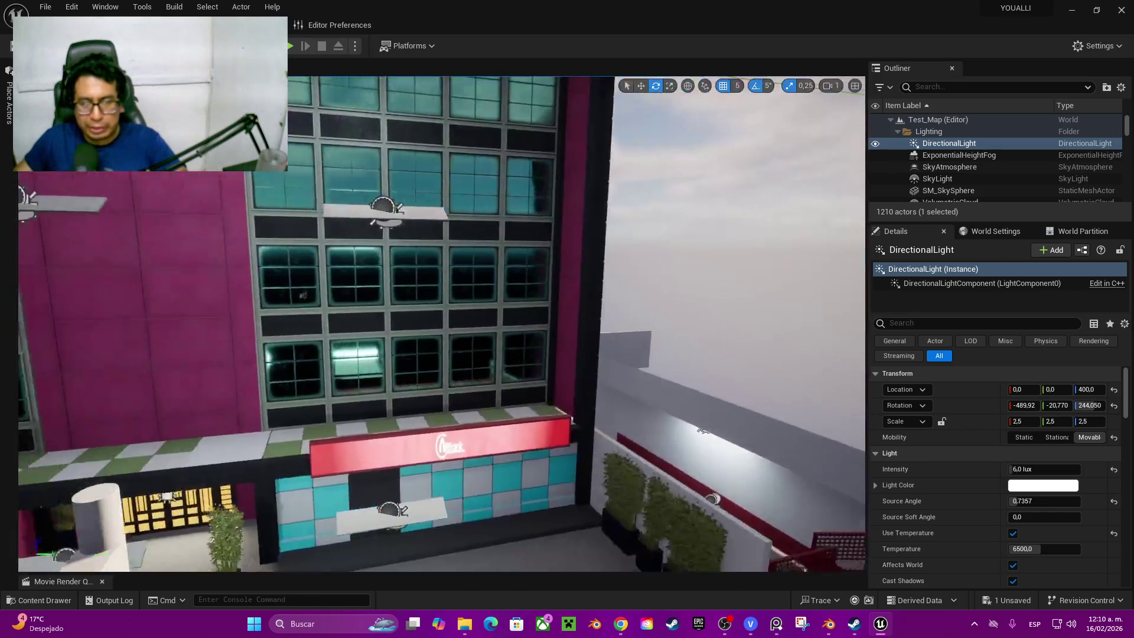
{"action": "right_click_drag", "start_coordinate": [376, 386], "coordinate": [376, 386]}
{"action": "key", "text": "f"}
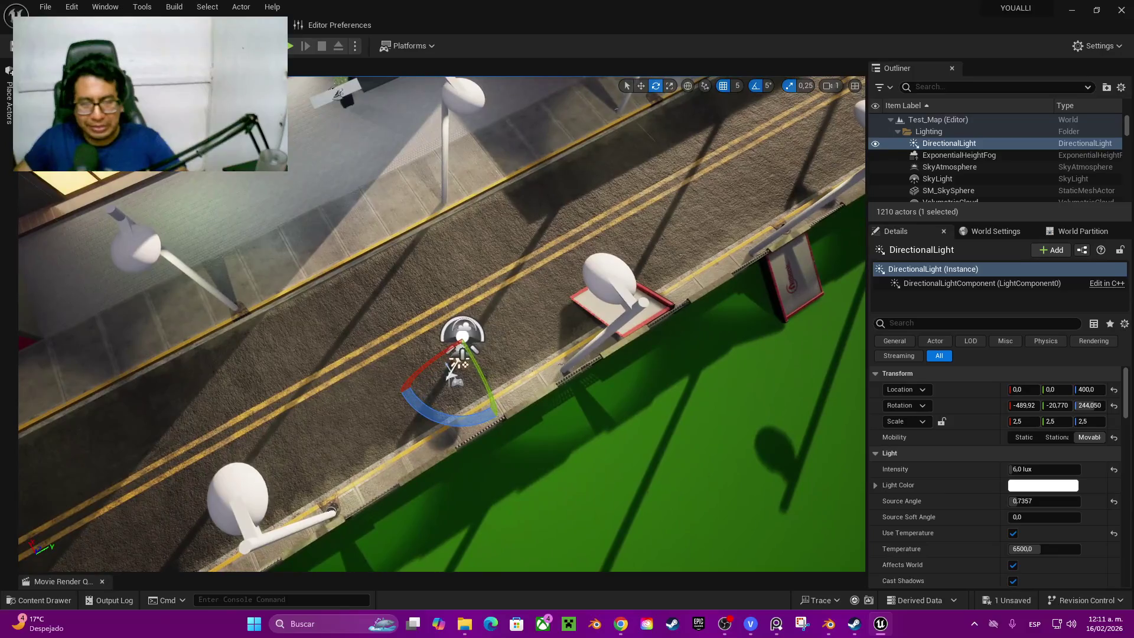
{"action": "left_click_drag", "start_coordinate": [434, 415], "coordinate": [390, 368]}
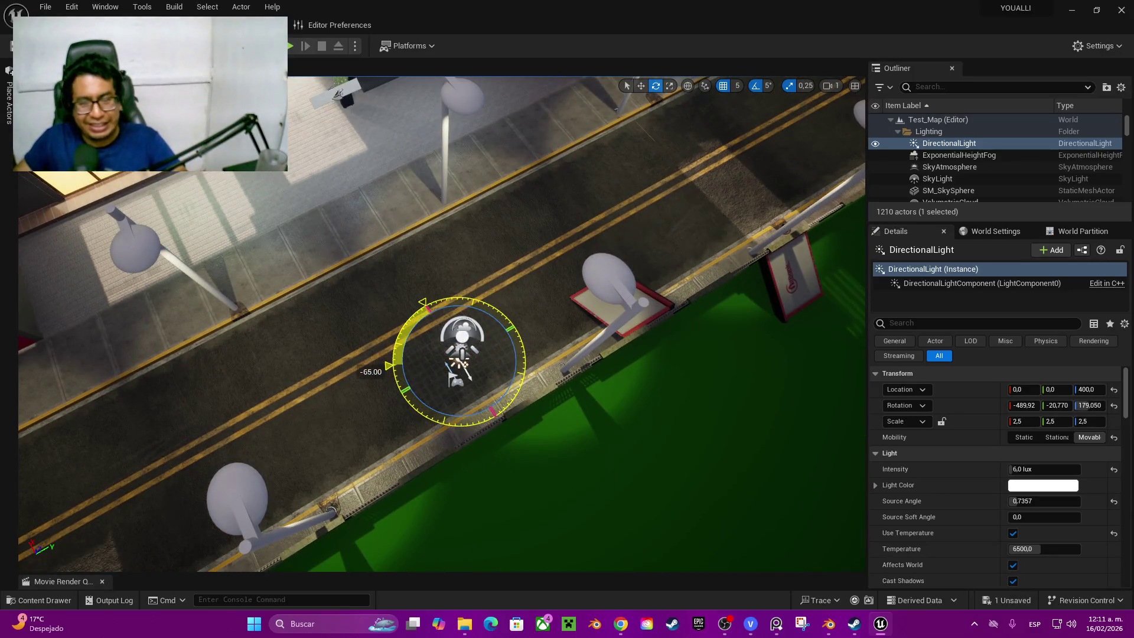
Step: Fly the viewport down toward the sunlit storefront facade to inspect it
{"action": "right_click_drag", "start_coordinate": [390, 368], "coordinate": [803, 455]}
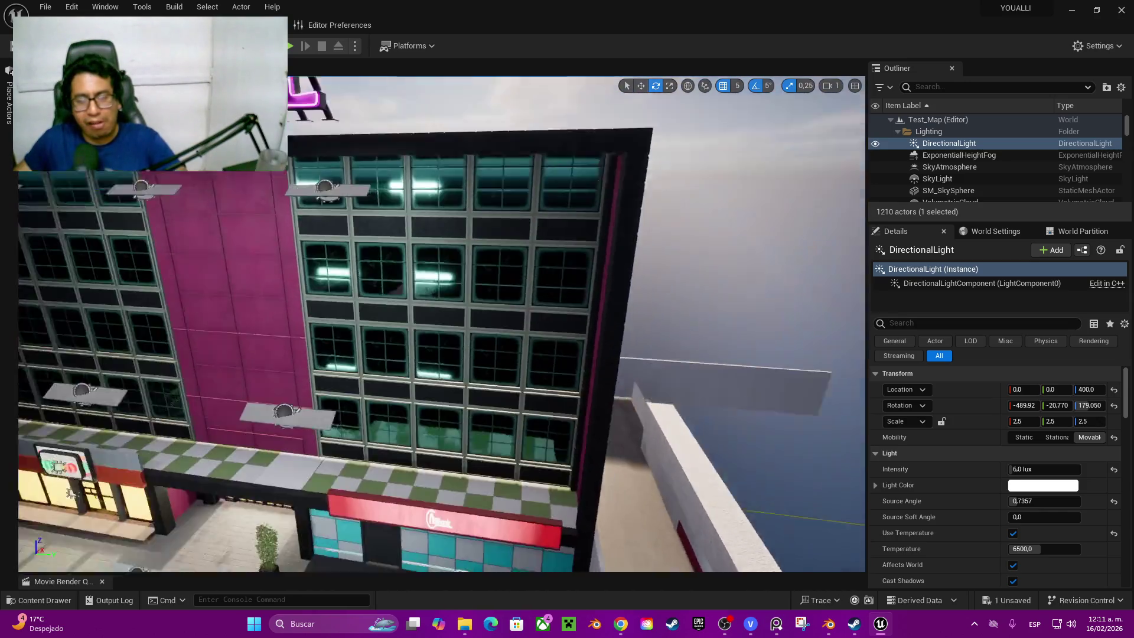
{"action": "right_click_drag", "start_coordinate": [804, 455], "coordinate": [689, 535]}
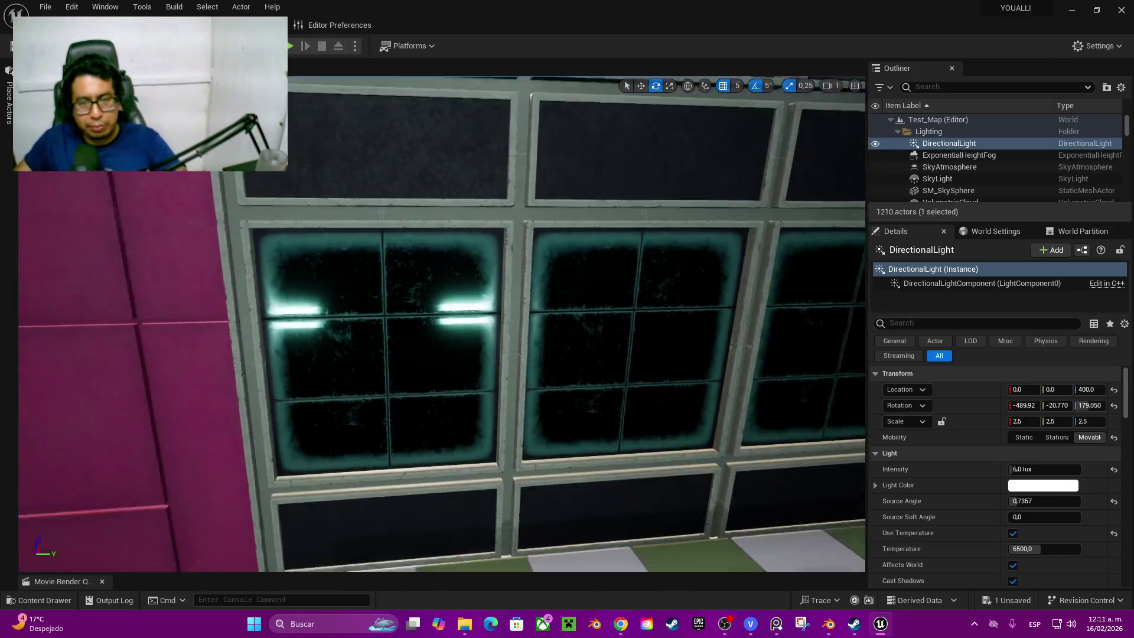
{"action": "key", "text": "f"}
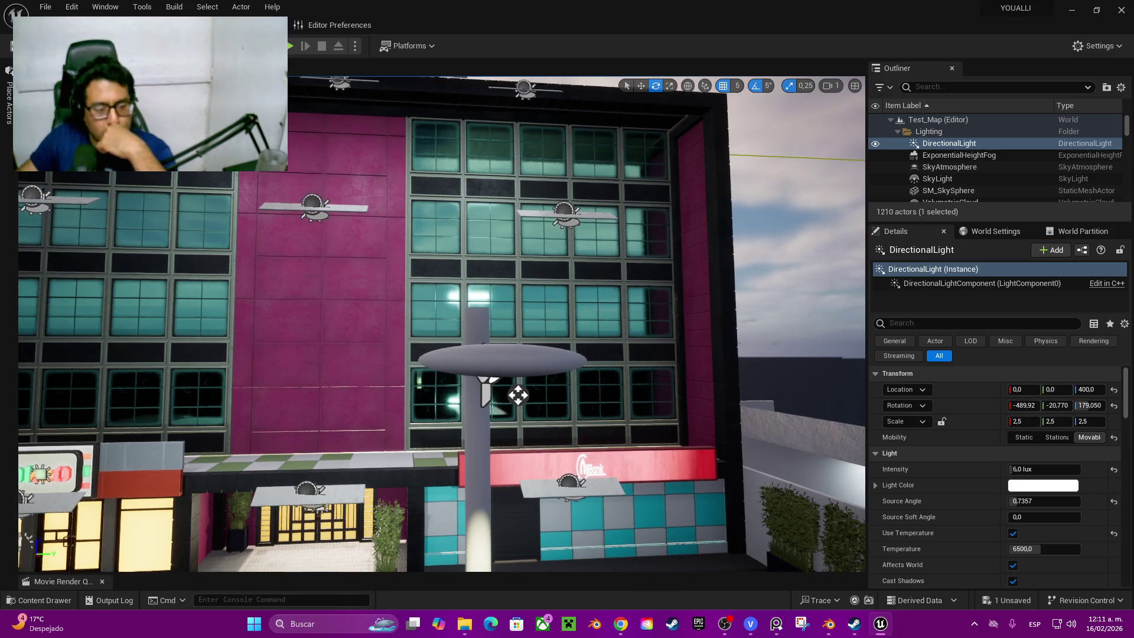
{"action": "scroll", "coordinate": [517, 394], "scroll_direction": "up", "scroll_amount": 5}
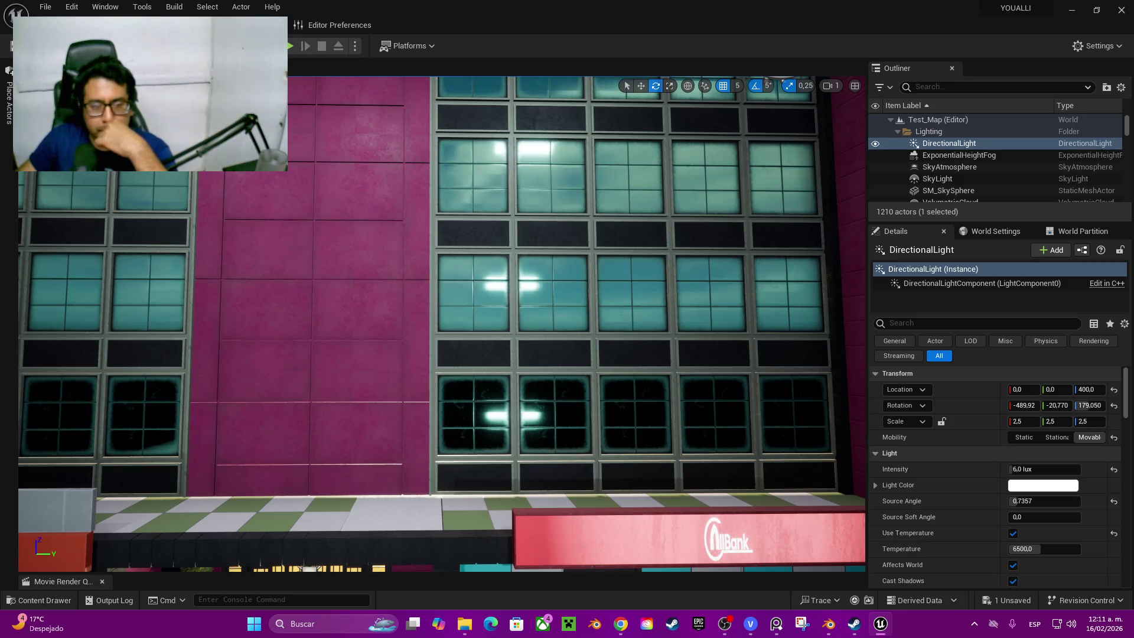
{"action": "mouse_move", "coordinate": [828, 623]}
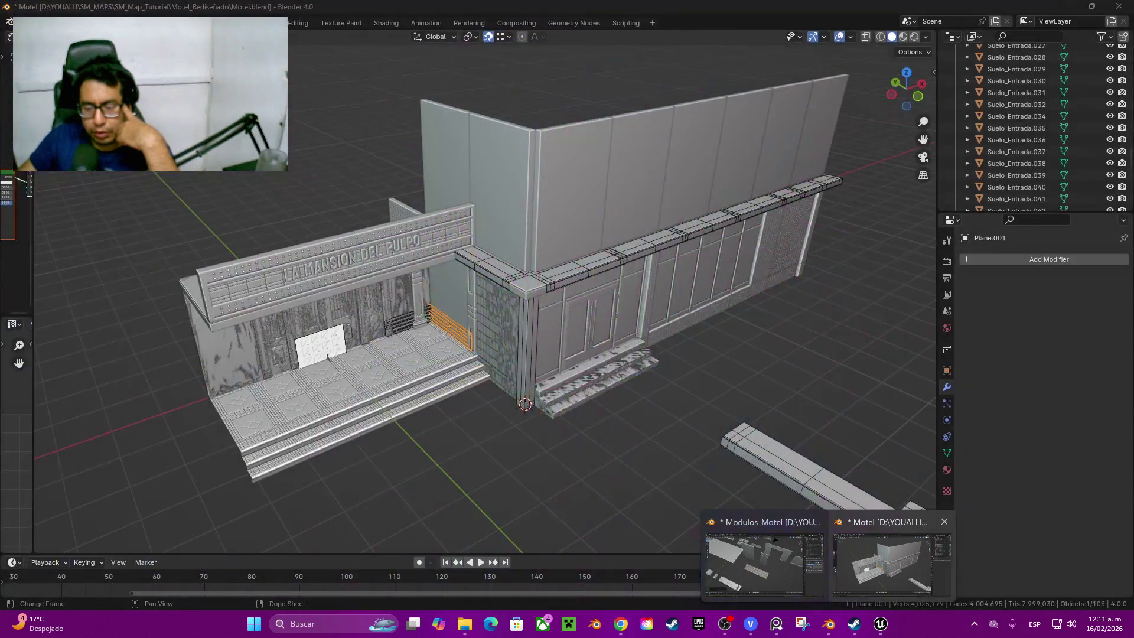
Step: Switch to the Blender motel file and orbit around the sign, doorway and side wall
{"action": "left_click", "coordinate": [886, 563]}
{"action": "scroll", "coordinate": [532, 310], "scroll_direction": "up", "scroll_amount": 5}
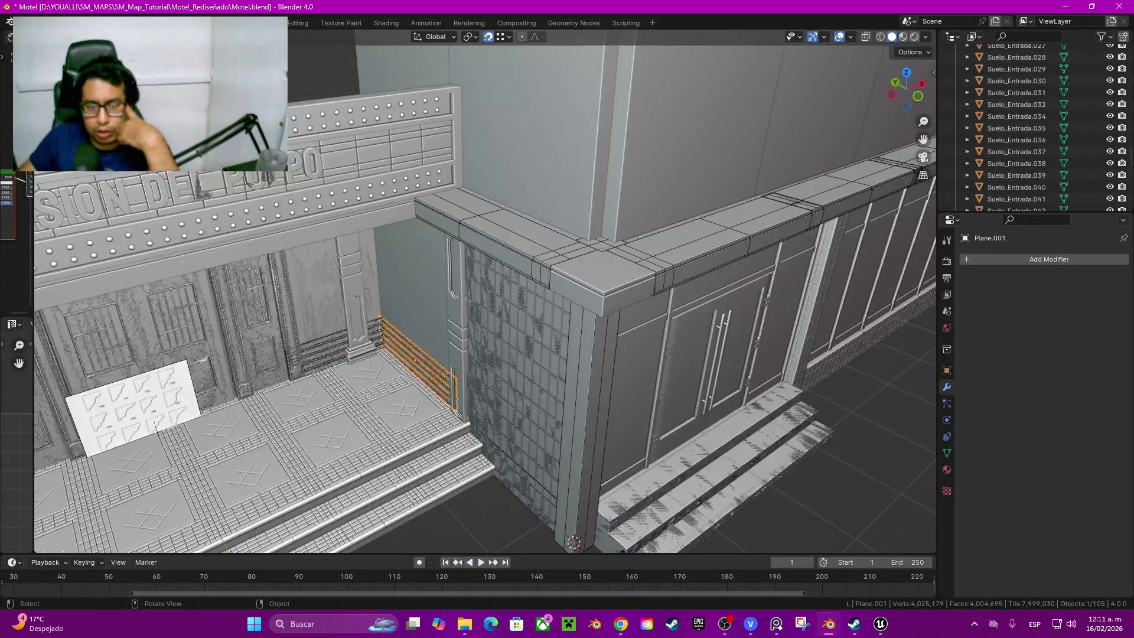
{"action": "middle_click_drag", "start_coordinate": [531, 355], "coordinate": [284, 456]}
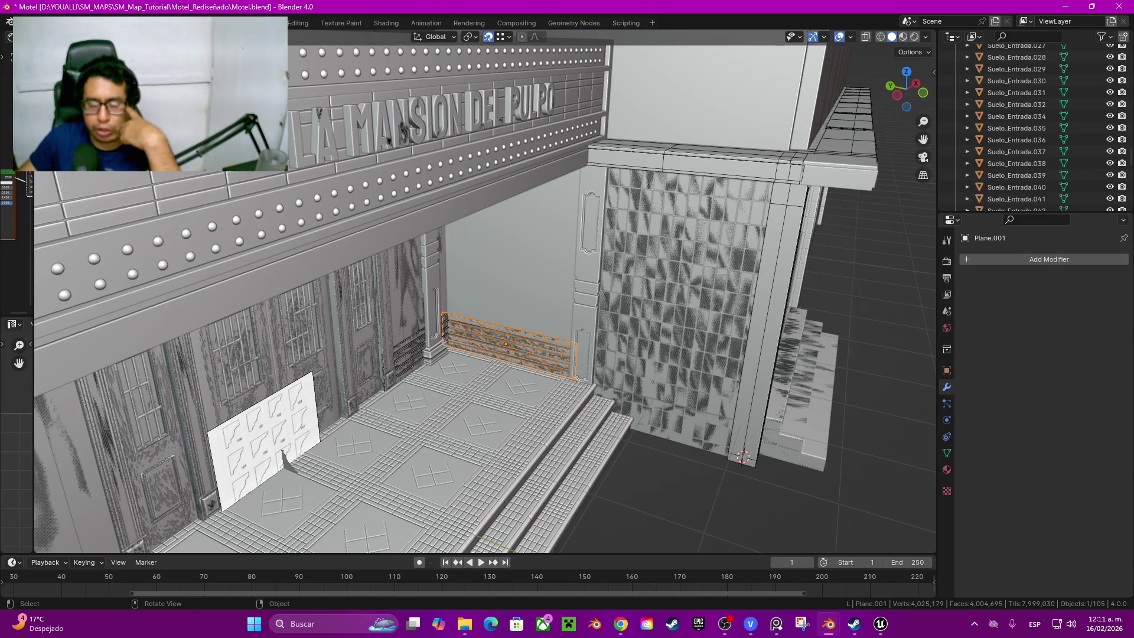
{"action": "scroll", "coordinate": [488, 293], "scroll_direction": "down", "scroll_amount": 3}
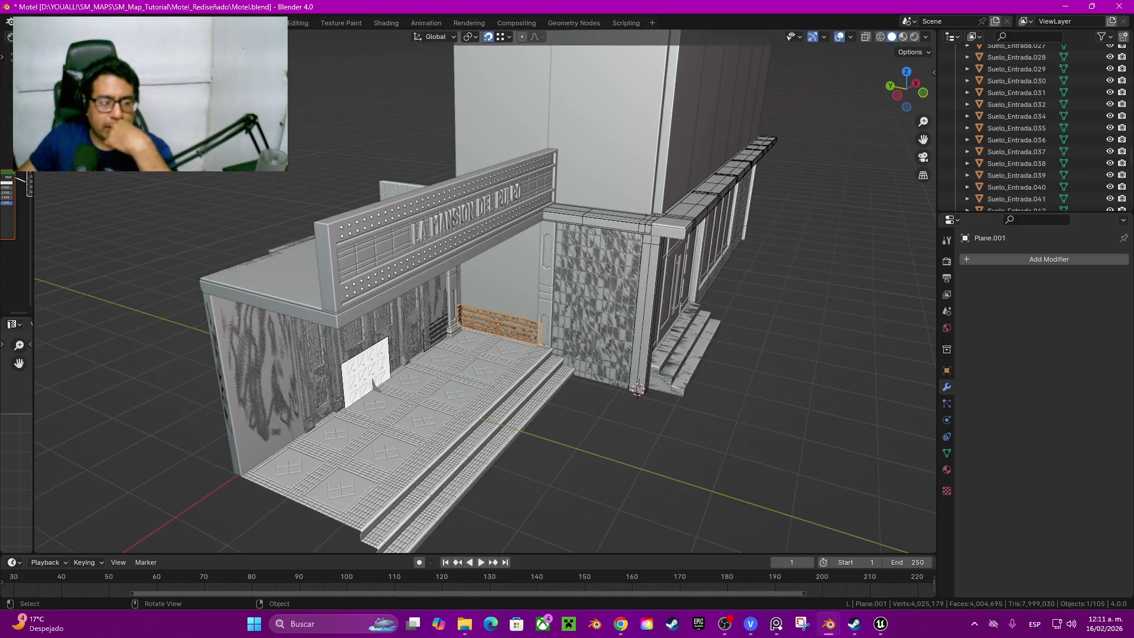
{"action": "middle_click_drag", "start_coordinate": [488, 292], "coordinate": [311, 302]}
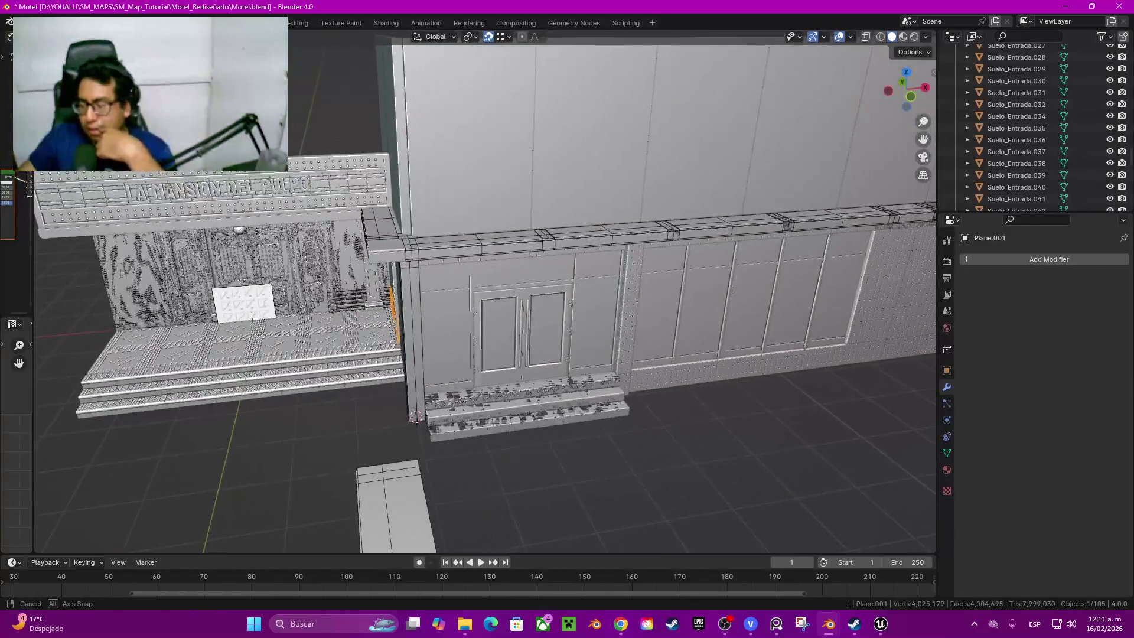
{"action": "mouse_move", "coordinate": [488, 293]}
{"action": "middle_mouse_down"}
{"action": "mouse_move", "coordinate": [443, 295]}
{"action": "mouse_move", "coordinate": [559, 312]}
{"action": "middle_mouse_up"}
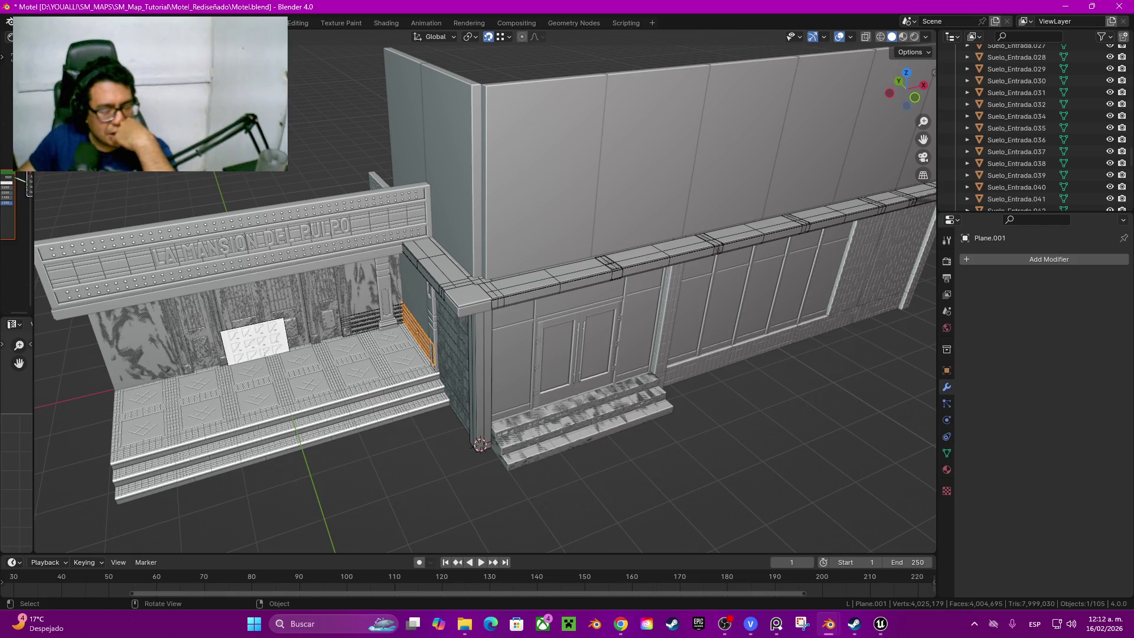
Step: Switch back to the Unreal level and pan the view across the facade and street
{"action": "left_click", "coordinate": [879, 624]}
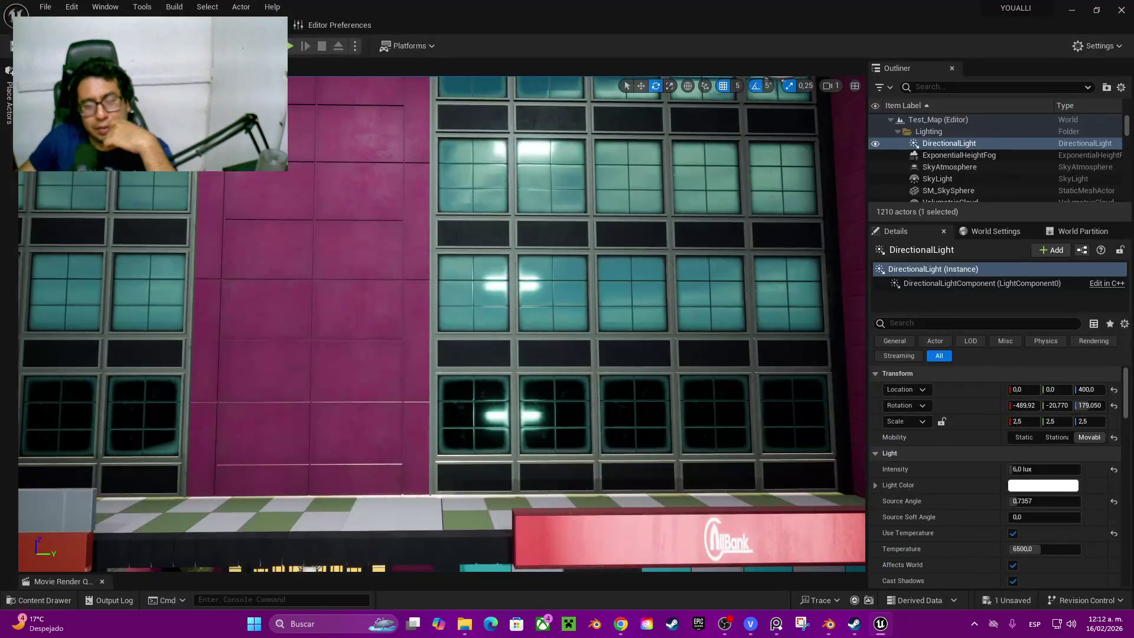
{"action": "scroll", "coordinate": [443, 325], "scroll_direction": "up", "scroll_amount": 1}
{"action": "scroll", "coordinate": [443, 324], "scroll_direction": "up", "scroll_amount": 2}
{"action": "scroll", "coordinate": [442, 324], "scroll_direction": "up", "scroll_amount": 1}
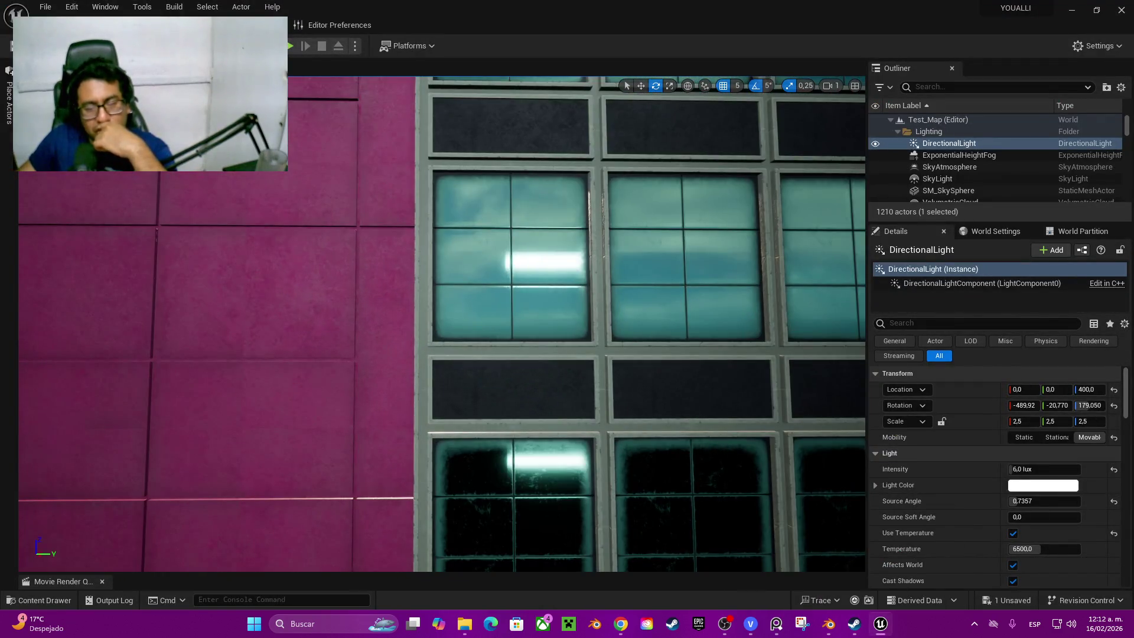
{"action": "scroll", "coordinate": [443, 325], "scroll_direction": "down", "scroll_amount": 1}
{"action": "scroll", "coordinate": [443, 325], "scroll_direction": "down", "scroll_amount": 1}
{"action": "scroll", "coordinate": [442, 324], "scroll_direction": "down", "scroll_amount": 1}
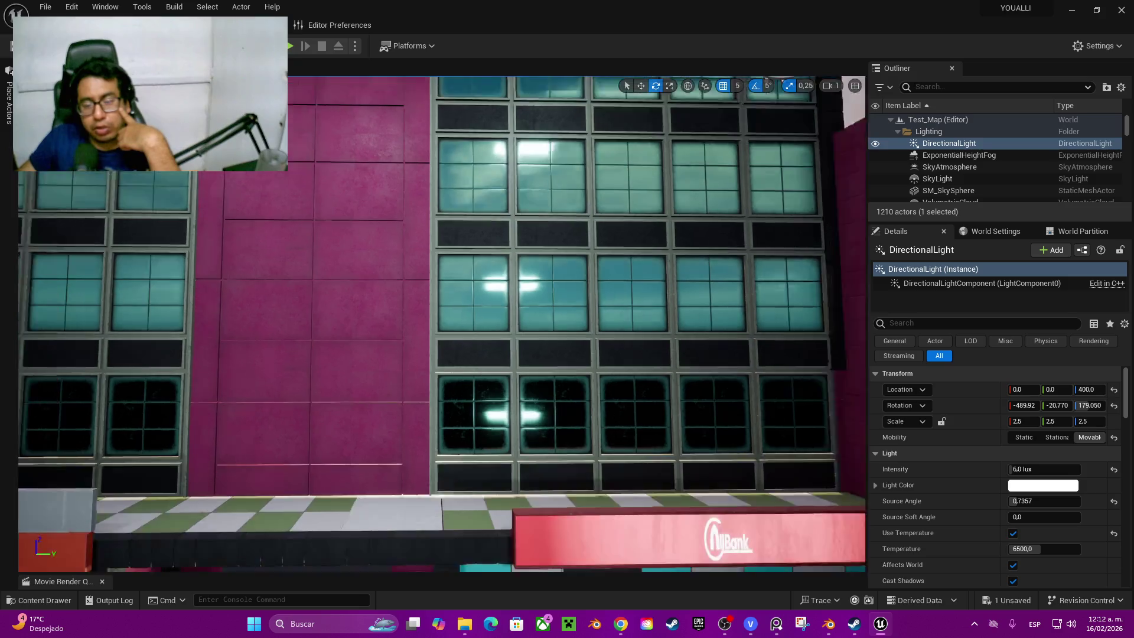
{"action": "scroll", "coordinate": [443, 325], "scroll_direction": "down", "scroll_amount": 1}
{"action": "scroll", "coordinate": [442, 325], "scroll_direction": "down", "scroll_amount": 1}
{"action": "scroll", "coordinate": [442, 325], "scroll_direction": "up", "scroll_amount": 2}
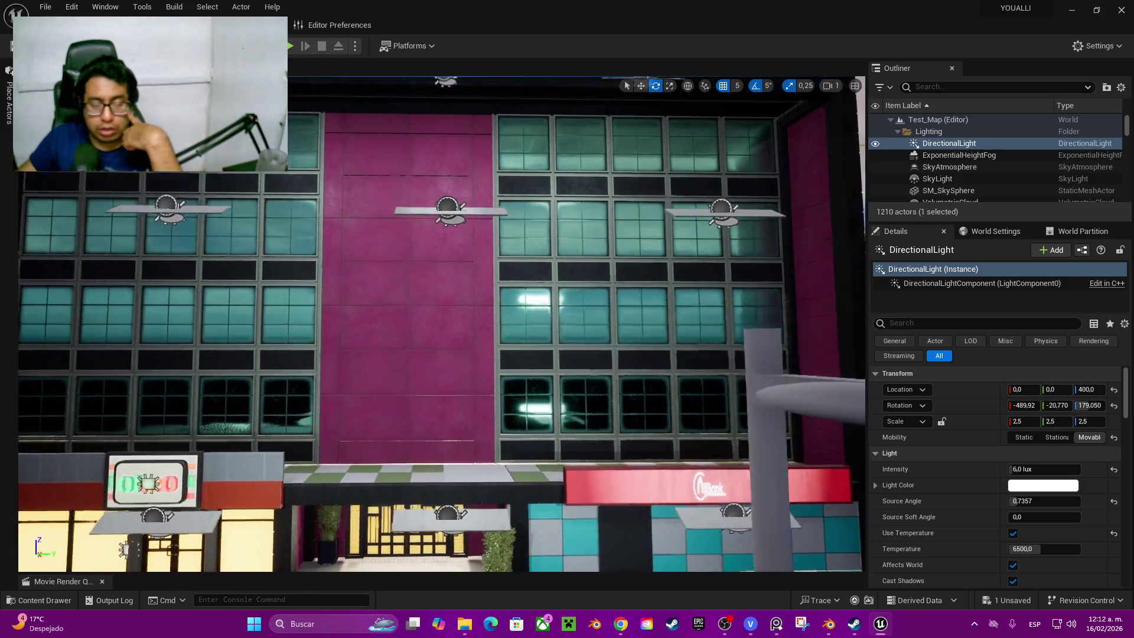
{"action": "scroll", "coordinate": [442, 324], "scroll_direction": "up", "scroll_amount": 1}
{"action": "right_click_drag", "start_coordinate": [443, 325], "coordinate": [442, 332]}
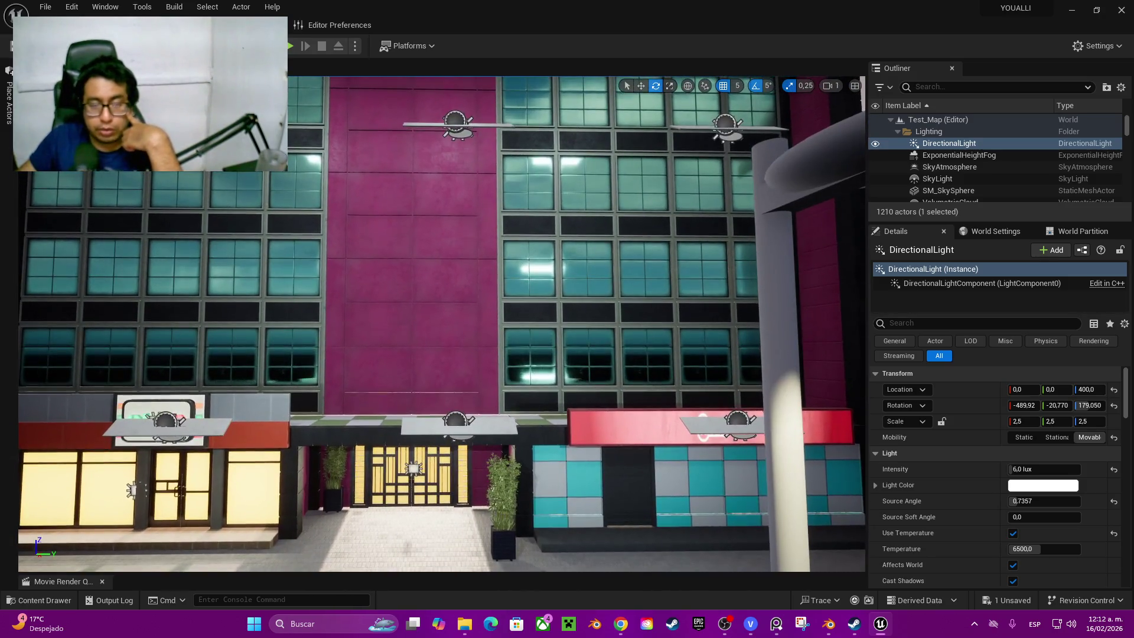
{"action": "scroll", "coordinate": [442, 325], "scroll_direction": "up", "scroll_amount": 1}
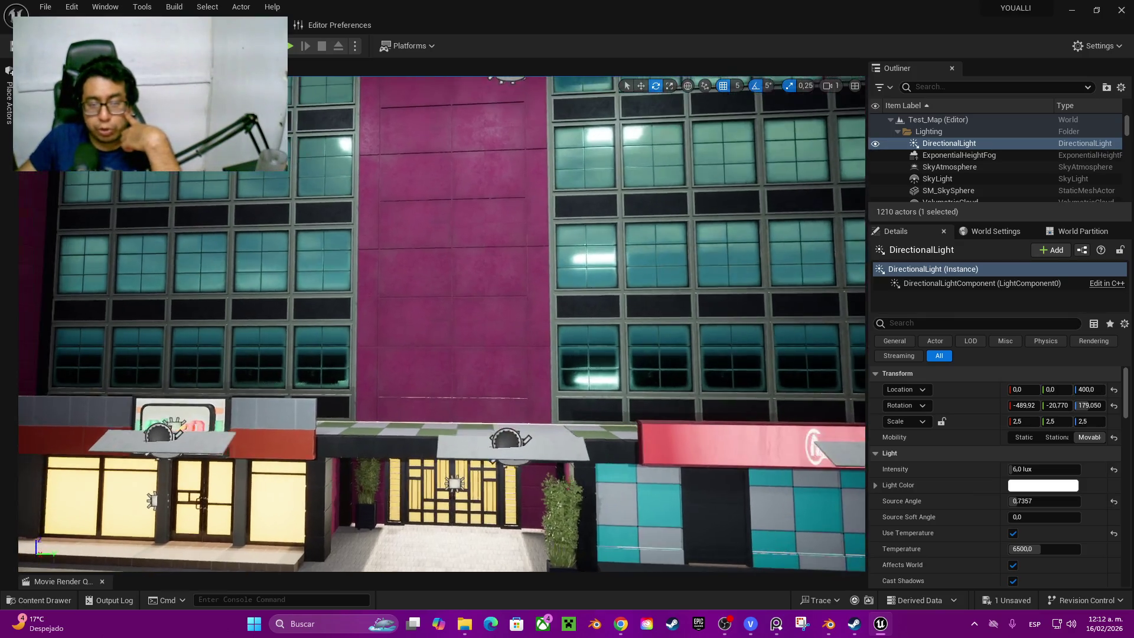
{"action": "scroll", "coordinate": [442, 325], "scroll_direction": "up", "scroll_amount": 1}
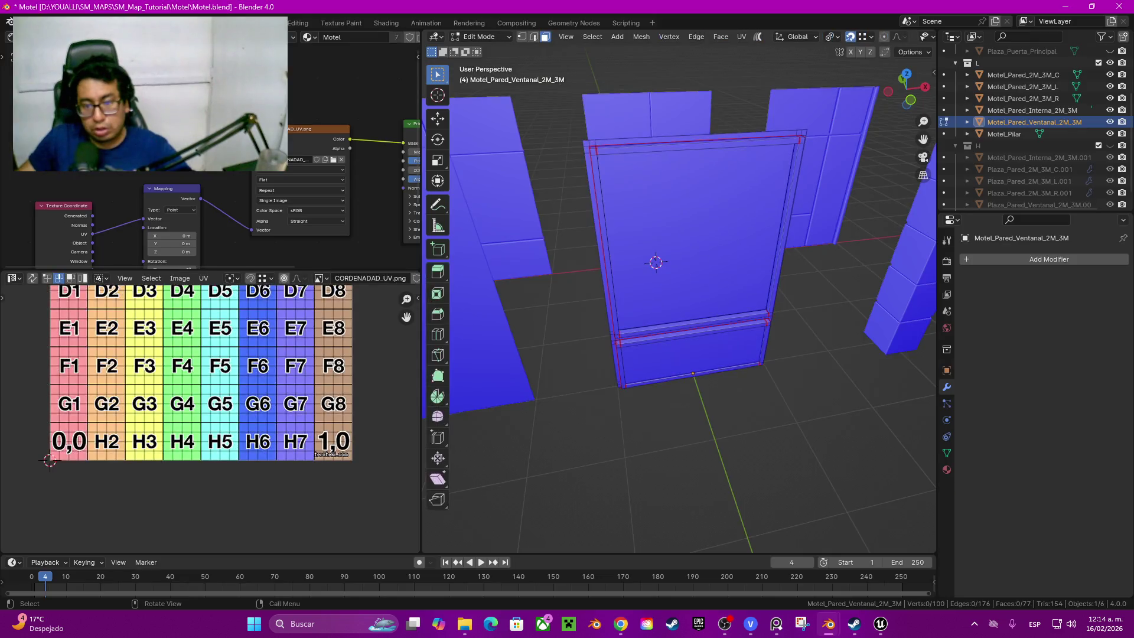
Step: Select the left, centre and right Motel_Pared_2M_3M wall panels together
{"action": "middle_click_drag", "start_coordinate": [674, 266], "coordinate": [709, 266]}
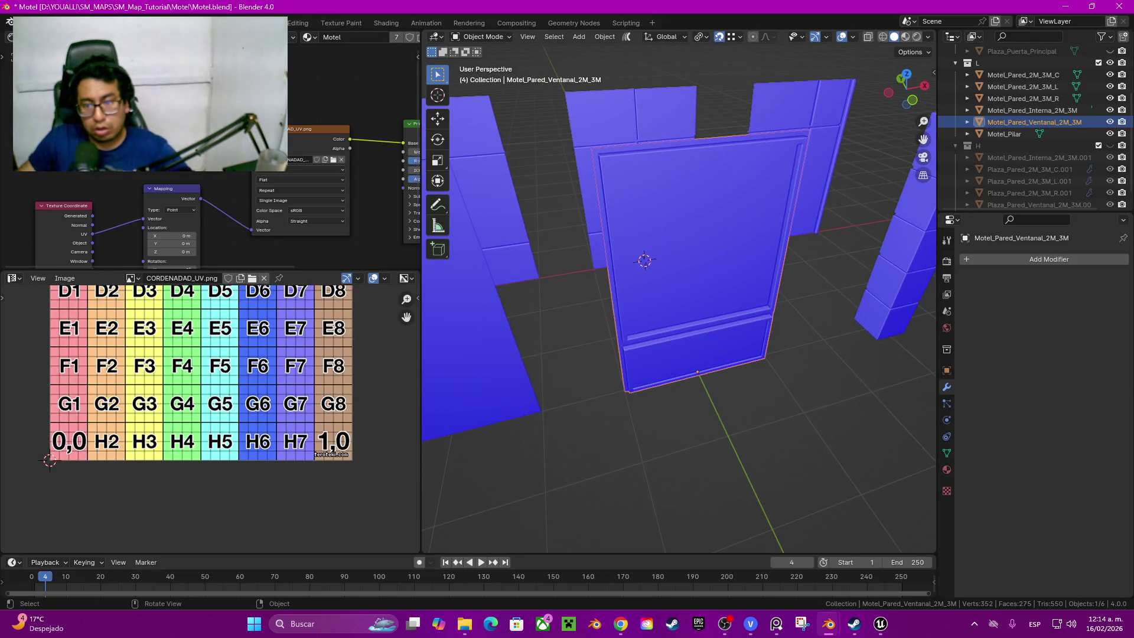
{"action": "mouse_move", "coordinate": [680, 302]}
{"action": "middle_mouse_down"}
{"action": "mouse_move", "coordinate": [709, 292]}
{"action": "mouse_move", "coordinate": [700, 302]}
{"action": "middle_mouse_up"}
{"action": "left_click", "coordinate": [531, 212], "text": "shift"}
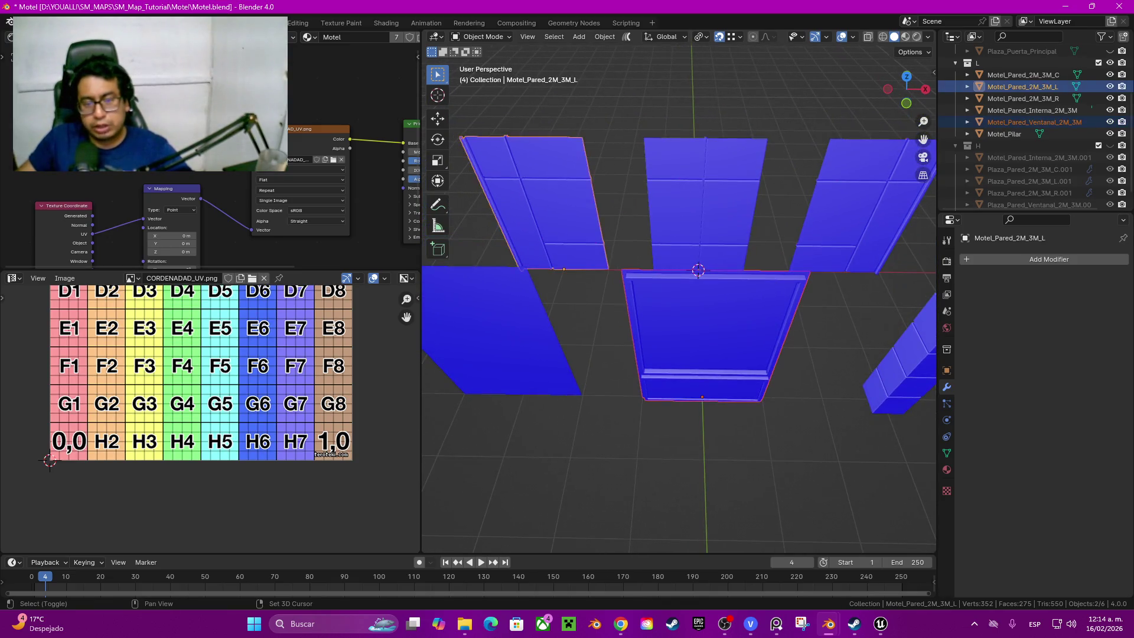
{"action": "left_click", "coordinate": [704, 205], "text": "shift"}
{"action": "left_click", "coordinate": [860, 203], "text": "shift"}
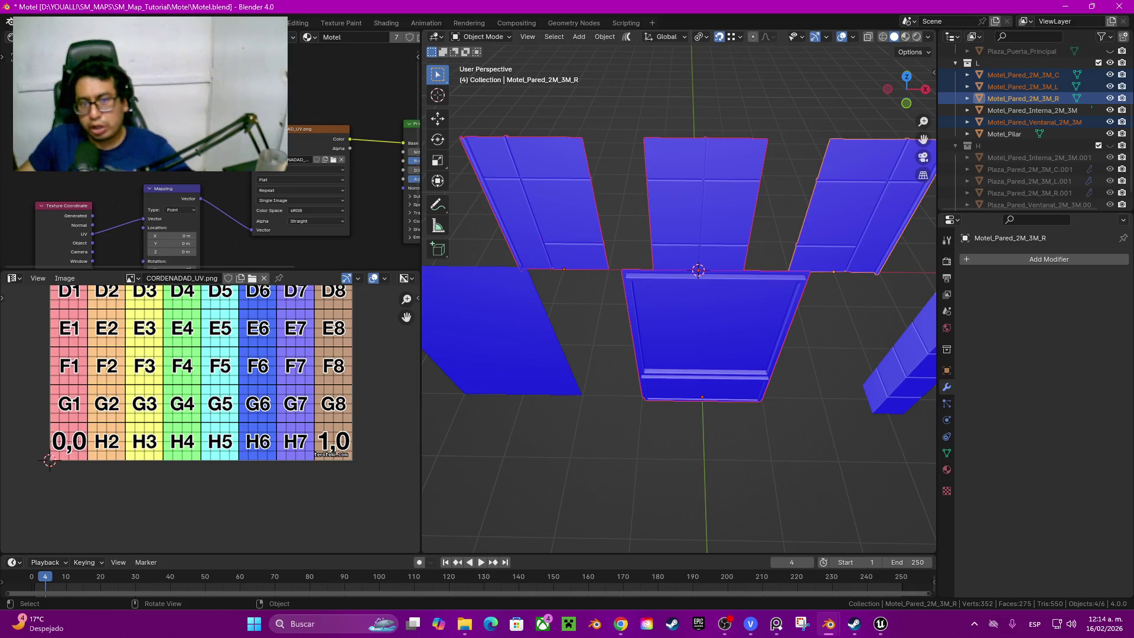
{"action": "middle_click_drag", "start_coordinate": [678, 301], "coordinate": [679, 266]}
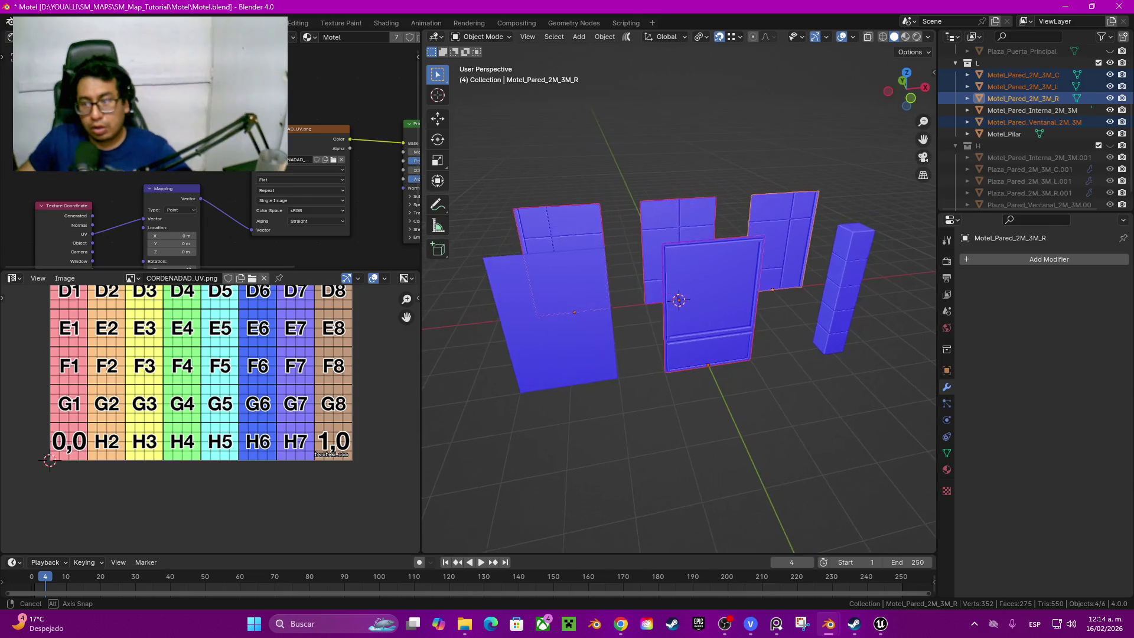
{"action": "middle_click_drag", "start_coordinate": [678, 266], "coordinate": [663, 257]}
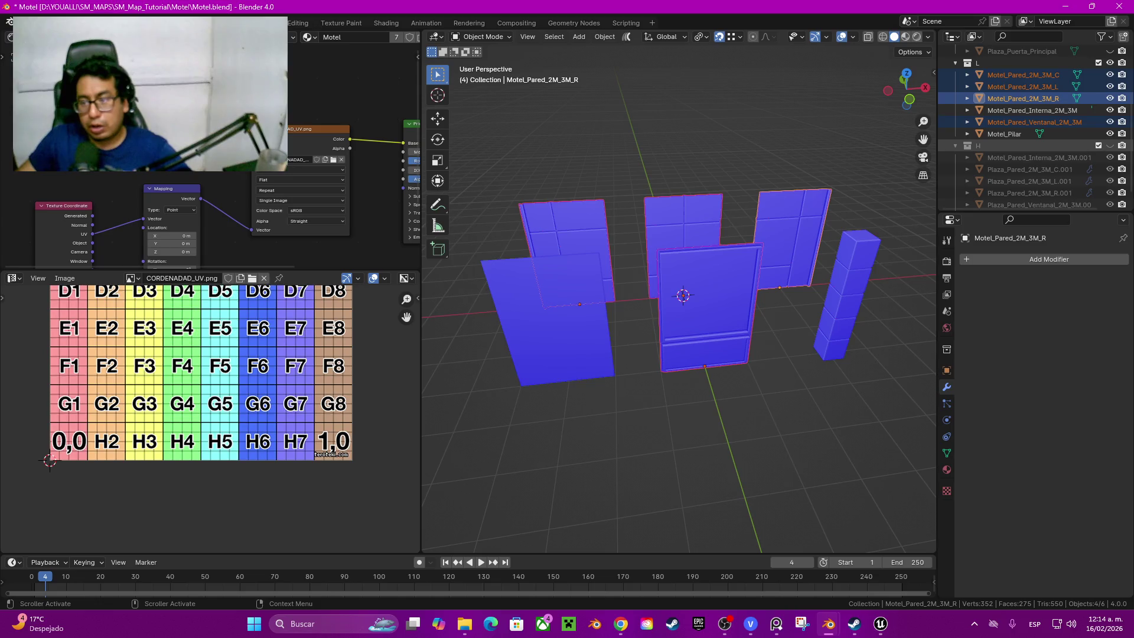
Step: Unhide the H collection's duplicate walls and box-select all eight wall panels
{"action": "left_click", "coordinate": [1111, 146]}
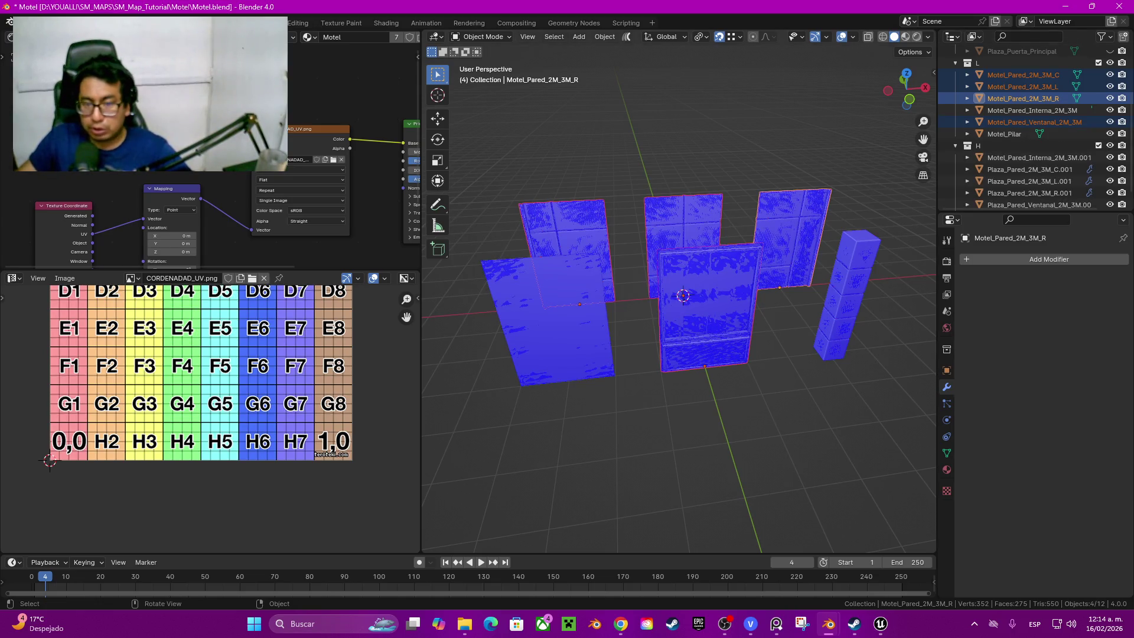
{"action": "left_click_drag", "start_coordinate": [661, 168], "coordinate": [796, 303]}
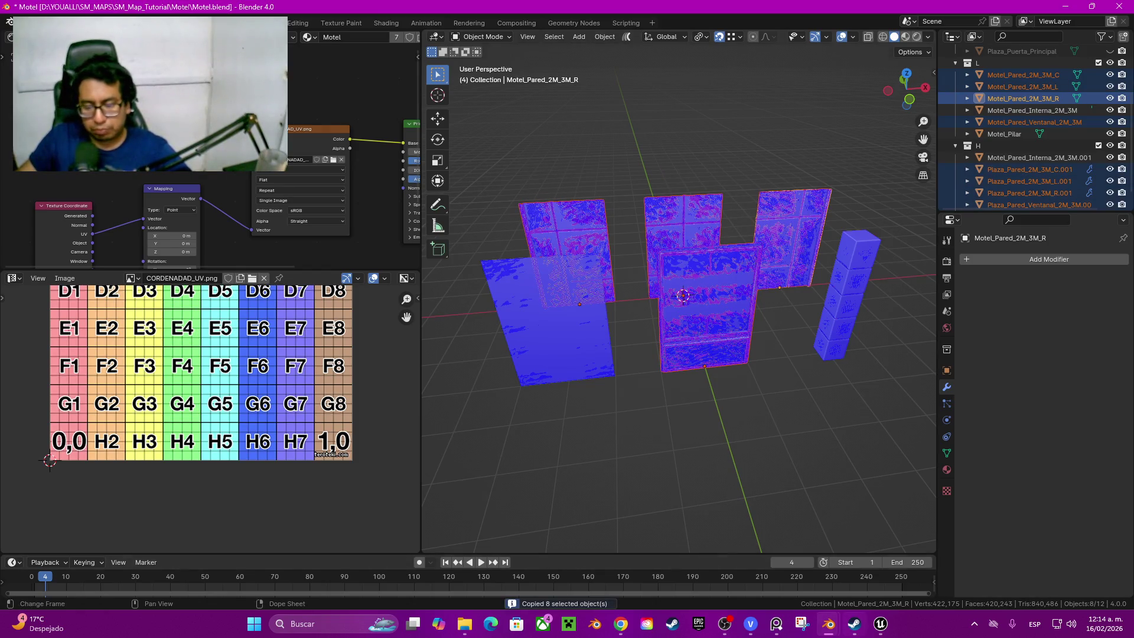
Step: Paste the eight wall panels into the redesigned motel file and move them 7.19 m along Y
{"action": "left_click", "coordinate": [833, 563]}
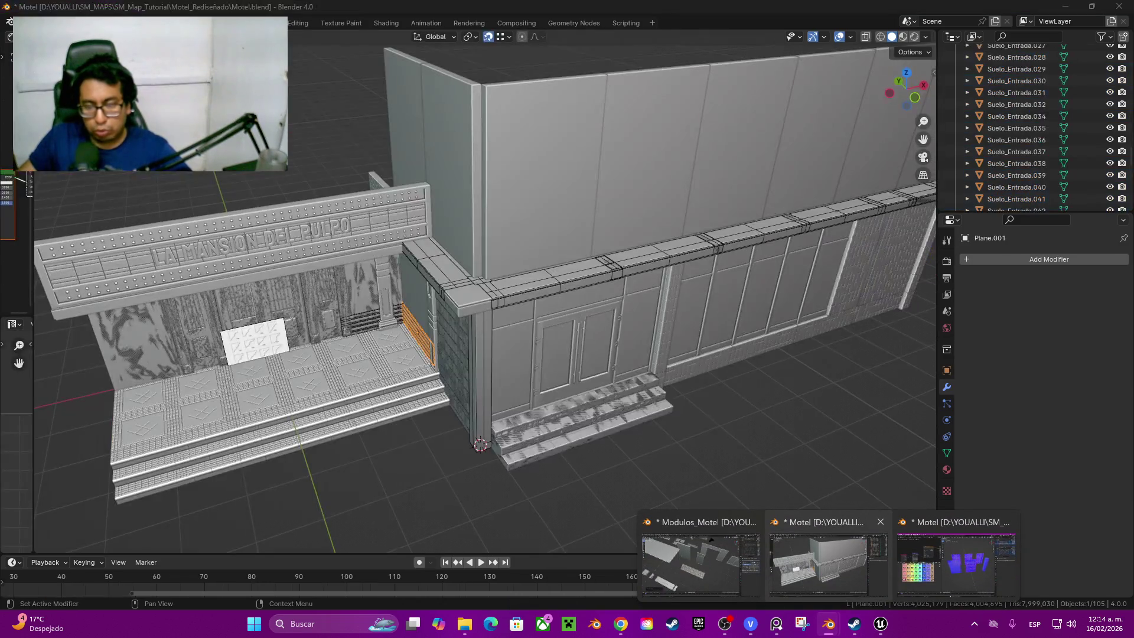
{"action": "mouse_move", "coordinate": [532, 399]}
{"action": "middle_mouse_down"}
{"action": "mouse_move", "coordinate": [532, 265]}
{"action": "mouse_move", "coordinate": [533, 293]}
{"action": "middle_mouse_up"}
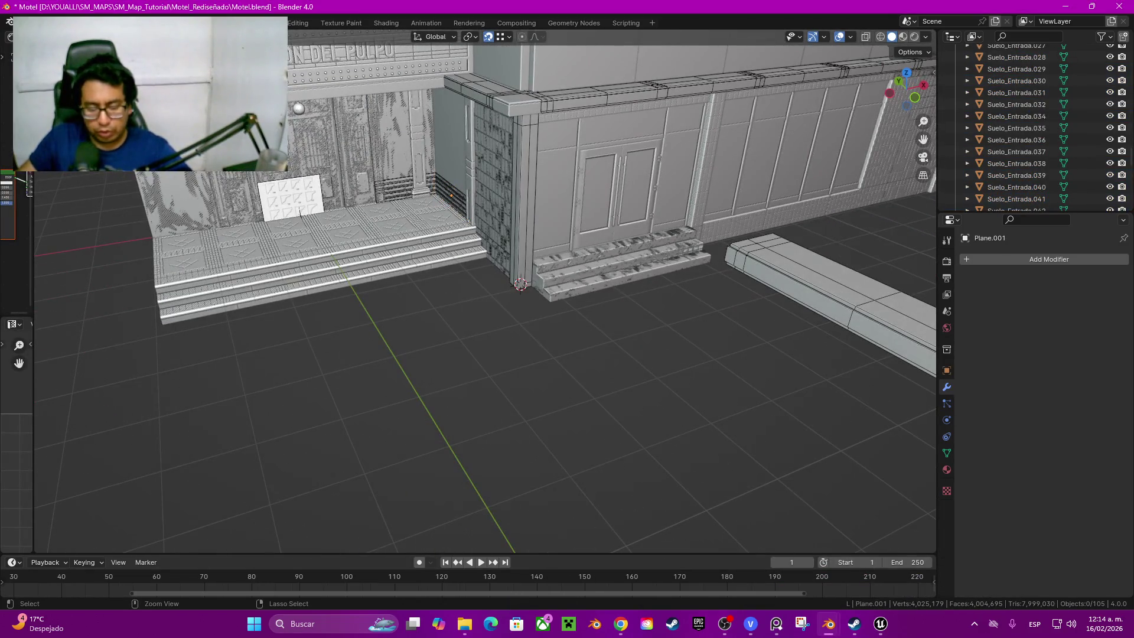
{"action": "key", "text": "ctrl+v"}
{"action": "scroll", "coordinate": [485, 292], "scroll_direction": "down", "scroll_amount": 3}
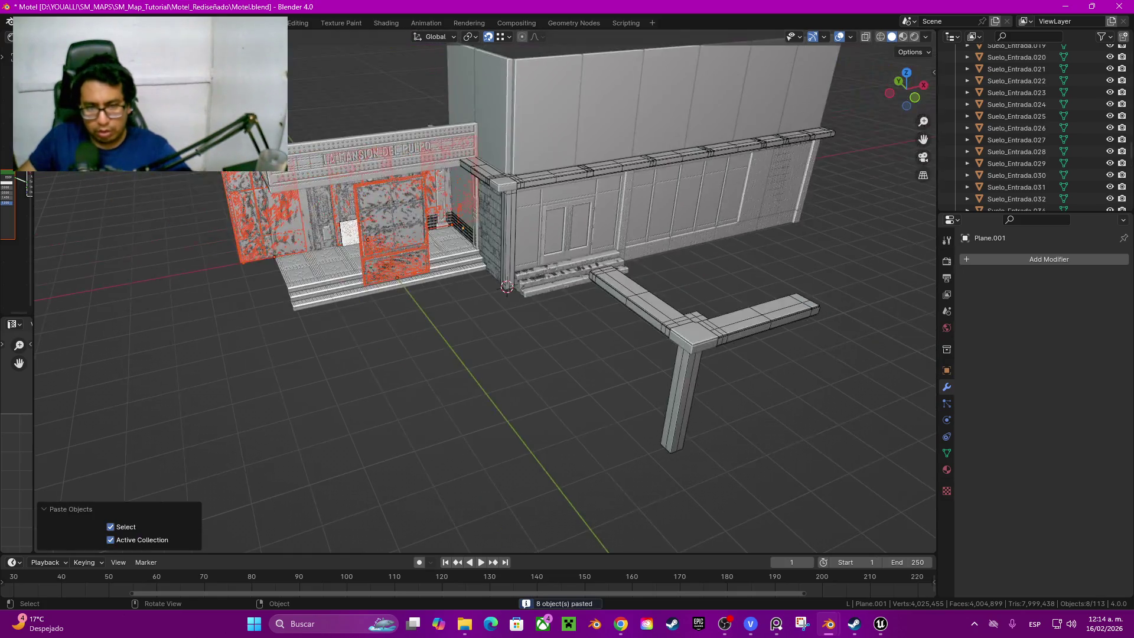
{"action": "middle_click_drag", "start_coordinate": [485, 293], "coordinate": [417, 293]}
{"action": "key", "text": "g"}
{"action": "key", "text": "y"}
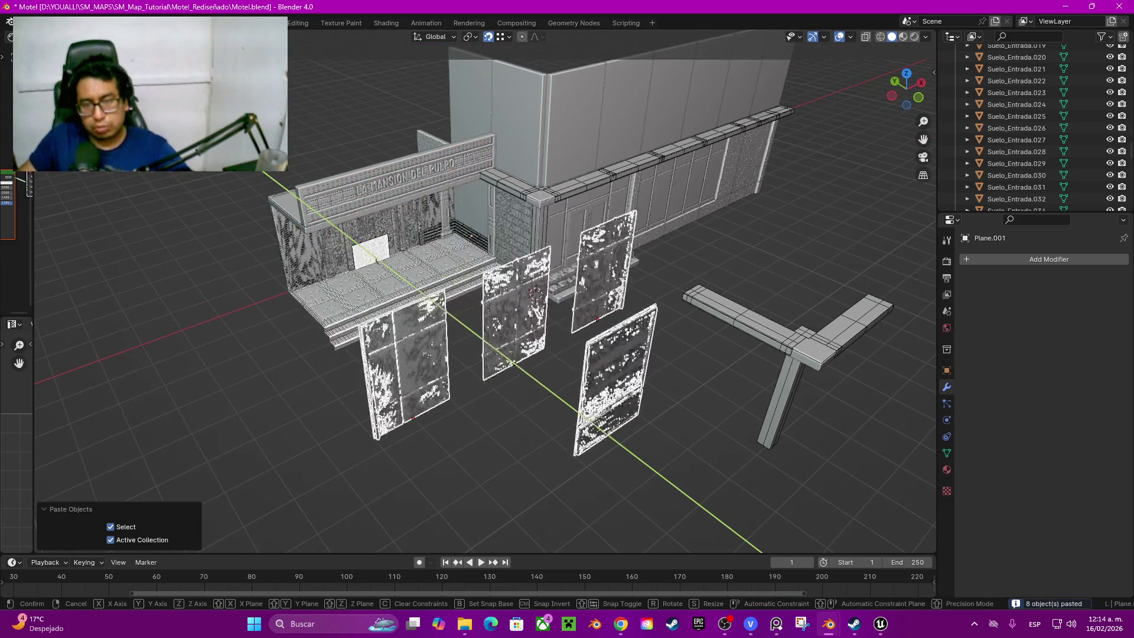
{"action": "key", "text": "Return"}
{"action": "middle_click_drag", "start_coordinate": [488, 293], "coordinate": [443, 266]}
{"action": "scroll", "coordinate": [488, 293], "scroll_direction": "up", "scroll_amount": 2}
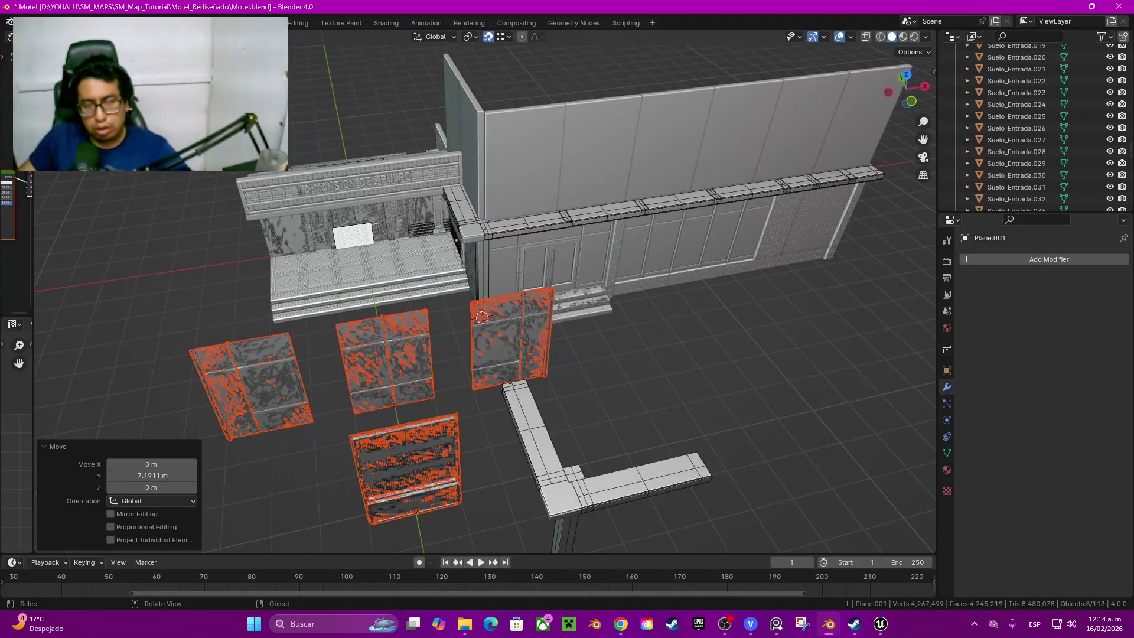
Step: Select two of the panels and shift them 1 m to the left along X
{"action": "left_click", "coordinate": [510, 341]}
{"action": "scroll", "coordinate": [510, 341], "scroll_direction": "up", "scroll_amount": 3}
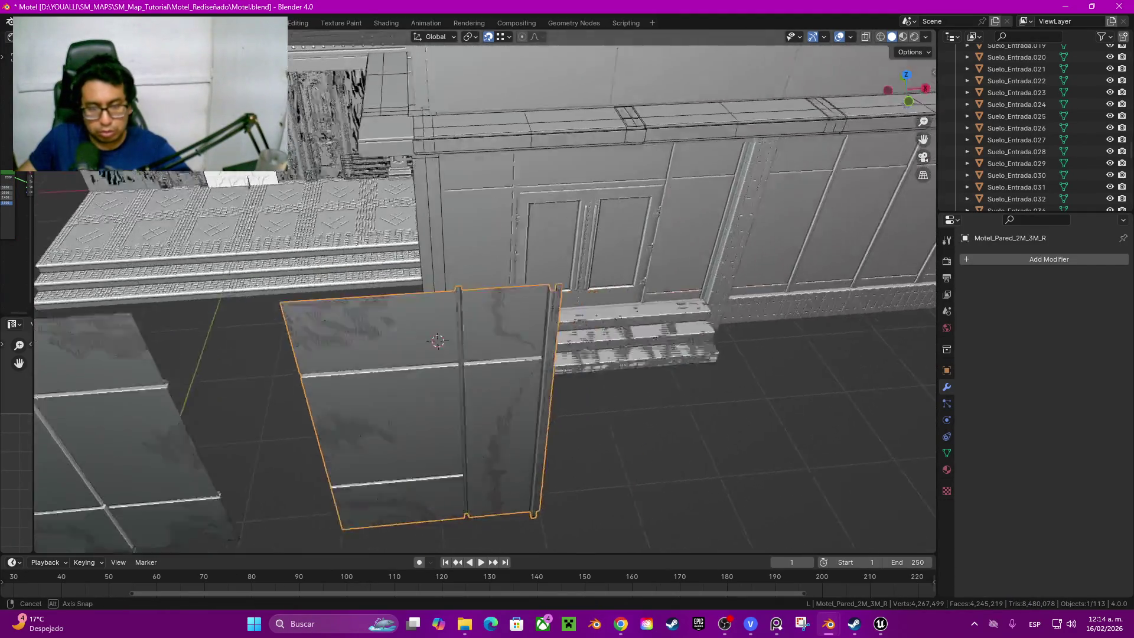
{"action": "mouse_move", "coordinate": [510, 341]}
{"action": "middle_mouse_down"}
{"action": "mouse_move", "coordinate": [444, 320]}
{"action": "mouse_move", "coordinate": [426, 292]}
{"action": "mouse_move", "coordinate": [558, 311]}
{"action": "middle_mouse_up"}
{"action": "left_click", "coordinate": [426, 293], "text": "shift"}
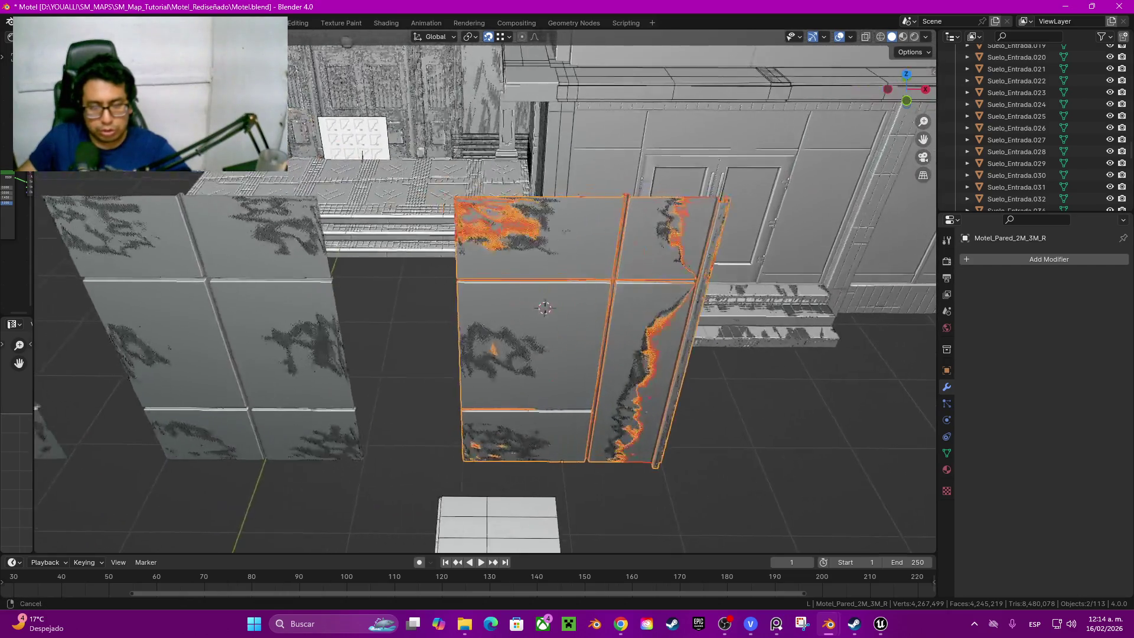
{"action": "type", "text": "gx"}
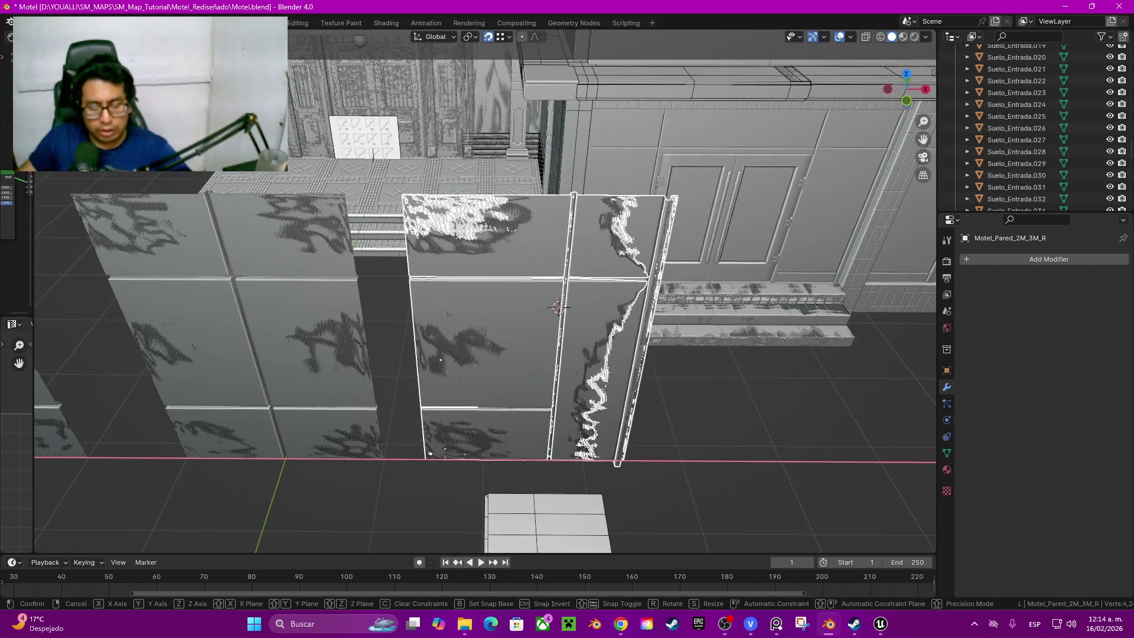
{"action": "type", "text": "-1"}
{"action": "key", "text": "Return"}
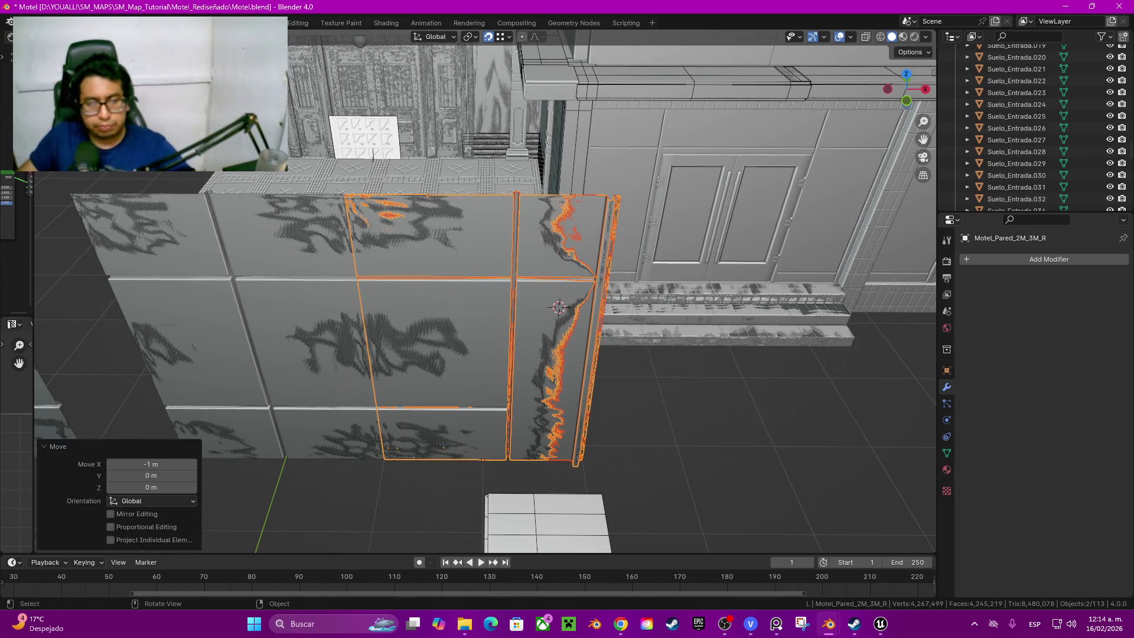
{"action": "middle_click_drag", "start_coordinate": [558, 308], "coordinate": [728, 296]}
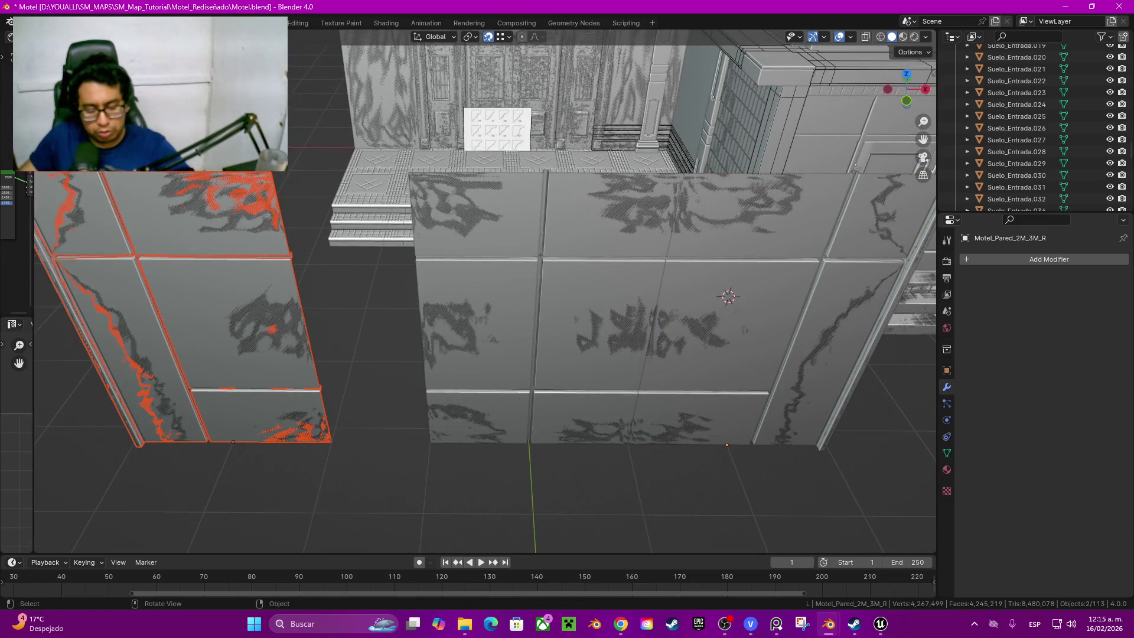
{"action": "type", "text": "gx"}
{"action": "type", "text": "1"}
Step: Slide the two panels back 1 m along X so they rejoin the wall
{"action": "key", "text": "Return"}
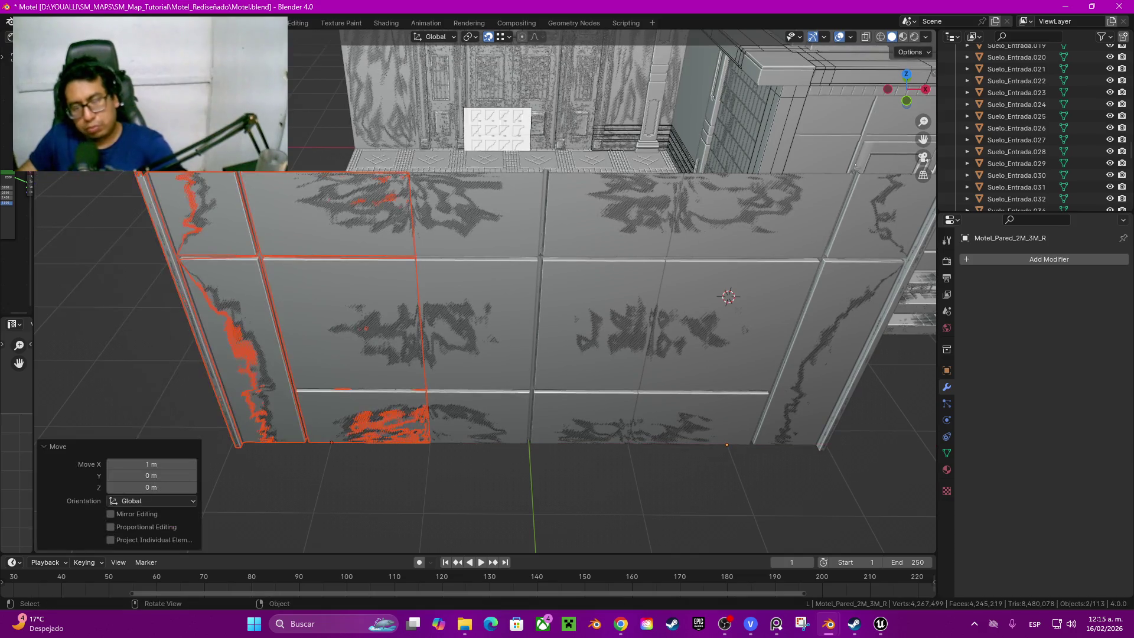
{"action": "scroll", "coordinate": [532, 293], "scroll_direction": "down", "scroll_amount": 5}
{"action": "middle_click_drag", "start_coordinate": [532, 292], "coordinate": [620, 274]}
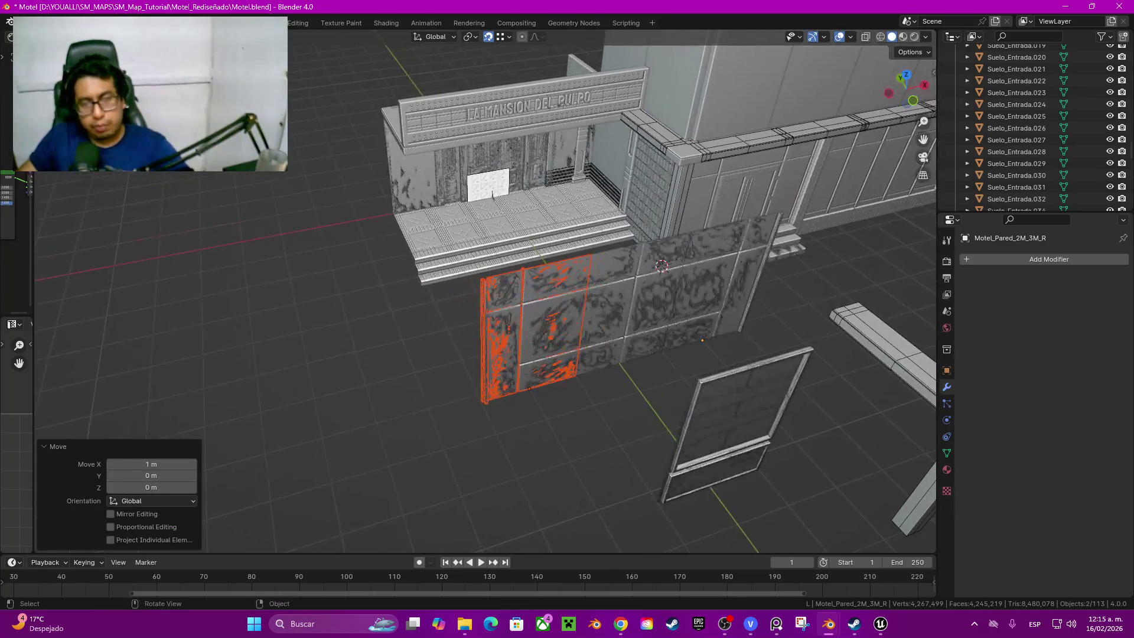
{"action": "left_click", "coordinate": [638, 311]}
{"action": "left_click", "coordinate": [532, 328], "text": "shift"}
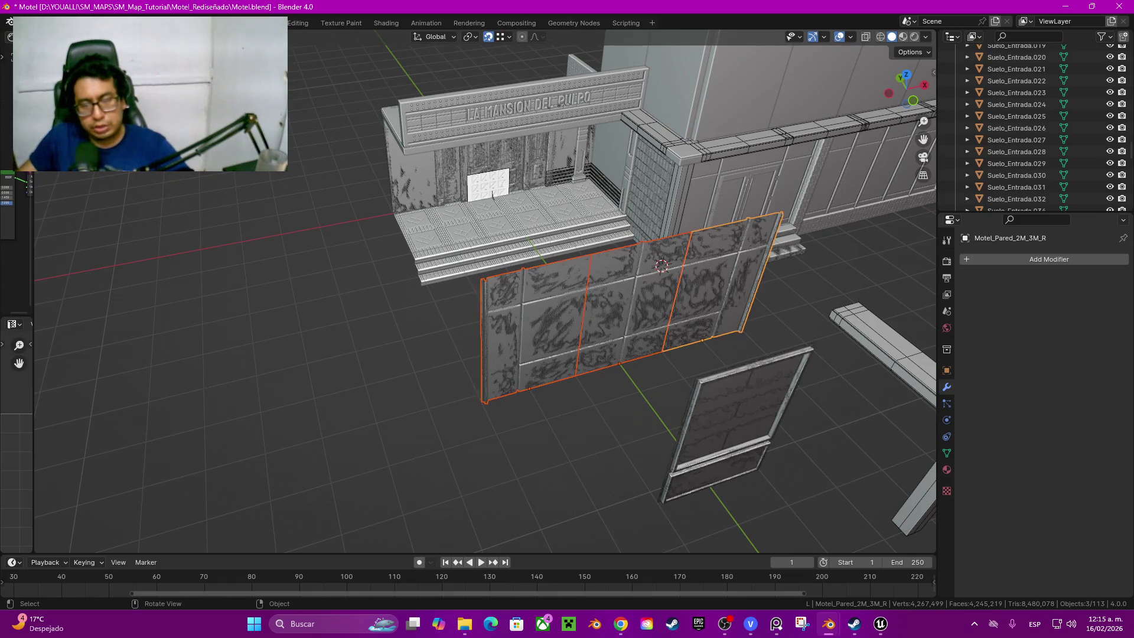
Step: Select all six wall panels and start moving the assembled wall toward the motel front
{"action": "left_click_drag", "start_coordinate": [504, 340], "coordinate": [583, 399]}
{"action": "middle_click_drag", "start_coordinate": [582, 397], "coordinate": [638, 372]}
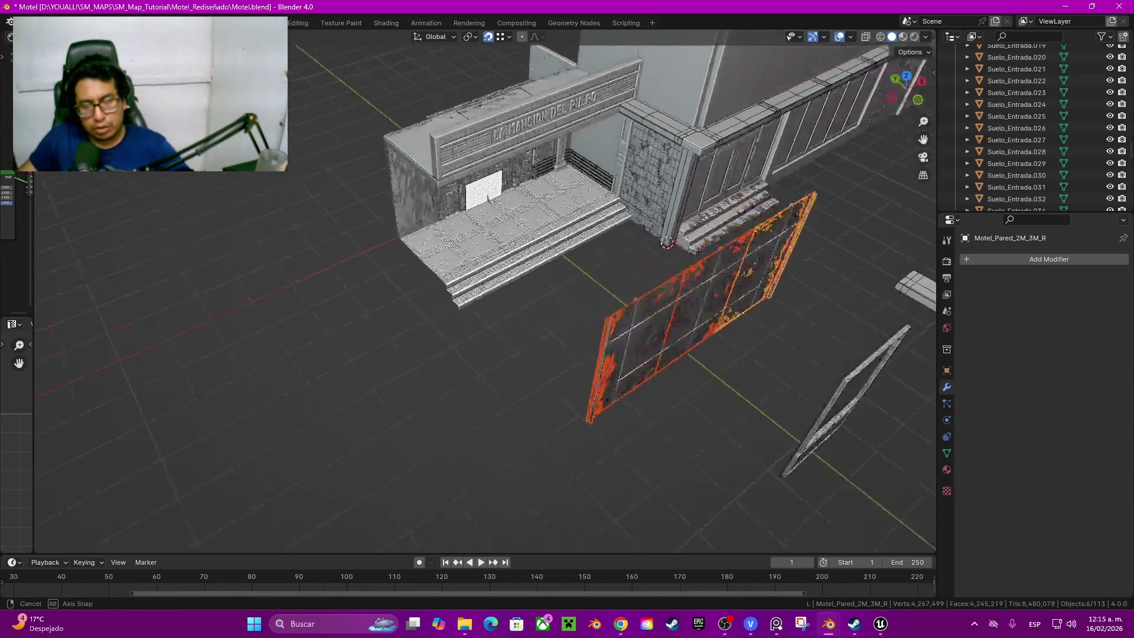
{"action": "key", "text": "g"}
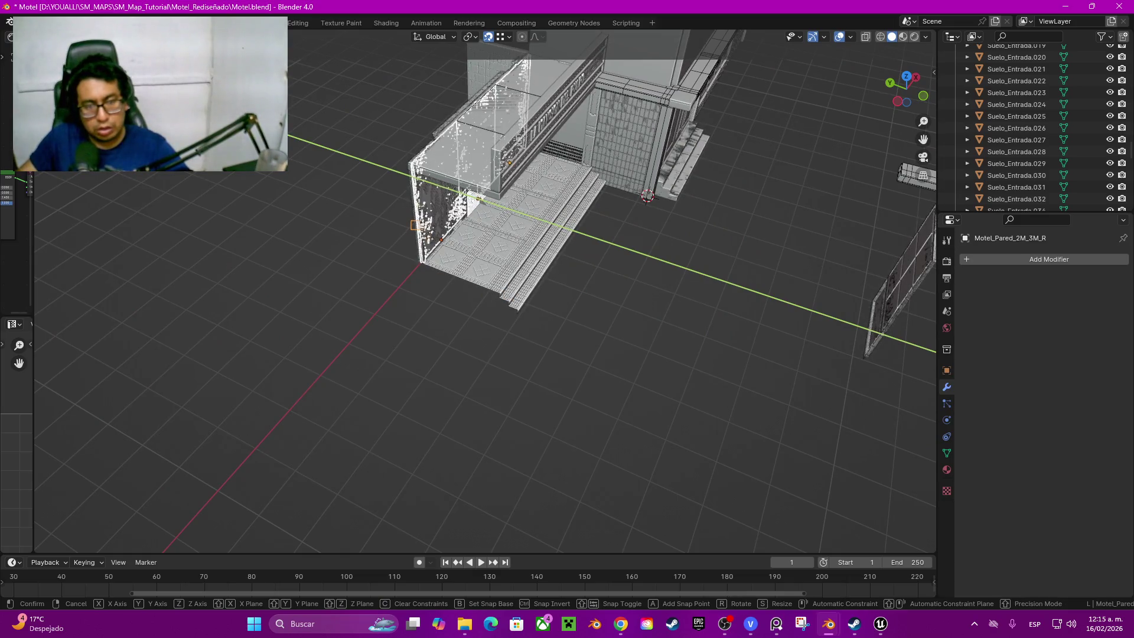
Step: Place the six-panel wall at the entrance and raise it 3.72 m vertically
{"action": "left_click", "coordinate": [471, 197]}
{"action": "middle_click_drag", "start_coordinate": [472, 197], "coordinate": [528, 233]}
{"action": "scroll", "coordinate": [568, 266], "scroll_direction": "up", "scroll_amount": 5}
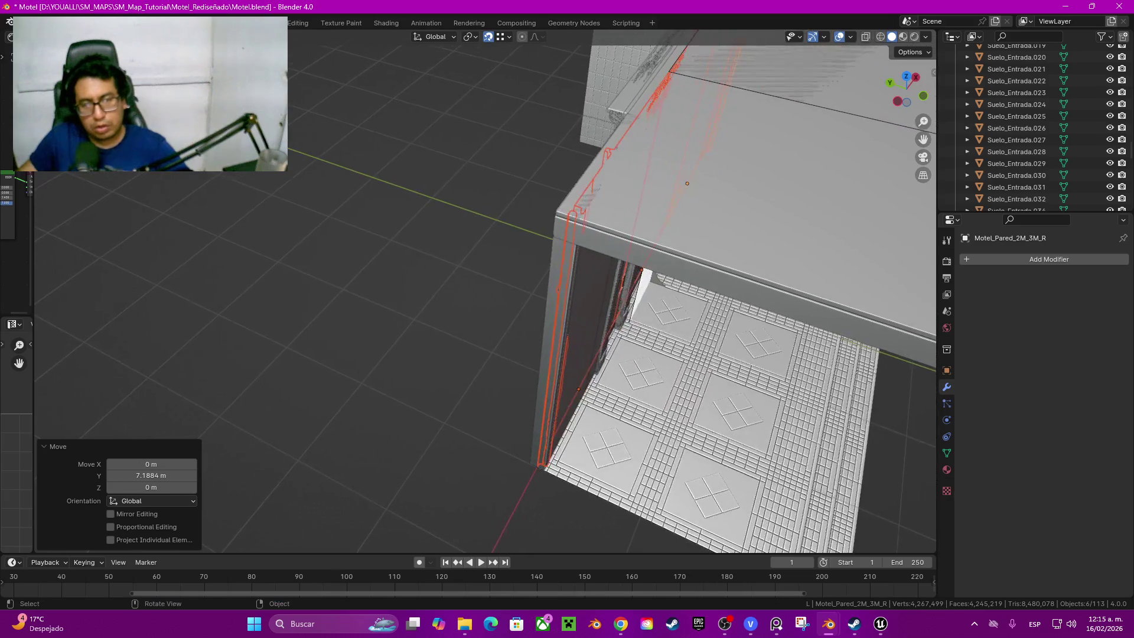
{"action": "key", "text": "g"}
{"action": "key", "text": "z"}
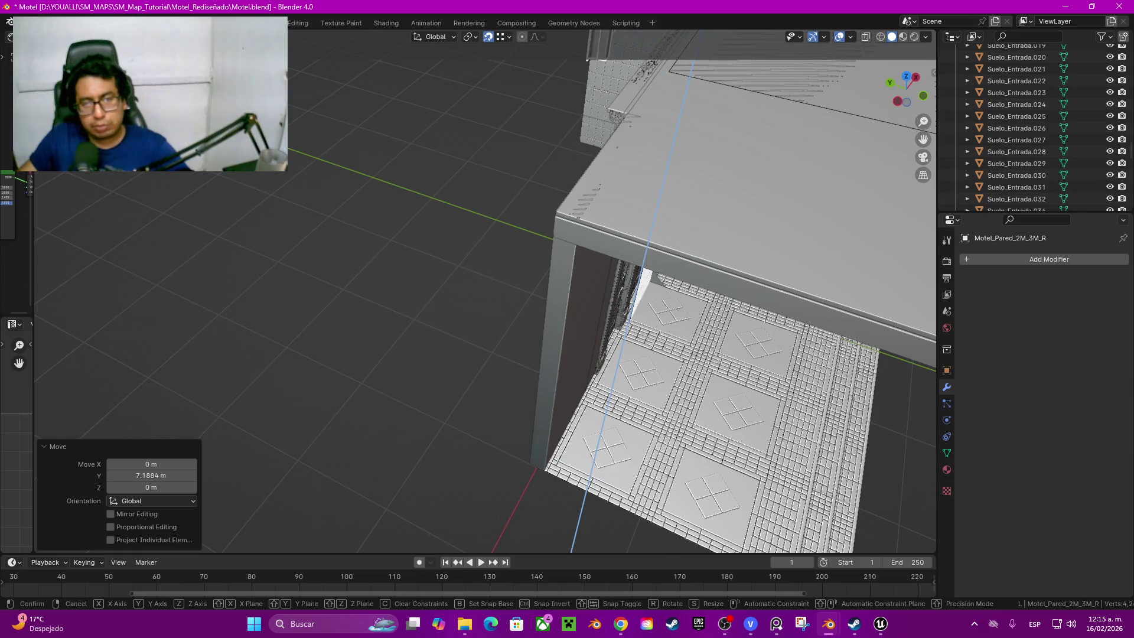
{"action": "key", "text": "Return"}
{"action": "middle_click_drag", "start_coordinate": [531, 354], "coordinate": [576, 266]}
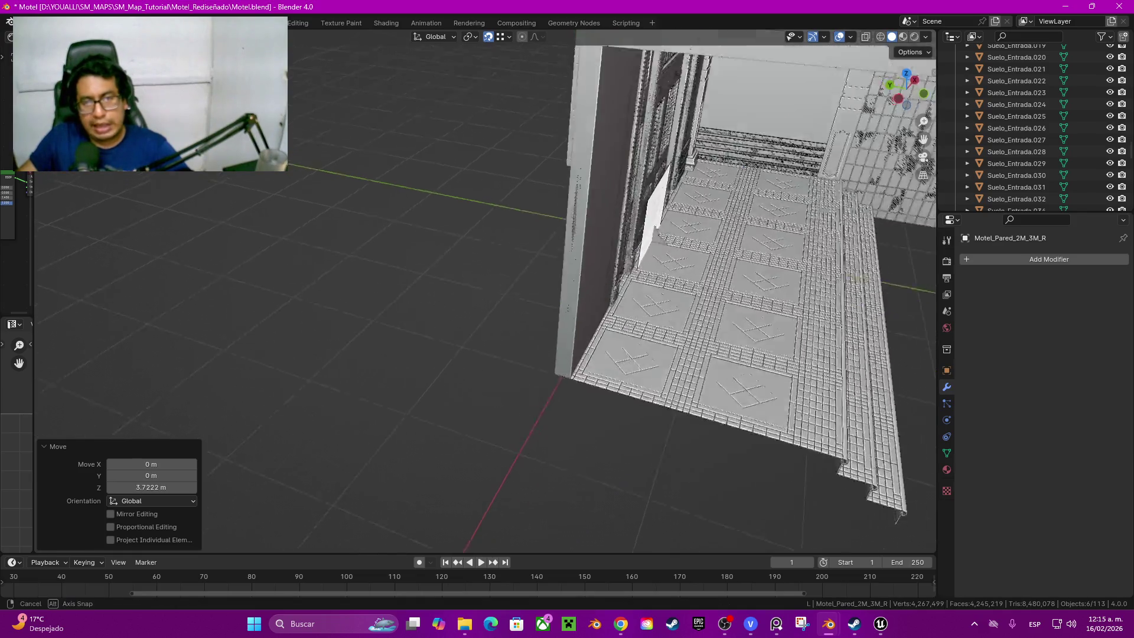
{"action": "middle_click_drag", "start_coordinate": [532, 354], "coordinate": [550, 293]}
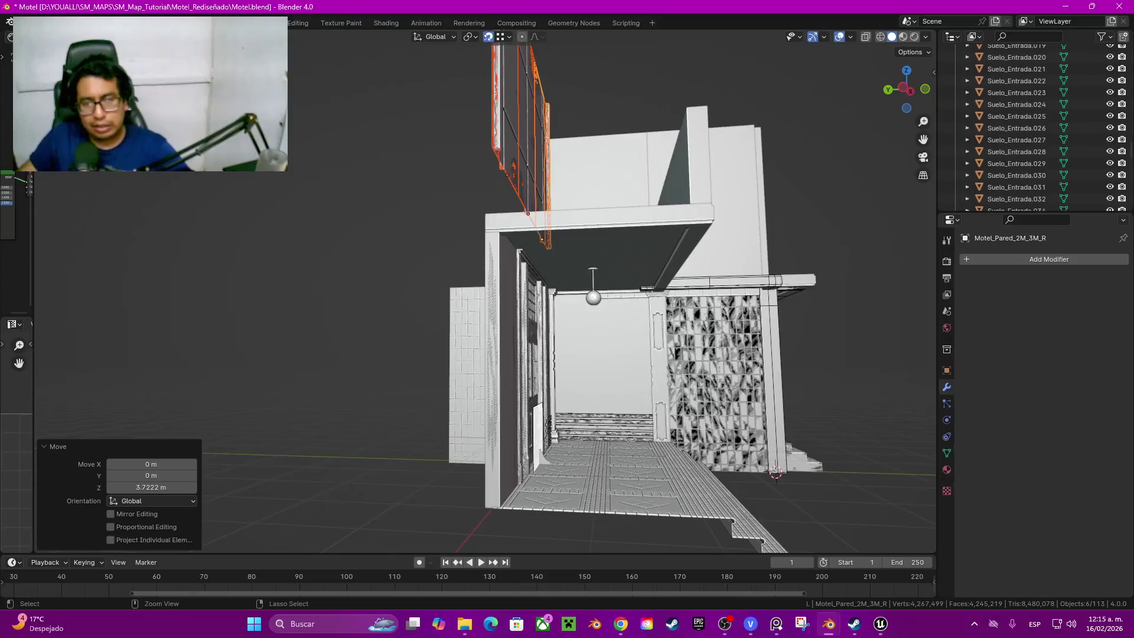
{"action": "scroll", "coordinate": [568, 355], "scroll_direction": "up", "scroll_amount": 3}
Step: Lower the wall 0.72 m so it sits 3 m above the ground level
{"action": "middle_click_drag", "start_coordinate": [533, 355], "coordinate": [568, 292]}
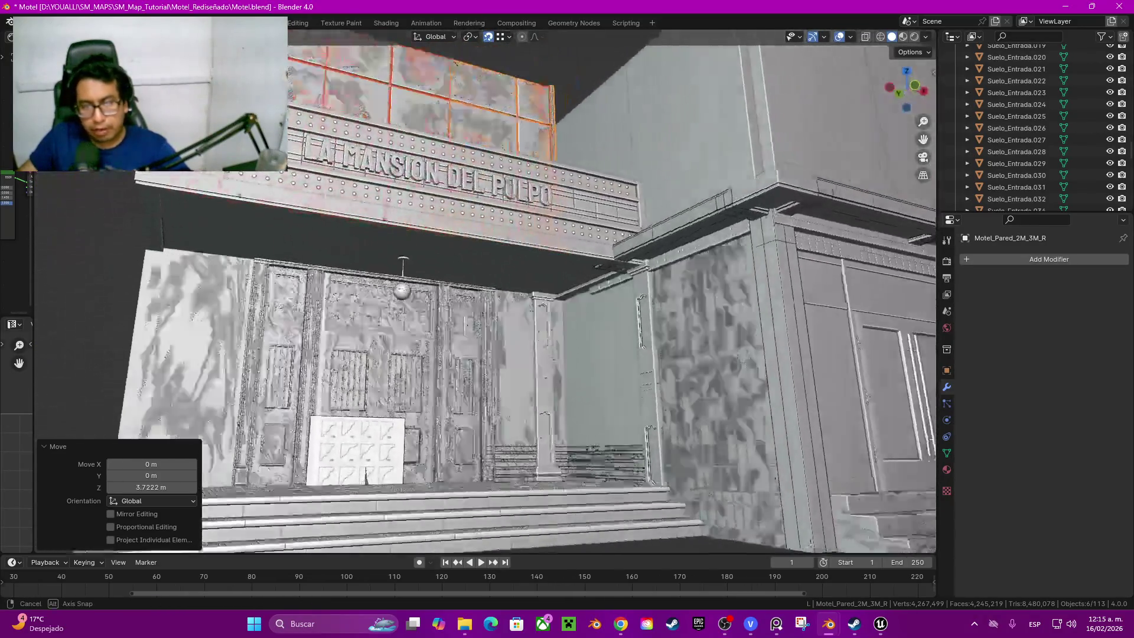
{"action": "middle_click_drag", "start_coordinate": [532, 354], "coordinate": [603, 302]}
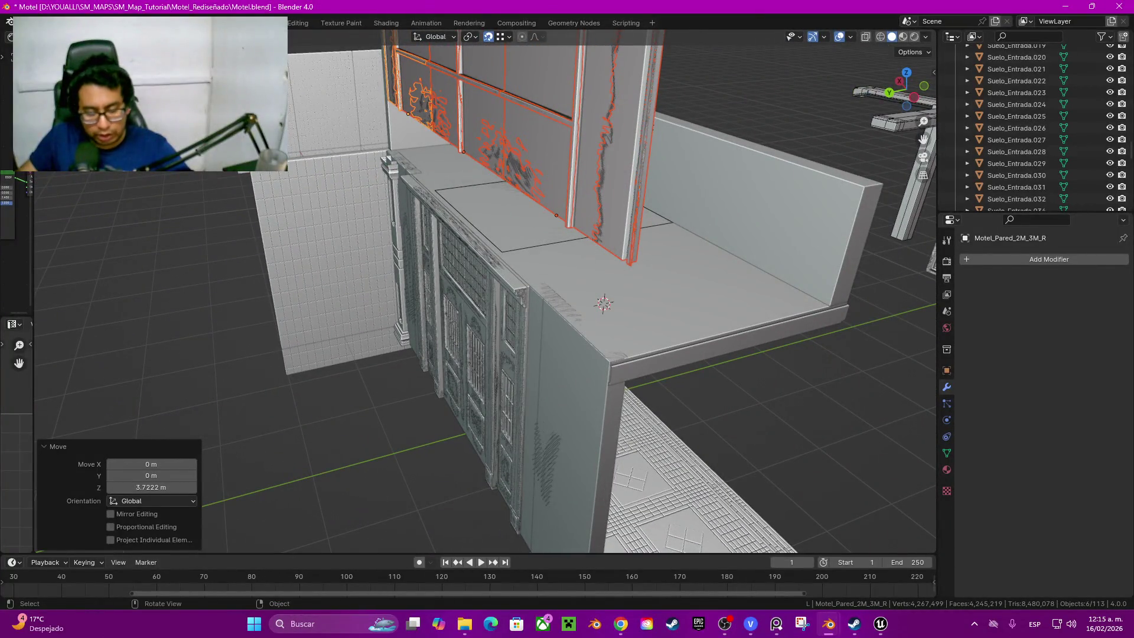
{"action": "key", "text": "g"}
{"action": "key", "text": "z"}
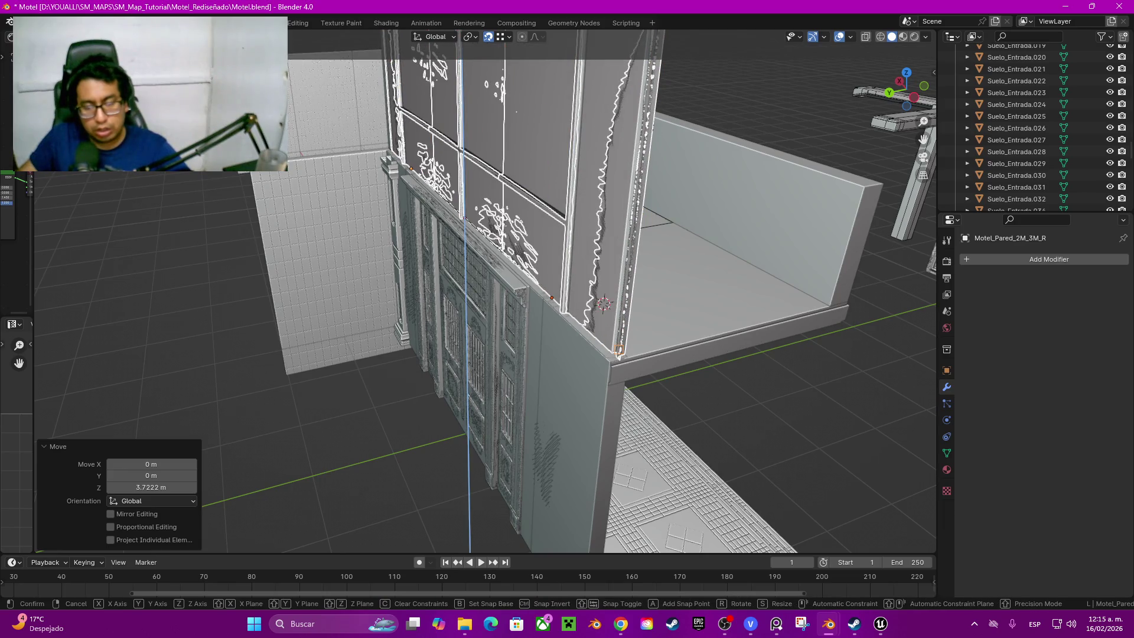
{"action": "key", "text": "Return"}
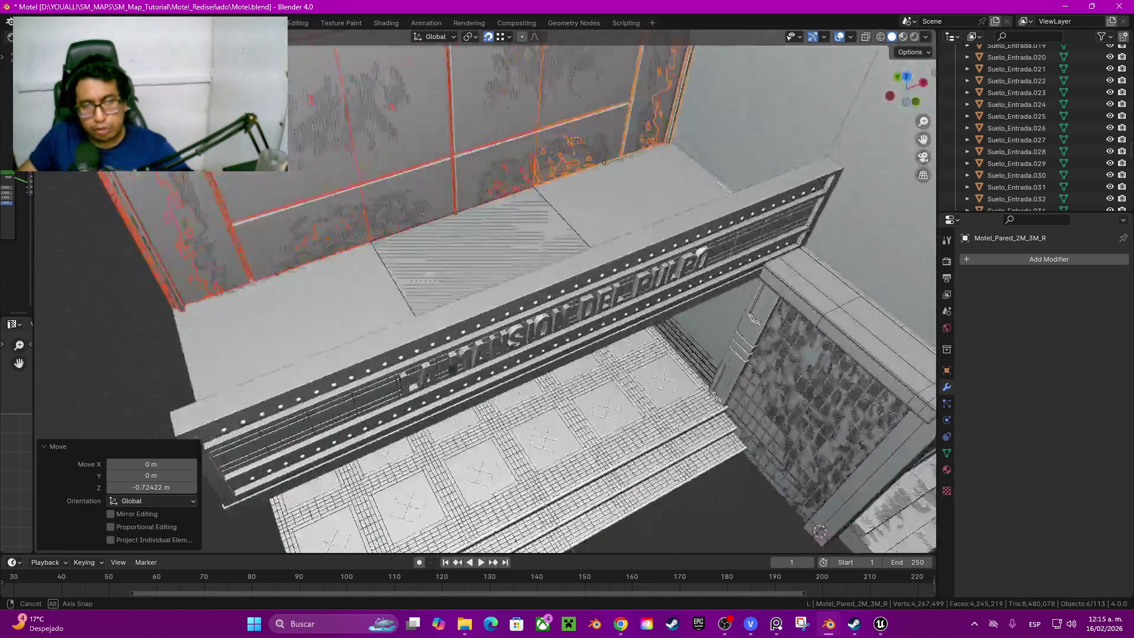
{"action": "middle_click_drag", "start_coordinate": [531, 354], "coordinate": [576, 310]}
{"action": "scroll", "coordinate": [567, 354], "scroll_direction": "down", "scroll_amount": 5}
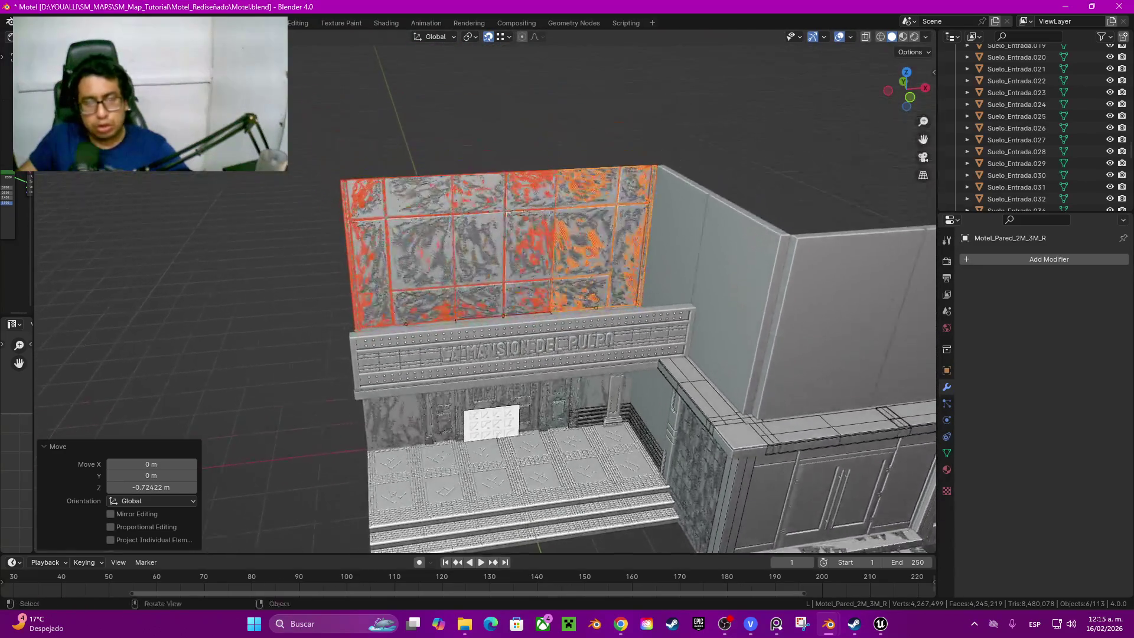
{"action": "middle_click_drag", "start_coordinate": [567, 355], "coordinate": [532, 310]}
Step: Duplicate the tiled wall upward twice, each copy 3 m higher, forming the tower
{"action": "key", "text": "shift+d"}
{"action": "key", "text": "z"}
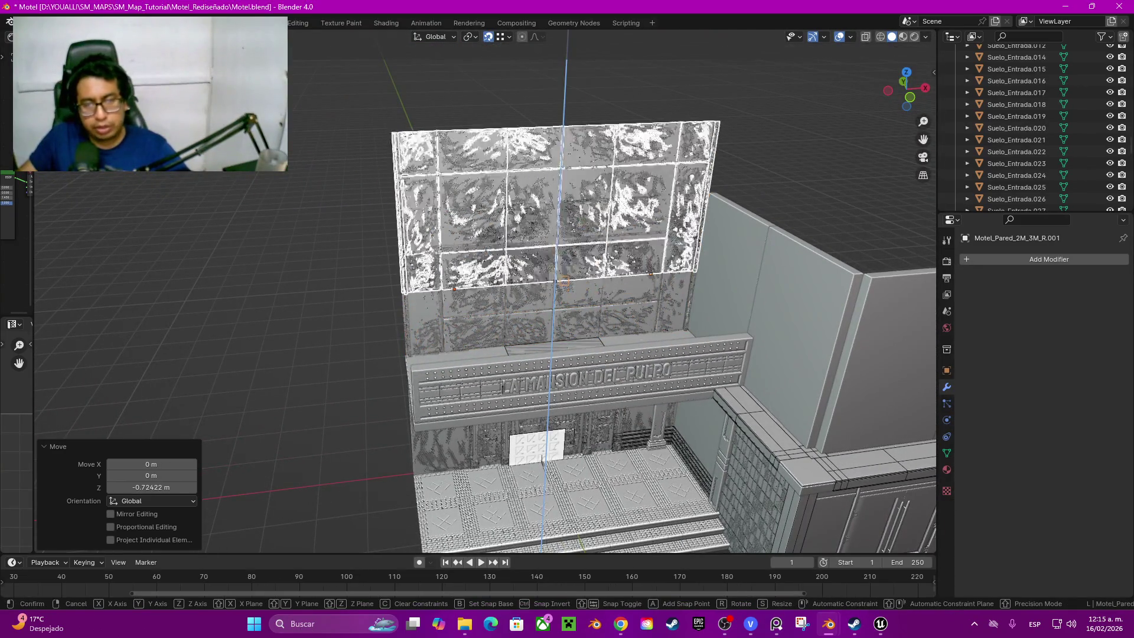
{"action": "type", "text": "3"}
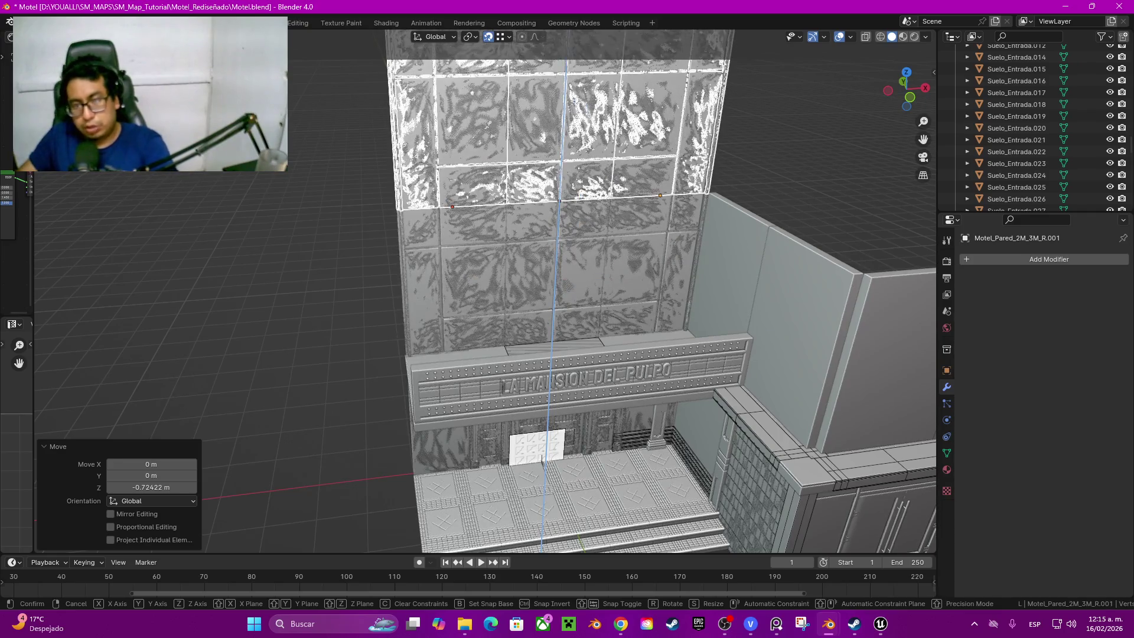
{"action": "key", "text": "Return"}
{"action": "scroll", "coordinate": [532, 311], "scroll_direction": "down", "scroll_amount": 3}
{"action": "middle_click_drag", "start_coordinate": [532, 310], "coordinate": [568, 293]}
{"action": "key", "text": "shift+d"}
{"action": "type", "text": "z"}
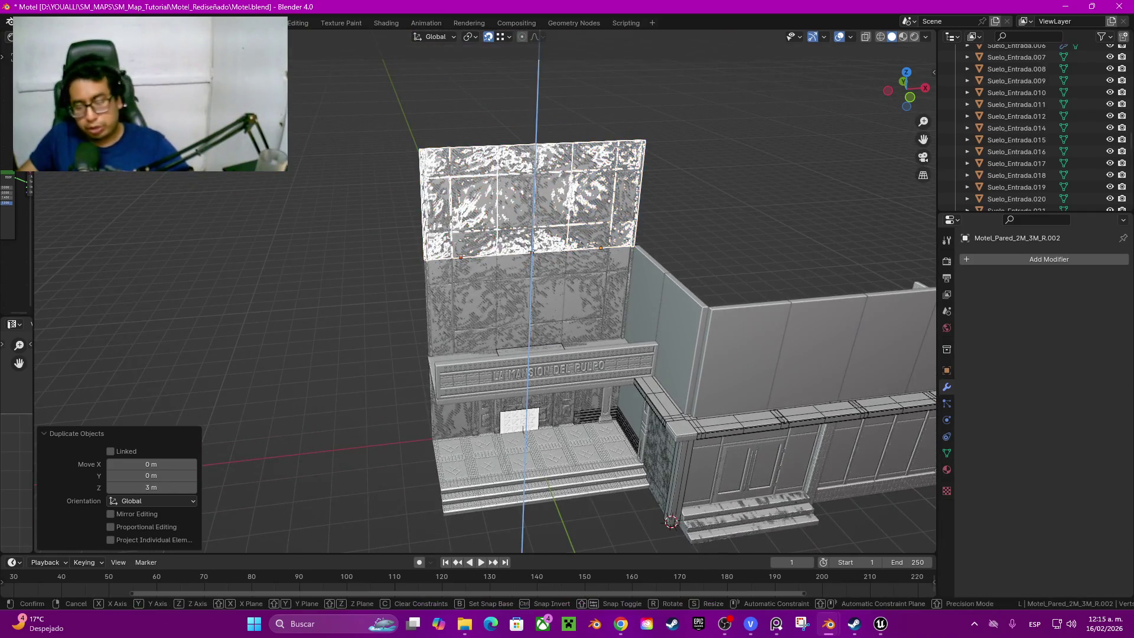
{"action": "type", "text": "3"}
{"action": "key", "text": "Return"}
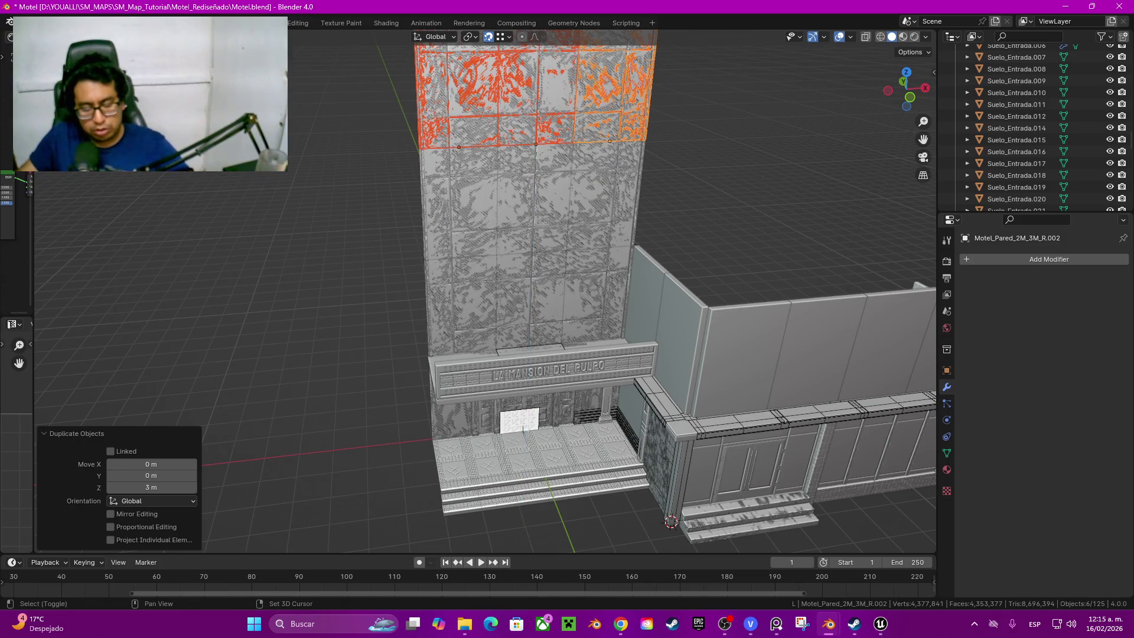
{"action": "key", "text": "shift+d"}
{"action": "scroll", "coordinate": [532, 310], "scroll_direction": "down", "scroll_amount": 4}
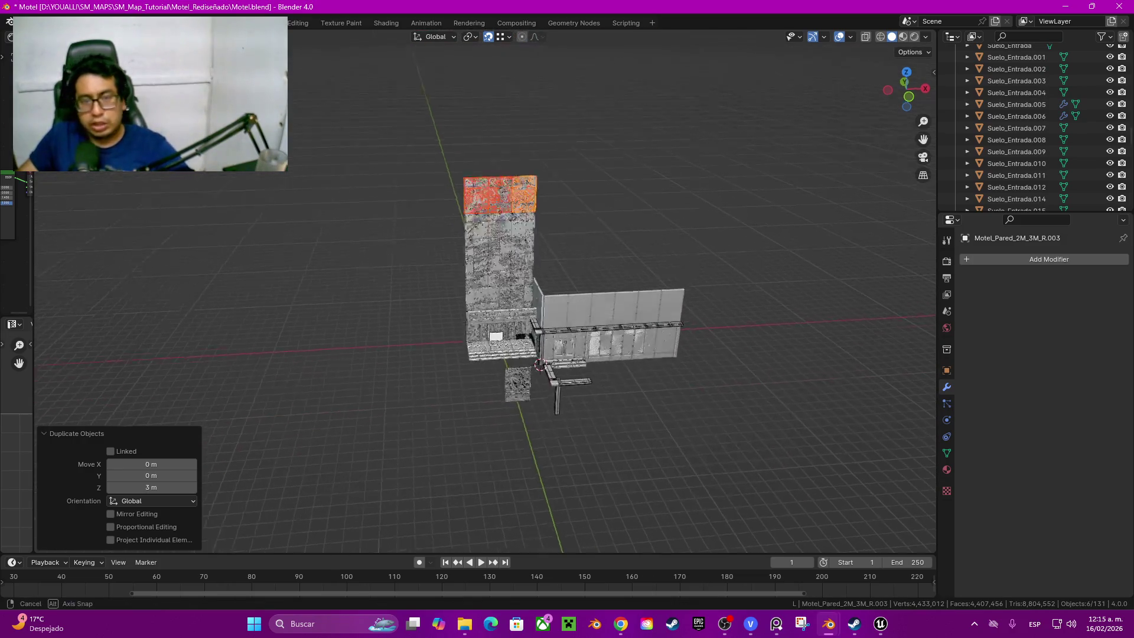
{"action": "key", "text": "alt+a"}
{"action": "middle_click_drag", "start_coordinate": [531, 354], "coordinate": [549, 337]}
{"action": "scroll", "coordinate": [531, 310], "scroll_direction": "up", "scroll_amount": 5}
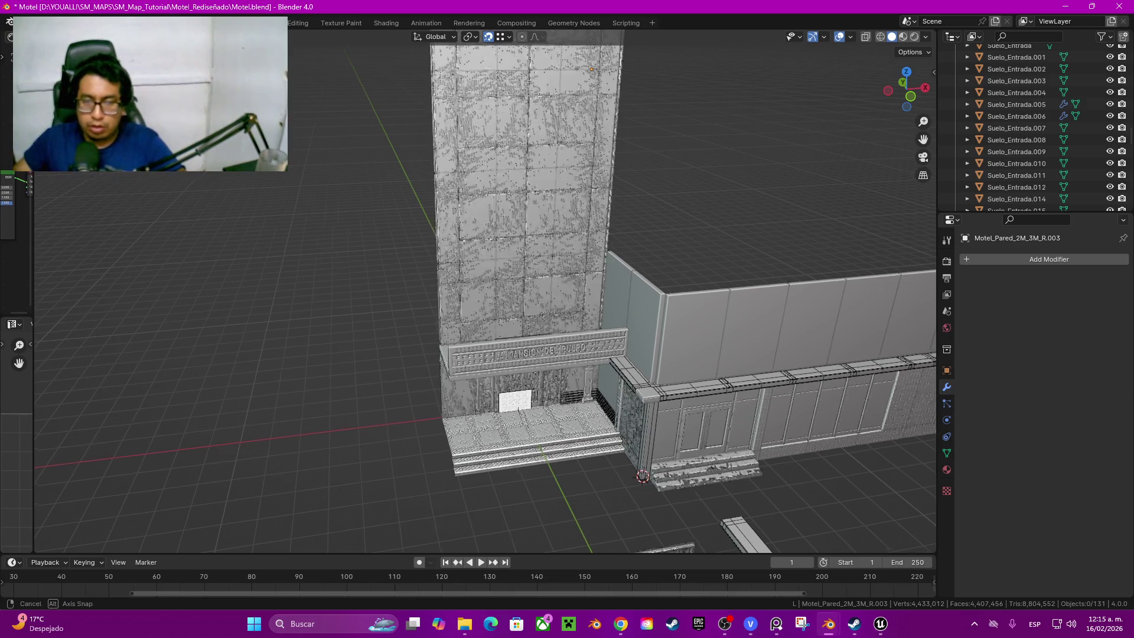
Step: Duplicate the plain side wall panels upward twice, 3 m apart, into a tall column
{"action": "middle_click_drag", "start_coordinate": [567, 355], "coordinate": [651, 293]}
{"action": "left_click", "coordinate": [651, 293]}
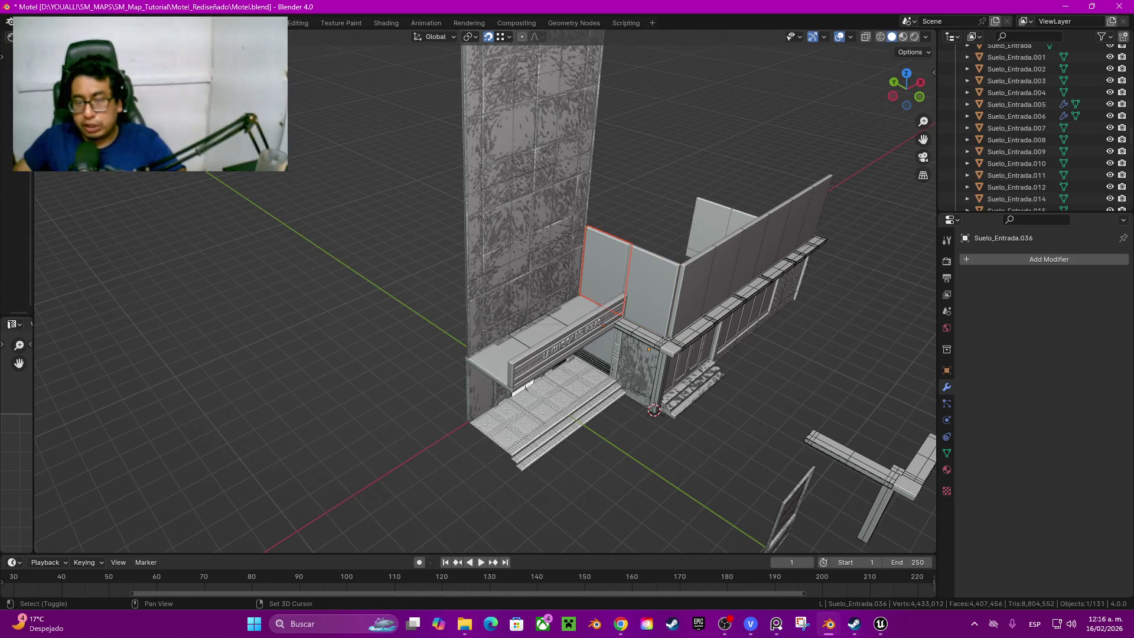
{"action": "middle_click_drag", "start_coordinate": [567, 355], "coordinate": [549, 336]}
{"action": "type", "text": "gz"}
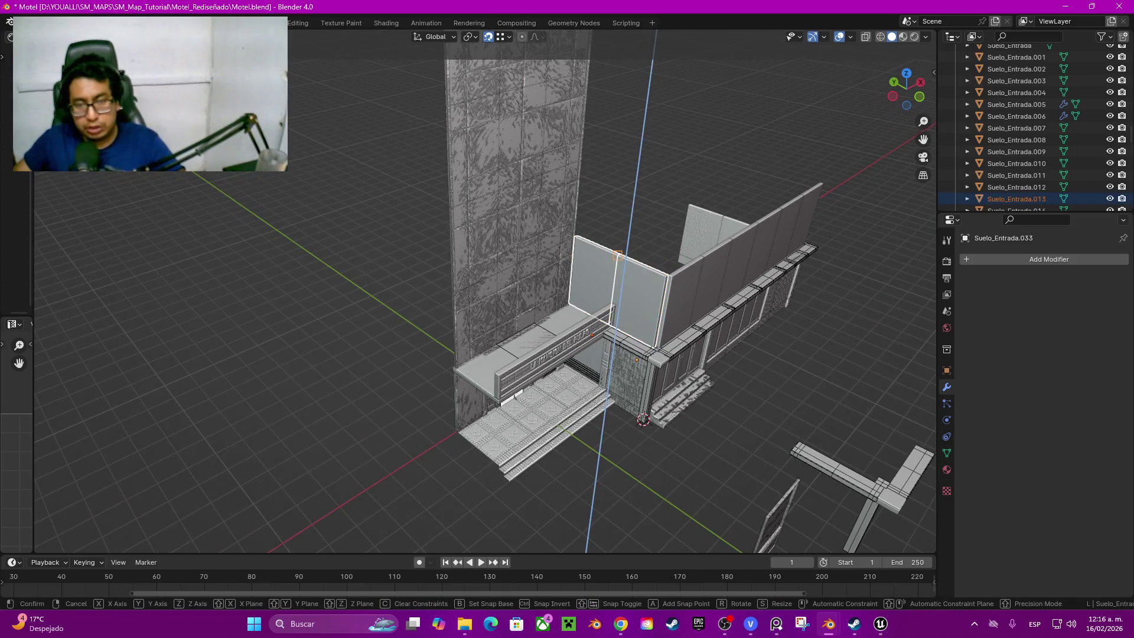
{"action": "type", "text": "3"}
{"action": "key", "text": "Return"}
{"action": "key", "text": "shift+d"}
{"action": "type", "text": "z"}
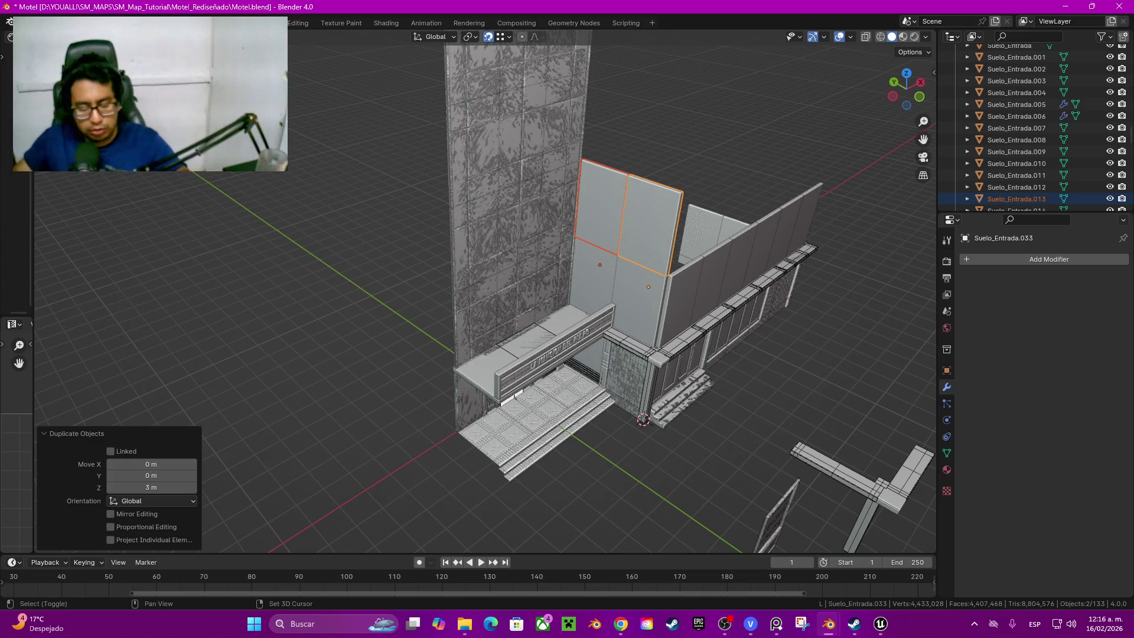
{"action": "type", "text": "3"}
{"action": "key", "text": "Return"}
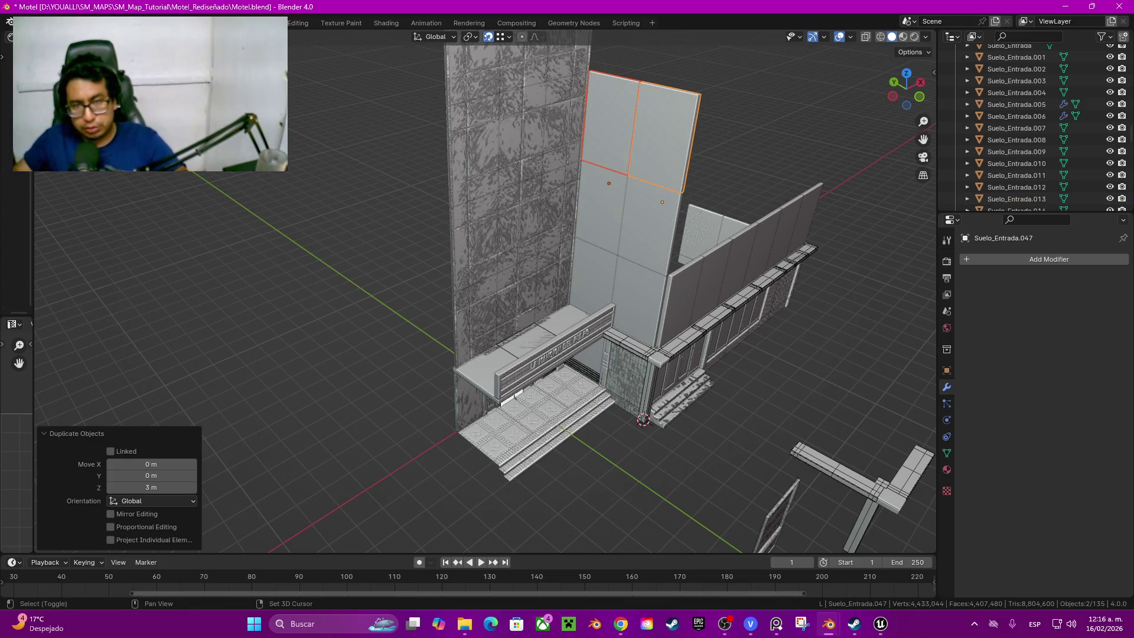
{"action": "key", "text": "shift+d"}
{"action": "type", "text": "z3"}
{"action": "key", "text": "Return"}
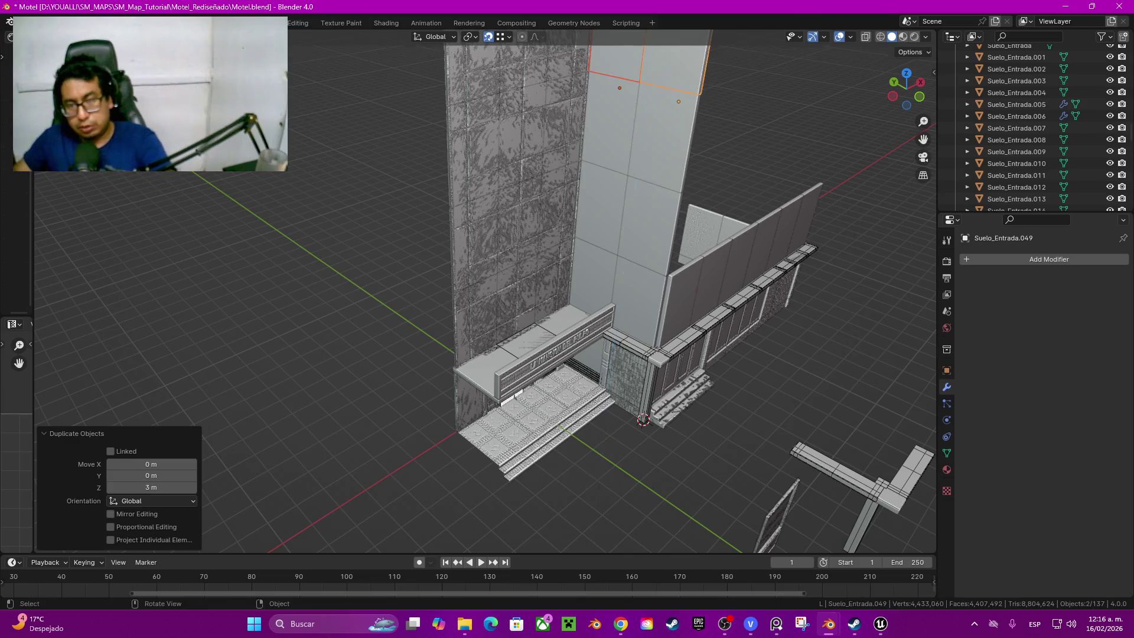
{"action": "scroll", "coordinate": [567, 293], "scroll_direction": "down", "scroll_amount": 3}
Step: Box-select the tower's upper panels
{"action": "middle_click_drag", "start_coordinate": [567, 292], "coordinate": [533, 266]}
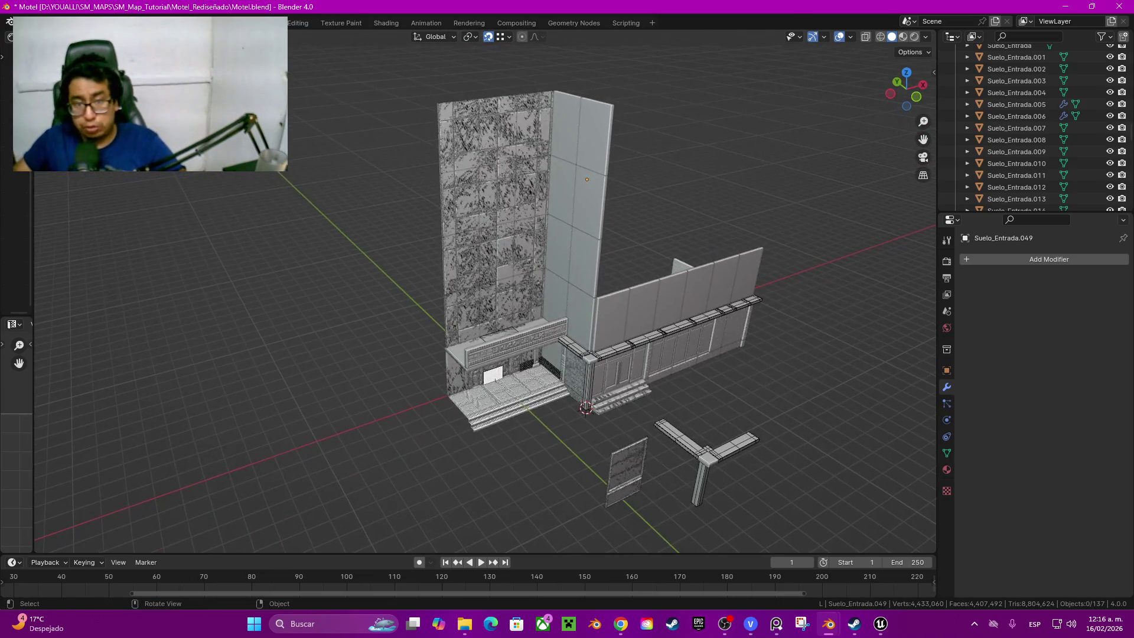
{"action": "left_click_drag", "start_coordinate": [545, 235], "coordinate": [379, 117]}
{"action": "middle_click_drag", "start_coordinate": [485, 293], "coordinate": [444, 266]}
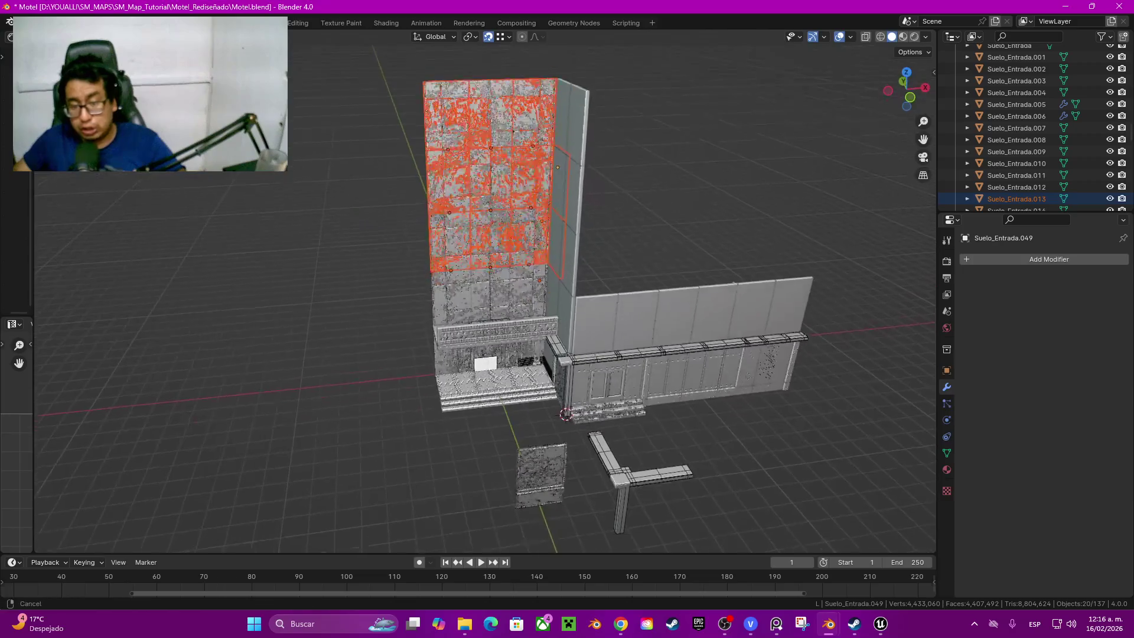
{"action": "scroll", "coordinate": [486, 293], "scroll_direction": "up", "scroll_amount": 3}
Step: Move the small window panel Suelo_Entrada.049 up against the side wall by the tower
{"action": "left_click", "coordinate": [526, 319]}
{"action": "scroll", "coordinate": [527, 319], "scroll_direction": "up", "scroll_amount": 2}
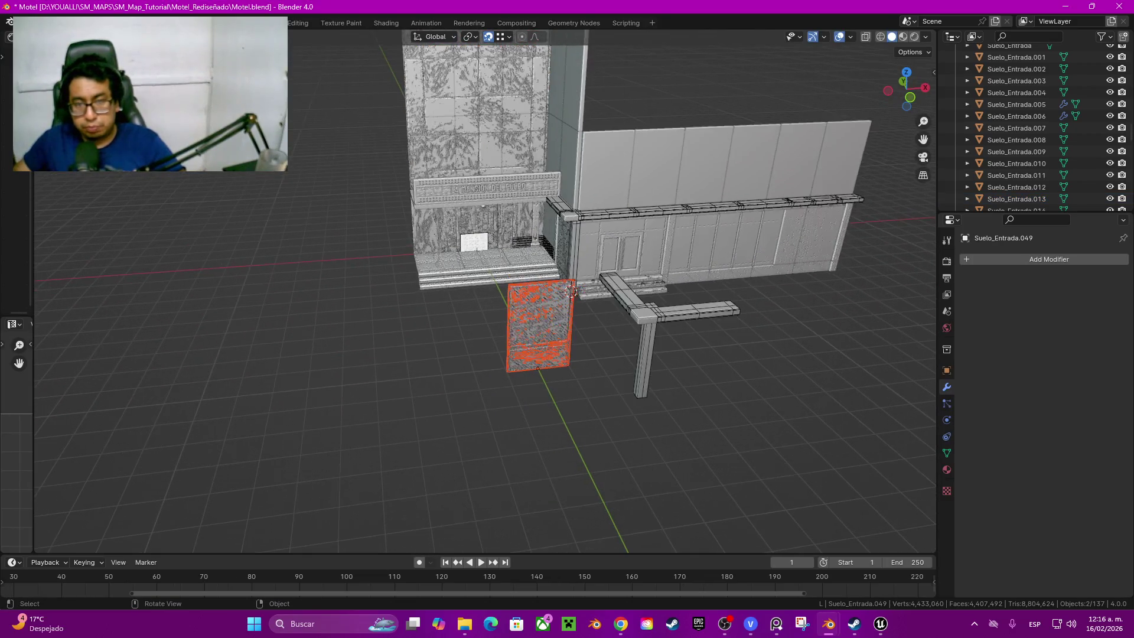
{"action": "middle_click_drag", "start_coordinate": [570, 291], "coordinate": [571, 338]}
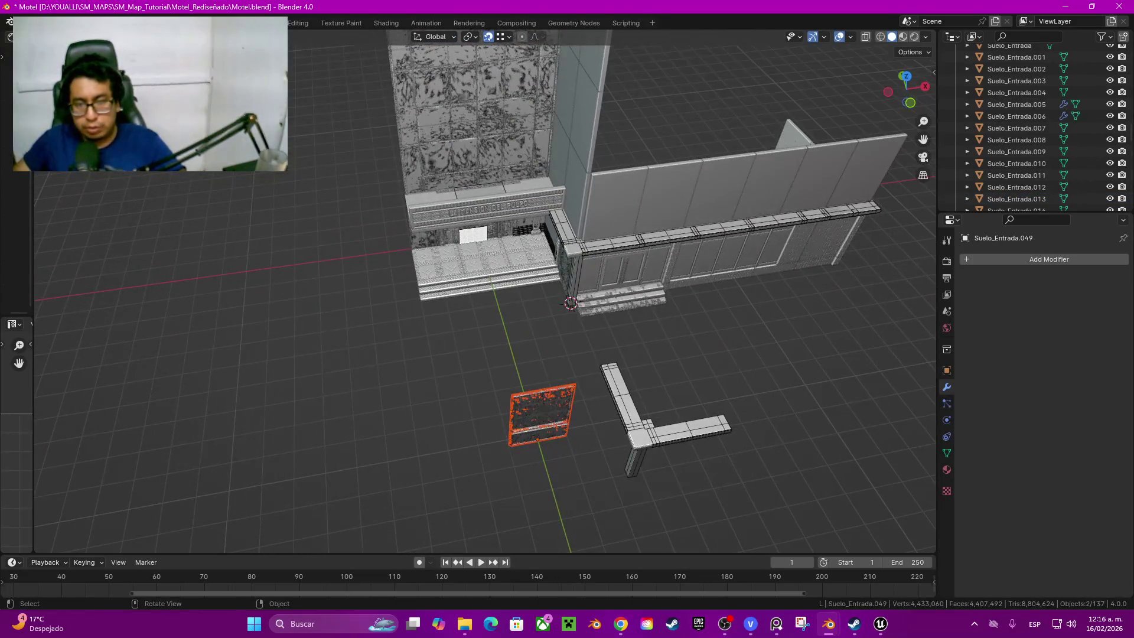
{"action": "key", "text": "g"}
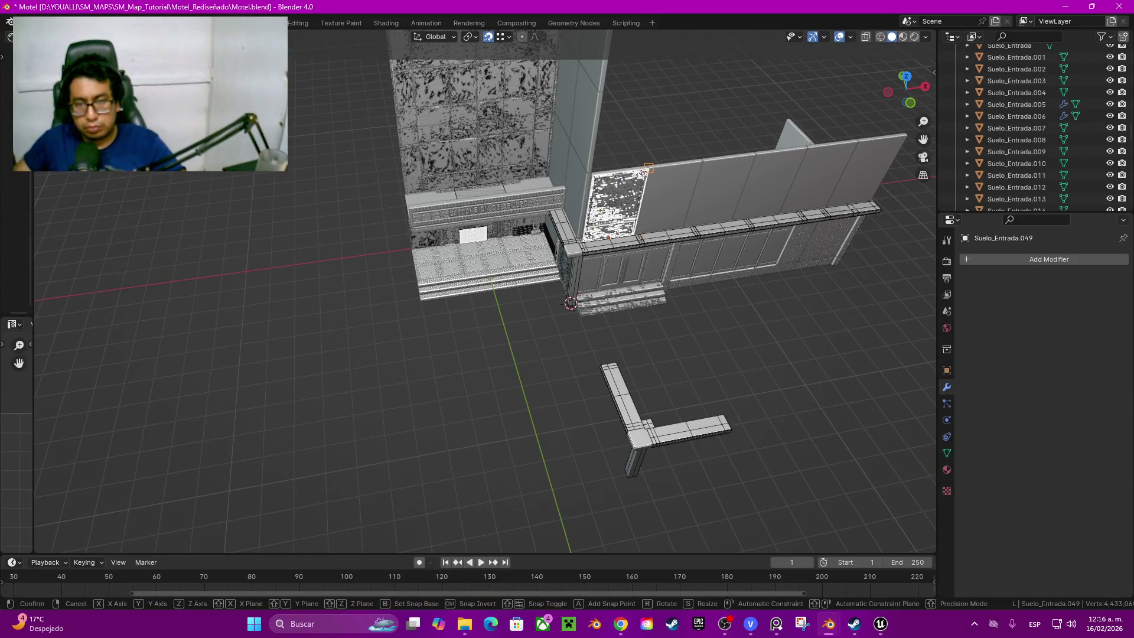
{"action": "left_click", "coordinate": [621, 211]}
{"action": "mouse_move", "coordinate": [620, 211]}
{"action": "middle_mouse_down"}
{"action": "mouse_move", "coordinate": [567, 266]}
{"action": "mouse_move", "coordinate": [567, 338]}
{"action": "mouse_move", "coordinate": [532, 363]}
{"action": "middle_mouse_up"}
{"action": "scroll", "coordinate": [620, 222], "scroll_direction": "up", "scroll_amount": 3}
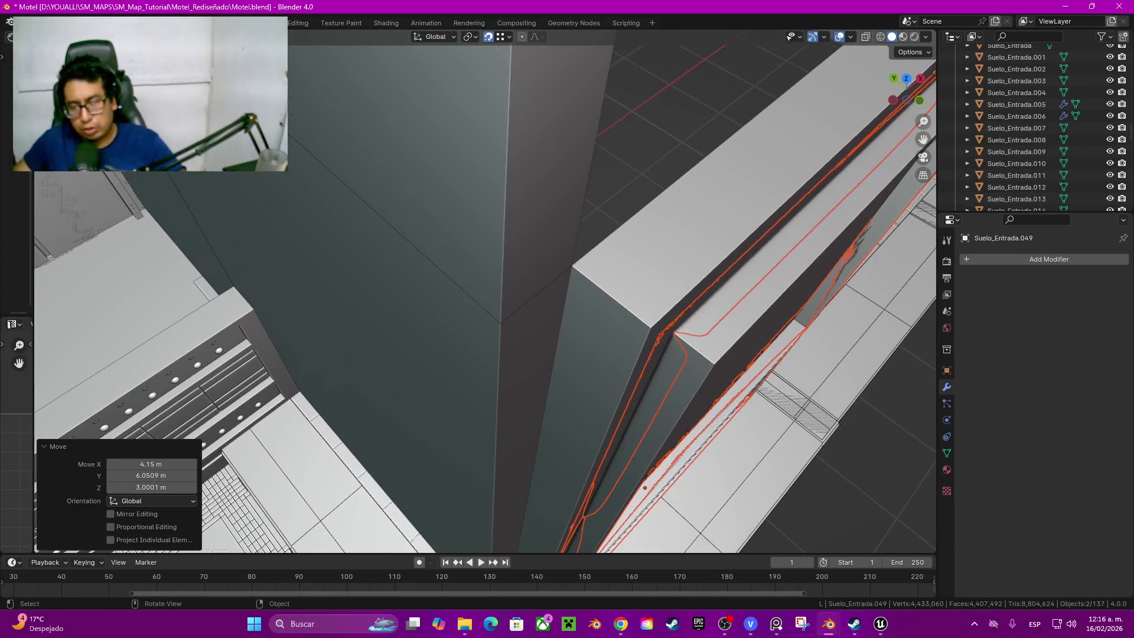
Step: Try repositioning the panel twice, cancelling each move, while inspecting the corner fit
{"action": "key", "text": "g"}
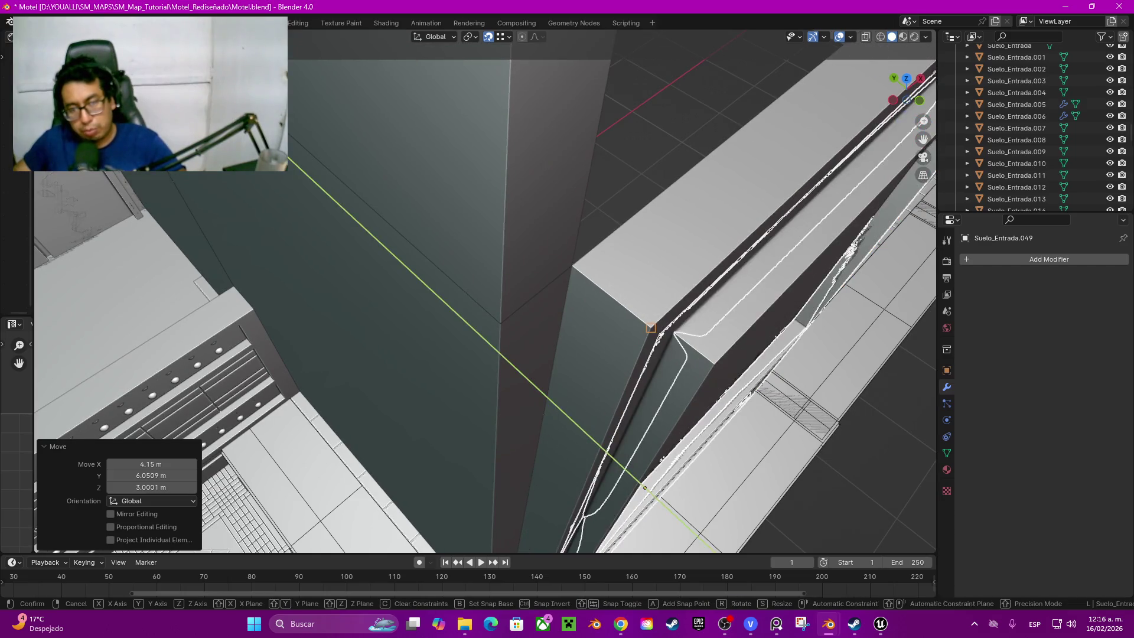
{"action": "key", "text": "Return"}
{"action": "mouse_move", "coordinate": [532, 364]}
{"action": "middle_mouse_down"}
{"action": "mouse_move", "coordinate": [497, 337]}
{"action": "mouse_move", "coordinate": [533, 293]}
{"action": "mouse_move", "coordinate": [568, 319]}
{"action": "mouse_move", "coordinate": [550, 354]}
{"action": "middle_mouse_up"}
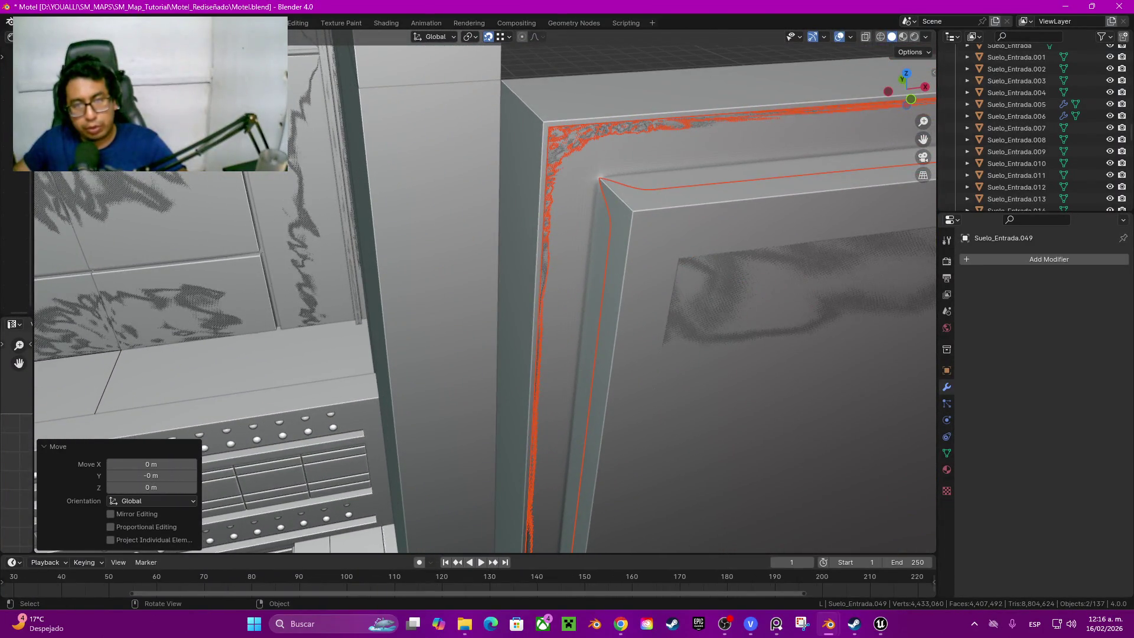
{"action": "key", "text": "g"}
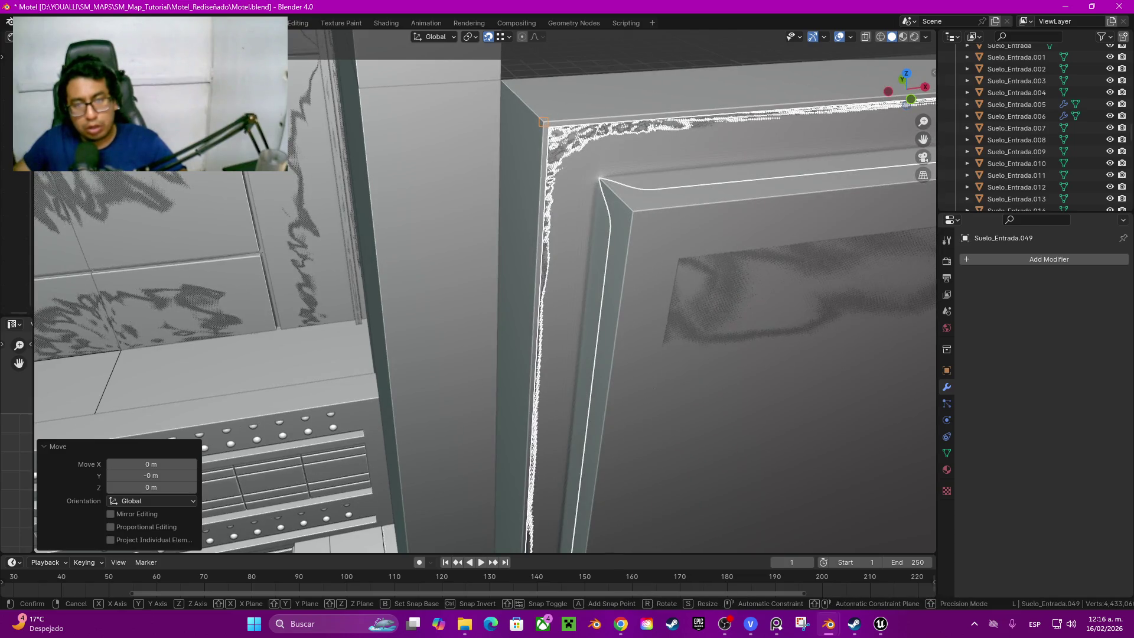
{"action": "key", "text": "Escape"}
{"action": "scroll", "coordinate": [487, 292], "scroll_direction": "down", "scroll_amount": 4}
{"action": "mouse_move", "coordinate": [487, 293]}
{"action": "middle_mouse_down"}
{"action": "mouse_move", "coordinate": [497, 301]}
{"action": "mouse_move", "coordinate": [443, 311]}
{"action": "middle_mouse_up"}
{"action": "scroll", "coordinate": [487, 293], "scroll_direction": "up", "scroll_amount": 5}
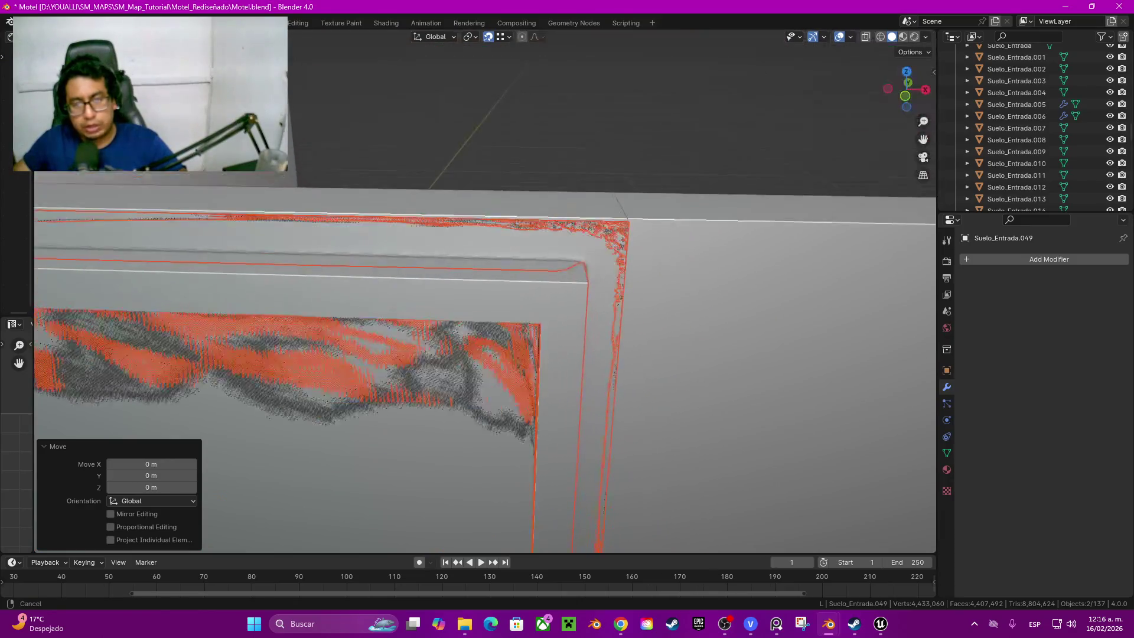
Step: Nudge all of Suelo_Entrada.049's geometry 0.015 m along Y so it sits flush against the side wall
{"action": "key", "text": "Tab"}
{"action": "key", "text": "a"}
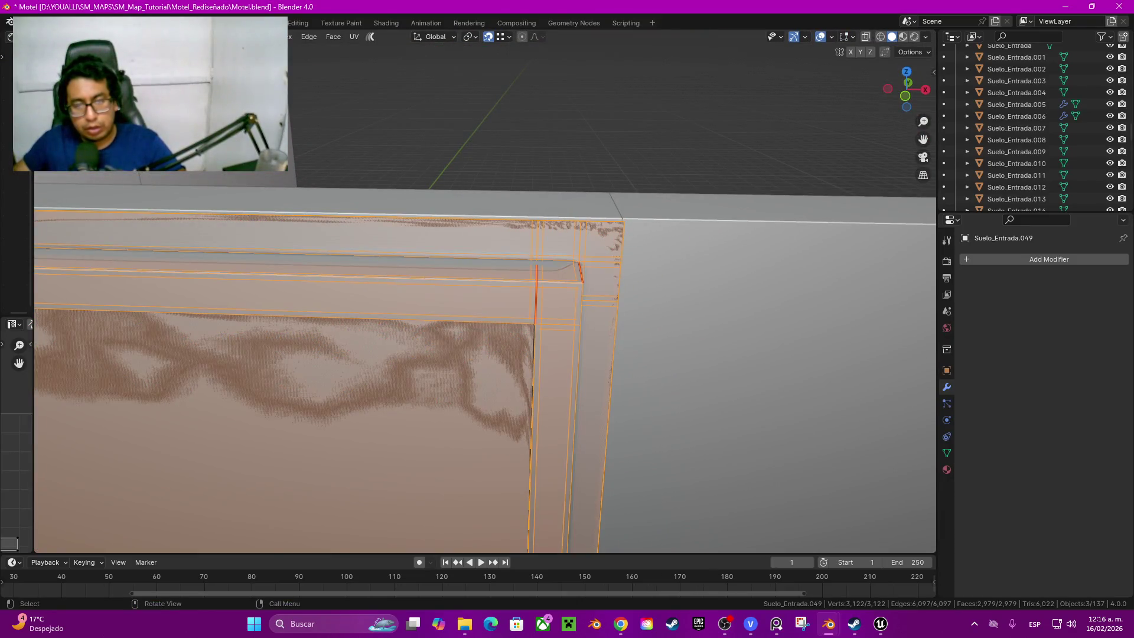
{"action": "key", "text": "g"}
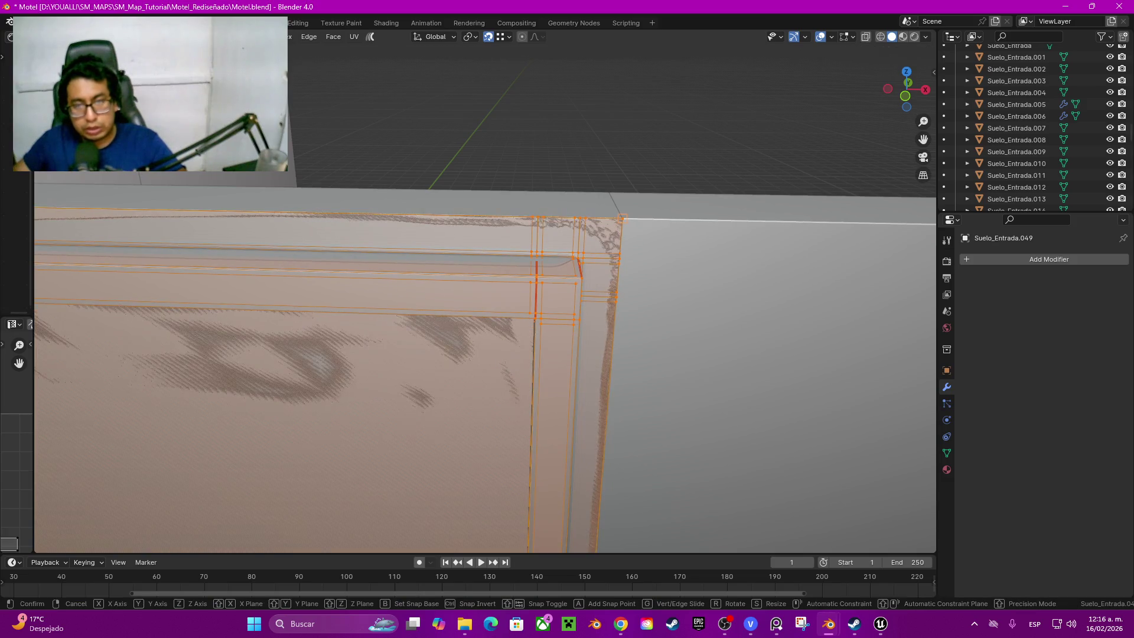
{"action": "left_click", "coordinate": [621, 233]}
{"action": "scroll", "coordinate": [621, 233], "scroll_direction": "down", "scroll_amount": 5}
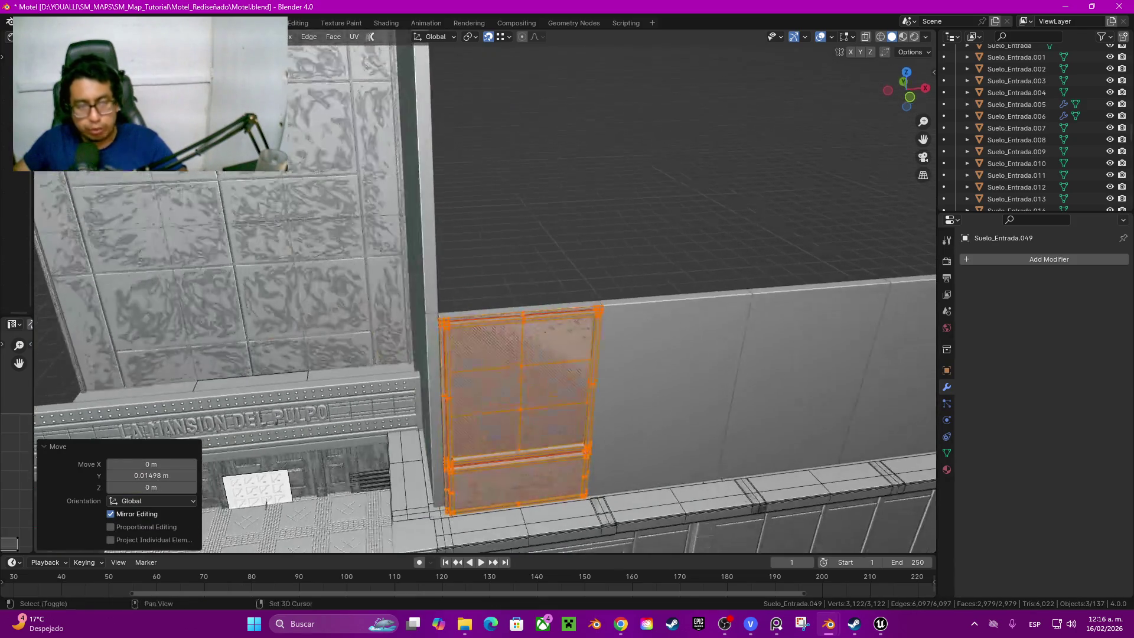
{"action": "scroll", "coordinate": [439, 266], "scroll_direction": "up", "scroll_amount": 6}
Step: Return the viewport to Solid shading, leave Edit Mode and clear the selection
{"action": "key", "text": "z"}
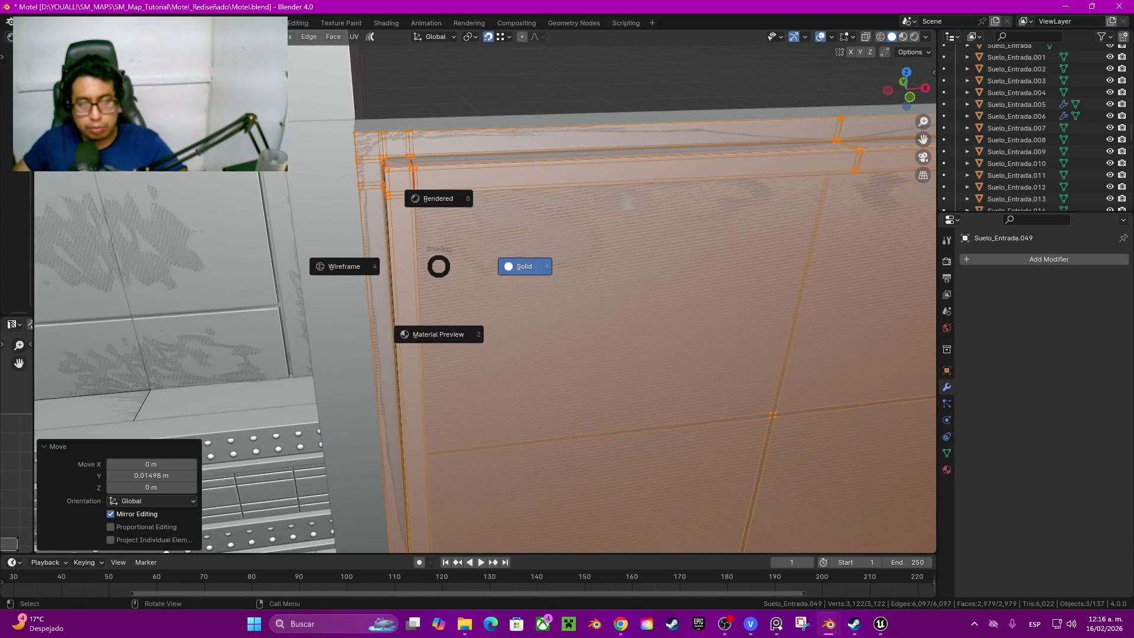
{"action": "left_click", "coordinate": [525, 266]}
{"action": "key", "text": "Tab"}
{"action": "scroll", "coordinate": [486, 292], "scroll_direction": "down", "scroll_amount": 4}
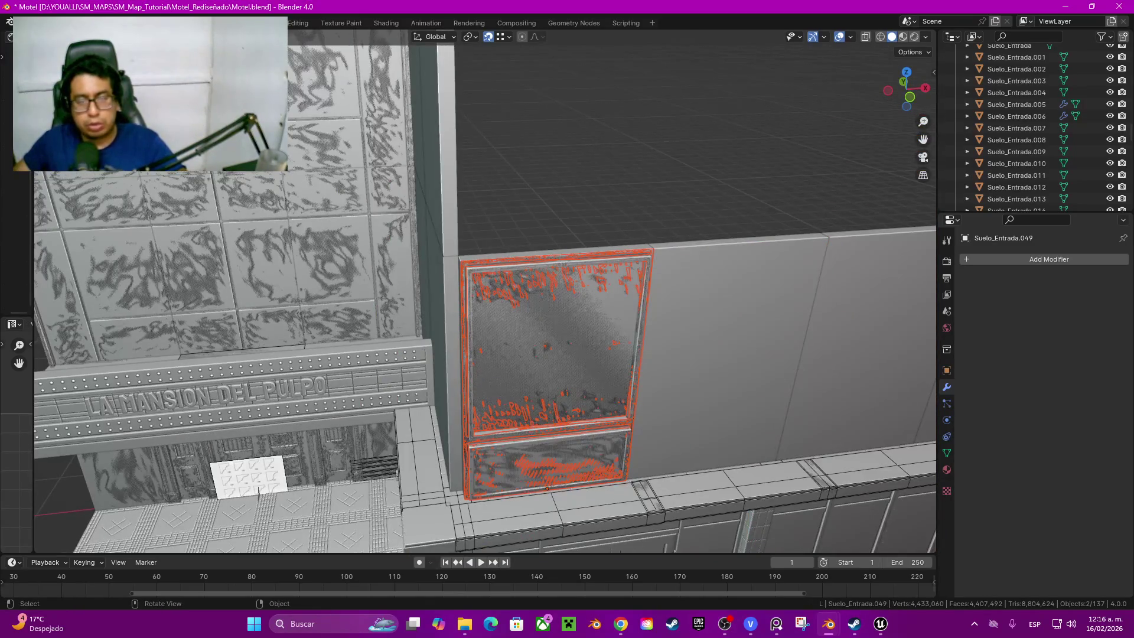
{"action": "key", "text": "alt+a"}
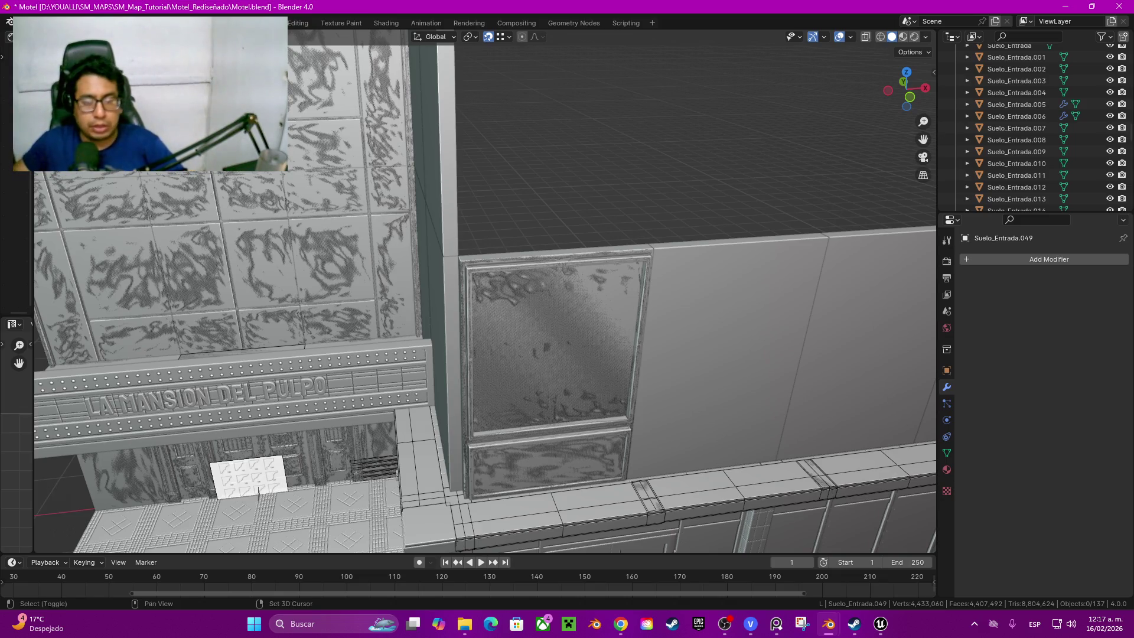
Step: Duplicate the slatted vent Plane.017 and place the copy on the side wall
{"action": "middle_click_drag", "start_coordinate": [486, 292], "coordinate": [486, 292], "text": "shift"}
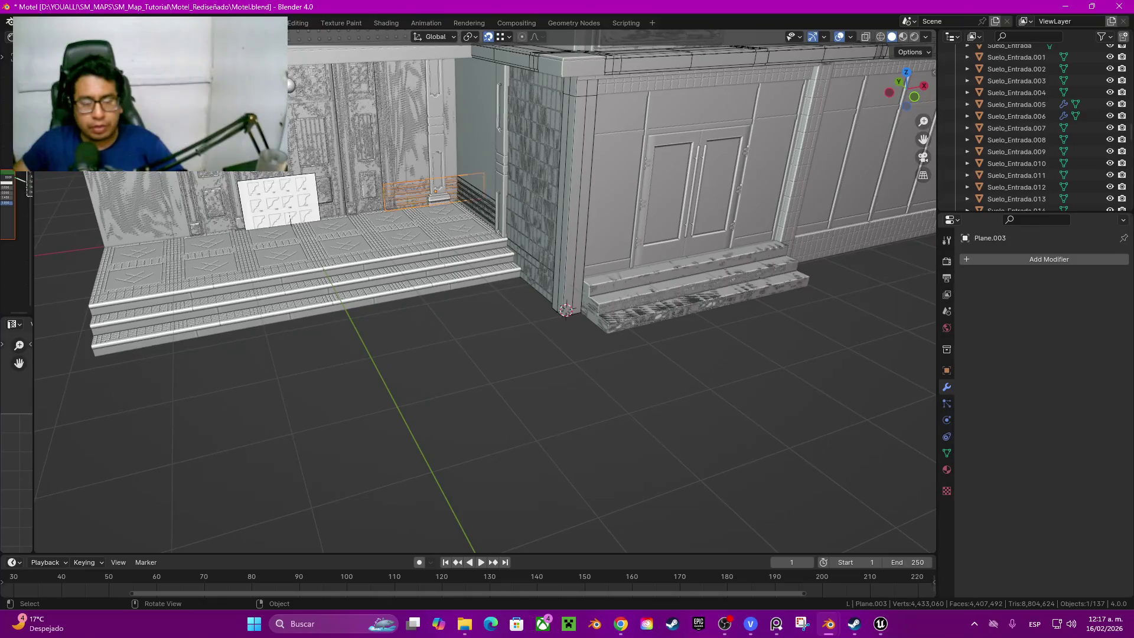
{"action": "middle_click_drag", "start_coordinate": [568, 311], "coordinate": [639, 284]}
{"action": "key", "text": "shift+d"}
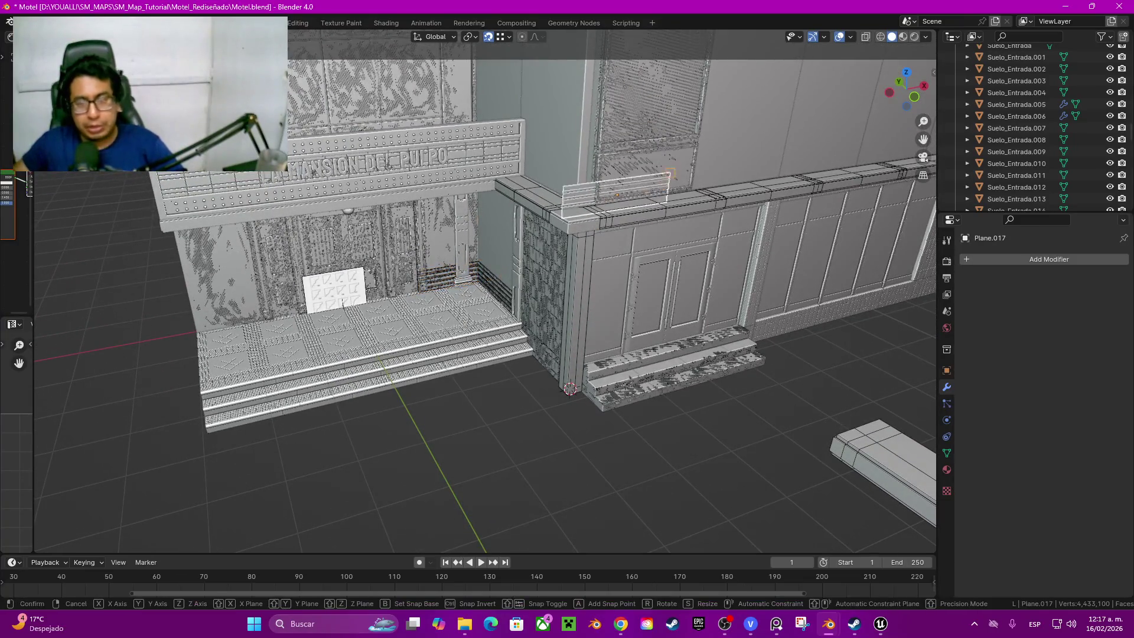
{"action": "left_click", "coordinate": [720, 365]}
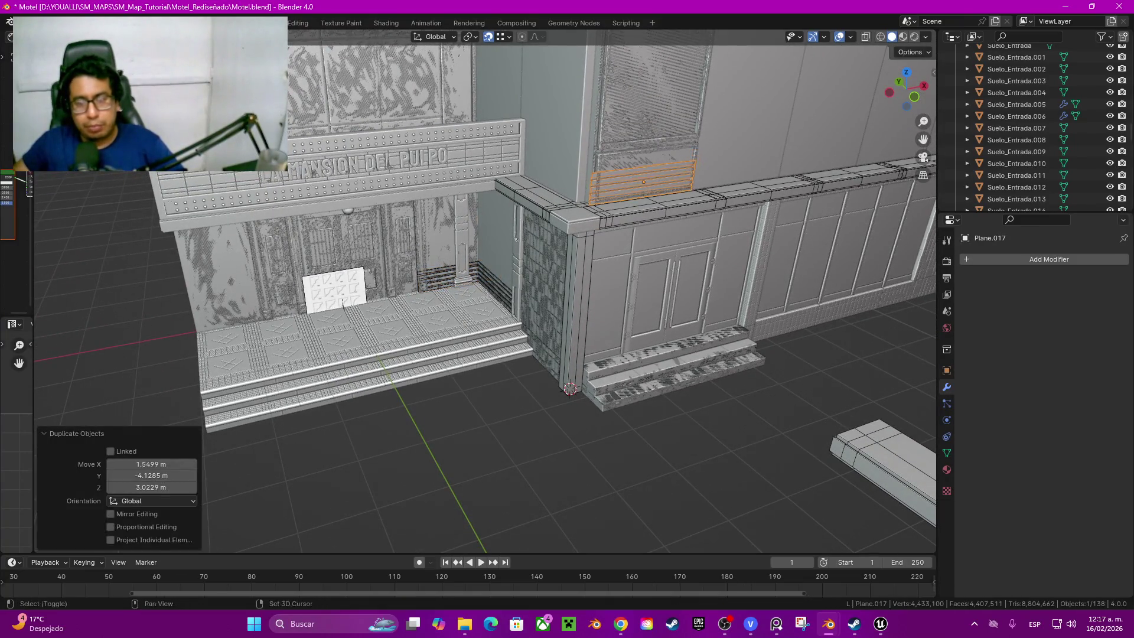
{"action": "scroll", "coordinate": [486, 293], "scroll_direction": "up", "scroll_amount": 3}
{"action": "scroll", "coordinate": [485, 293], "scroll_direction": "up", "scroll_amount": 3}
{"action": "mouse_move", "coordinate": [486, 293]}
{"action": "middle_mouse_down"}
{"action": "mouse_move", "coordinate": [460, 266]}
{"action": "mouse_move", "coordinate": [461, 292]}
{"action": "middle_mouse_up"}
Step: Raise the copied vent 0.1228 m along Z into the panel beneath the upper window, then deselect
{"action": "key", "text": "g"}
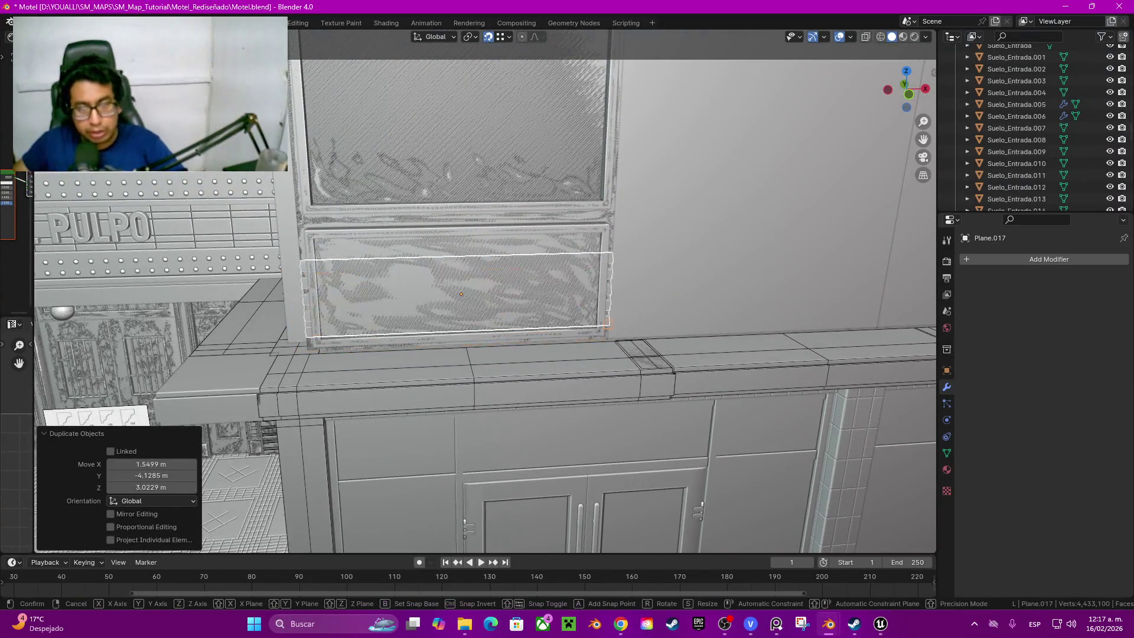
{"action": "key", "text": "z"}
{"action": "key", "text": "Return"}
{"action": "middle_click_drag", "start_coordinate": [461, 293], "coordinate": [532, 310]}
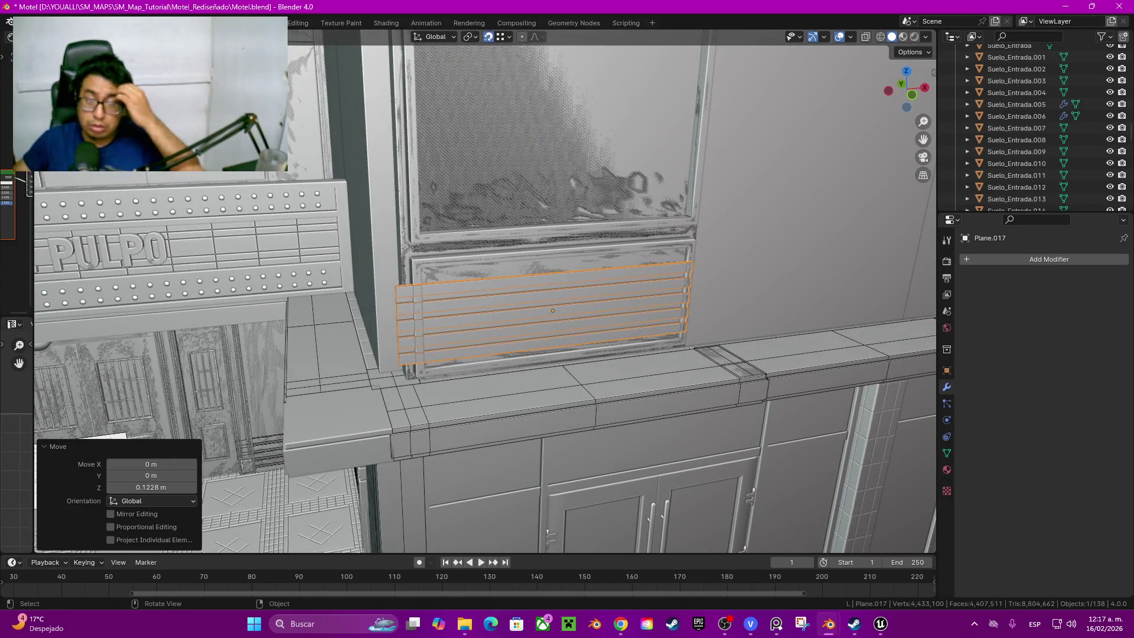
{"action": "mouse_move", "coordinate": [532, 311]}
{"action": "middle_mouse_down"}
{"action": "mouse_move", "coordinate": [441, 446]}
{"action": "mouse_move", "coordinate": [460, 497]}
{"action": "middle_mouse_up"}
{"action": "key", "text": "alt+a"}
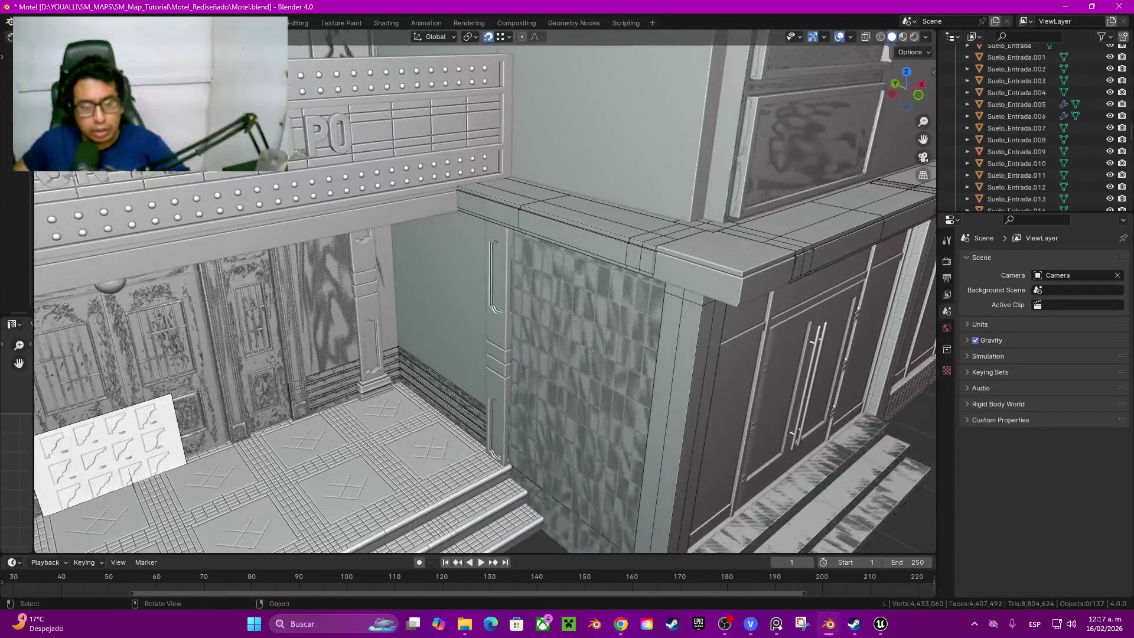
Step: Select the baseboard strip under the doorway and duplicate it in place
{"action": "left_click", "coordinate": [416, 373], "text": "shift"}
{"action": "left_click", "coordinate": [469, 417], "text": "shift"}
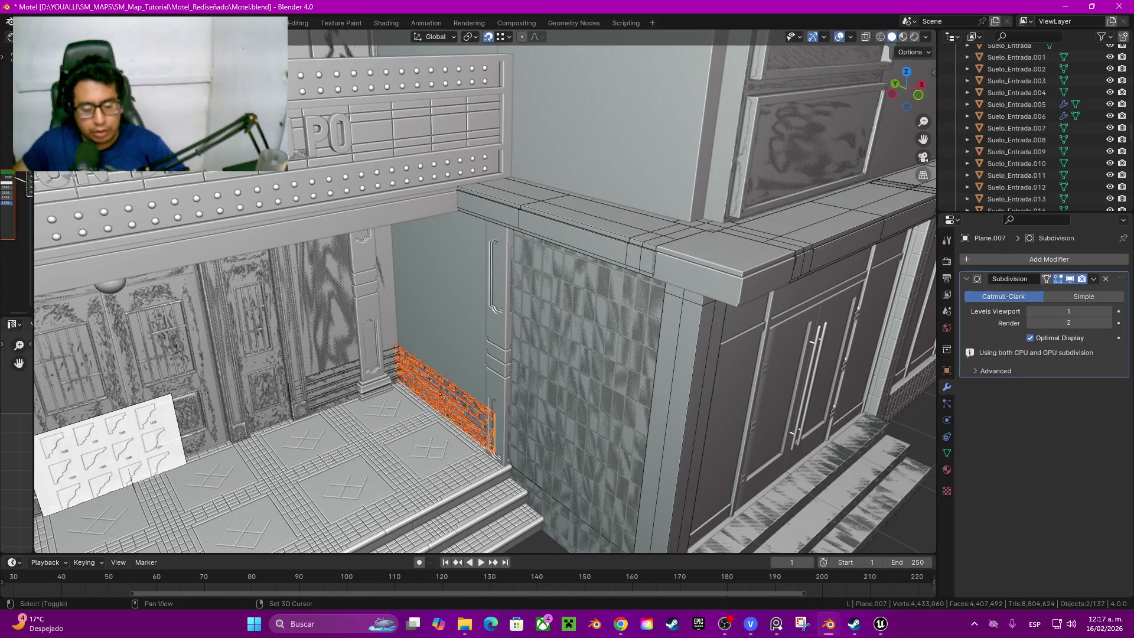
{"action": "left_click", "coordinate": [382, 377]}
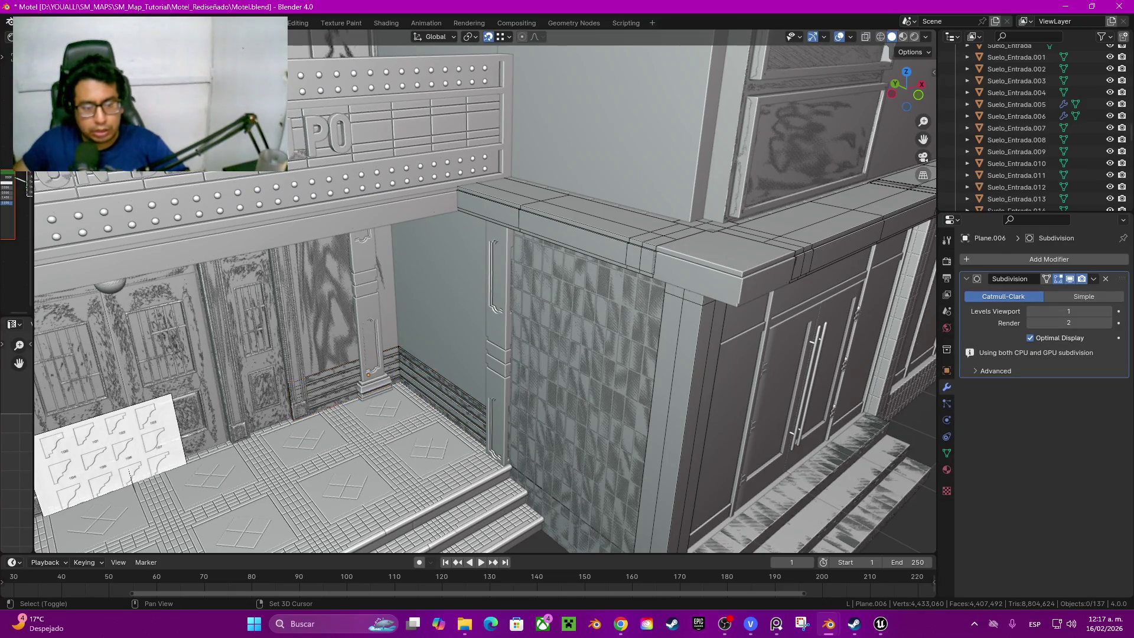
{"action": "mouse_move", "coordinate": [370, 375]}
{"action": "middle_mouse_down"}
{"action": "mouse_move", "coordinate": [587, 486]}
{"action": "mouse_move", "coordinate": [576, 498]}
{"action": "middle_mouse_up"}
{"action": "key", "text": "shift+d"}
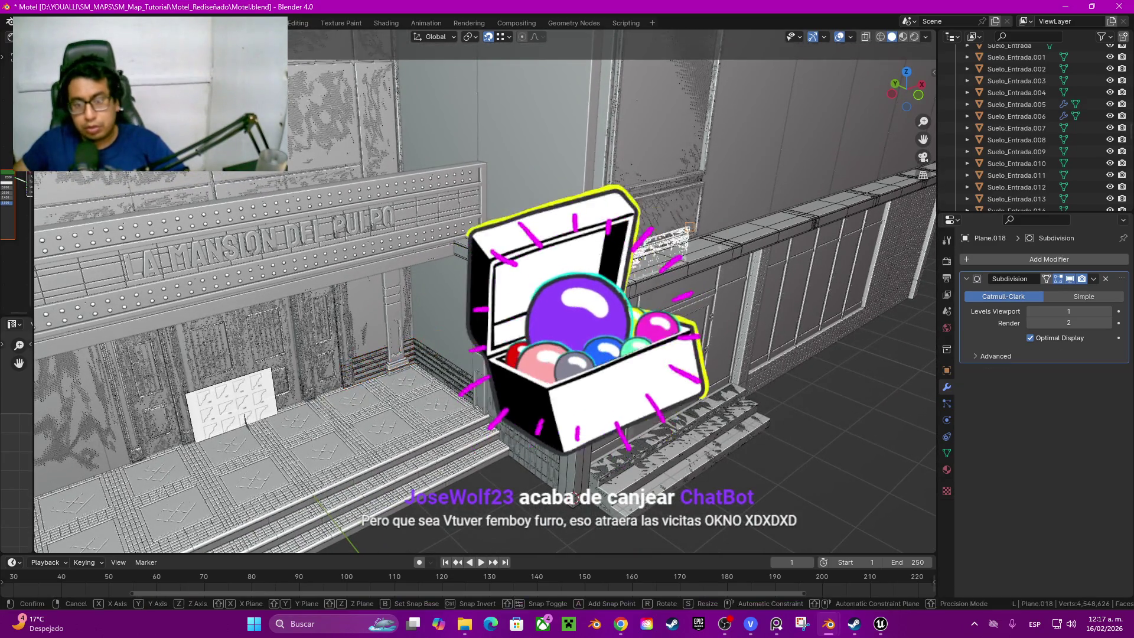
{"action": "left_click", "coordinate": [577, 498]}
{"action": "mouse_move", "coordinate": [576, 498]}
{"action": "middle_mouse_down"}
{"action": "mouse_move", "coordinate": [567, 462]}
{"action": "mouse_move", "coordinate": [354, 173]}
{"action": "mouse_move", "coordinate": [363, 258]}
{"action": "mouse_move", "coordinate": [306, 241]}
{"action": "middle_mouse_up"}
{"action": "scroll", "coordinate": [362, 258], "scroll_direction": "up", "scroll_amount": 3}
Step: Duplicate the slat vent panel as Plane.018, shifting it 0.0227 m down along Z
{"action": "key", "text": "shift+d"}
{"action": "key", "text": "z"}
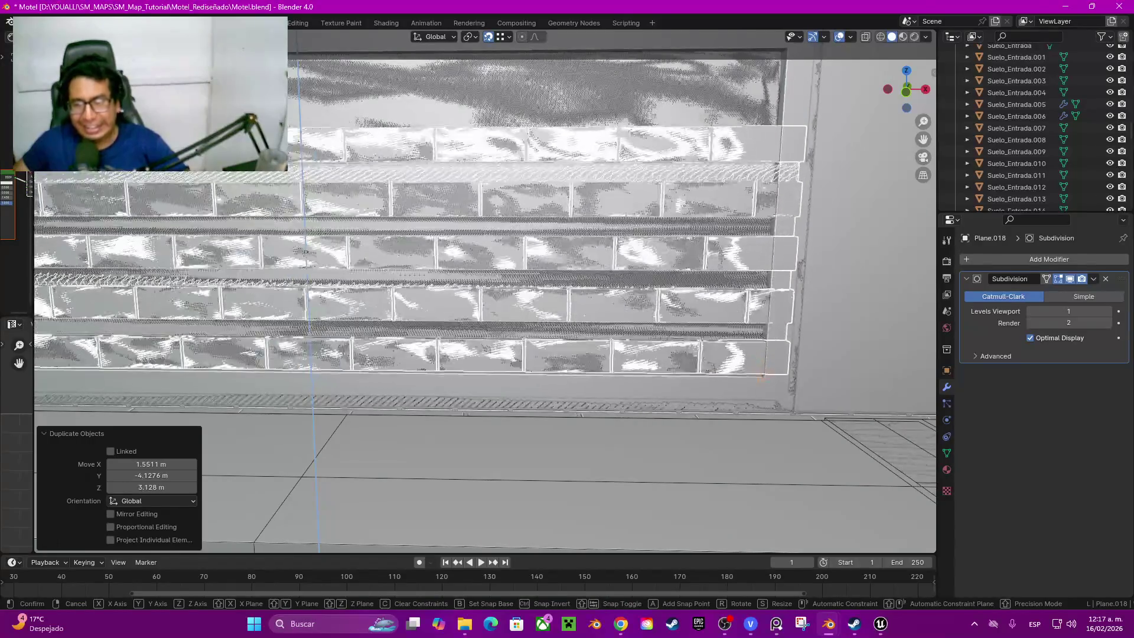
{"action": "left_click", "coordinate": [305, 253]}
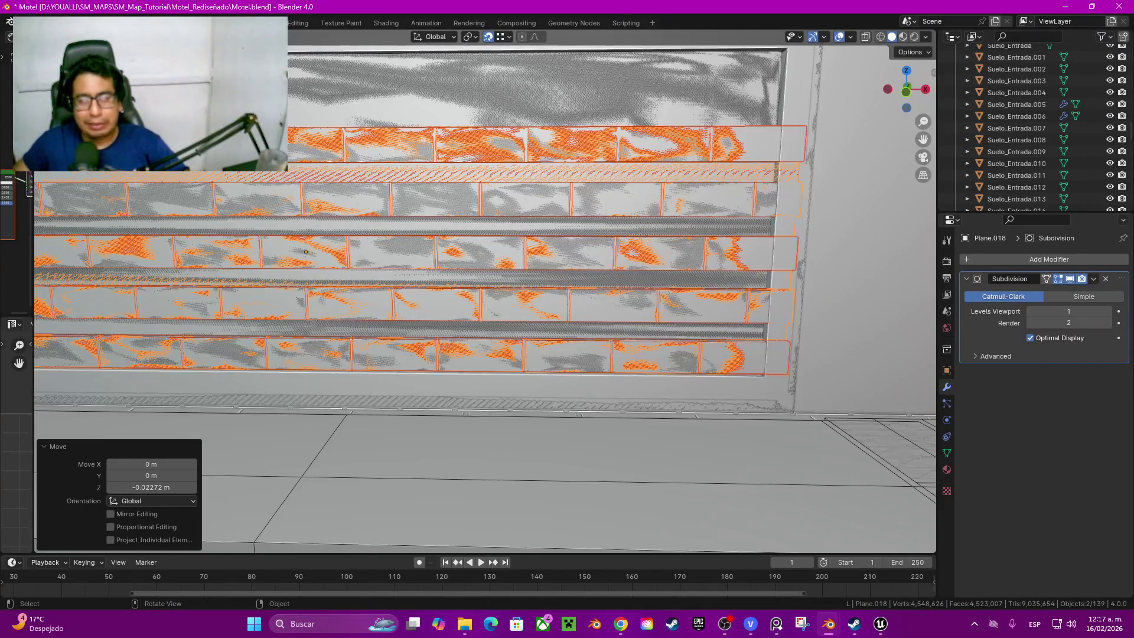
{"action": "scroll", "coordinate": [304, 252], "scroll_direction": "down", "scroll_amount": 5}
{"action": "mouse_move", "coordinate": [305, 253]}
{"action": "middle_mouse_down"}
{"action": "mouse_move", "coordinate": [237, 348]}
{"action": "mouse_move", "coordinate": [432, 348]}
{"action": "middle_mouse_up"}
{"action": "scroll", "coordinate": [432, 347], "scroll_direction": "up", "scroll_amount": 5}
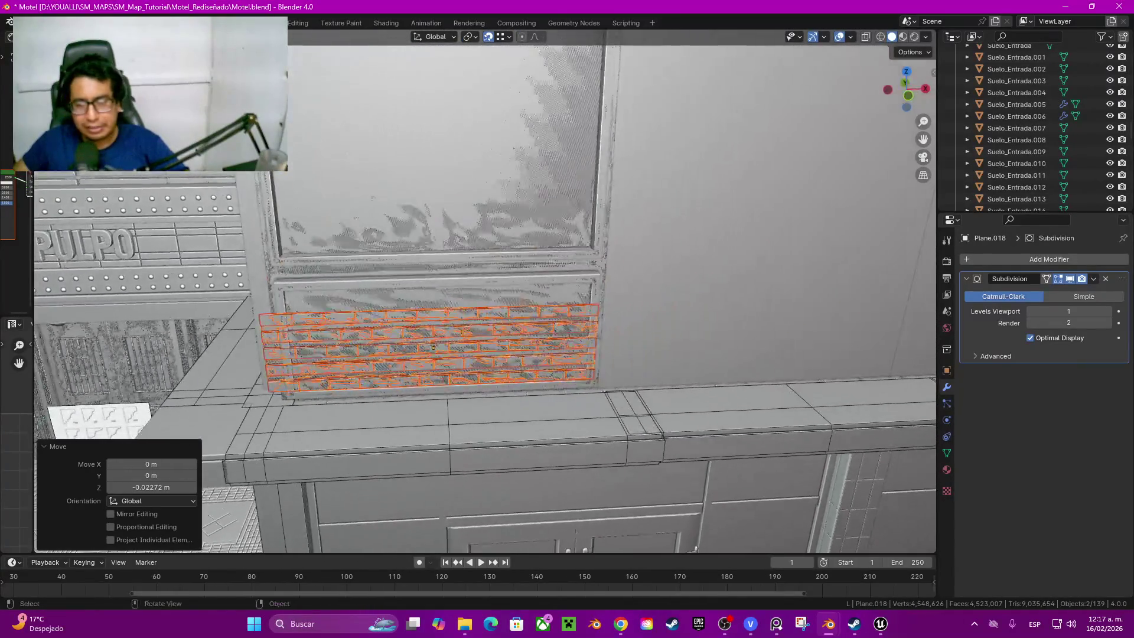
{"action": "scroll", "coordinate": [433, 347], "scroll_direction": "up", "scroll_amount": 3}
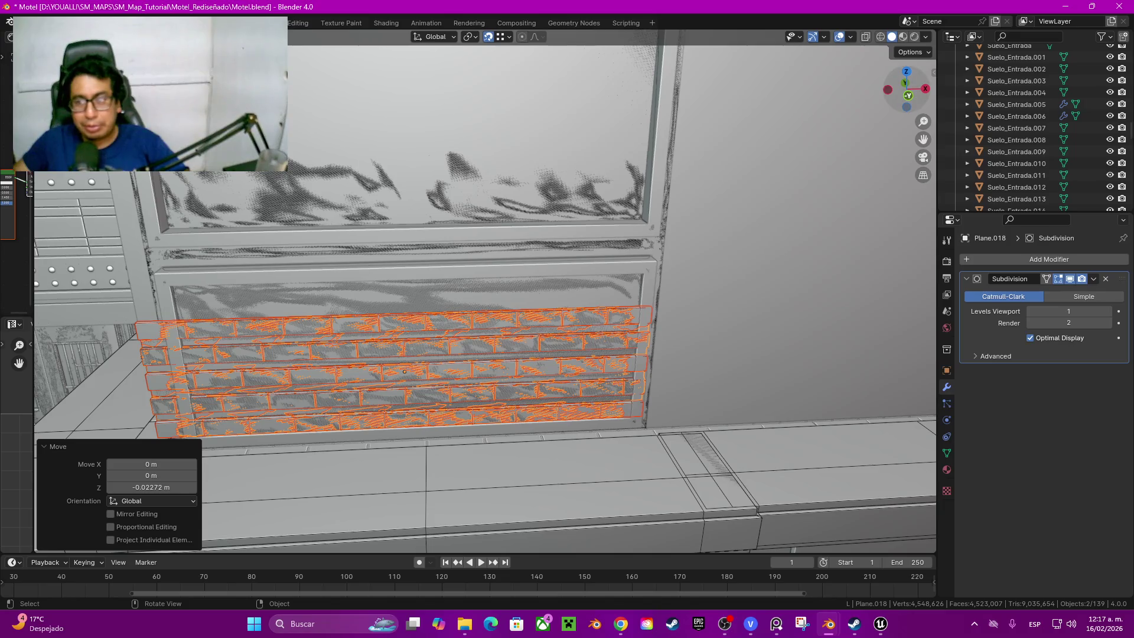
{"action": "key", "text": "KP_1"}
{"action": "middle_click_drag", "start_coordinate": [404, 373], "coordinate": [484, 453], "text": "shift"}
{"action": "scroll", "coordinate": [484, 452], "scroll_direction": "up", "scroll_amount": 3}
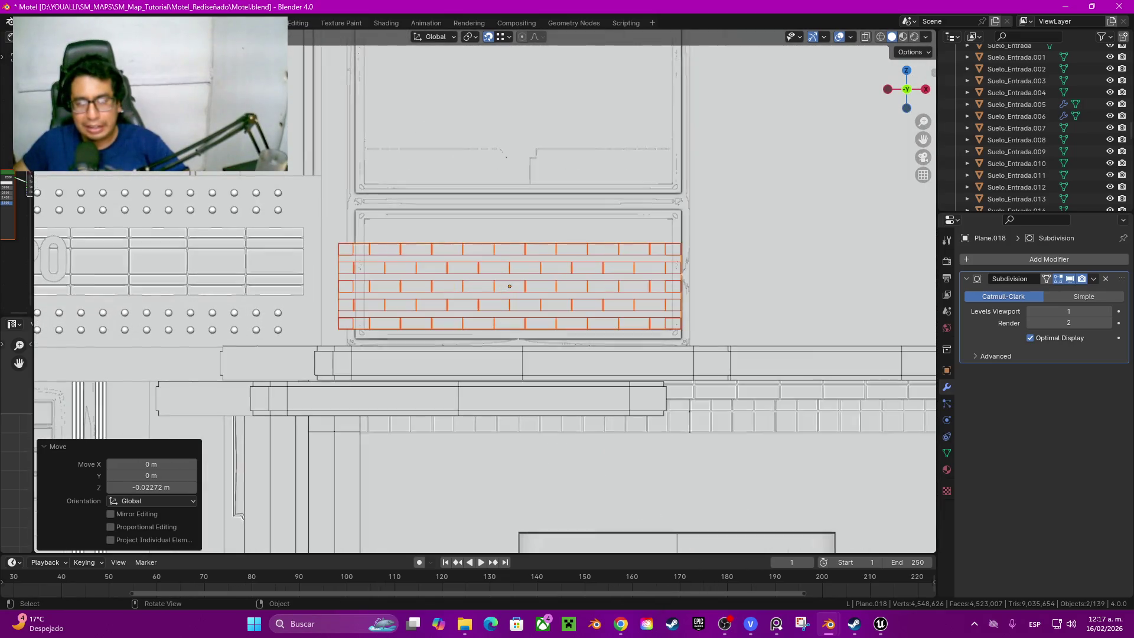
{"action": "key", "text": "grave"}
{"action": "scroll", "coordinate": [684, 314], "scroll_direction": "down", "scroll_amount": 3}
{"action": "mouse_move", "coordinate": [684, 313]}
{"action": "middle_mouse_down"}
{"action": "mouse_move", "coordinate": [674, 266]}
{"action": "mouse_move", "coordinate": [656, 292]}
{"action": "middle_mouse_up"}
Step: Slide the vent copy along Y onto the side wall, then select Cartel_Motel.006 and inspect the ledge
{"action": "key", "text": "g"}
{"action": "key", "text": "y"}
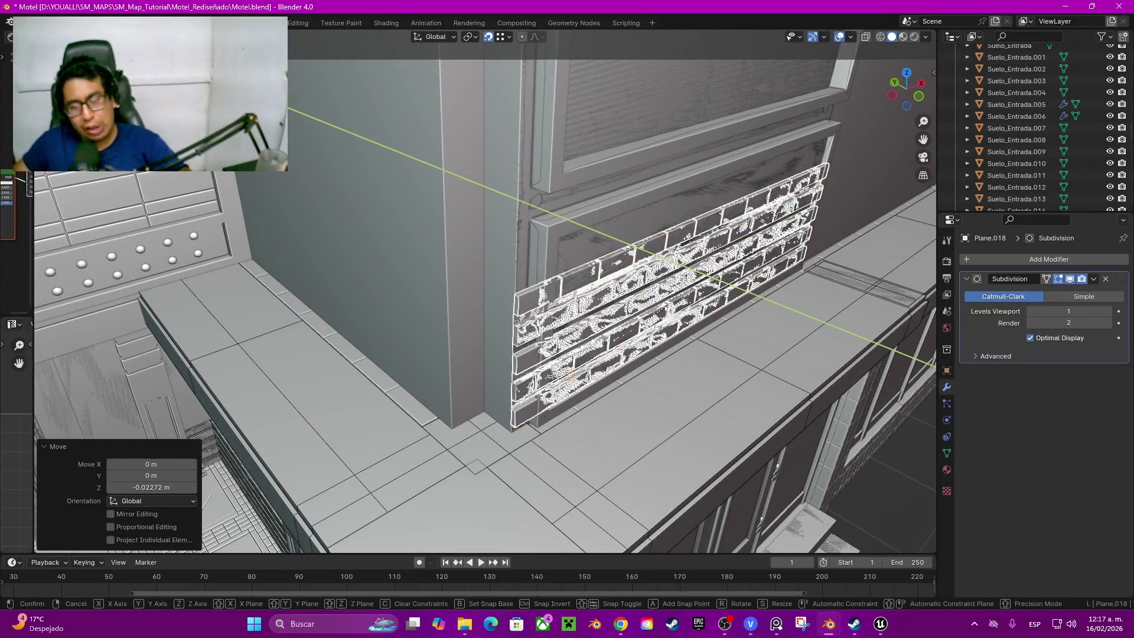
{"action": "key", "text": "Return"}
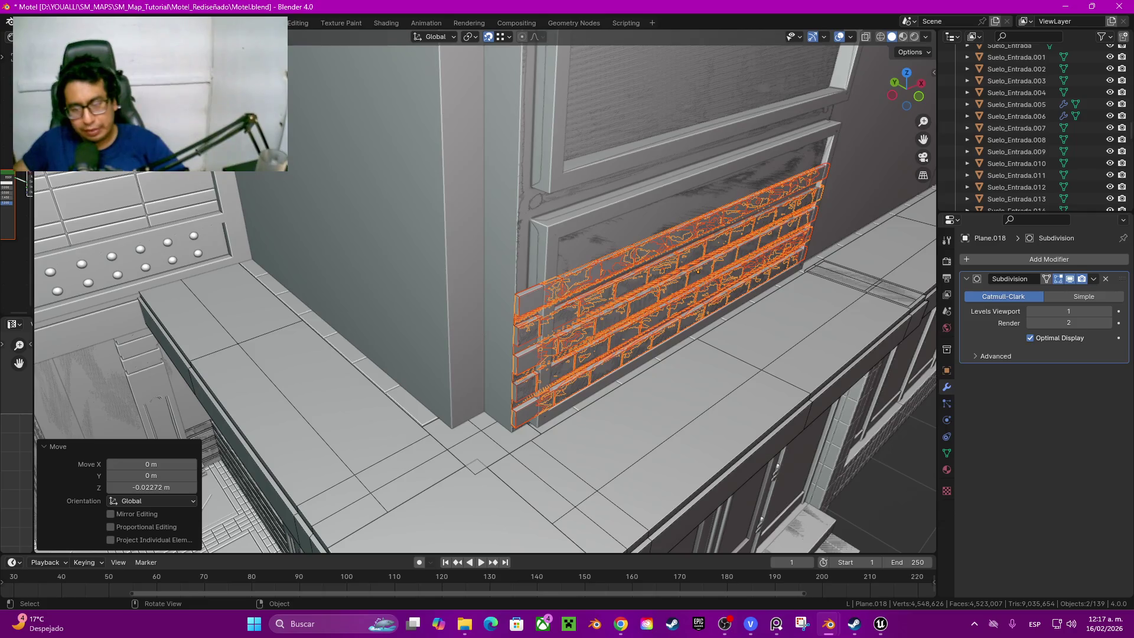
{"action": "mouse_move", "coordinate": [496, 354]}
{"action": "middle_mouse_down"}
{"action": "mouse_move", "coordinate": [417, 391]}
{"action": "mouse_move", "coordinate": [398, 414]}
{"action": "middle_mouse_up"}
{"action": "key", "text": "g"}
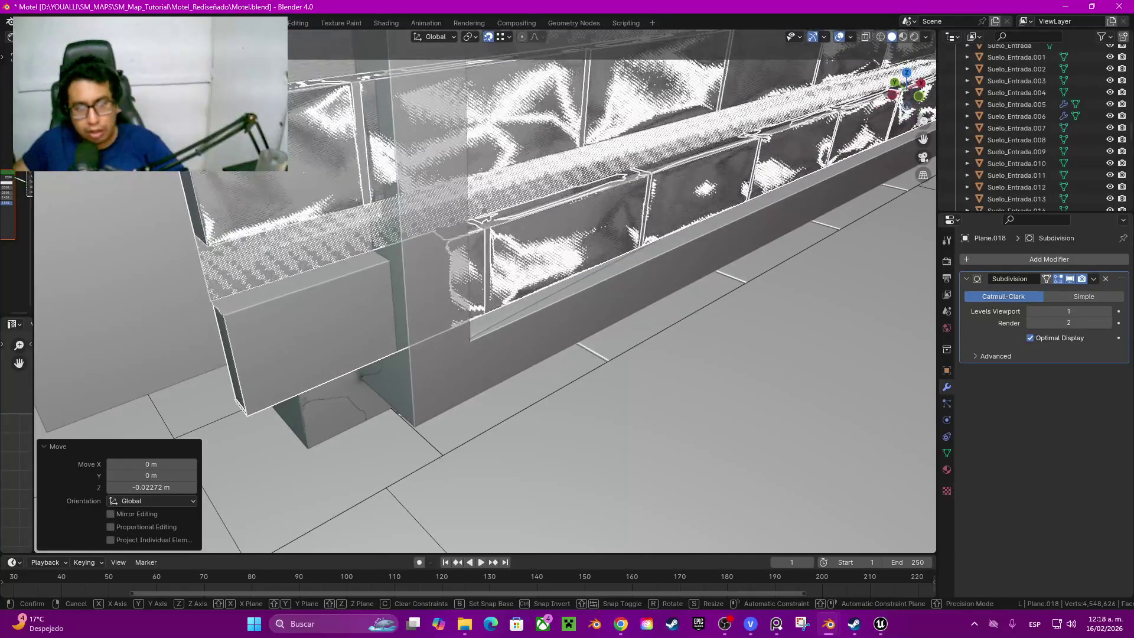
{"action": "key", "text": "Return"}
{"action": "left_click", "coordinate": [287, 350]}
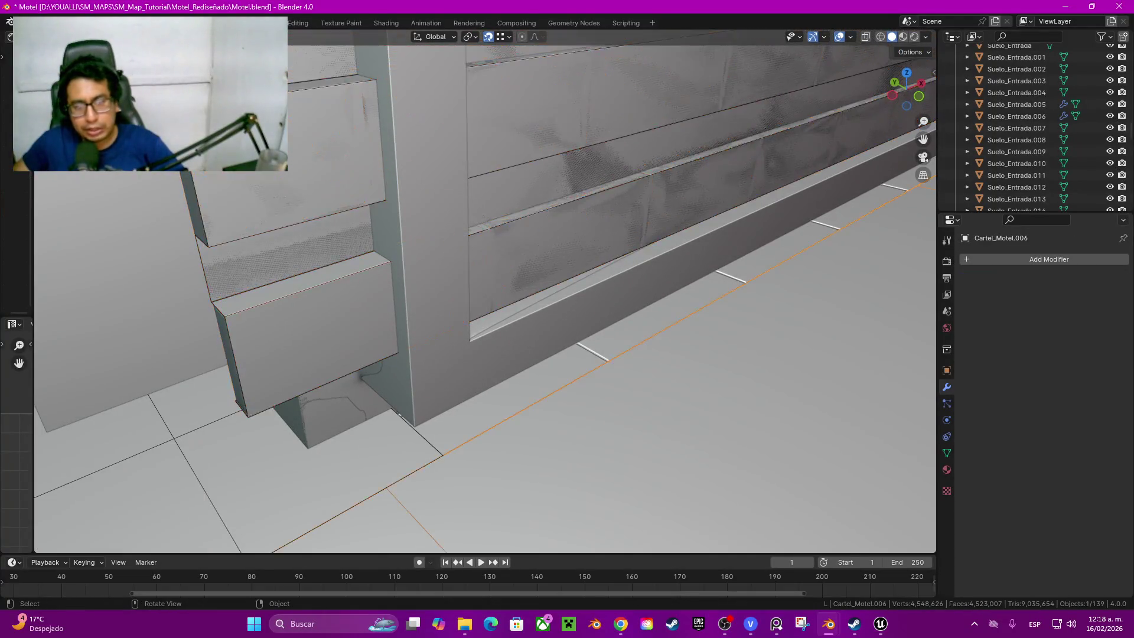
{"action": "middle_click_drag", "start_coordinate": [289, 350], "coordinate": [293, 329]}
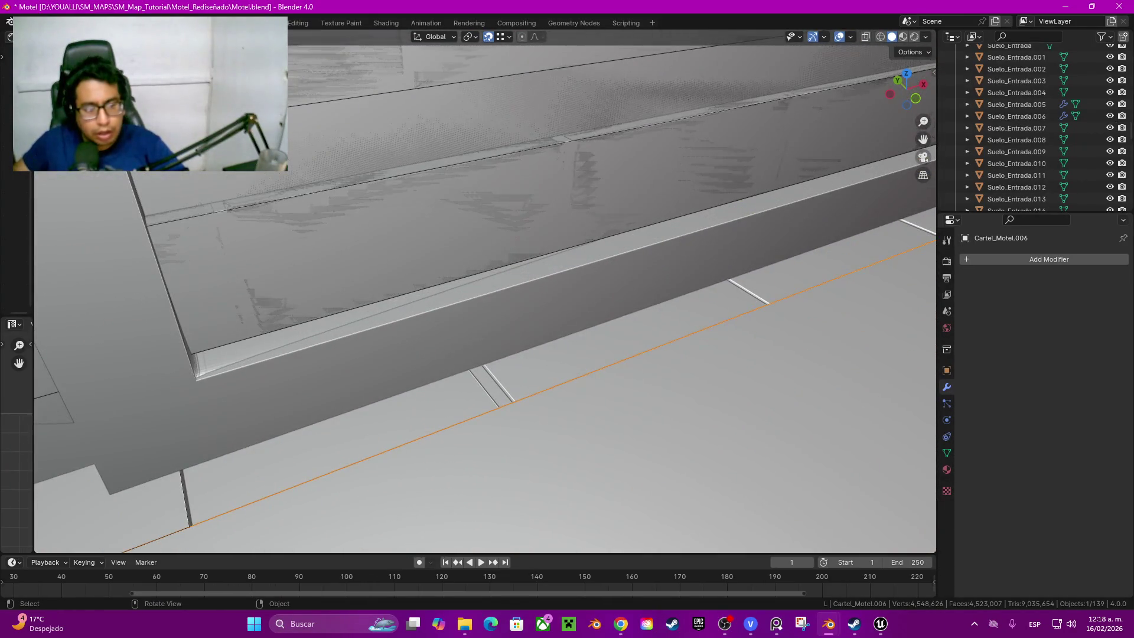
{"action": "scroll", "coordinate": [485, 292], "scroll_direction": "down", "scroll_amount": 5}
{"action": "mouse_move", "coordinate": [485, 292]}
{"action": "middle_mouse_down"}
{"action": "mouse_move", "coordinate": [497, 266]}
{"action": "mouse_move", "coordinate": [496, 319]}
{"action": "middle_mouse_up"}
{"action": "scroll", "coordinate": [485, 293], "scroll_direction": "up", "scroll_amount": 4}
{"action": "scroll", "coordinate": [485, 293], "scroll_direction": "up", "scroll_amount": 3}
Step: Edit Motel_Pared_Ventanal_2M_3M and box-select its middle divider band in wireframe display
{"action": "left_click", "coordinate": [575, 340]}
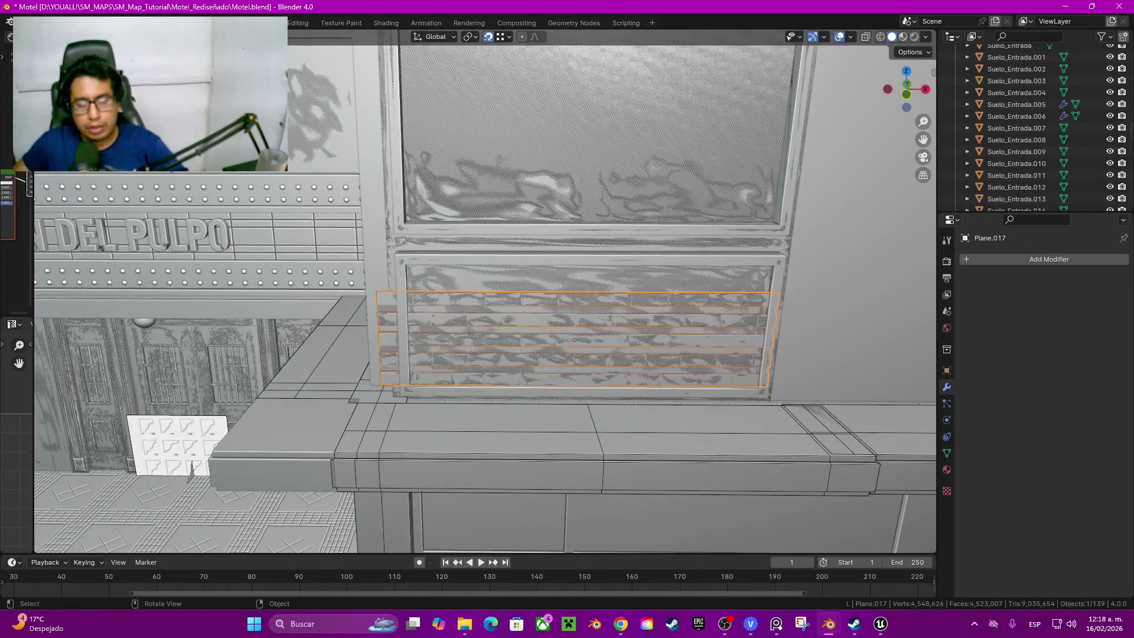
{"action": "left_click", "coordinate": [608, 271]}
{"action": "key", "text": "Tab"}
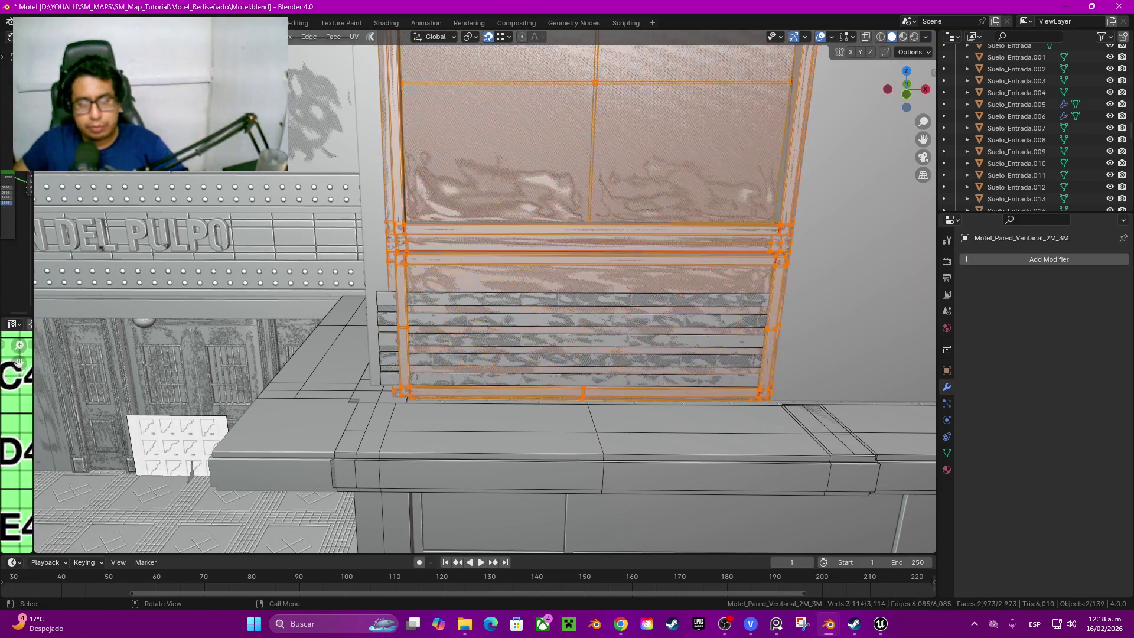
{"action": "key", "text": "z"}
{"action": "left_click", "coordinate": [521, 272]}
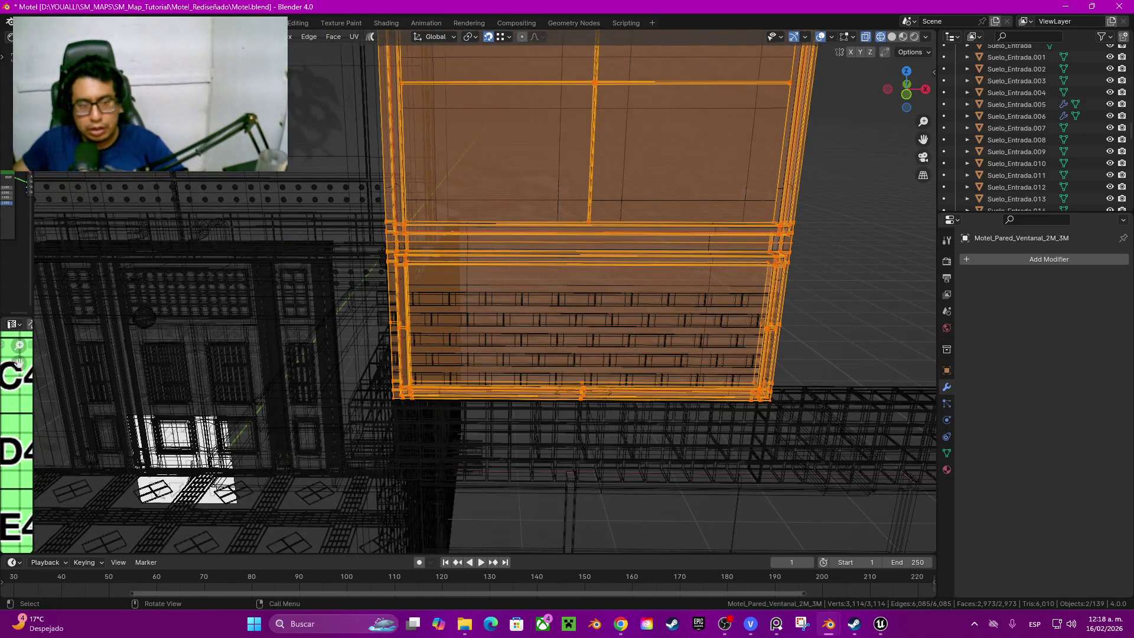
{"action": "mouse_move", "coordinate": [362, 203]}
{"action": "left_mouse_down"}
{"action": "mouse_move", "coordinate": [820, 290]}
{"action": "mouse_move", "coordinate": [830, 282]}
{"action": "left_mouse_up"}
{"action": "key", "text": "shift+z"}
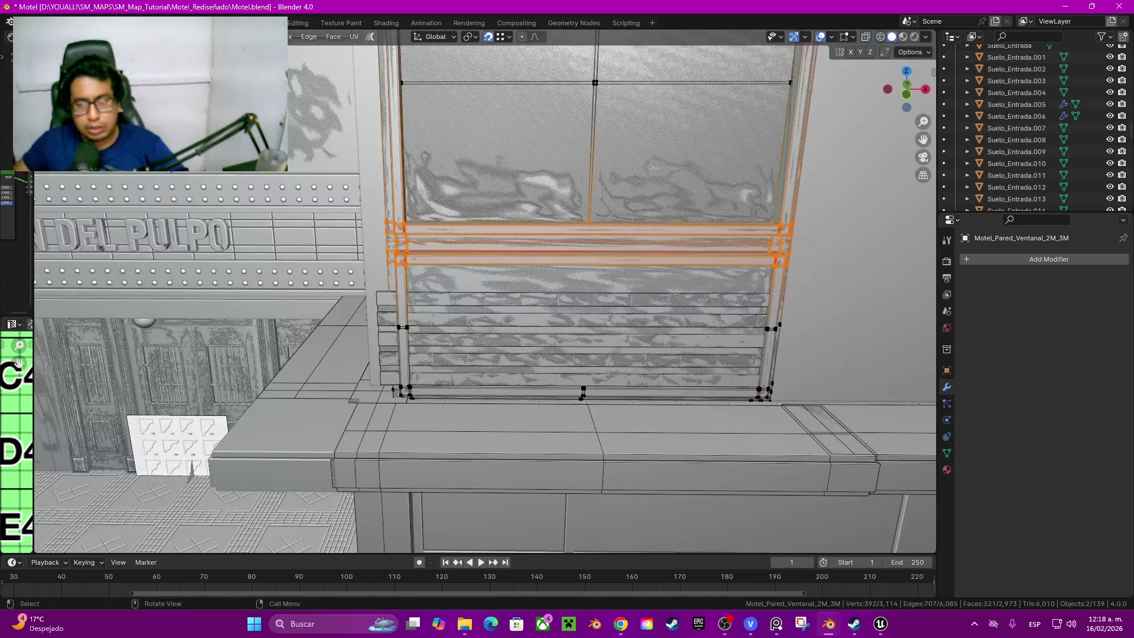
{"action": "middle_click_drag", "start_coordinate": [830, 282], "coordinate": [797, 293]}
{"action": "scroll", "coordinate": [843, 537], "scroll_direction": "up", "scroll_amount": 5}
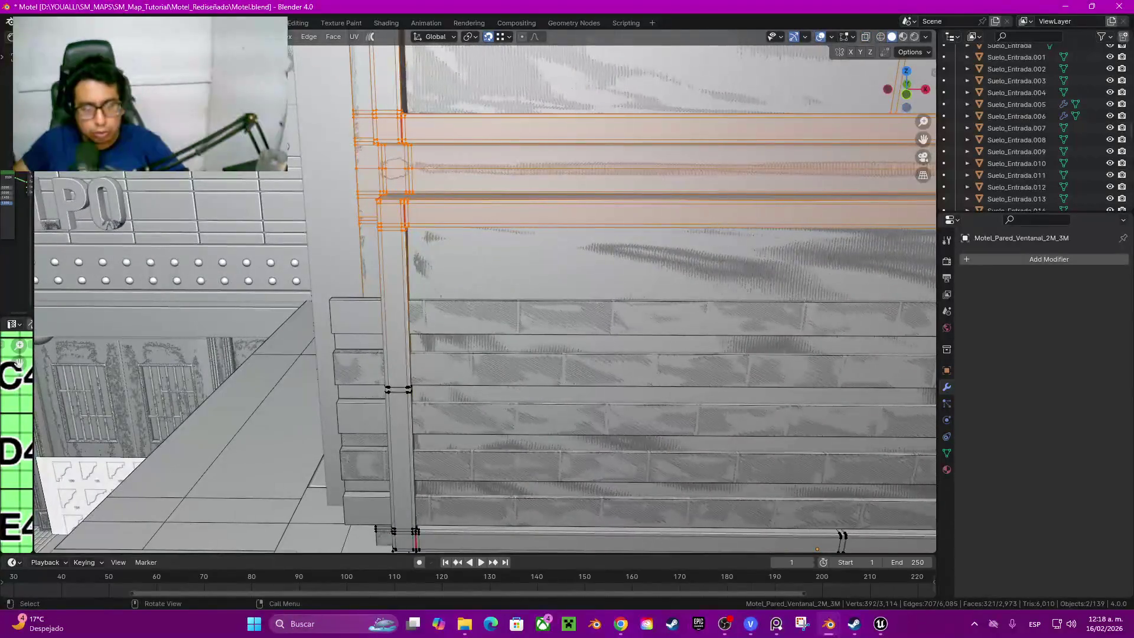
Step: Lower the divider band 0.14011 m along Z, leave Edit Mode and select Plane.018
{"action": "key", "text": "g"}
{"action": "key", "text": "z"}
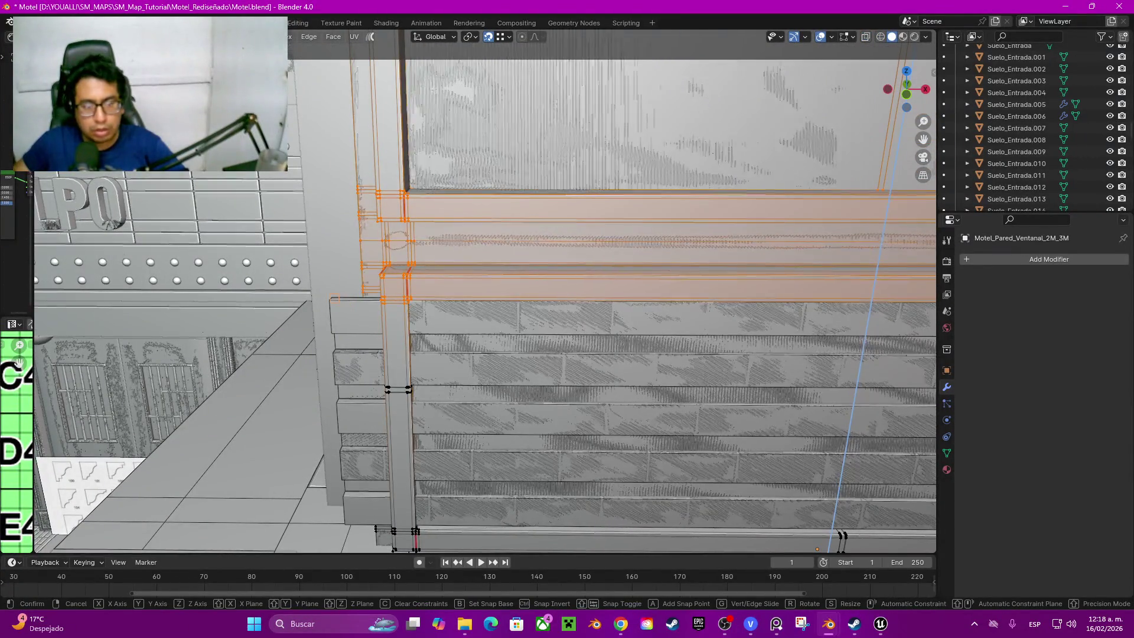
{"action": "left_click", "coordinate": [842, 537]}
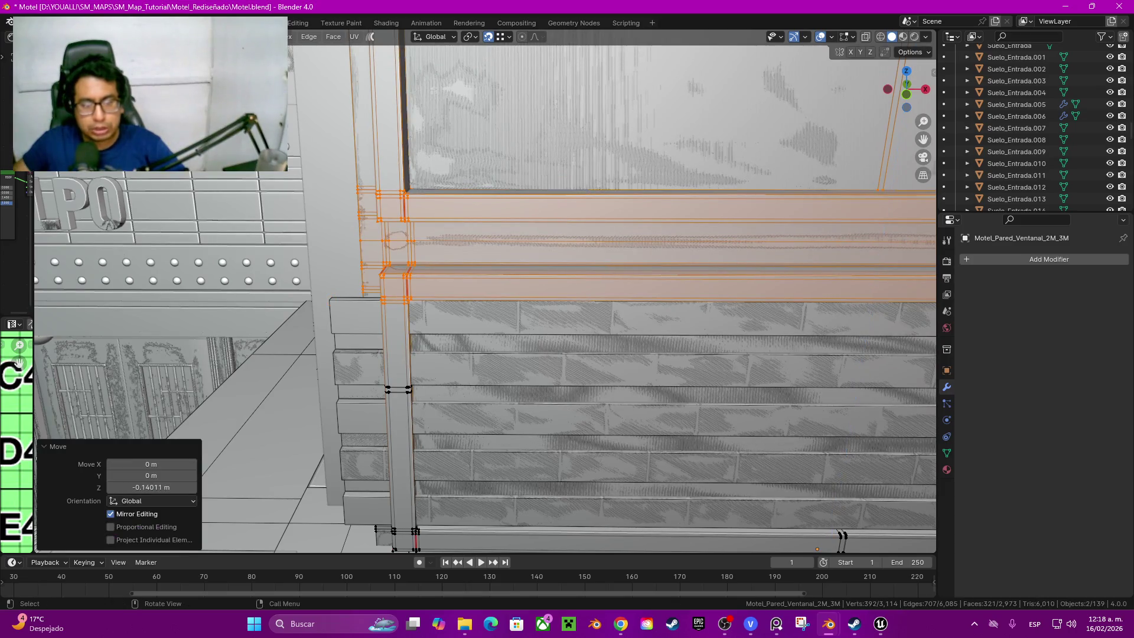
{"action": "scroll", "coordinate": [843, 537], "scroll_direction": "down", "scroll_amount": 8}
{"action": "middle_click_drag", "start_coordinate": [842, 537], "coordinate": [886, 523]}
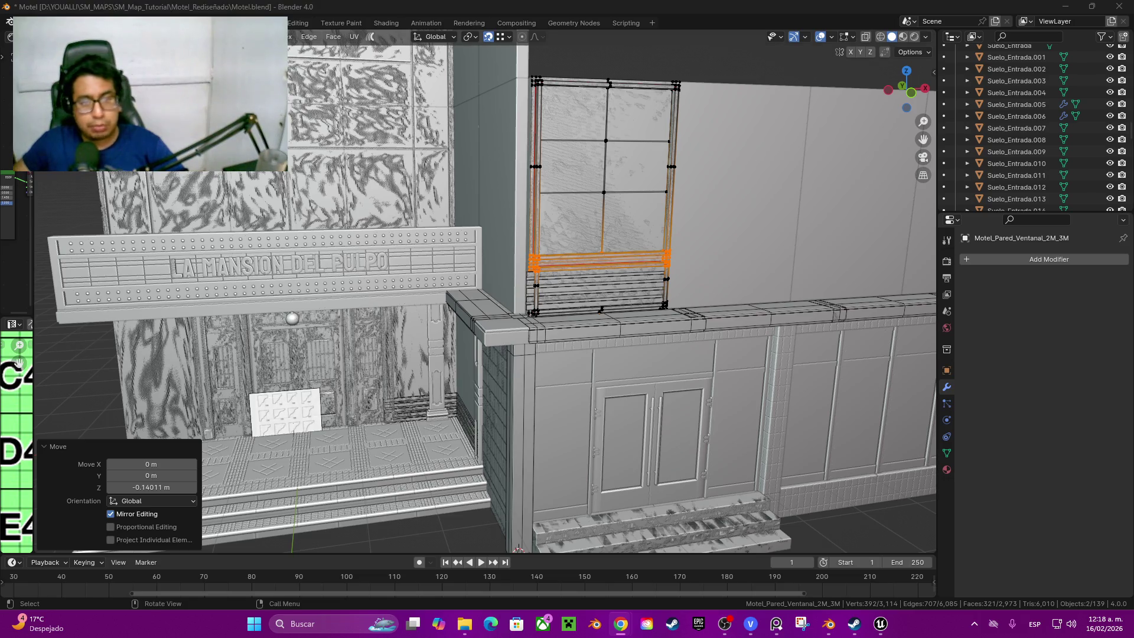
{"action": "scroll", "coordinate": [540, 266], "scroll_direction": "up", "scroll_amount": 2}
{"action": "scroll", "coordinate": [541, 265], "scroll_direction": "up", "scroll_amount": 2}
{"action": "key", "text": "alt+a"}
{"action": "scroll", "coordinate": [541, 266], "scroll_direction": "up", "scroll_amount": 2}
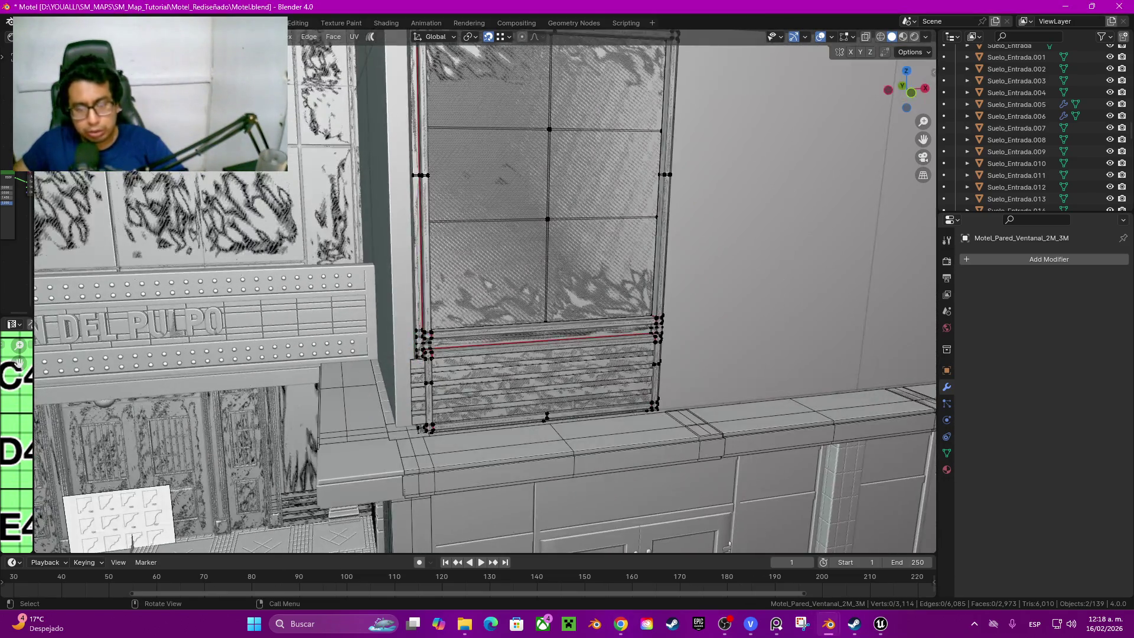
{"action": "key", "text": "Tab"}
{"action": "left_click", "coordinate": [540, 381]}
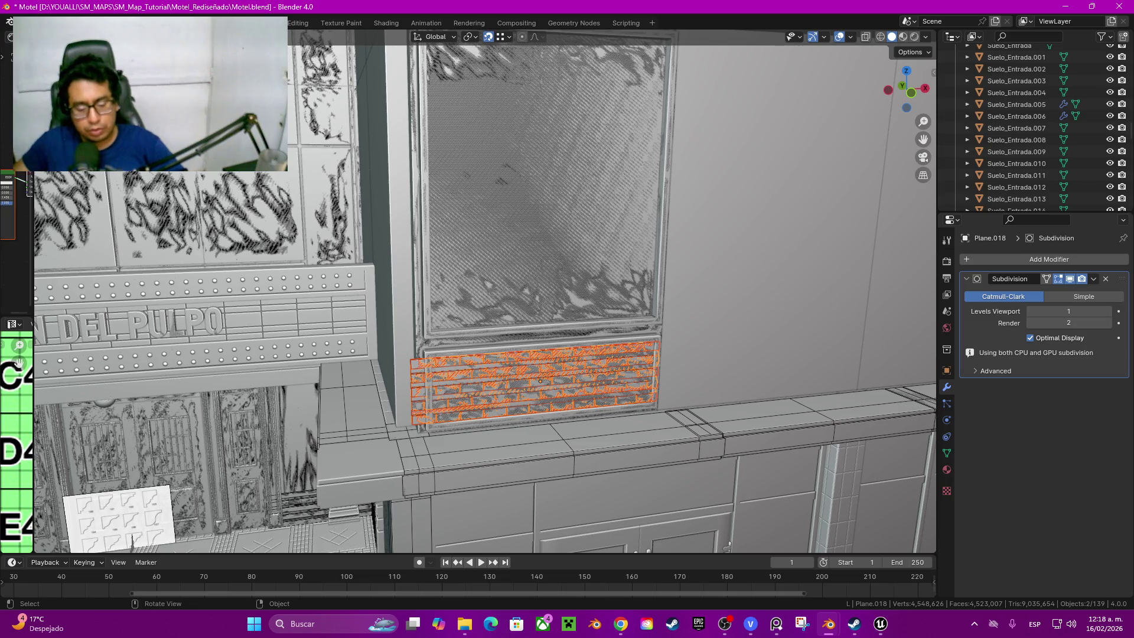
Step: Duplicate the slat vent as Plane.020, constrained to Z, placing it near the window top
{"action": "key", "text": "shift+d"}
{"action": "key", "text": "z"}
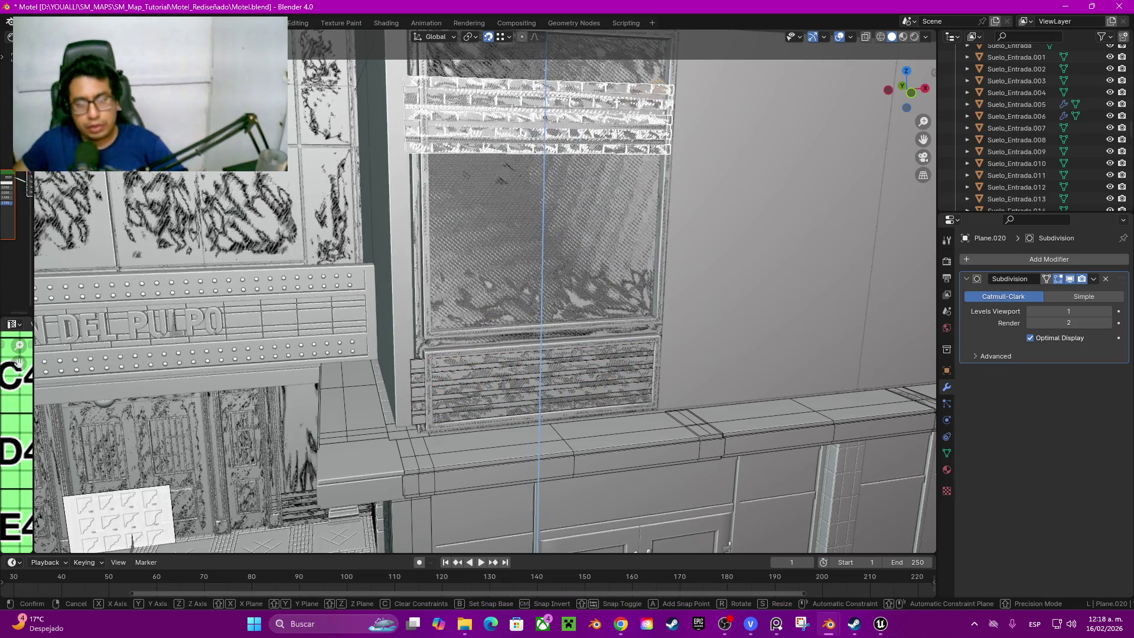
{"action": "left_click", "coordinate": [545, 117]}
{"action": "middle_click_drag", "start_coordinate": [545, 117], "coordinate": [316, 99], "text": "shift"}
{"action": "scroll", "coordinate": [316, 99], "scroll_direction": "up", "scroll_amount": 3}
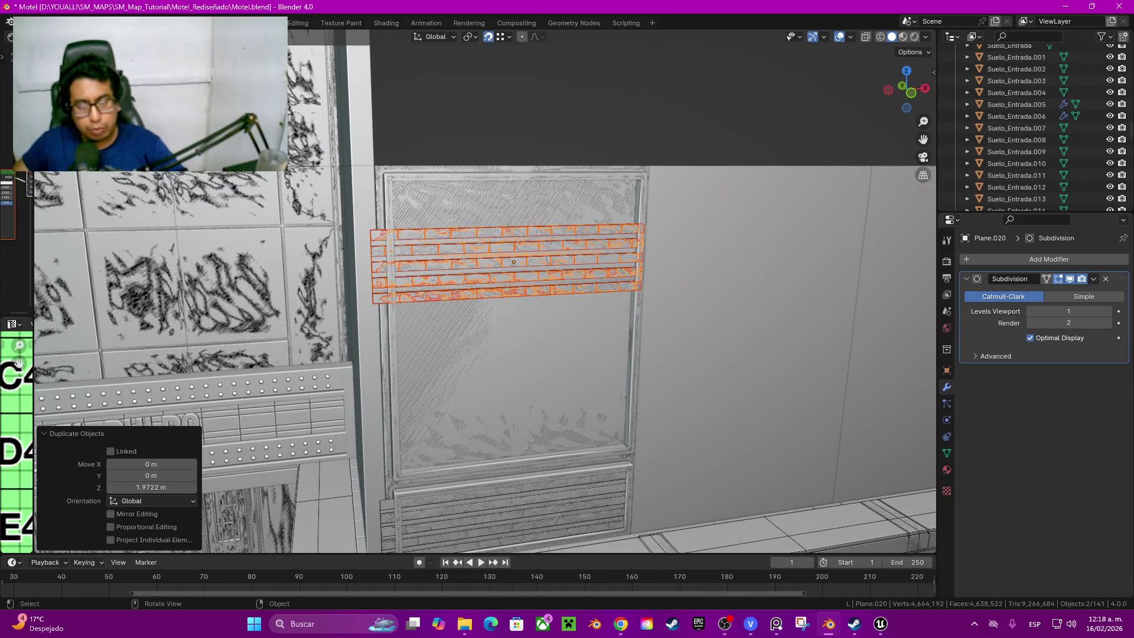
Step: Raise the copy 0.3401 m into the window's top section, then add the window frame to the selection
{"action": "key", "text": "g"}
{"action": "key", "text": "z"}
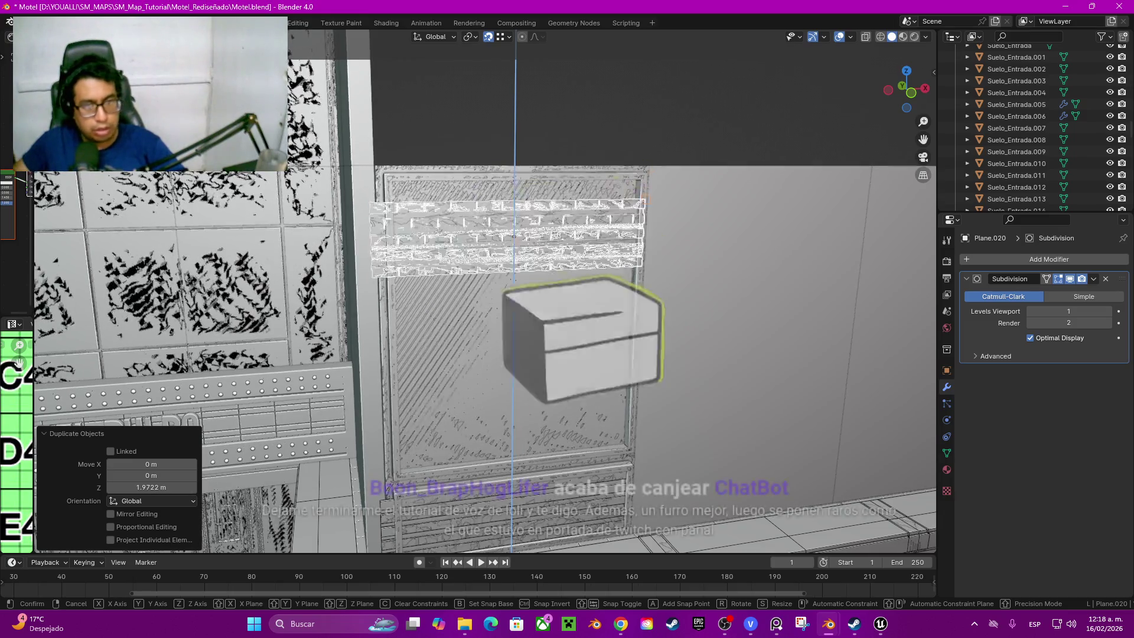
{"action": "key", "text": "Return"}
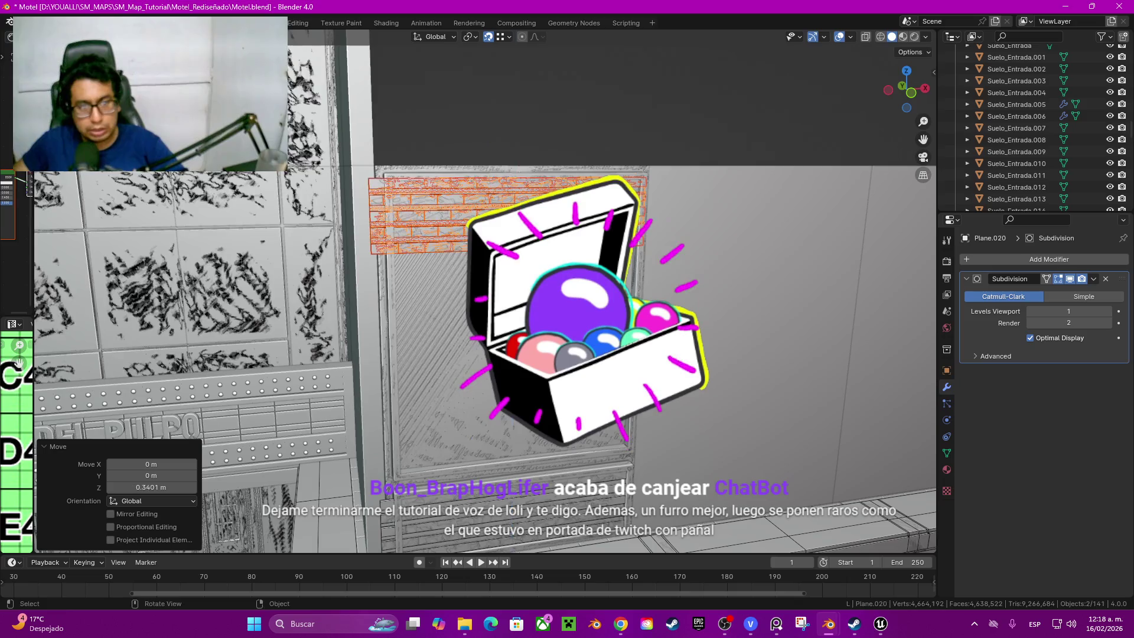
{"action": "middle_click_drag", "start_coordinate": [514, 355], "coordinate": [531, 293]}
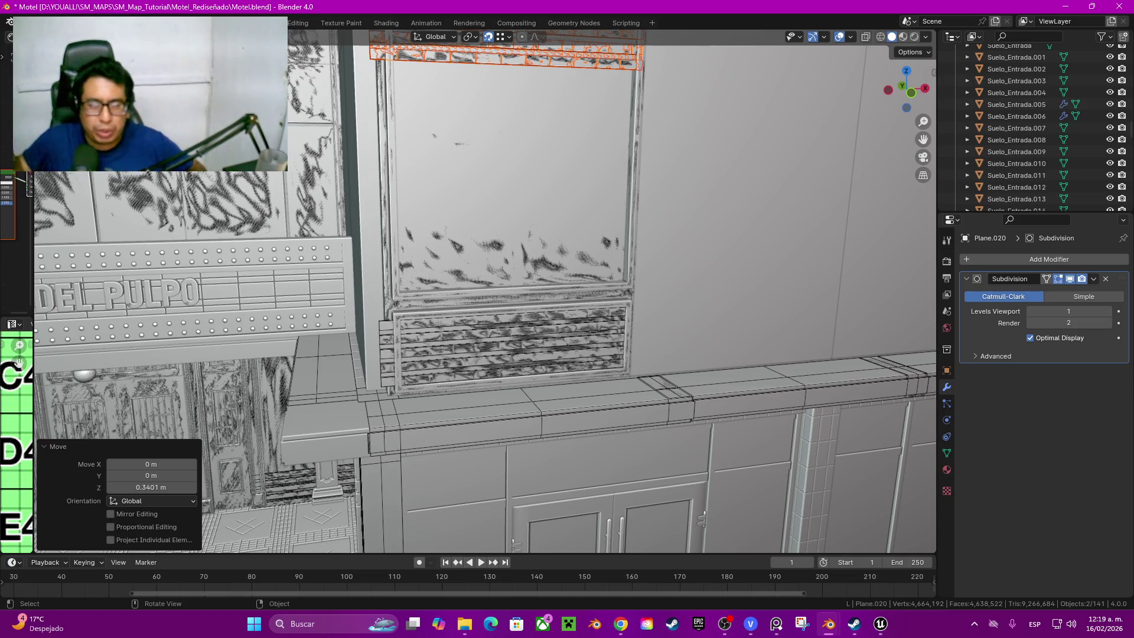
{"action": "middle_click_drag", "start_coordinate": [426, 293], "coordinate": [510, 381], "text": "shift"}
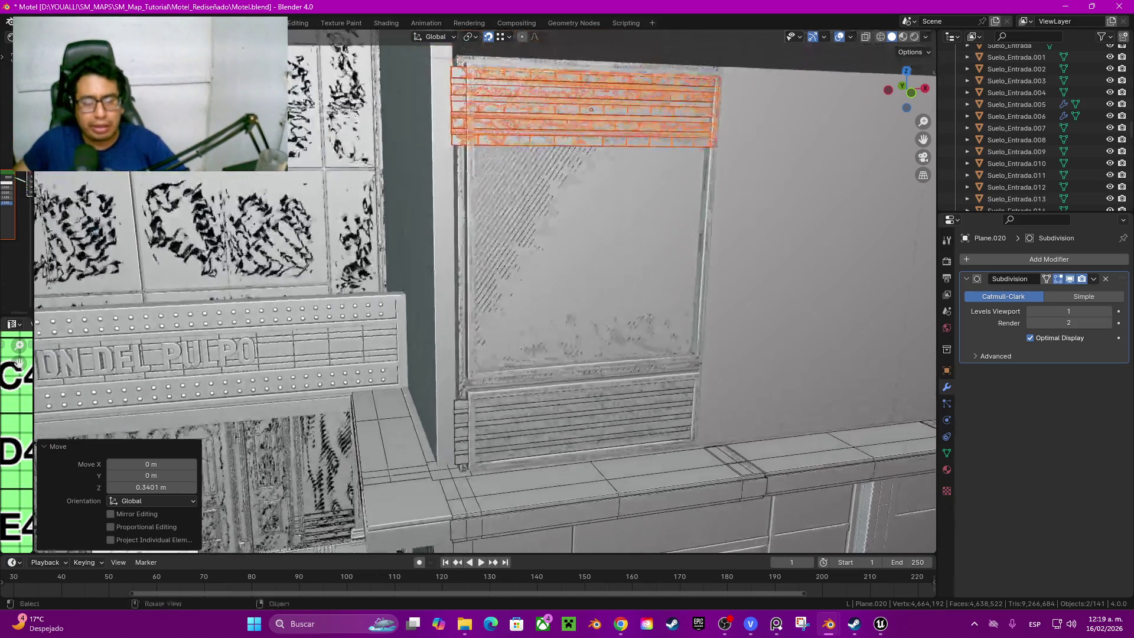
{"action": "scroll", "coordinate": [485, 291], "scroll_direction": "down", "scroll_amount": 3}
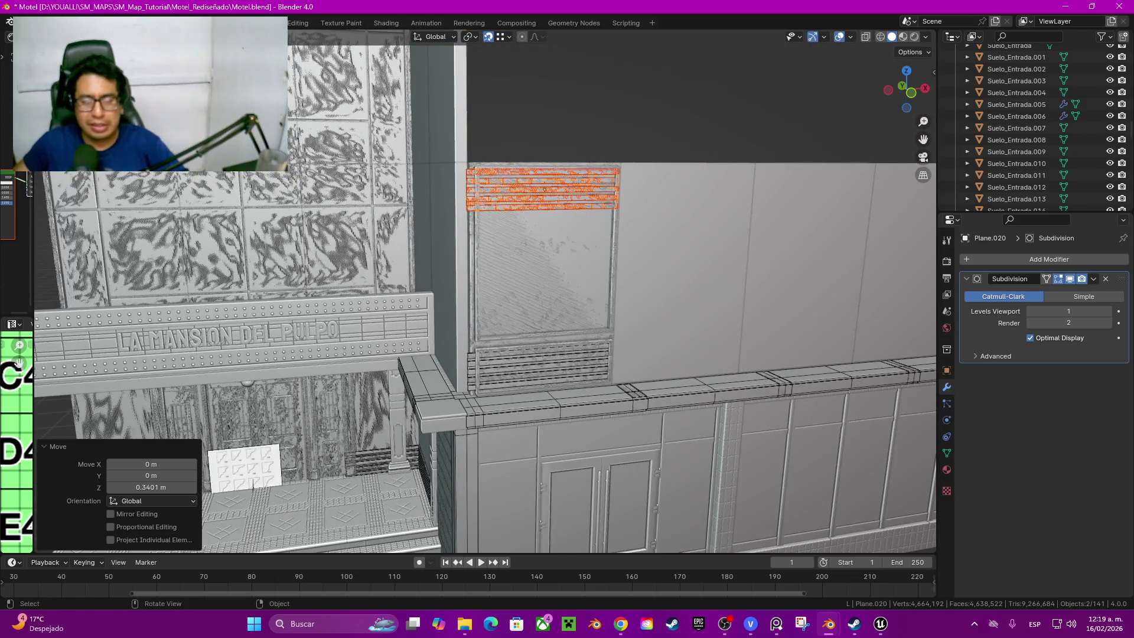
{"action": "left_click", "coordinate": [541, 365], "text": "shift"}
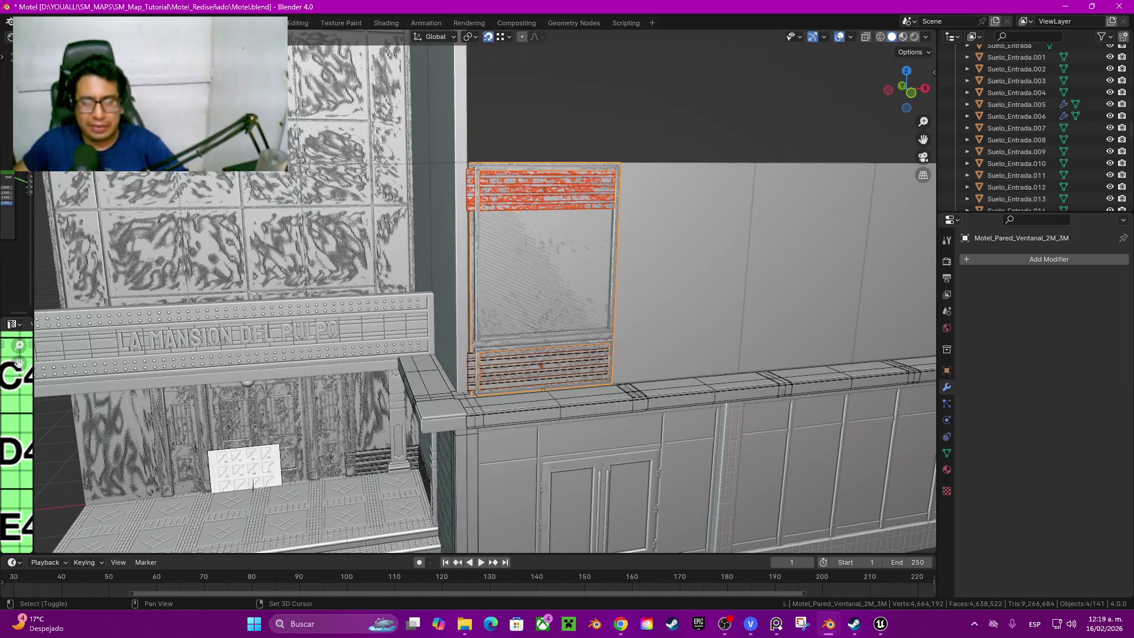
Step: Add the slatted panel to the selection and copy the window assembly along X as Plaza_Pared_Ventanal_2M_3M.001
{"action": "left_click", "coordinate": [542, 265], "text": "shift"}
{"action": "mouse_move", "coordinate": [541, 266]}
{"action": "middle_mouse_down"}
{"action": "mouse_move", "coordinate": [620, 311]}
{"action": "mouse_move", "coordinate": [584, 293]}
{"action": "middle_mouse_up"}
{"action": "key", "text": "g"}
{"action": "key", "text": "x"}
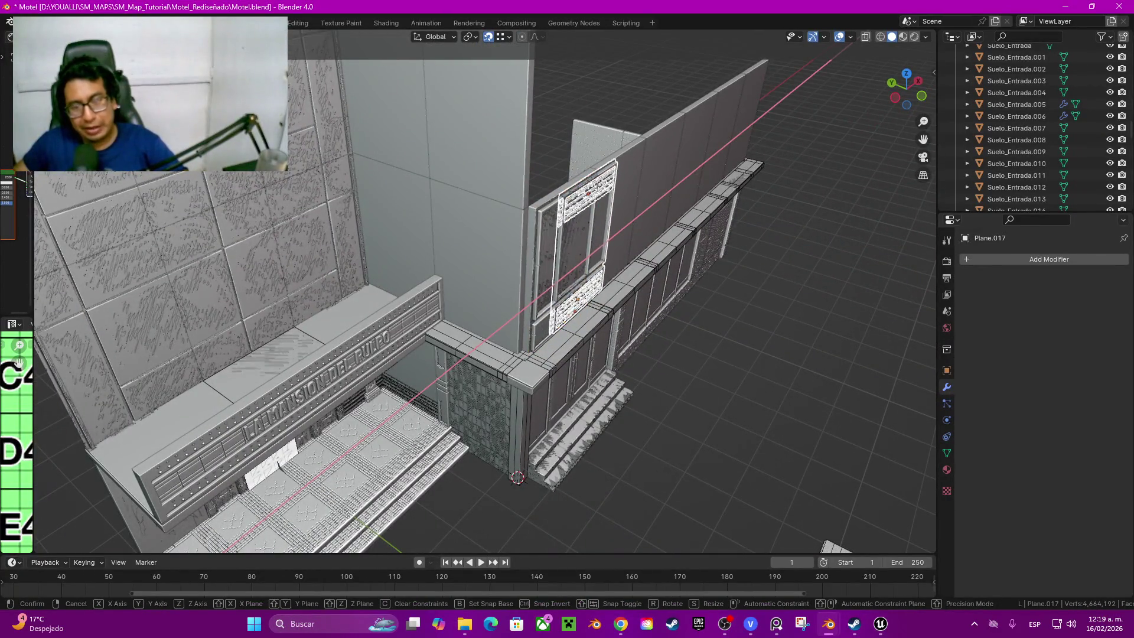
{"action": "key", "text": "Escape"}
{"action": "left_click", "coordinate": [567, 257], "text": "shift"}
Step: Move the six copied pieces about -5.11 m along Y and isolate them in local view
{"action": "key", "text": "g"}
{"action": "key", "text": "y"}
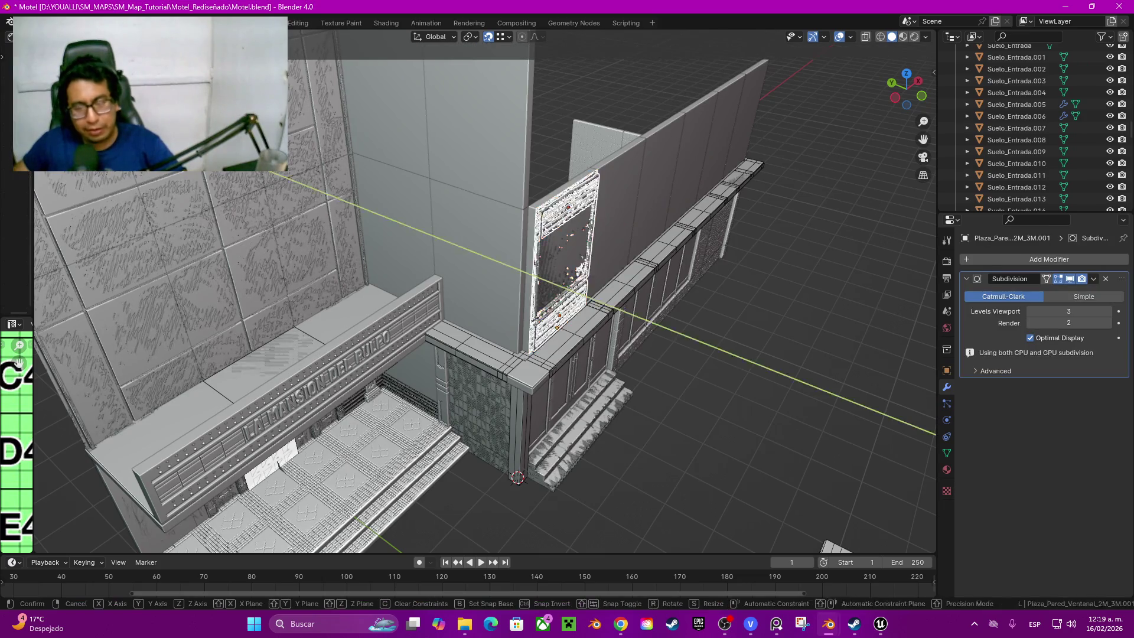
{"action": "key", "text": "Return"}
{"action": "middle_click_drag", "start_coordinate": [567, 465], "coordinate": [594, 426]}
{"action": "middle_click_drag", "start_coordinate": [478, 292], "coordinate": [443, 267]}
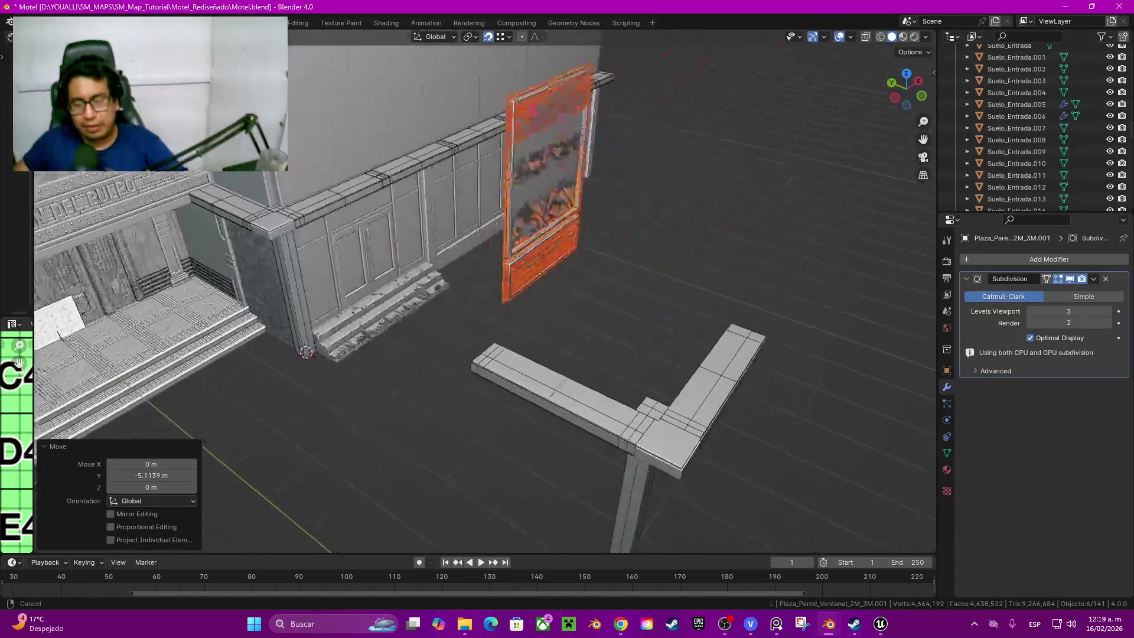
{"action": "key", "text": "KP_Divide"}
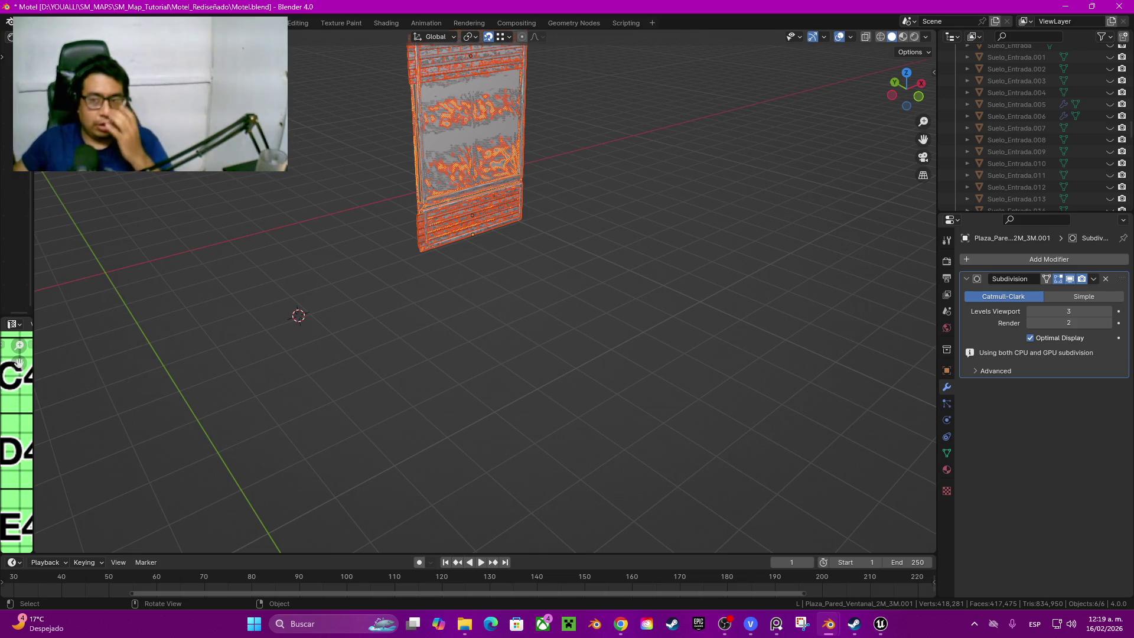
Step: From front view, give the copied slatted panel level-1 Subdivision smoothing
{"action": "key", "text": "KP_1"}
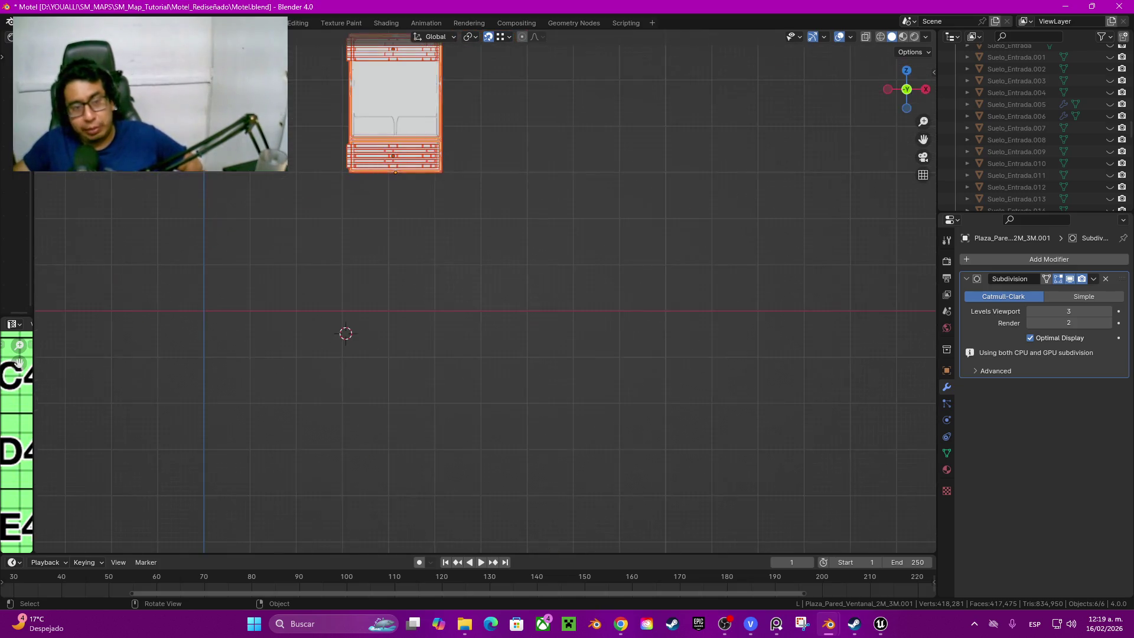
{"action": "scroll", "coordinate": [485, 293], "scroll_direction": "up", "scroll_amount": 2}
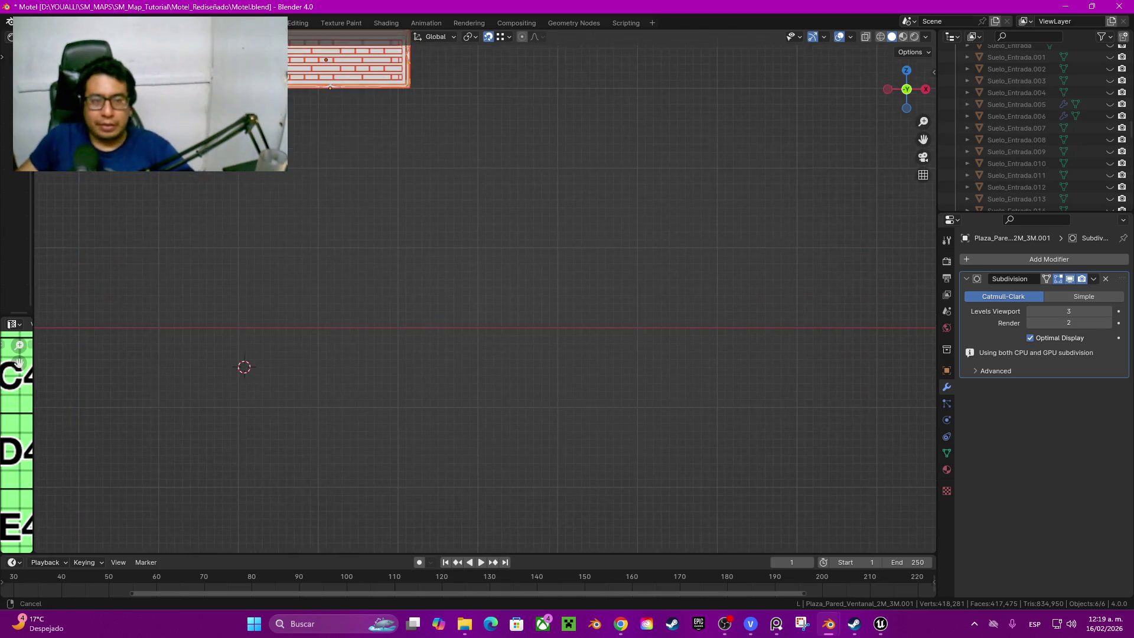
{"action": "middle_click_drag", "start_coordinate": [355, 266], "coordinate": [537, 419], "text": "shift"}
{"action": "scroll", "coordinate": [486, 288], "scroll_direction": "up", "scroll_amount": 2}
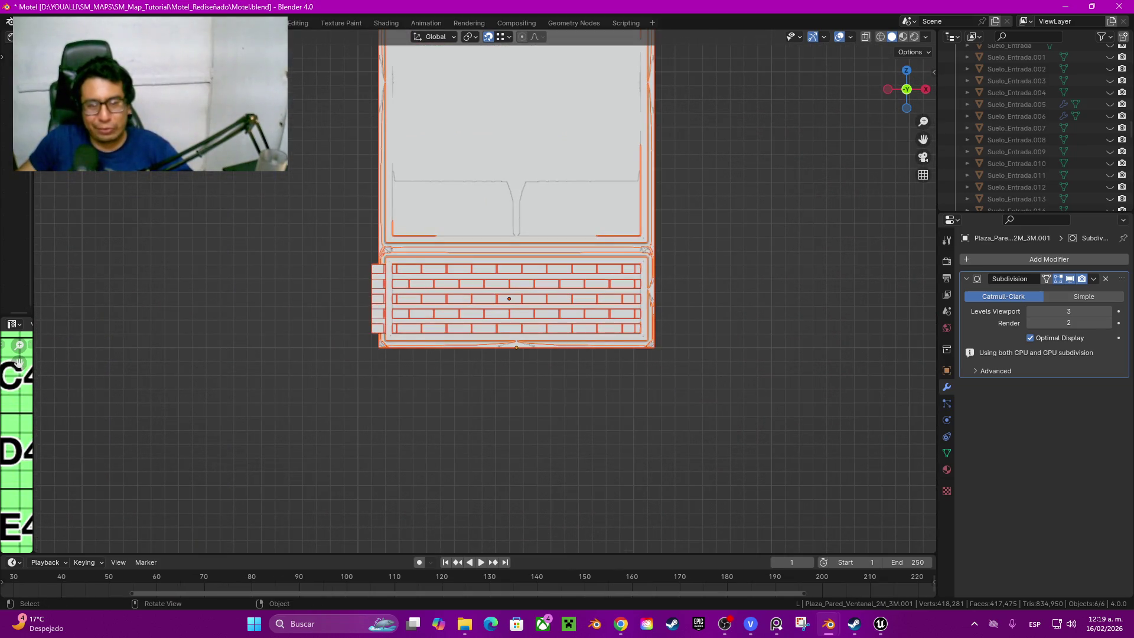
{"action": "left_click", "coordinate": [486, 293]}
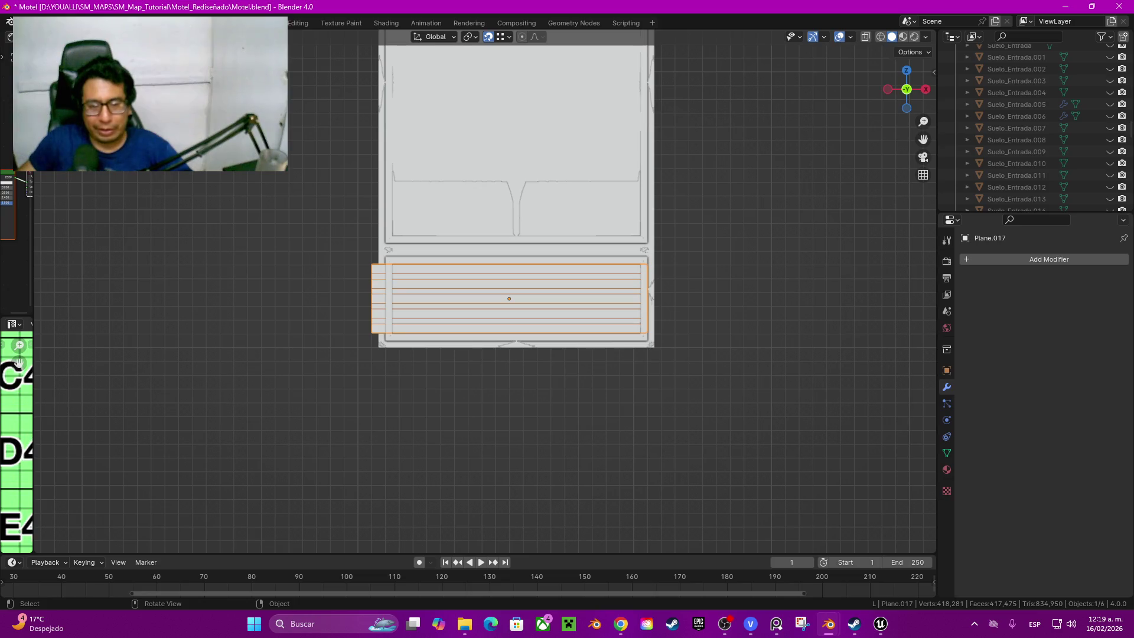
{"action": "key", "text": "alt+a"}
{"action": "left_click", "coordinate": [496, 292], "text": "shift"}
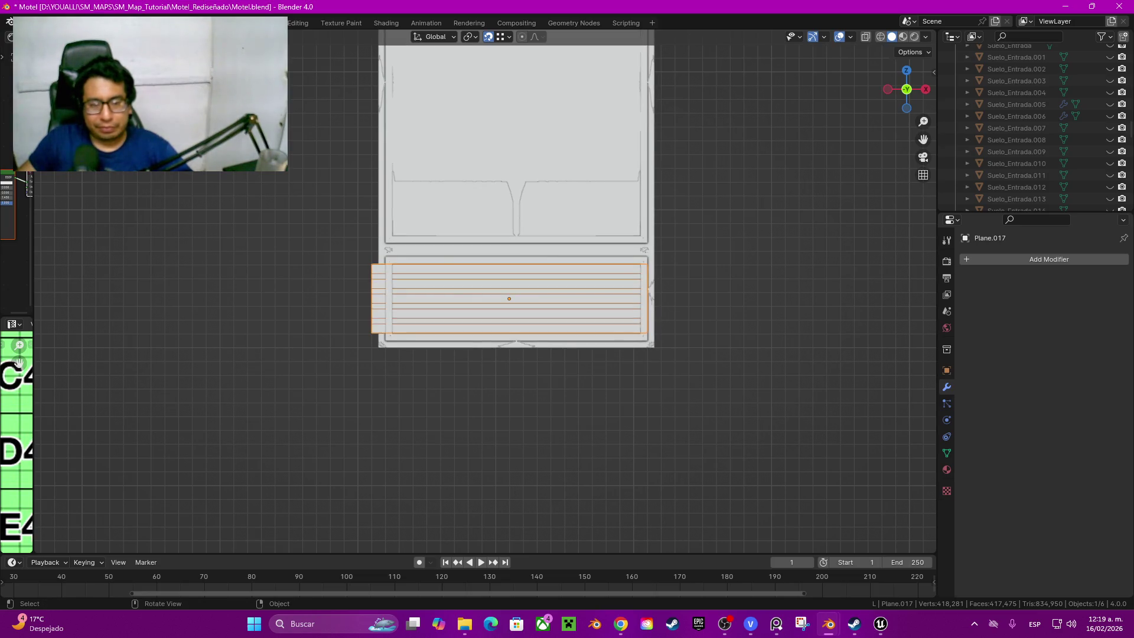
{"action": "key", "text": "ctrl+1"}
{"action": "key", "text": "ctrl+z"}
{"action": "key", "text": "ctrl+1"}
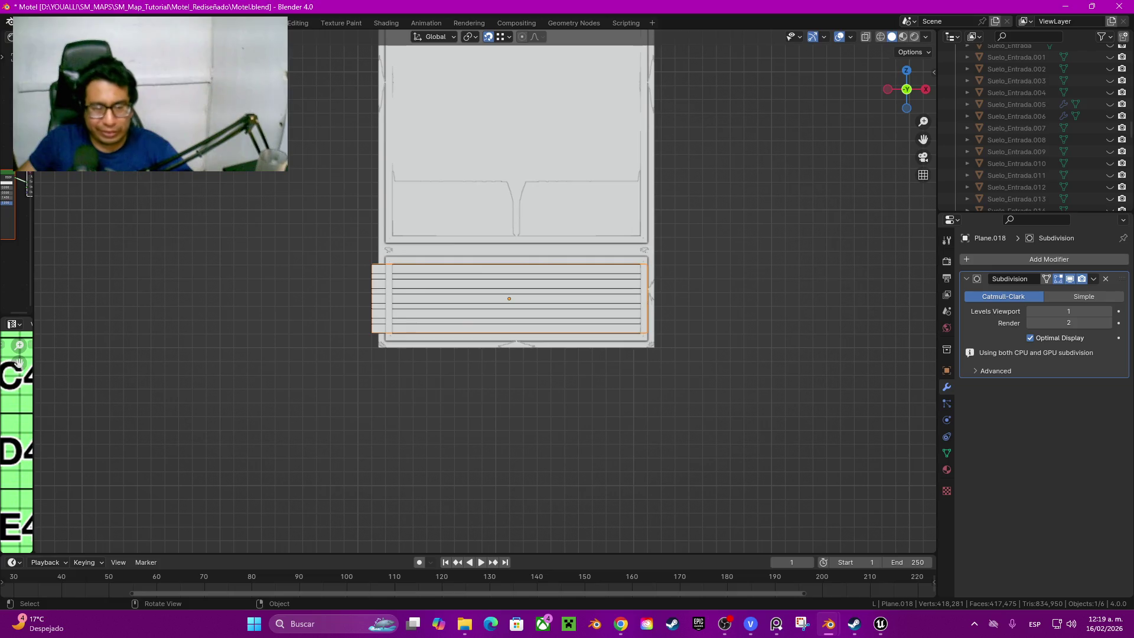
{"action": "scroll", "coordinate": [483, 287], "scroll_direction": "down", "scroll_amount": 1}
Step: Isolate the copied window frame alone in wireframe, frame it and enter Edit Mode
{"action": "left_click", "coordinate": [511, 134]}
{"action": "key", "text": "ctrl+3"}
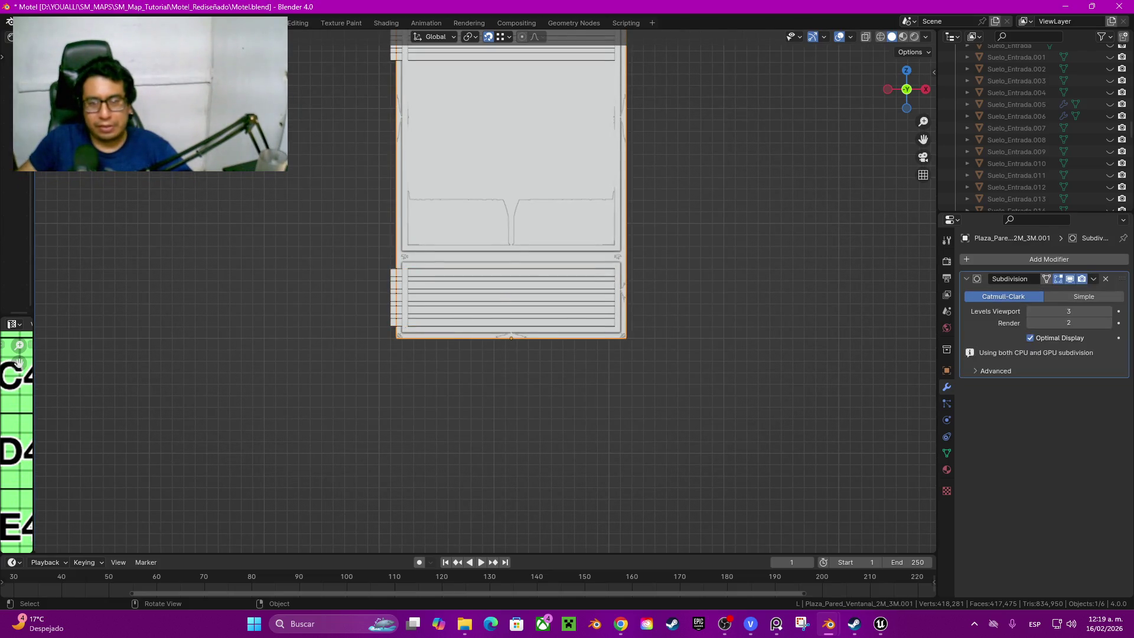
{"action": "key", "text": "shift+h"}
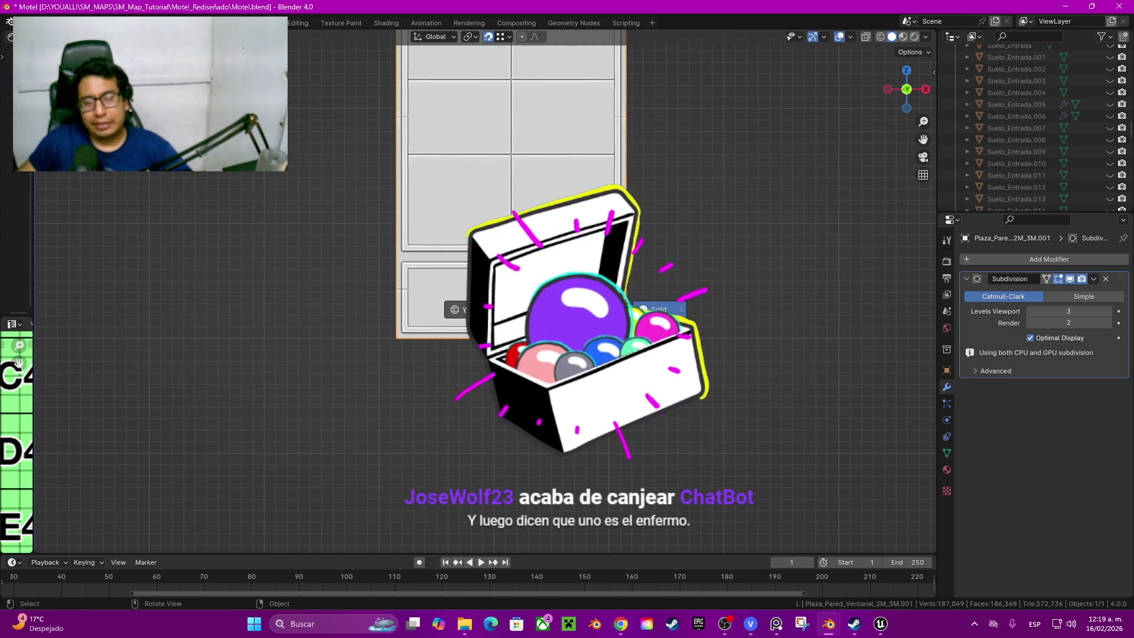
{"action": "key", "text": "shift+z"}
{"action": "scroll", "coordinate": [568, 319], "scroll_direction": "down", "scroll_amount": 5}
{"action": "left_click", "coordinate": [182, 496]}
{"action": "key", "text": "KP_Decimal"}
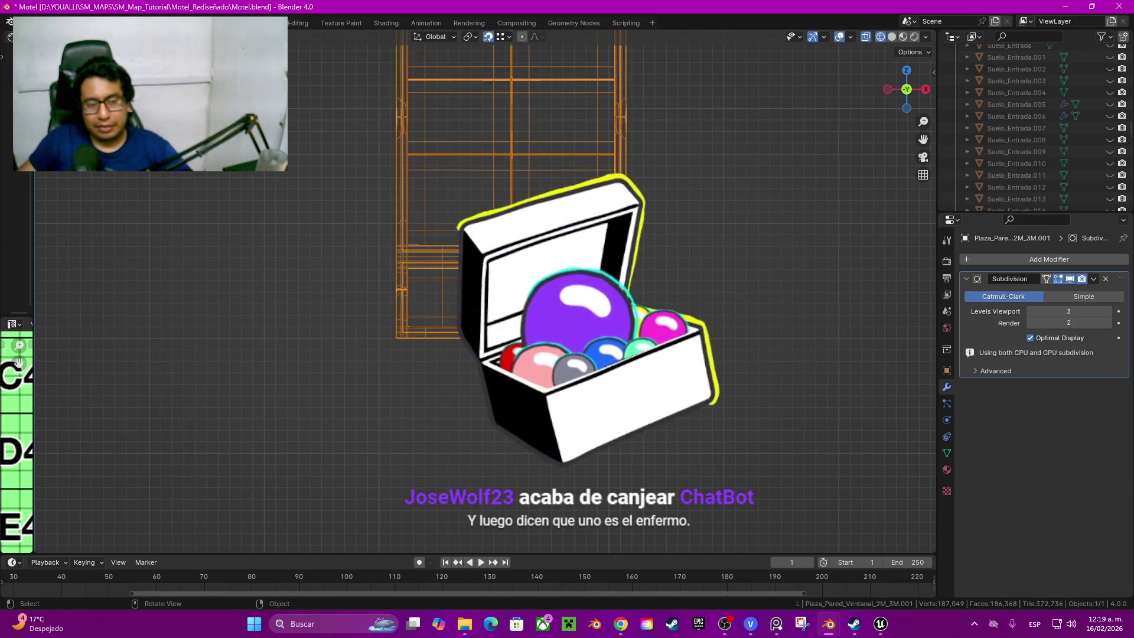
{"action": "key", "text": "Tab"}
Step: Box-select the frame's lower section in wireframe and duplicate it in place
{"action": "key", "text": "shift+z"}
{"action": "scroll", "coordinate": [558, 266], "scroll_direction": "up", "scroll_amount": 1}
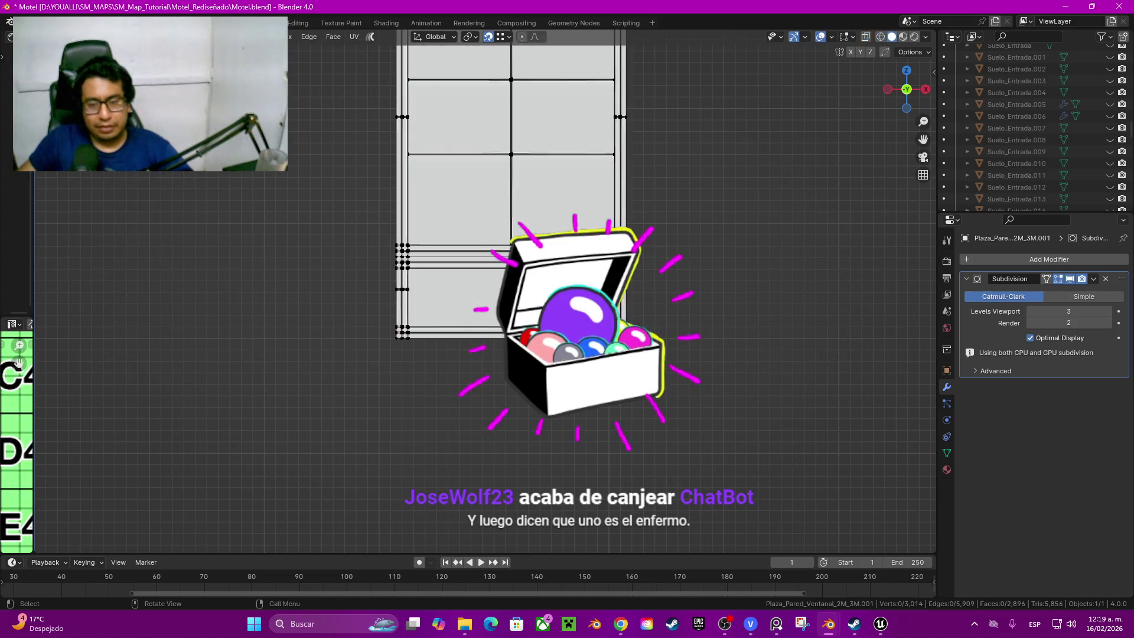
{"action": "scroll", "coordinate": [559, 266], "scroll_direction": "up", "scroll_amount": 1}
{"action": "scroll", "coordinate": [488, 292], "scroll_direction": "up", "scroll_amount": 2}
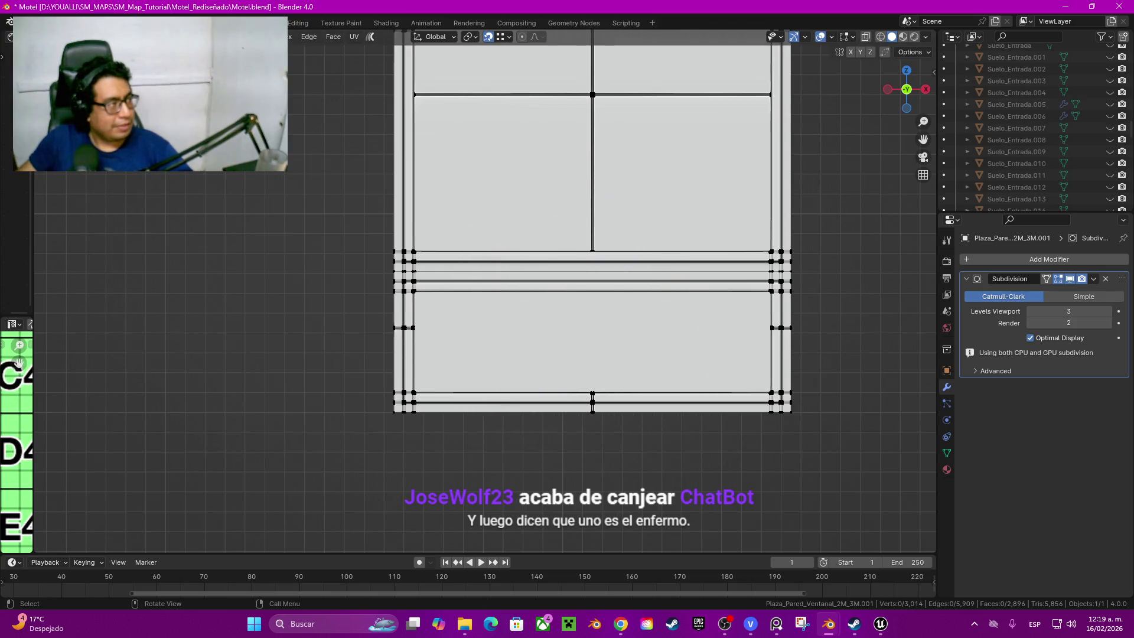
{"action": "key", "text": "shift+z"}
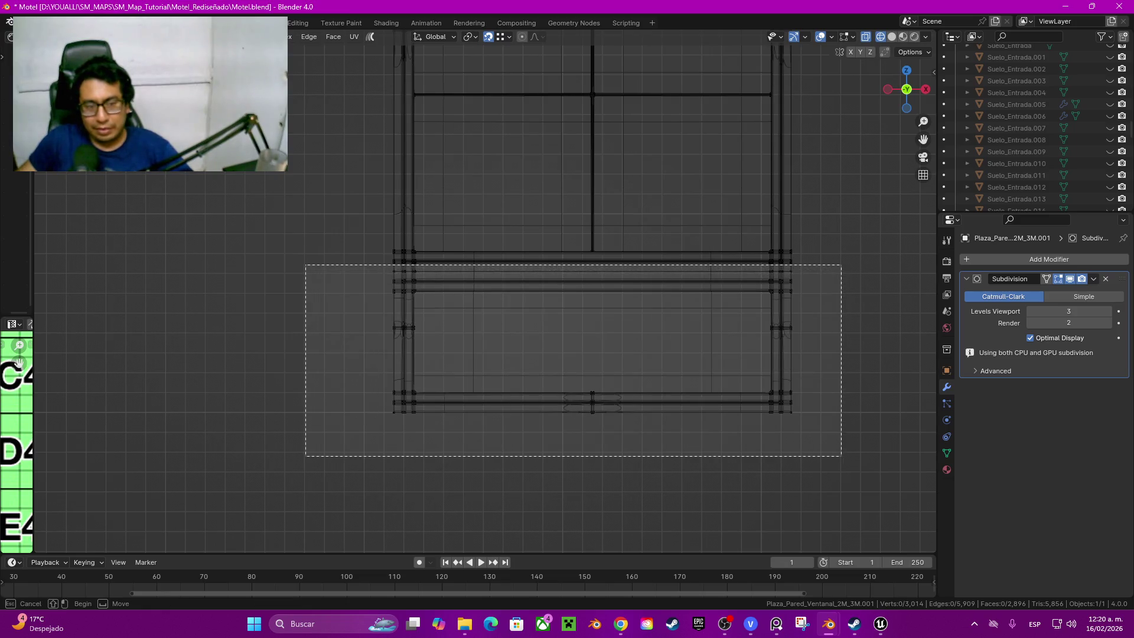
{"action": "left_click_drag", "start_coordinate": [842, 458], "coordinate": [305, 265]}
{"action": "middle_click_drag", "start_coordinate": [592, 337], "coordinate": [592, 337]}
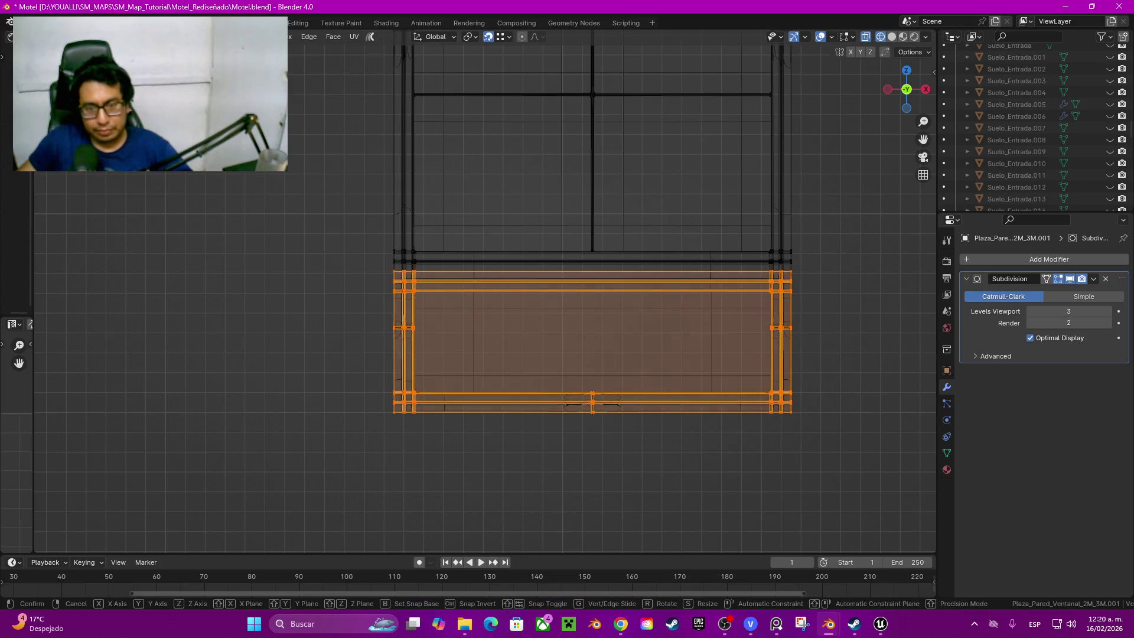
{"action": "key", "text": "shift+d"}
{"action": "key", "text": "Escape"}
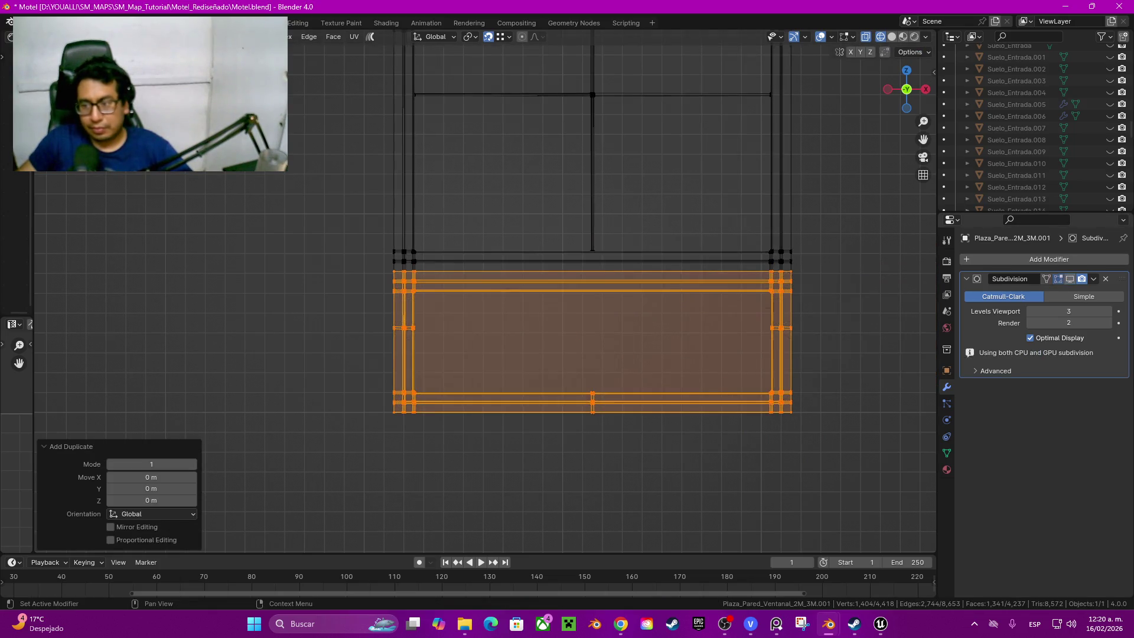
{"action": "scroll", "coordinate": [443, 337], "scroll_direction": "down", "scroll_amount": 2}
{"action": "scroll", "coordinate": [444, 337], "scroll_direction": "down", "scroll_amount": 1}
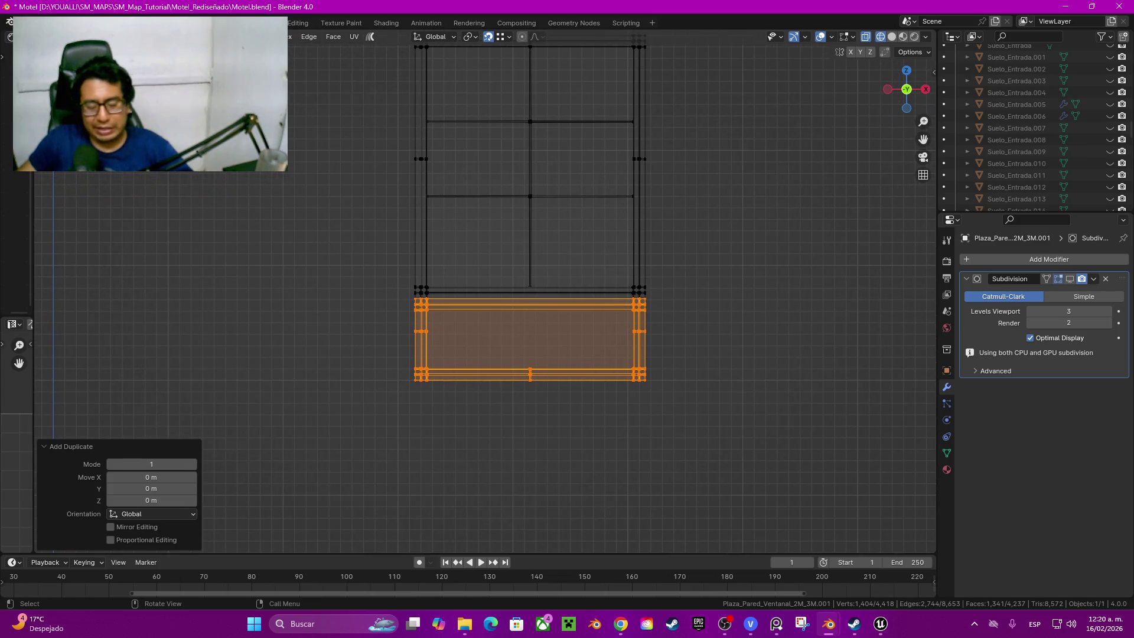
Step: Move the duplicated section up onto the top of the frame in three moves
{"action": "key", "text": "g"}
{"action": "key", "text": "Return"}
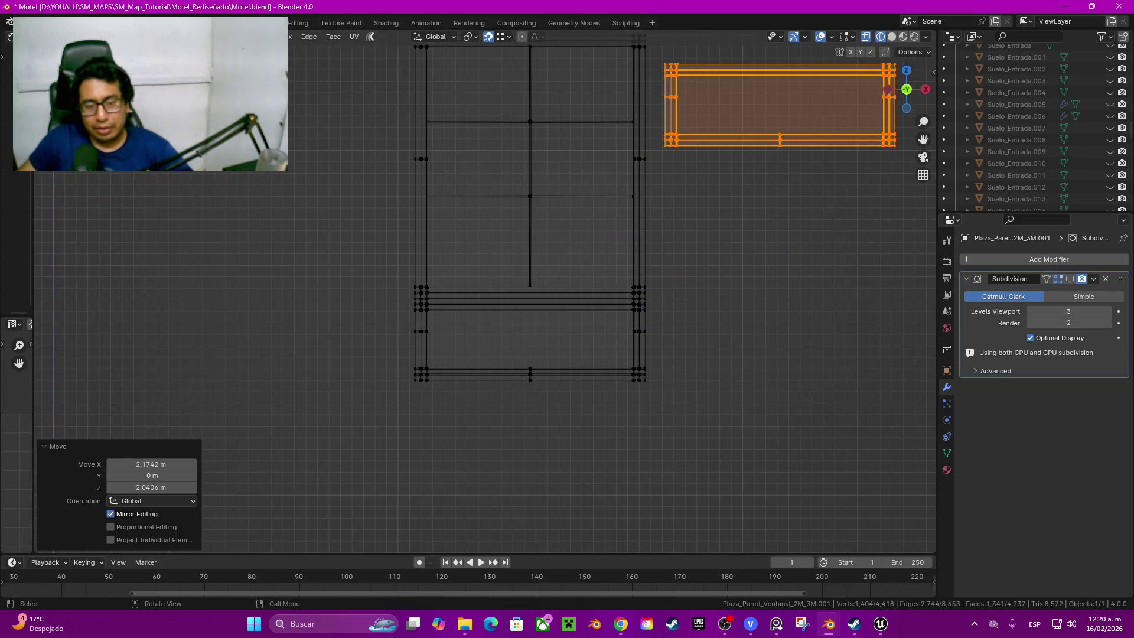
{"action": "scroll", "coordinate": [486, 289], "scroll_direction": "up", "scroll_amount": 3}
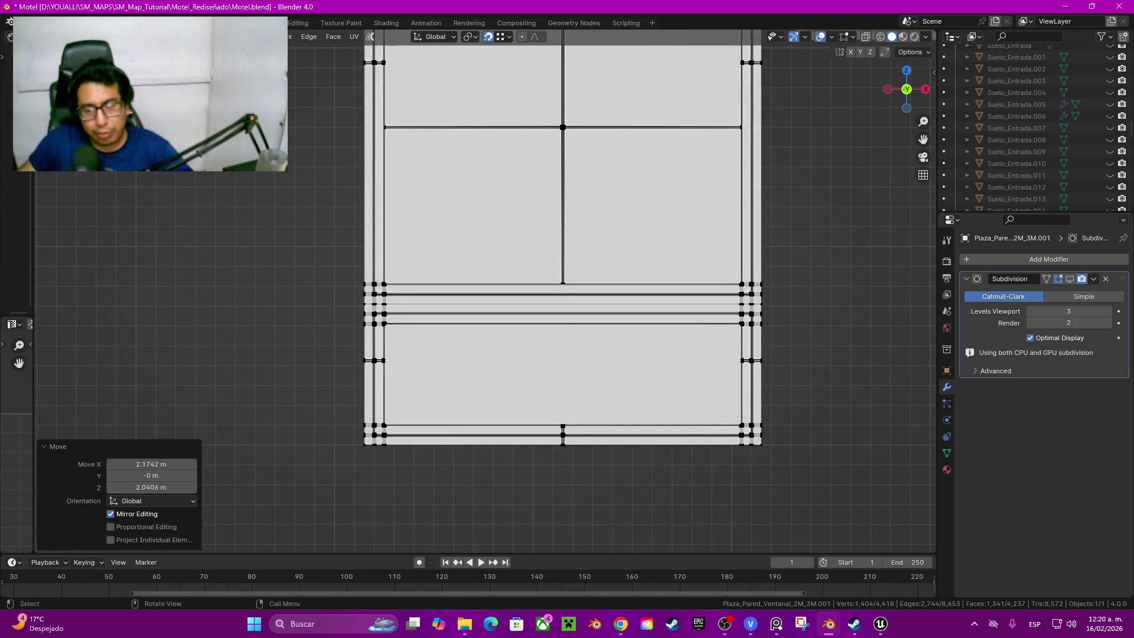
{"action": "scroll", "coordinate": [486, 287], "scroll_direction": "down", "scroll_amount": 2}
{"action": "middle_click_drag", "start_coordinate": [487, 288], "coordinate": [302, 465], "text": "shift"}
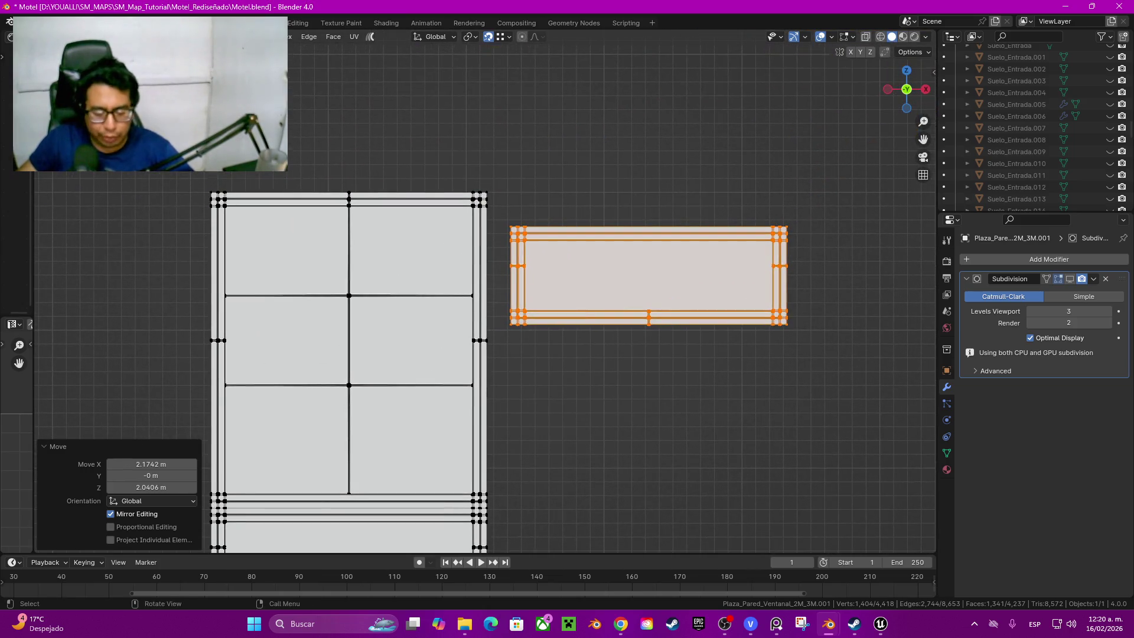
{"action": "key", "text": "g"}
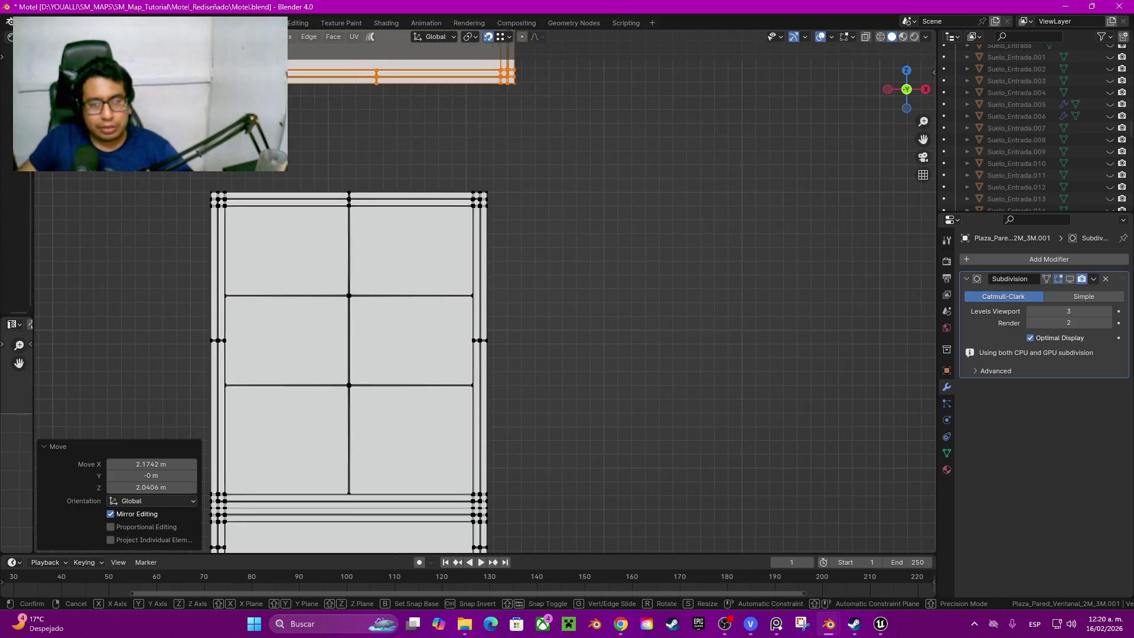
{"action": "key", "text": "Return"}
{"action": "scroll", "coordinate": [486, 292], "scroll_direction": "up", "scroll_amount": 2}
{"action": "scroll", "coordinate": [486, 292], "scroll_direction": "up", "scroll_amount": 2}
{"action": "scroll", "coordinate": [486, 293], "scroll_direction": "up", "scroll_amount": 1}
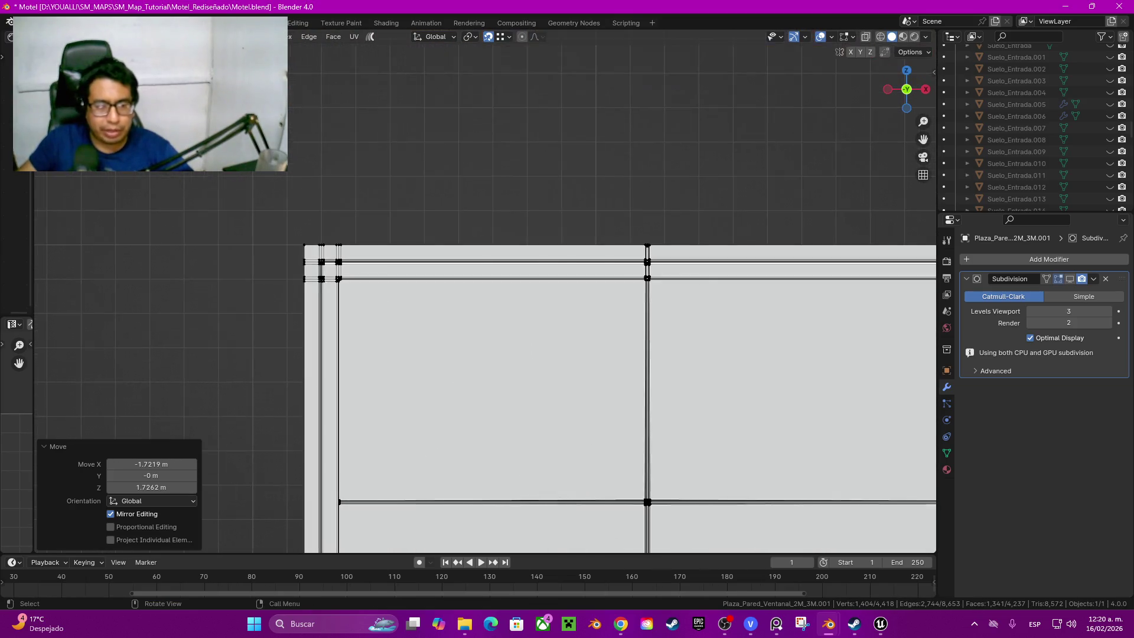
{"action": "scroll", "coordinate": [486, 293], "scroll_direction": "up", "scroll_amount": 1}
{"action": "key", "text": "g"}
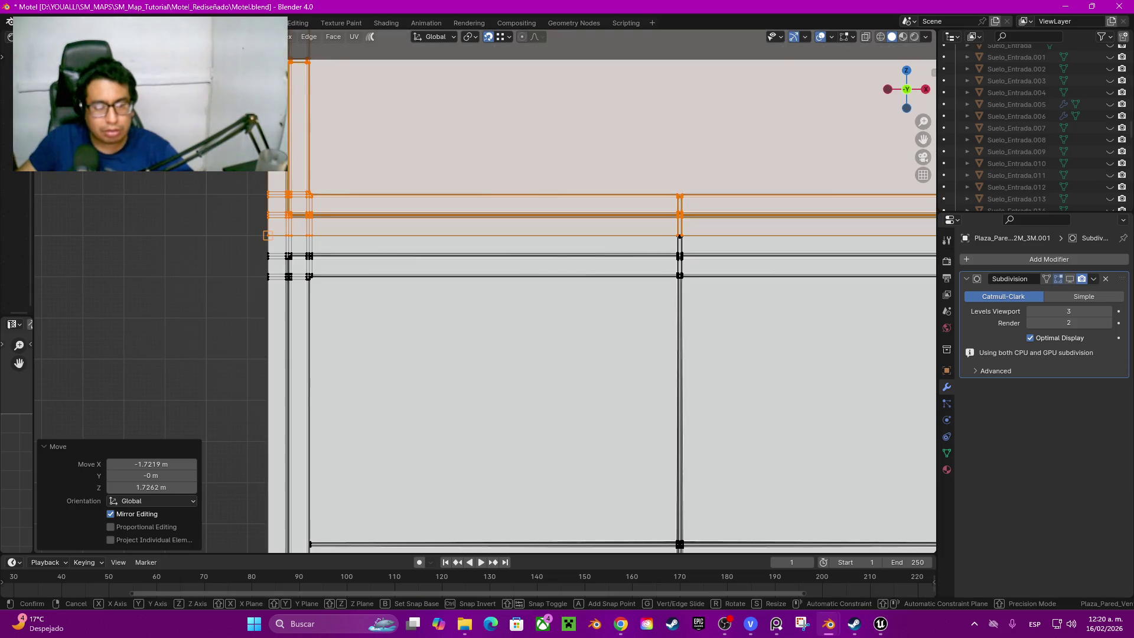
{"action": "key", "text": "Return"}
{"action": "scroll", "coordinate": [485, 292], "scroll_direction": "down", "scroll_amount": 3}
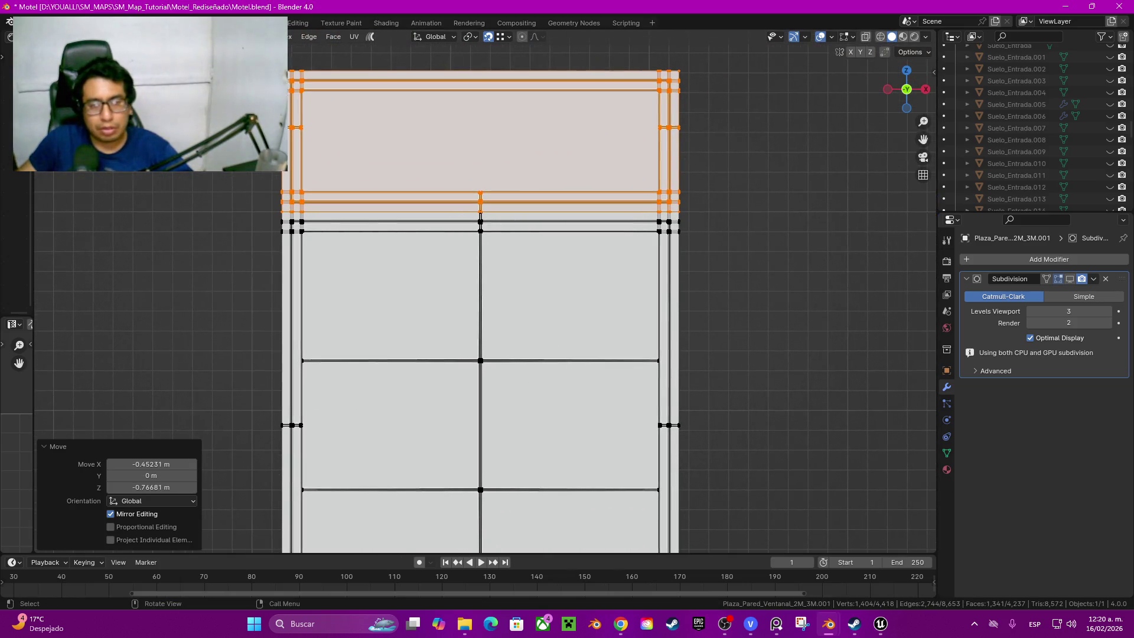
Step: Lower the selected top faces along Z and fine-tune the Z value in the Move panel
{"action": "key", "text": "g"}
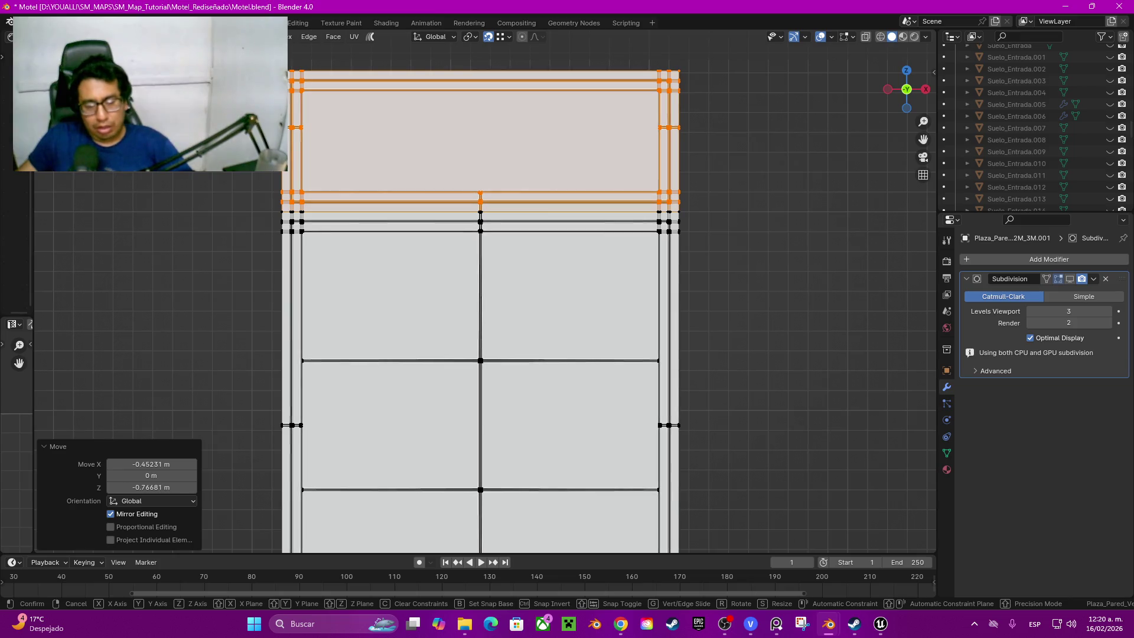
{"action": "key", "text": "z"}
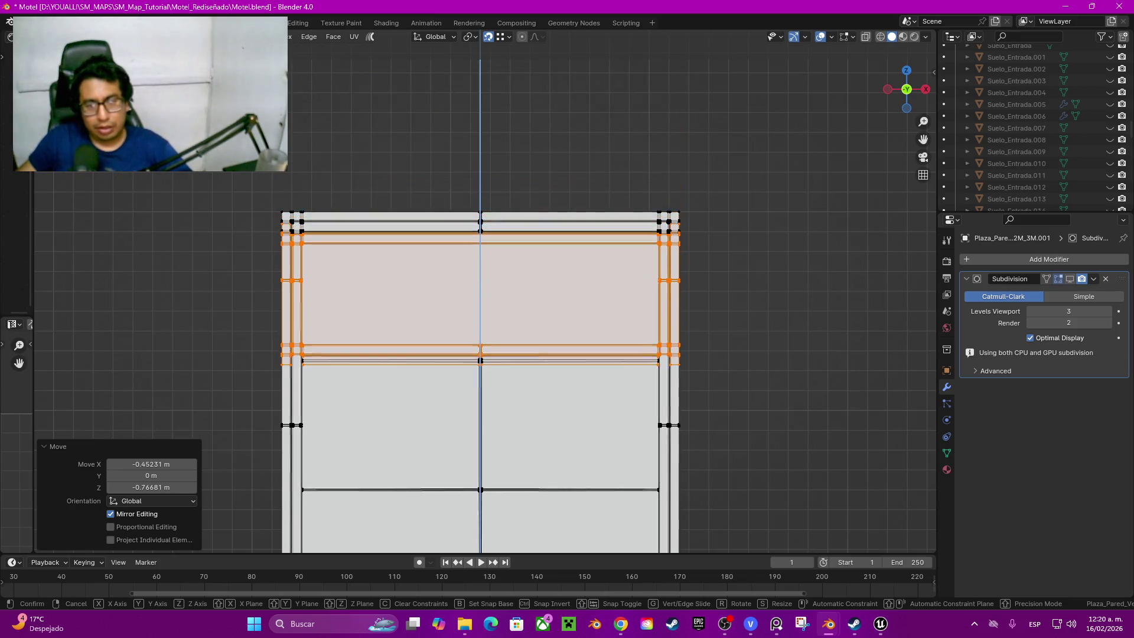
{"action": "key", "text": "Return"}
{"action": "scroll", "coordinate": [479, 355], "scroll_direction": "up", "scroll_amount": 3}
{"action": "scroll", "coordinate": [479, 355], "scroll_direction": "up", "scroll_amount": 2}
{"action": "middle_click_drag", "start_coordinate": [621, 355], "coordinate": [354, 425], "text": "shift"}
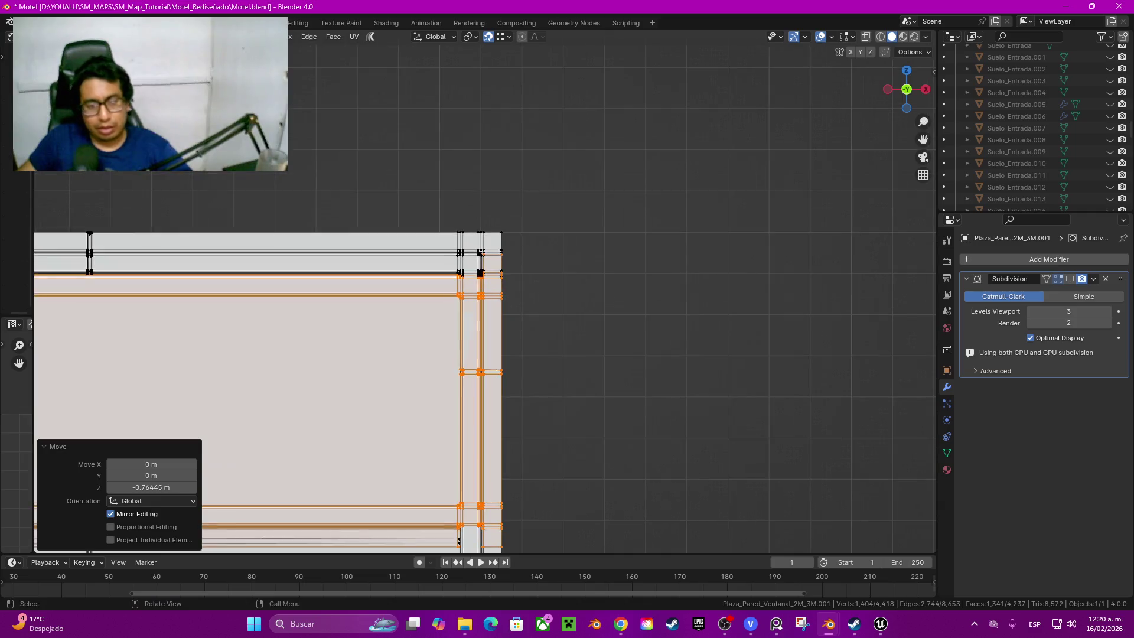
{"action": "left_click_drag", "start_coordinate": [150, 488], "coordinate": [230, 488]}
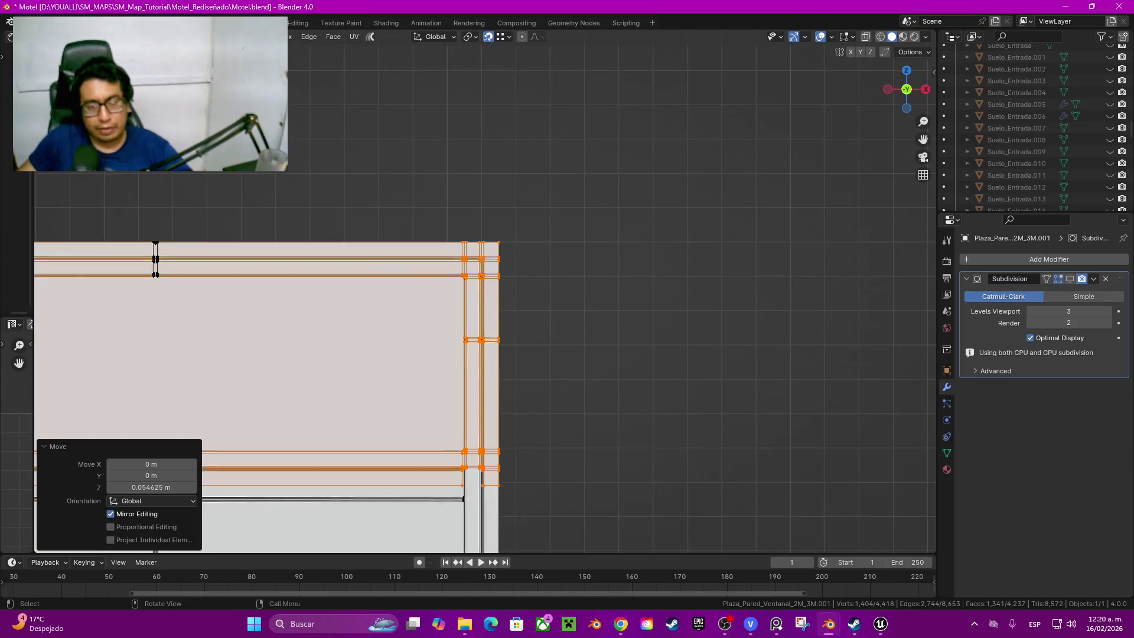
{"action": "scroll", "coordinate": [486, 299], "scroll_direction": "down", "scroll_amount": 4}
{"action": "middle_click_drag", "start_coordinate": [399, 355], "coordinate": [470, 355], "text": "shift"}
{"action": "scroll", "coordinate": [486, 300], "scroll_direction": "up", "scroll_amount": 2}
Step: With the top faces hidden, select the panes in wireframe and lower them 0.5 m along Z
{"action": "key", "text": "h"}
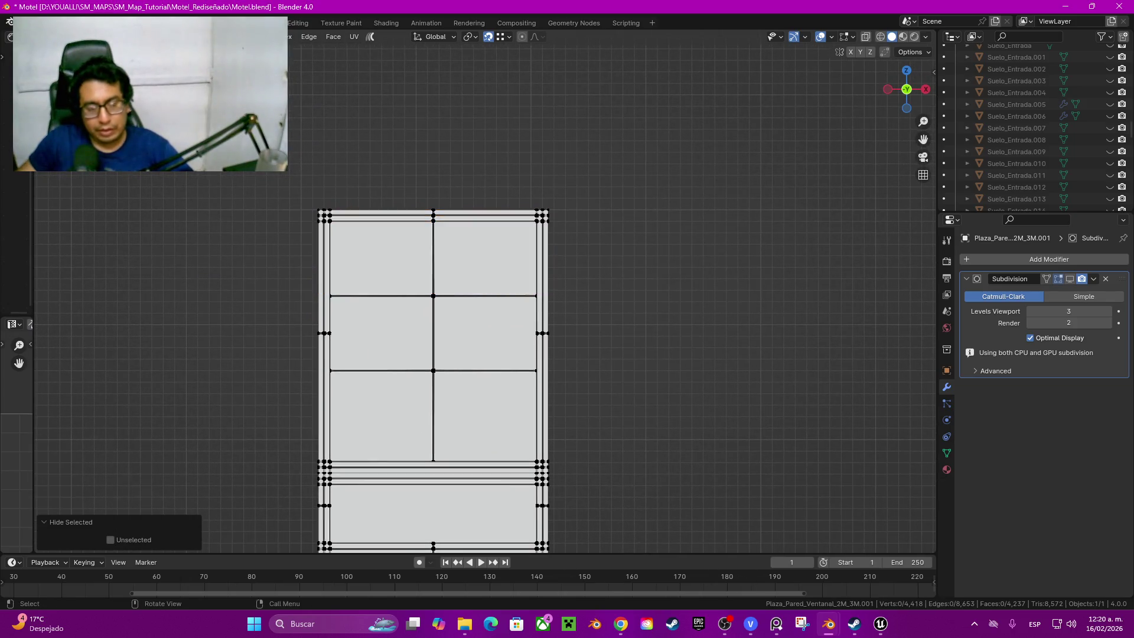
{"action": "key", "text": "shift+z"}
{"action": "left_click_drag", "start_coordinate": [234, 157], "coordinate": [625, 370]}
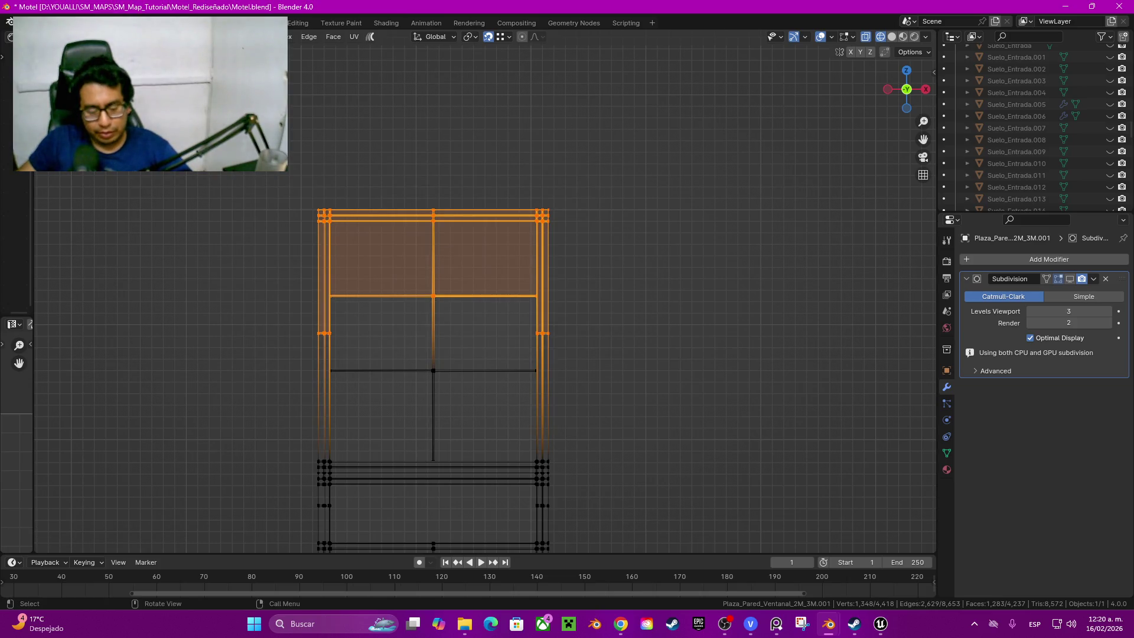
{"action": "key", "text": "g"}
{"action": "key", "text": "z"}
{"action": "key", "text": "Escape"}
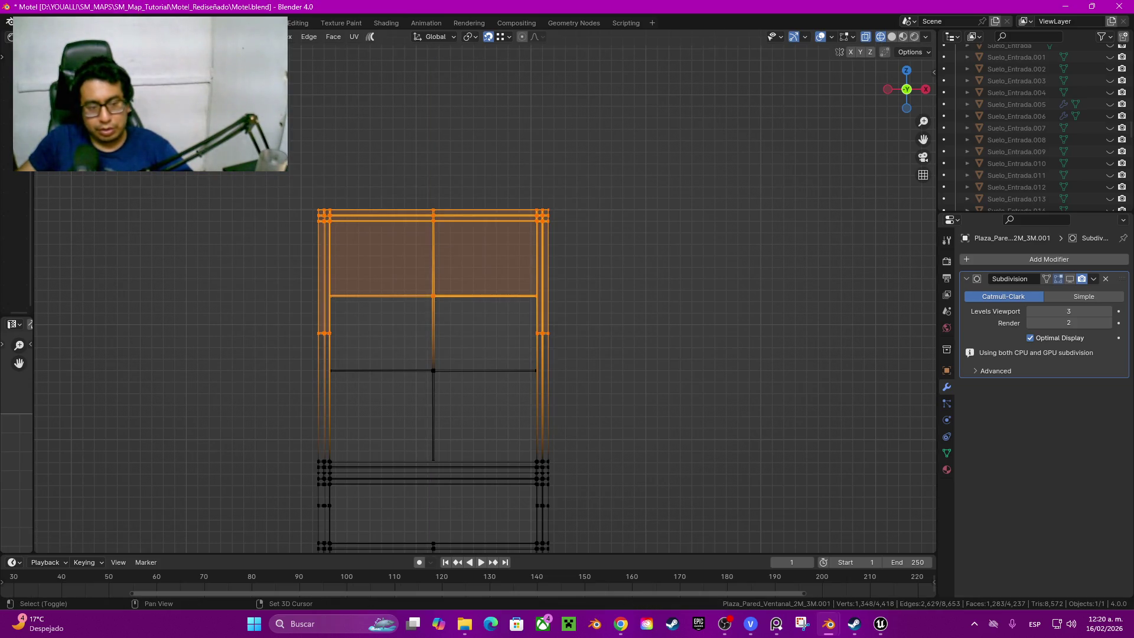
{"action": "left_click_drag", "start_coordinate": [216, 165], "coordinate": [665, 416]}
{"action": "key", "text": "g"}
{"action": "key", "text": "z"}
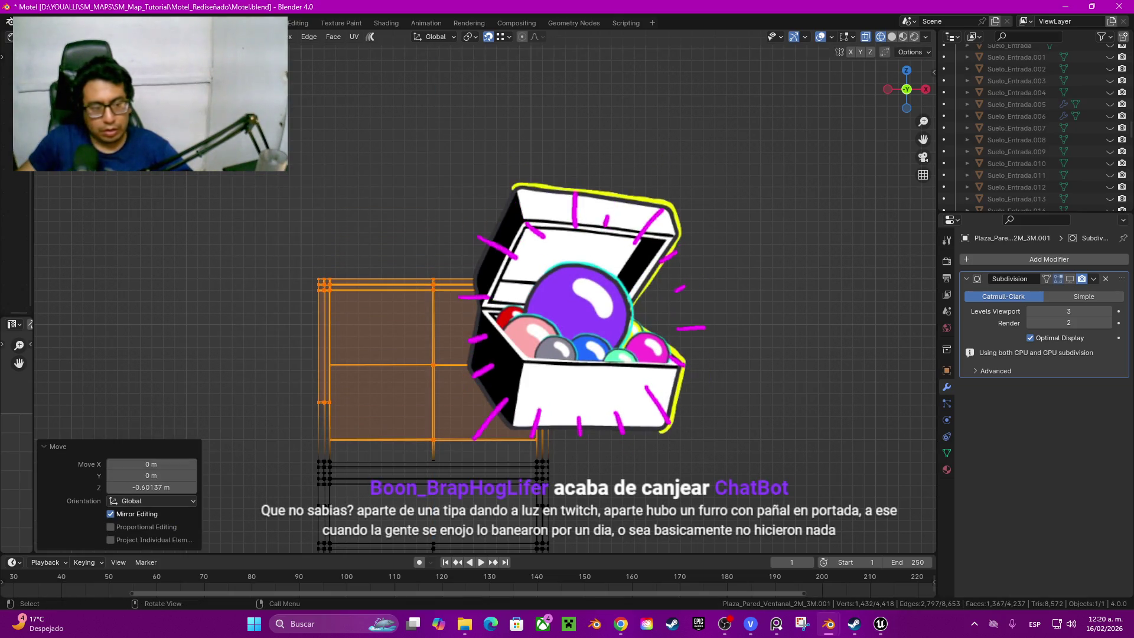
{"action": "left_click", "coordinate": [151, 487]}
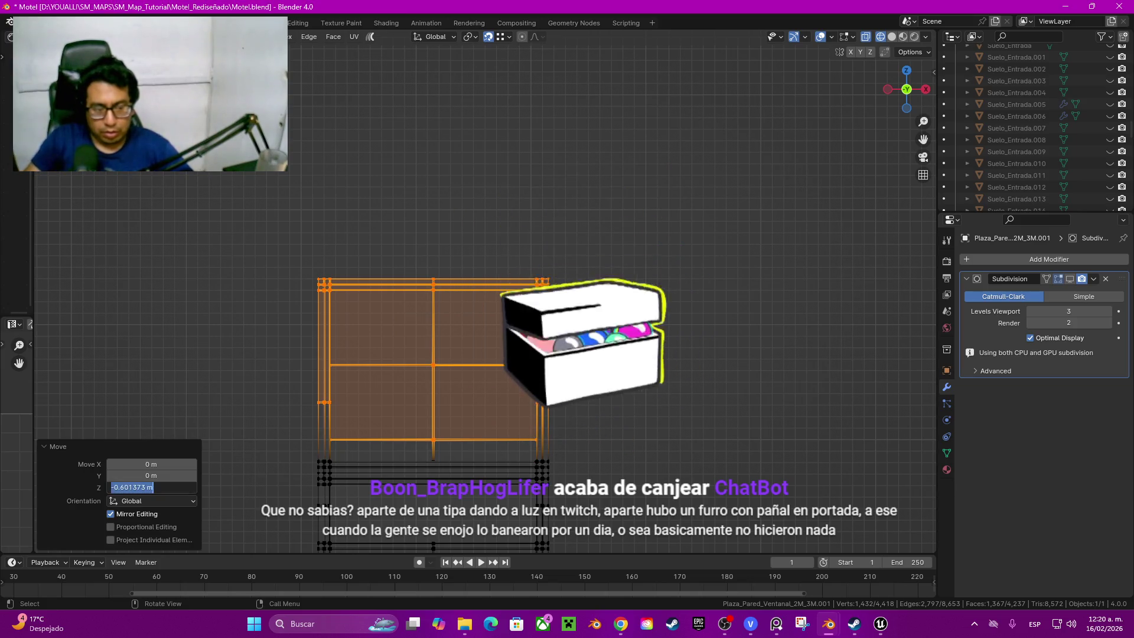
{"action": "type", "text": "-0"}
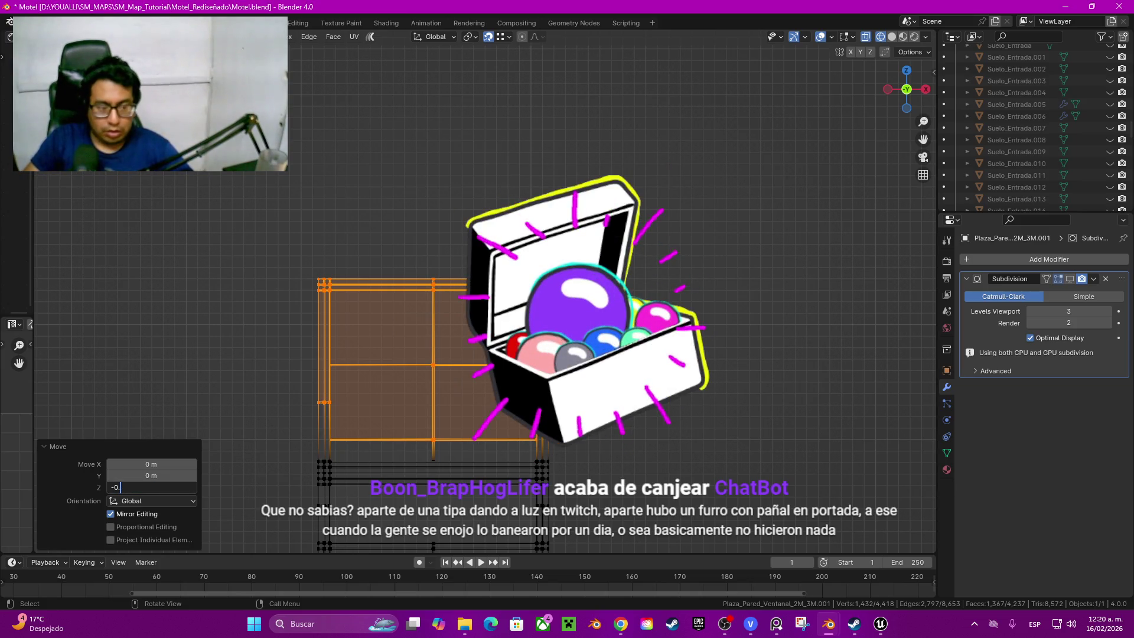
{"action": "type", "text": ".5"}
{"action": "key", "text": "Return"}
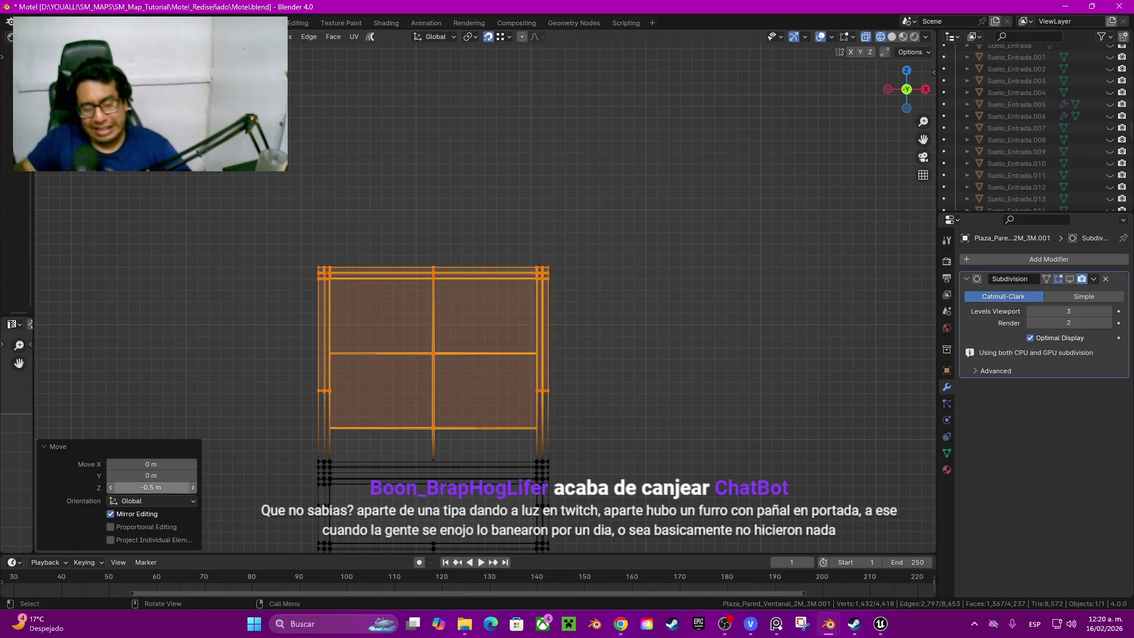
Step: Keep the top geometry hidden after briefly revealing it and nudge the selection slightly downward
{"action": "key", "text": "alt+h"}
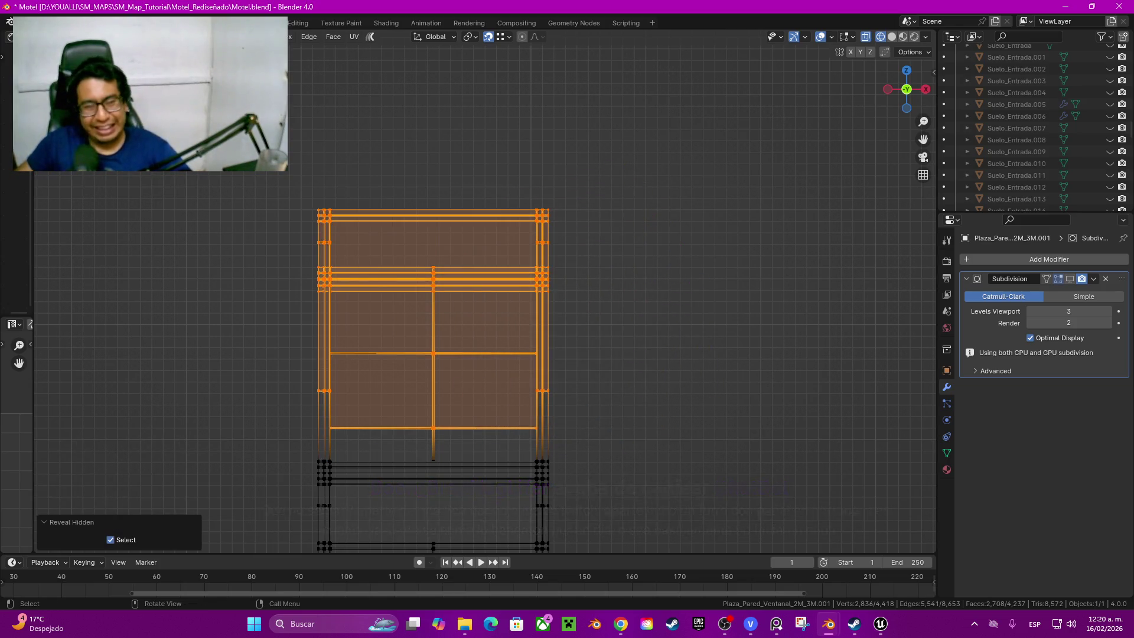
{"action": "scroll", "coordinate": [435, 355], "scroll_direction": "up", "scroll_amount": 1}
{"action": "key", "text": "ctrl+z"}
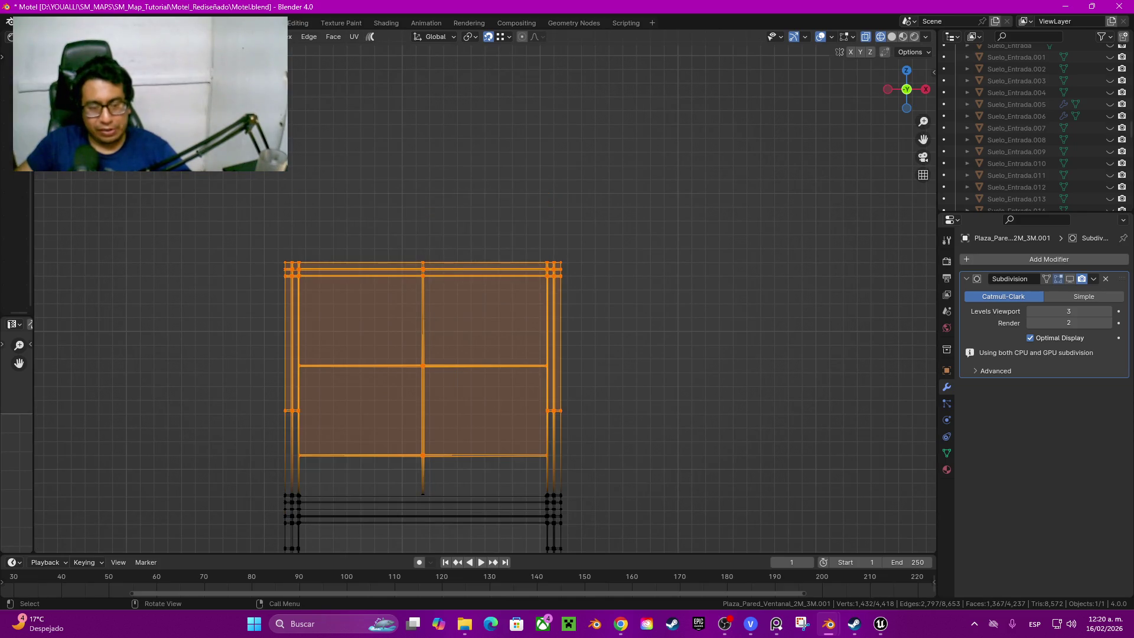
{"action": "key", "text": "g"}
{"action": "key", "text": "z"}
{"action": "key", "text": "Return"}
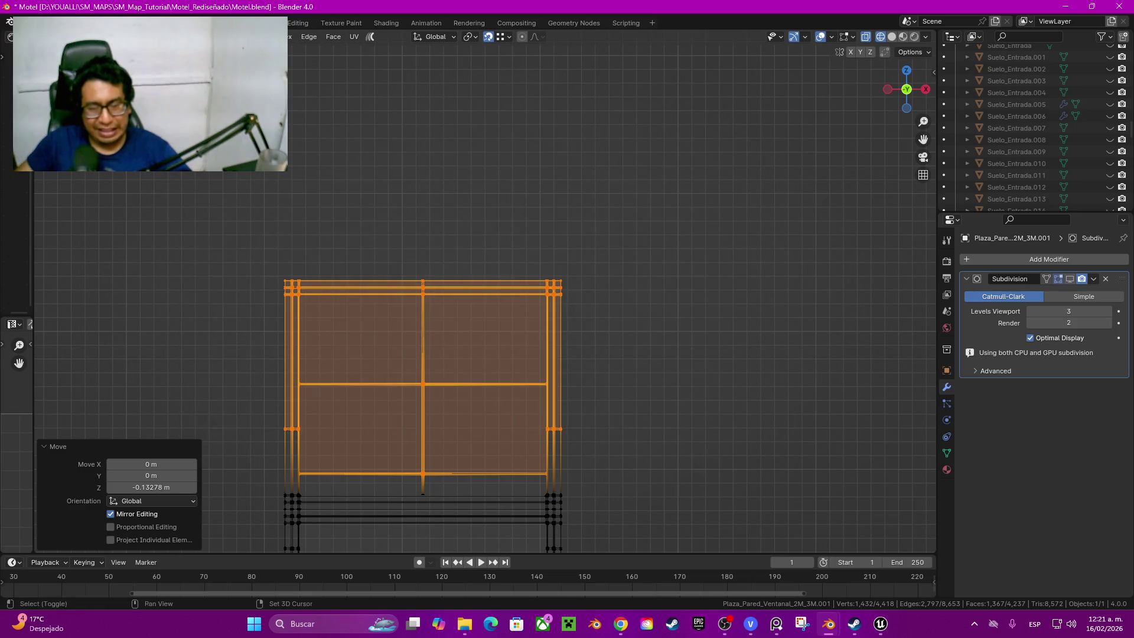
{"action": "key", "text": "g"}
{"action": "key", "text": "z"}
{"action": "key", "text": "Escape"}
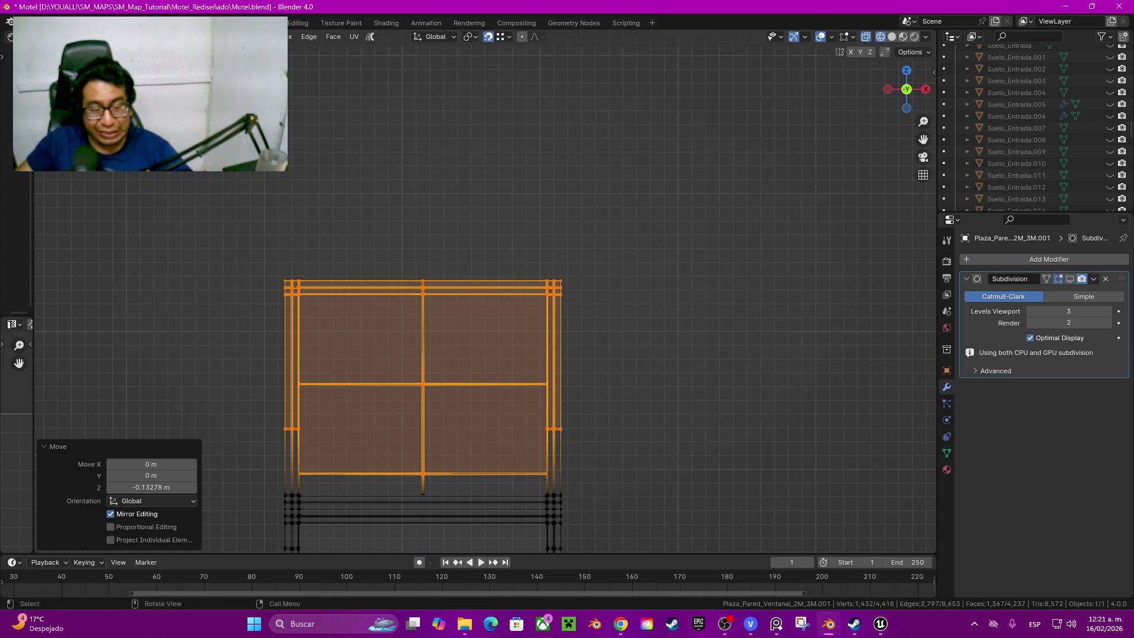
Step: Shift the upper pane section down along Z, then reveal the hidden upper geometry
{"action": "left_click_drag", "start_coordinate": [212, 208], "coordinate": [685, 435]}
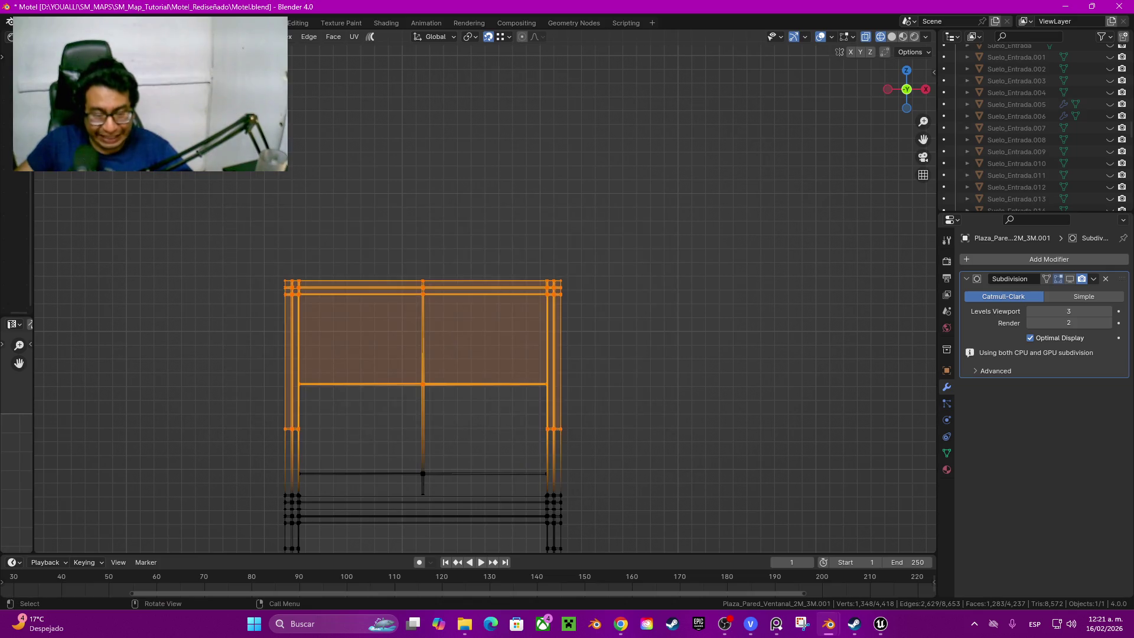
{"action": "key", "text": "g"}
{"action": "key", "text": "z"}
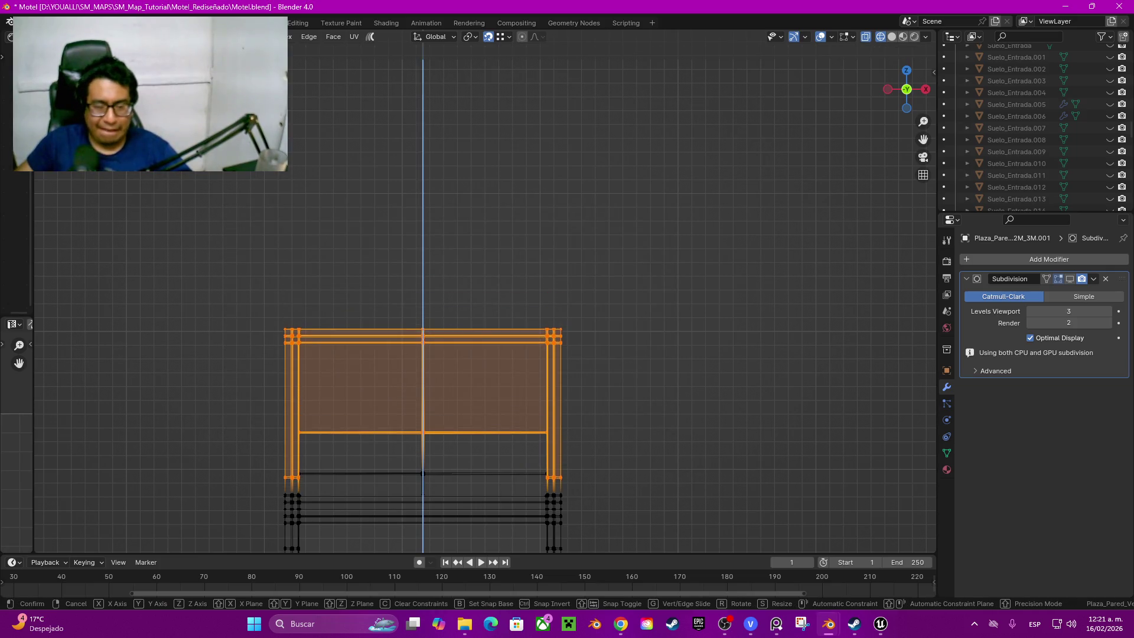
{"action": "key", "text": "Return"}
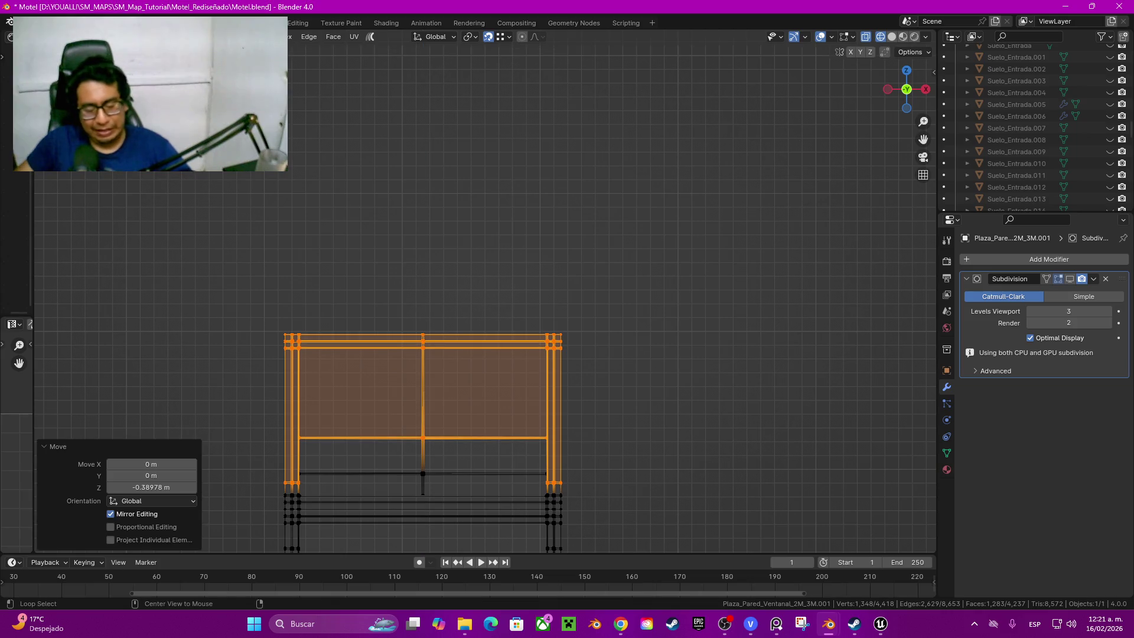
{"action": "key", "text": "alt+h"}
{"action": "scroll", "coordinate": [484, 290], "scroll_direction": "up", "scroll_amount": 3}
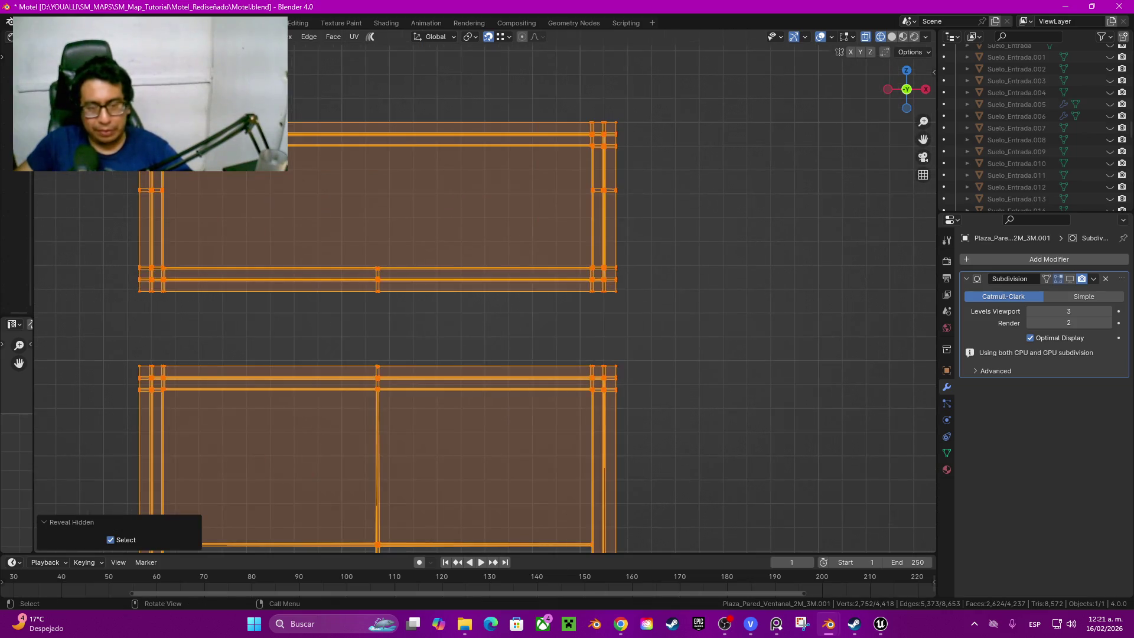
Step: Raise the lower panel about 0.31 m along Z and return to solid shading
{"action": "key", "text": "g"}
{"action": "key", "text": "z"}
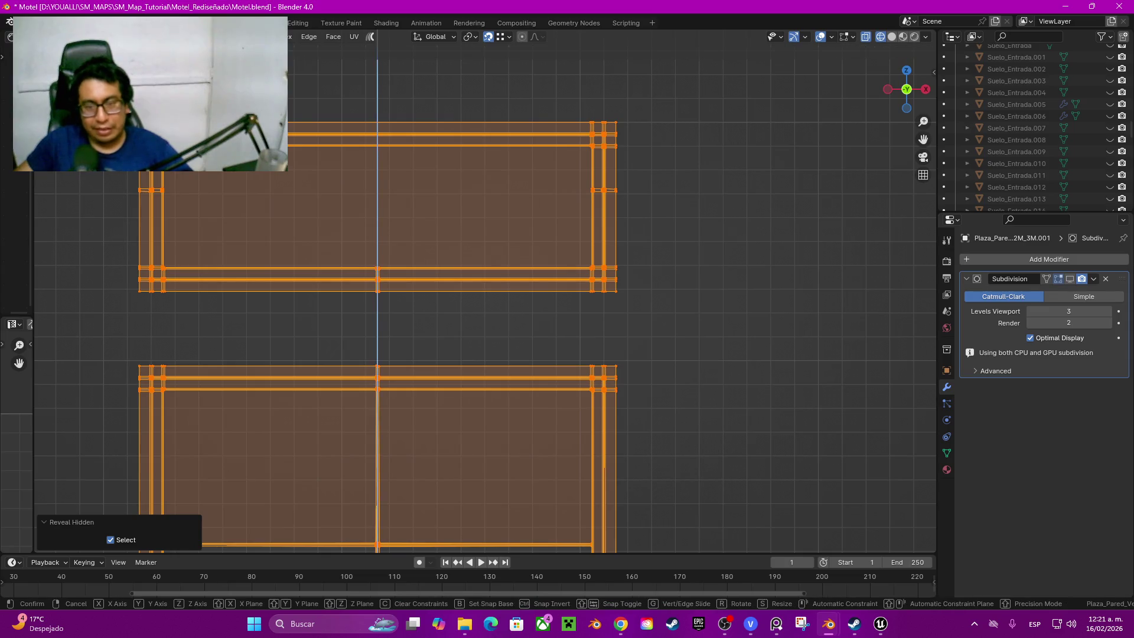
{"action": "key", "text": "Escape"}
{"action": "scroll", "coordinate": [483, 291], "scroll_direction": "down", "scroll_amount": 3}
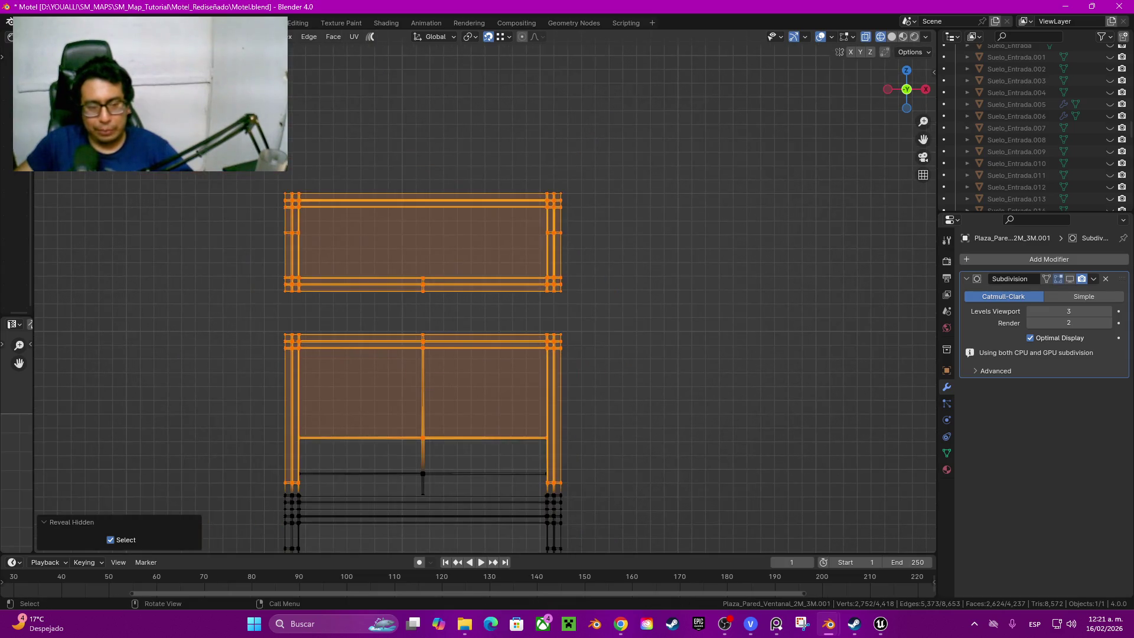
{"action": "left_click_drag", "start_coordinate": [226, 296], "coordinate": [699, 492]}
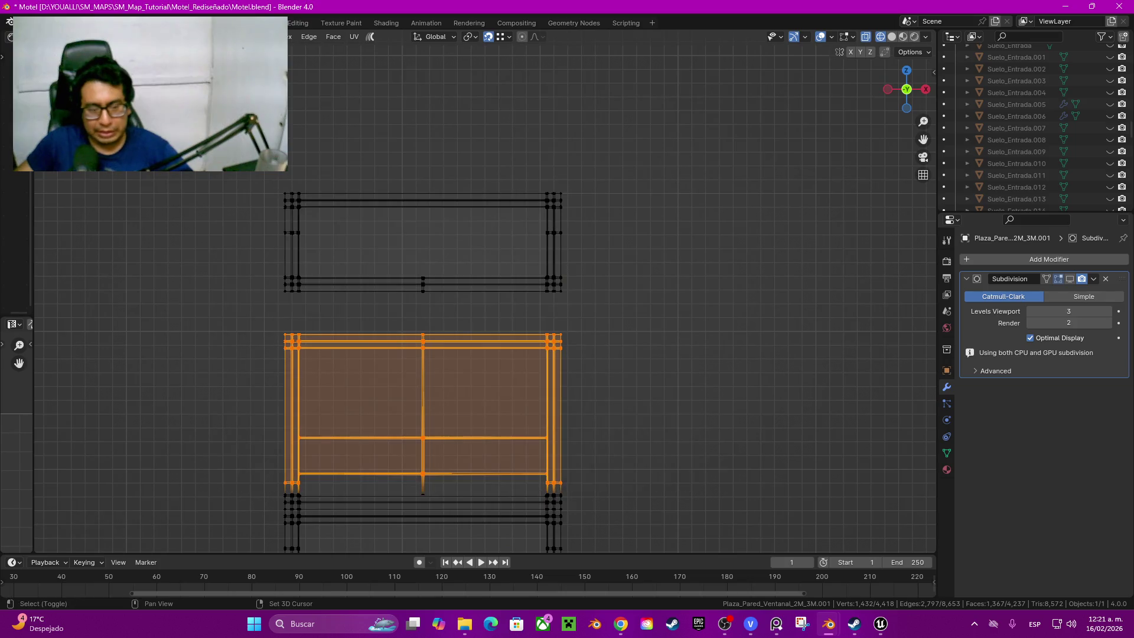
{"action": "key", "text": "g"}
{"action": "key", "text": "z"}
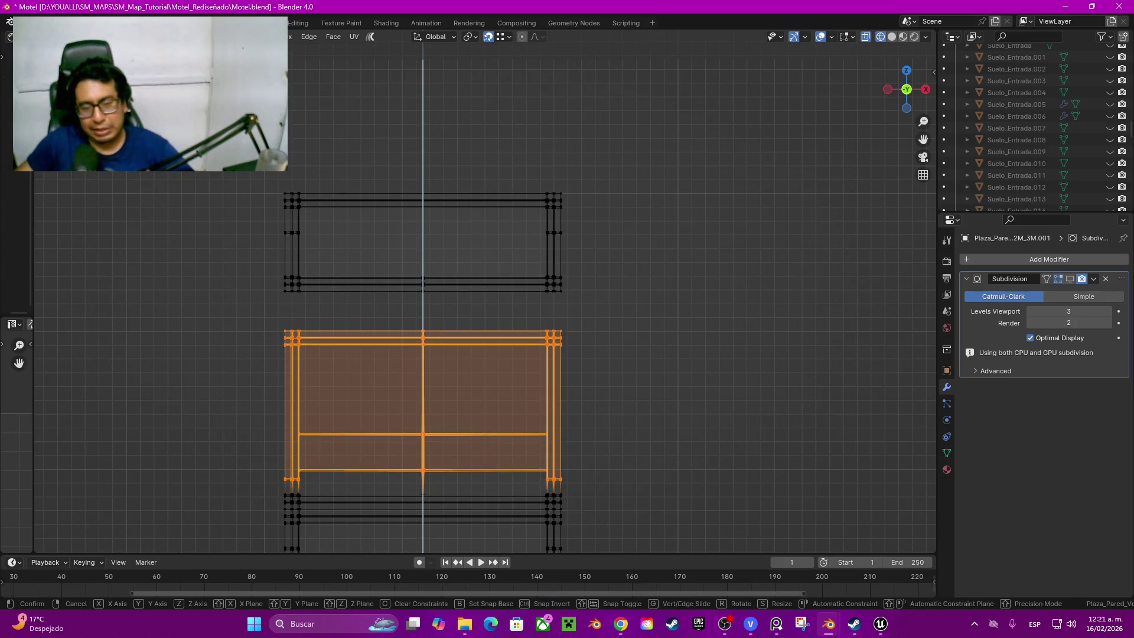
{"action": "key", "text": "Return"}
{"action": "key", "text": "shift+z"}
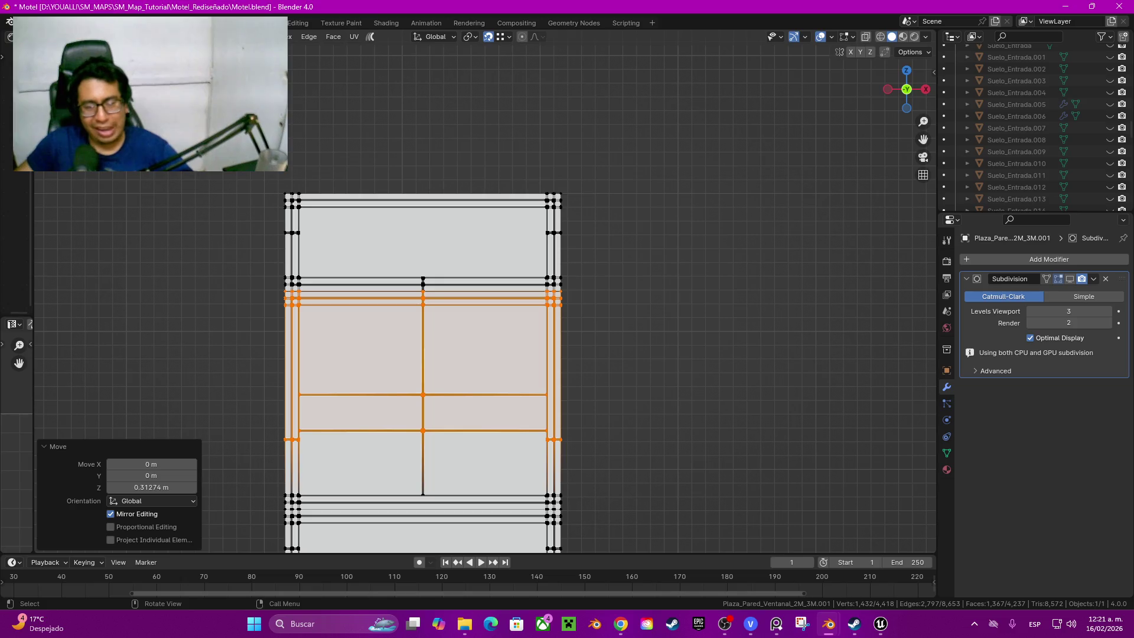
{"action": "middle_click_drag", "start_coordinate": [531, 355], "coordinate": [638, 337]}
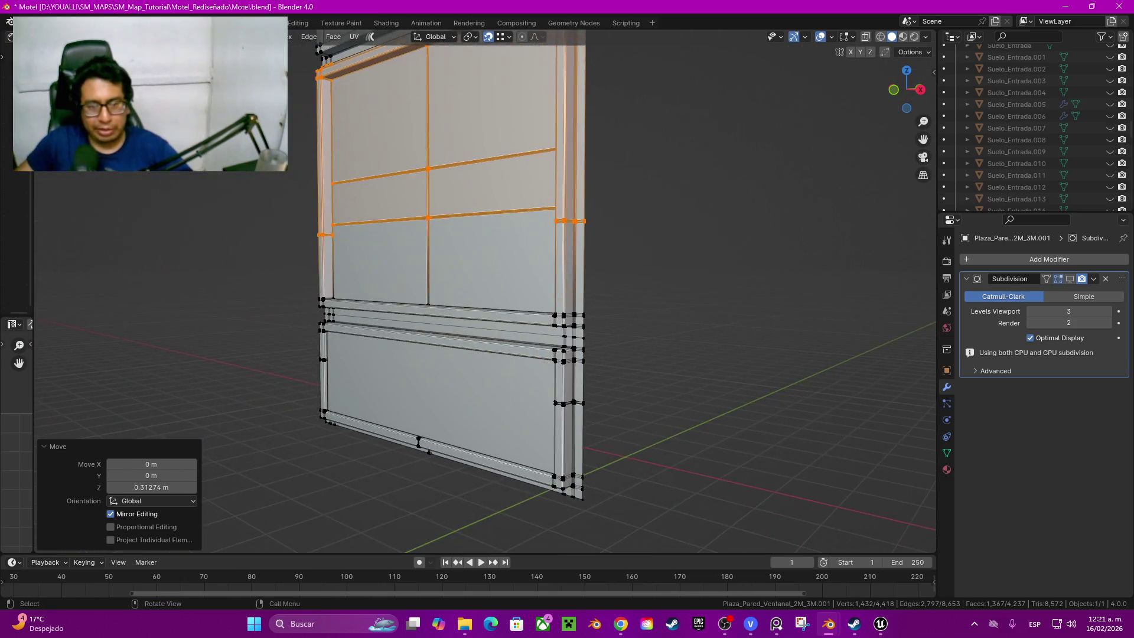
{"action": "middle_click_drag", "start_coordinate": [419, 441], "coordinate": [448, 412]}
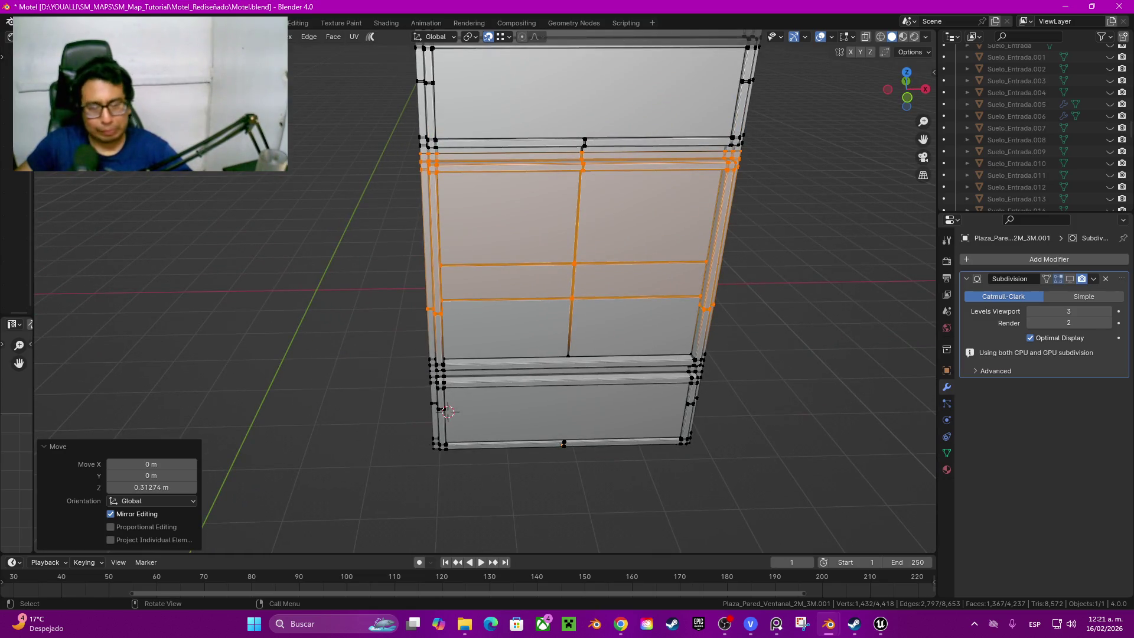
{"action": "key", "text": "alt+a"}
{"action": "mouse_move", "coordinate": [447, 412]}
{"action": "middle_mouse_down"}
{"action": "mouse_move", "coordinate": [292, 410]}
{"action": "mouse_move", "coordinate": [195, 487]}
{"action": "mouse_move", "coordinate": [203, 433]}
{"action": "mouse_move", "coordinate": [195, 472]}
{"action": "middle_mouse_up"}
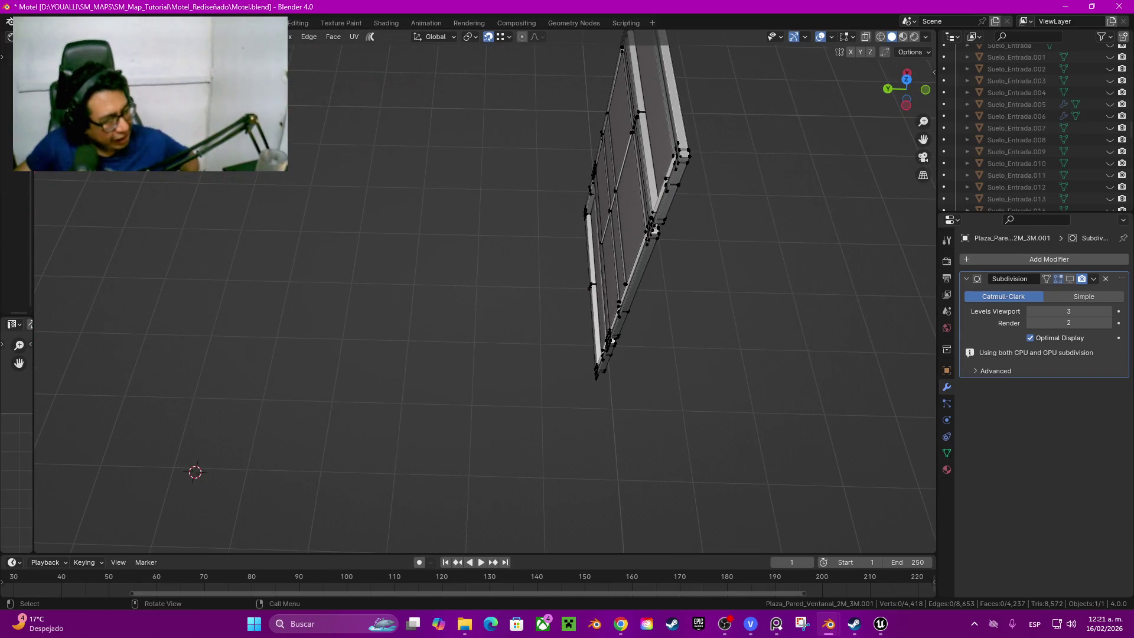
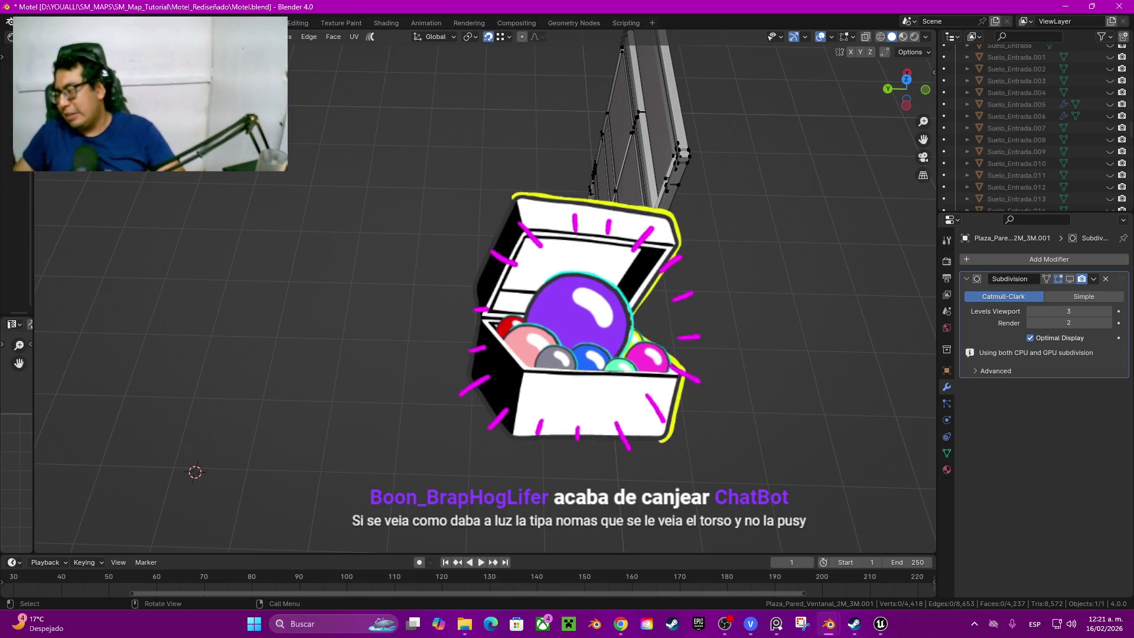
Step: Select the linked central pane faces and delete them as Faces, leaving an open frame
{"action": "middle_click_drag", "start_coordinate": [532, 399], "coordinate": [443, 354]}
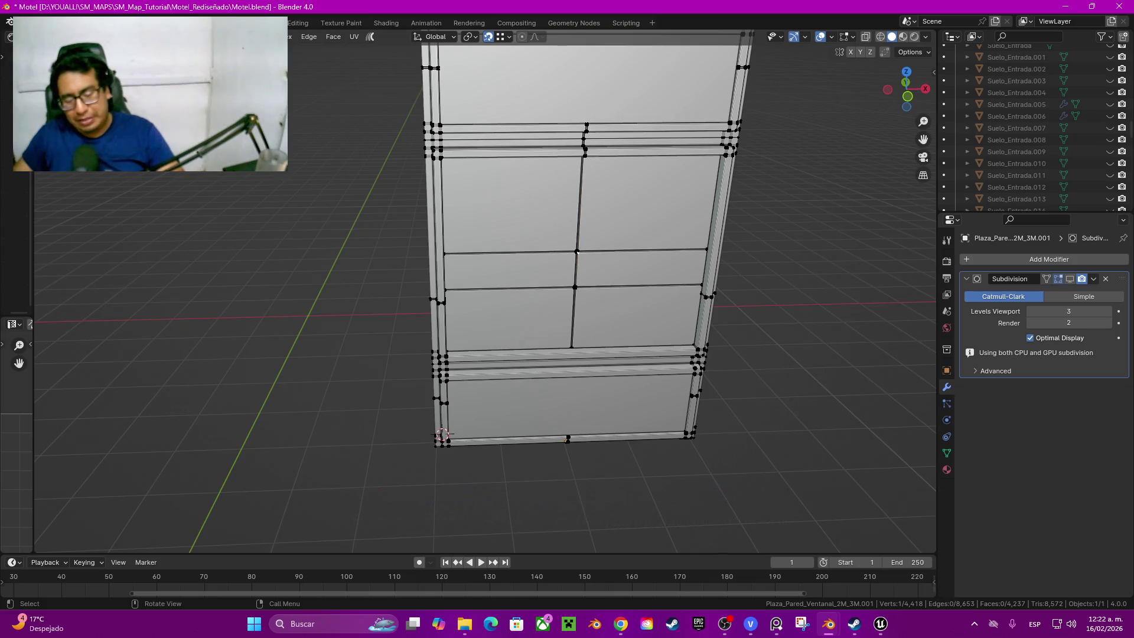
{"action": "key", "text": "l"}
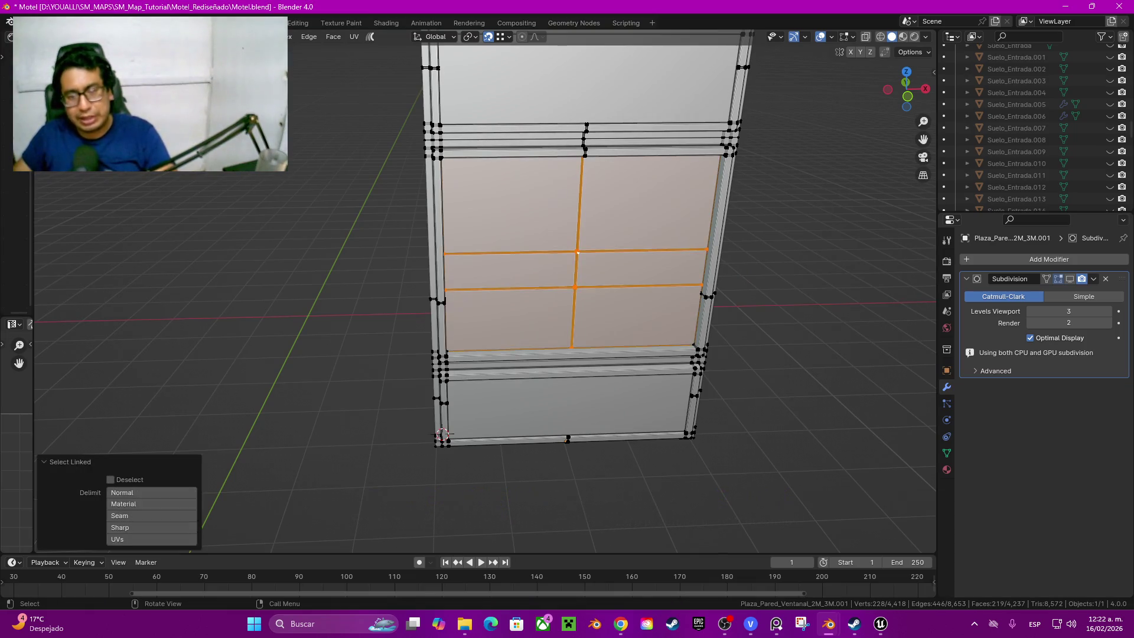
{"action": "key", "text": "x"}
{"action": "left_click", "coordinate": [526, 272]}
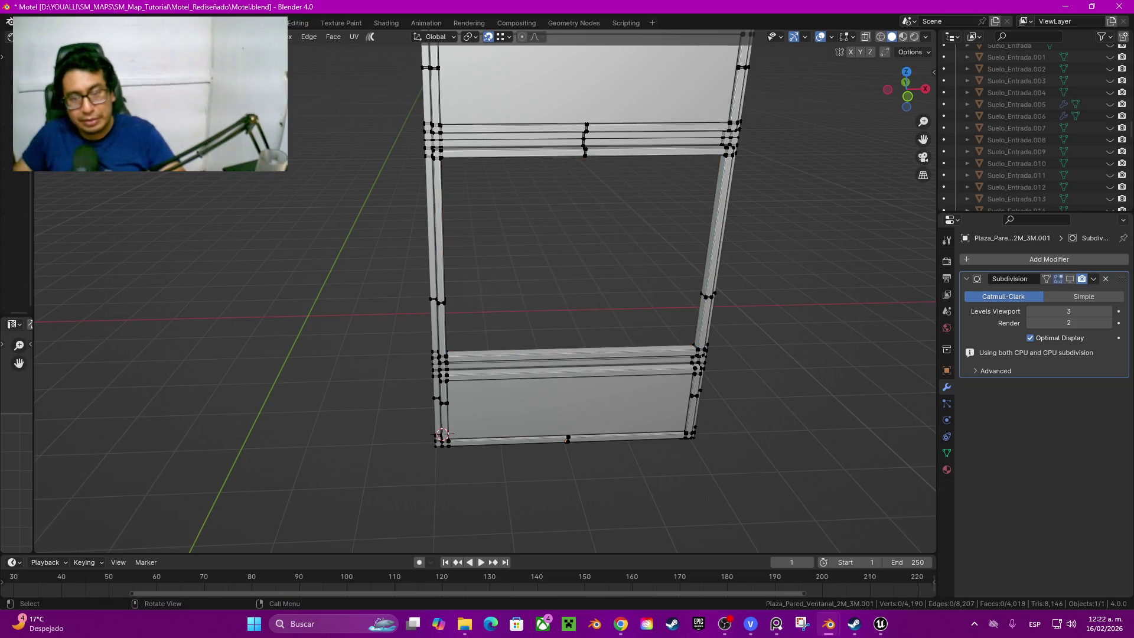
{"action": "middle_click_drag", "start_coordinate": [441, 436], "coordinate": [329, 515]}
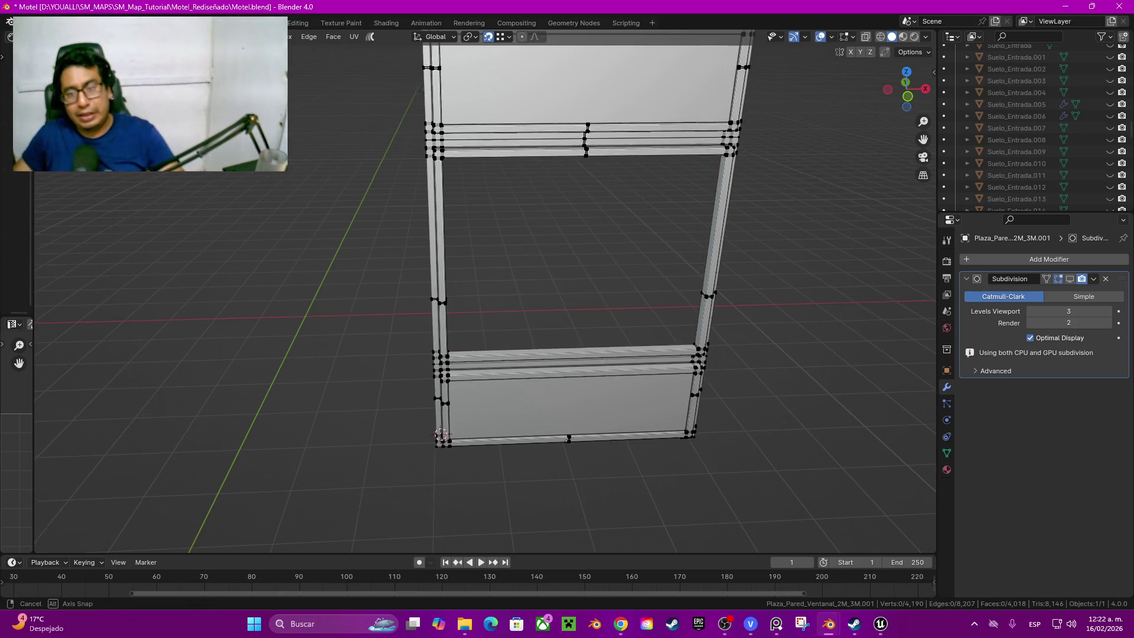
{"action": "scroll", "coordinate": [485, 292], "scroll_direction": "up", "scroll_amount": 3}
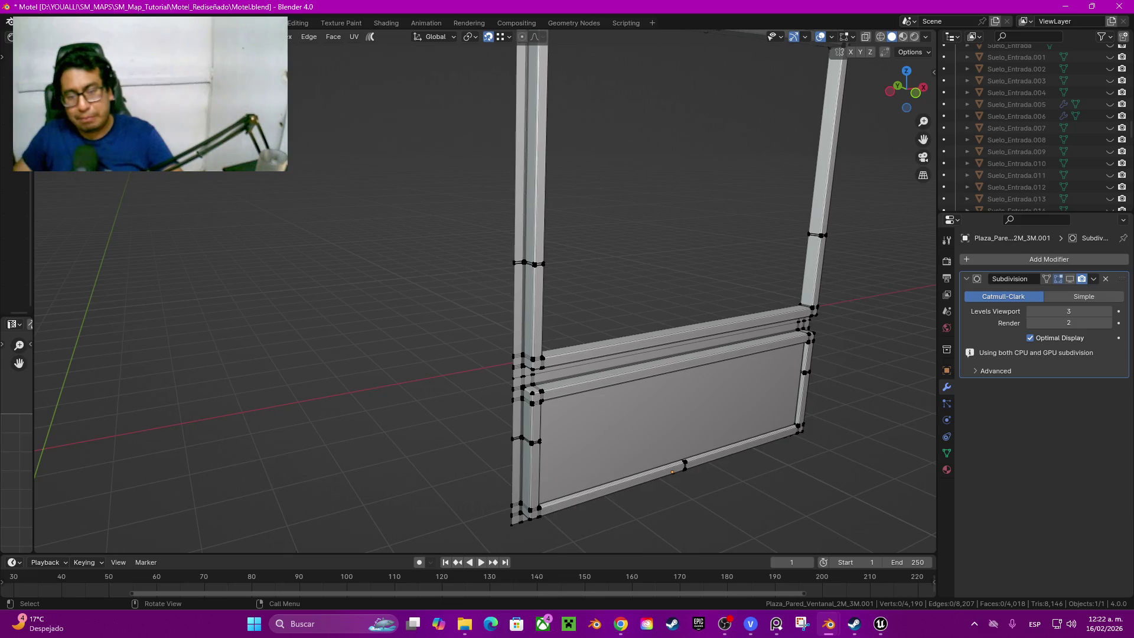
{"action": "middle_click_drag", "start_coordinate": [487, 293], "coordinate": [425, 515]}
Step: Unhide all scene objects and select the Motel_Pared_Ventanal_2M_3M window wall in front view
{"action": "key", "text": "Tab"}
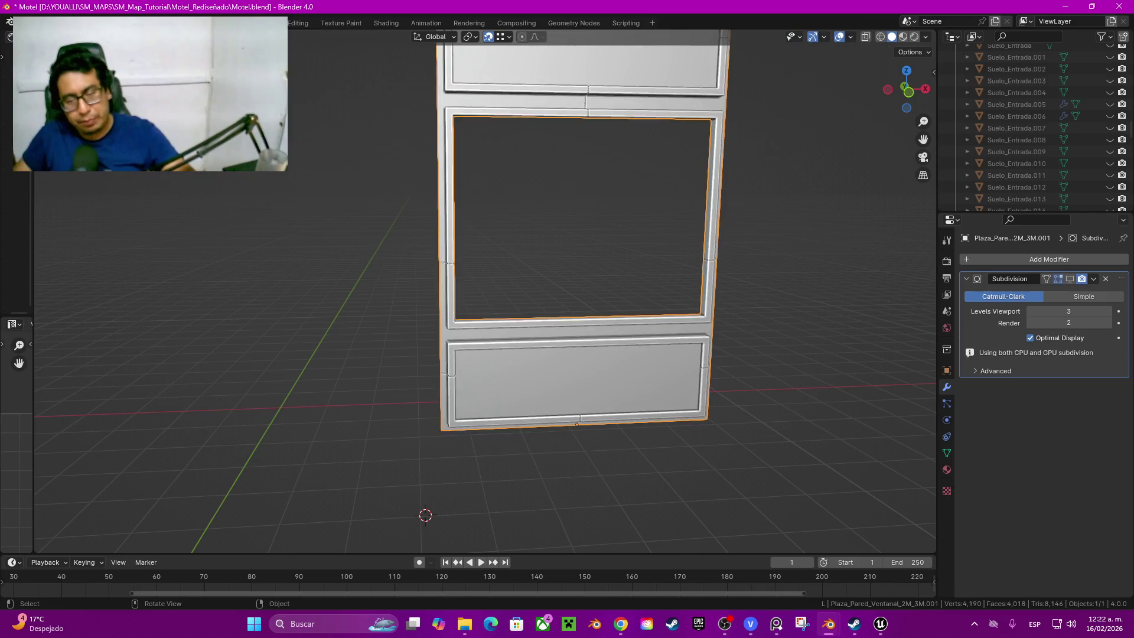
{"action": "key", "text": "alt+h"}
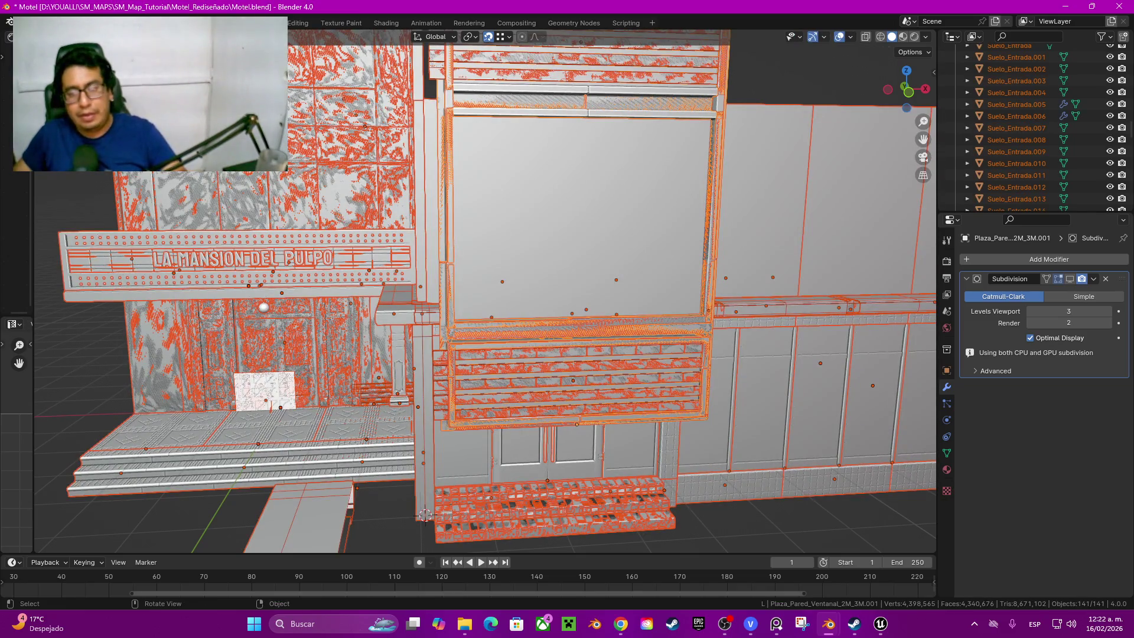
{"action": "left_click", "coordinate": [426, 514]}
{"action": "middle_click_drag", "start_coordinate": [426, 514], "coordinate": [532, 510]}
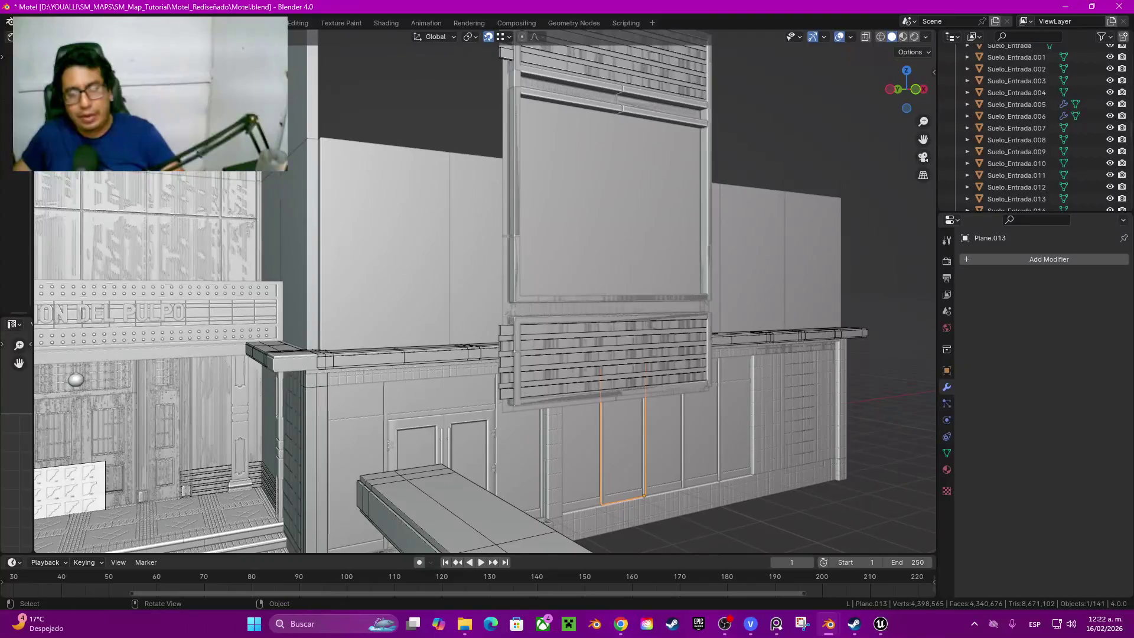
{"action": "key", "text": "KP_1"}
{"action": "scroll", "coordinate": [485, 293], "scroll_direction": "up", "scroll_amount": 3}
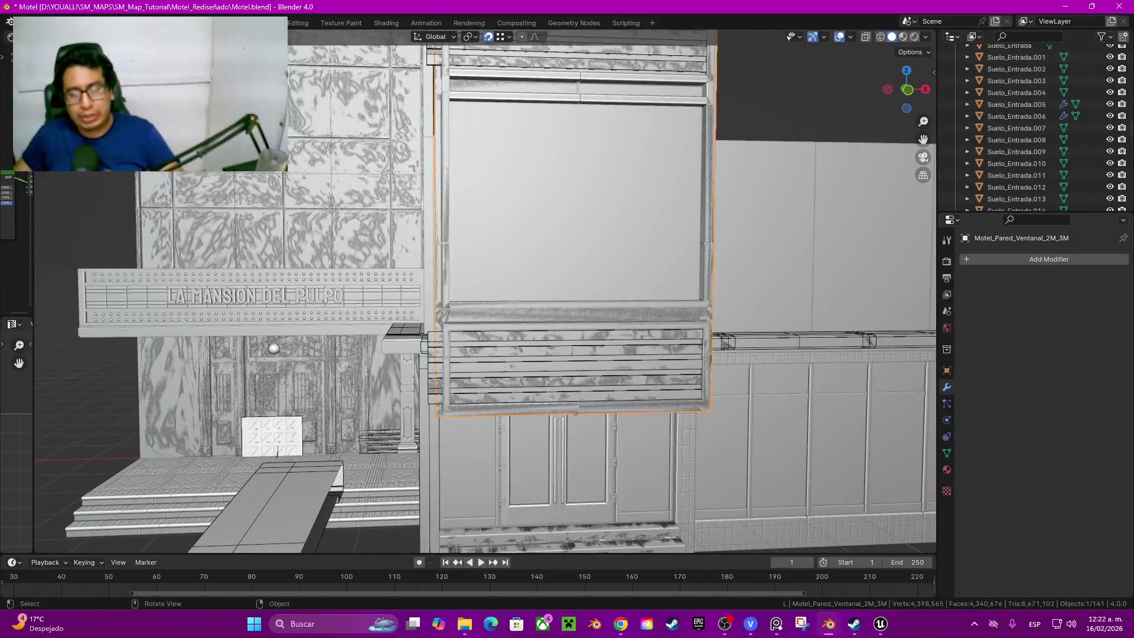
Step: Check the window wall's mesh in edit mode with everything selected, then view it in perspective
{"action": "key", "text": "Tab"}
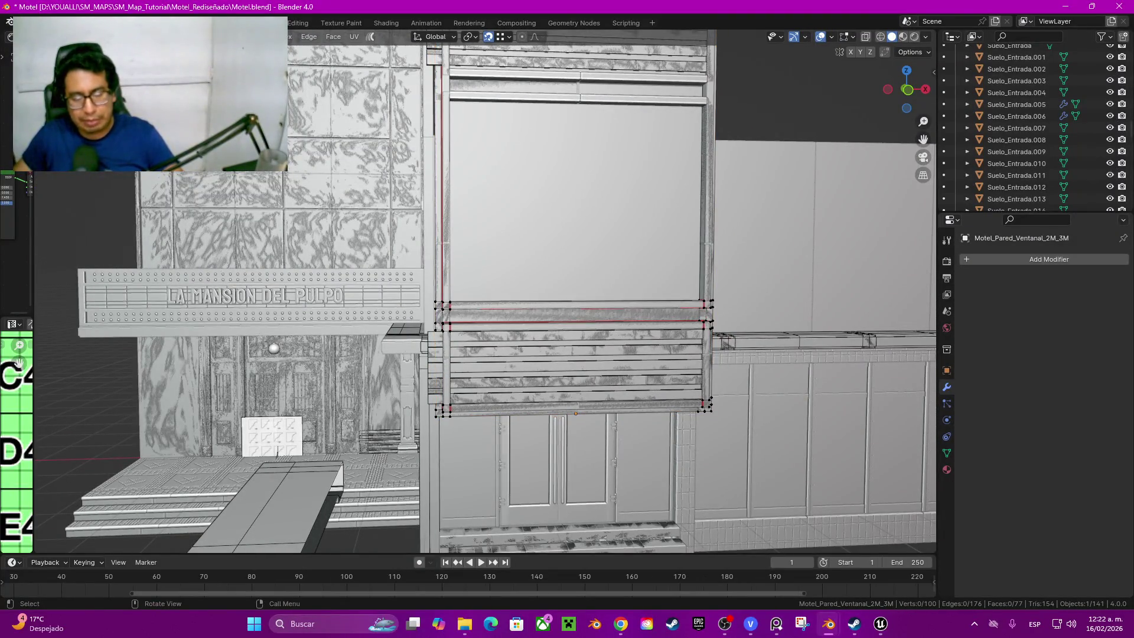
{"action": "key", "text": "Tab"}
{"action": "key", "text": "Tab"}
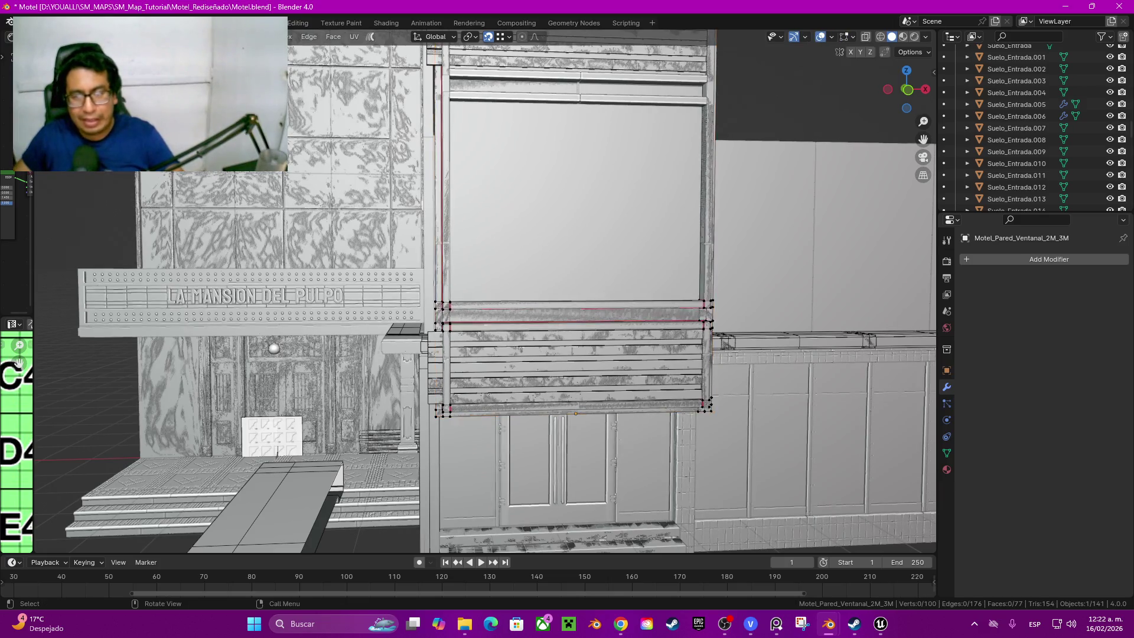
{"action": "key", "text": "a"}
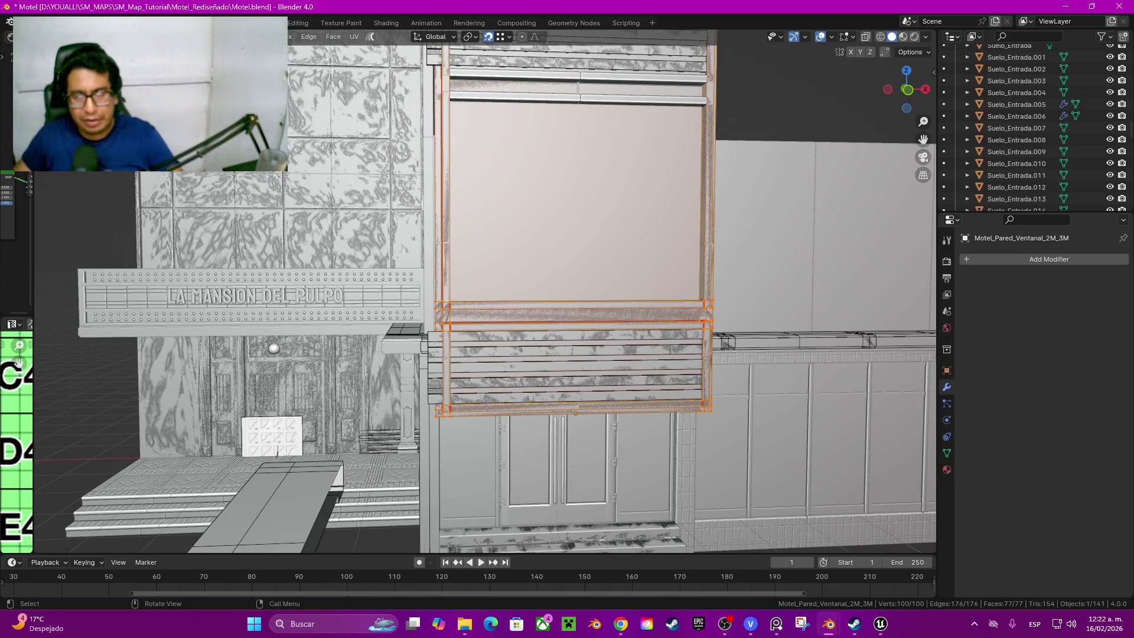
{"action": "key", "text": "Tab"}
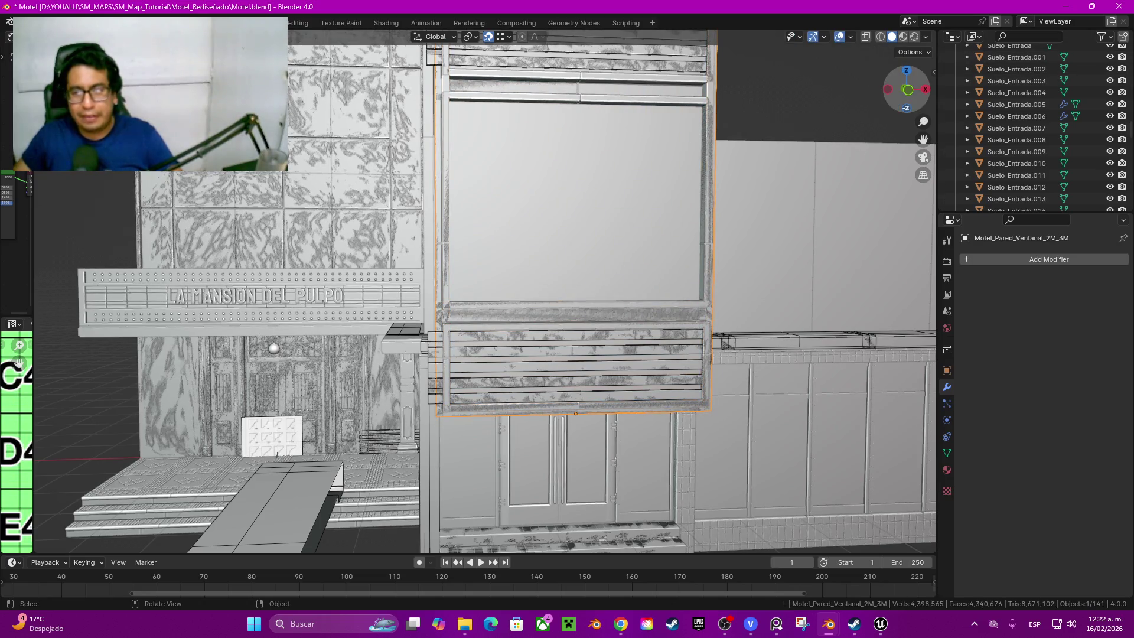
{"action": "key", "text": "KP_1"}
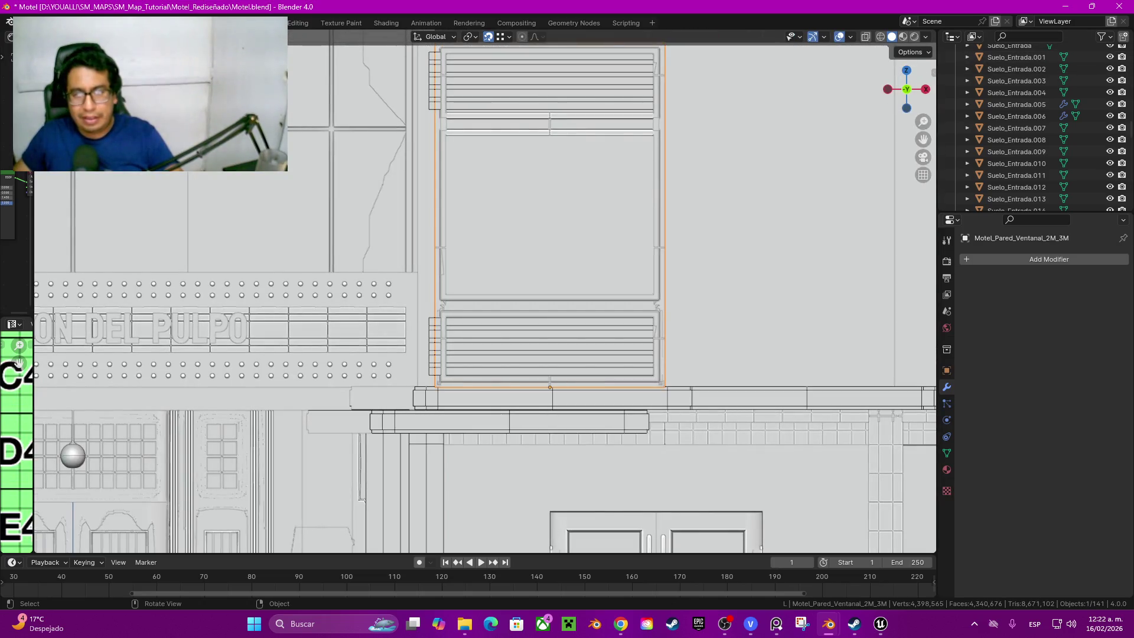
{"action": "scroll", "coordinate": [550, 266], "scroll_direction": "up", "scroll_amount": 2}
{"action": "middle_click_drag", "start_coordinate": [549, 266], "coordinate": [478, 318]}
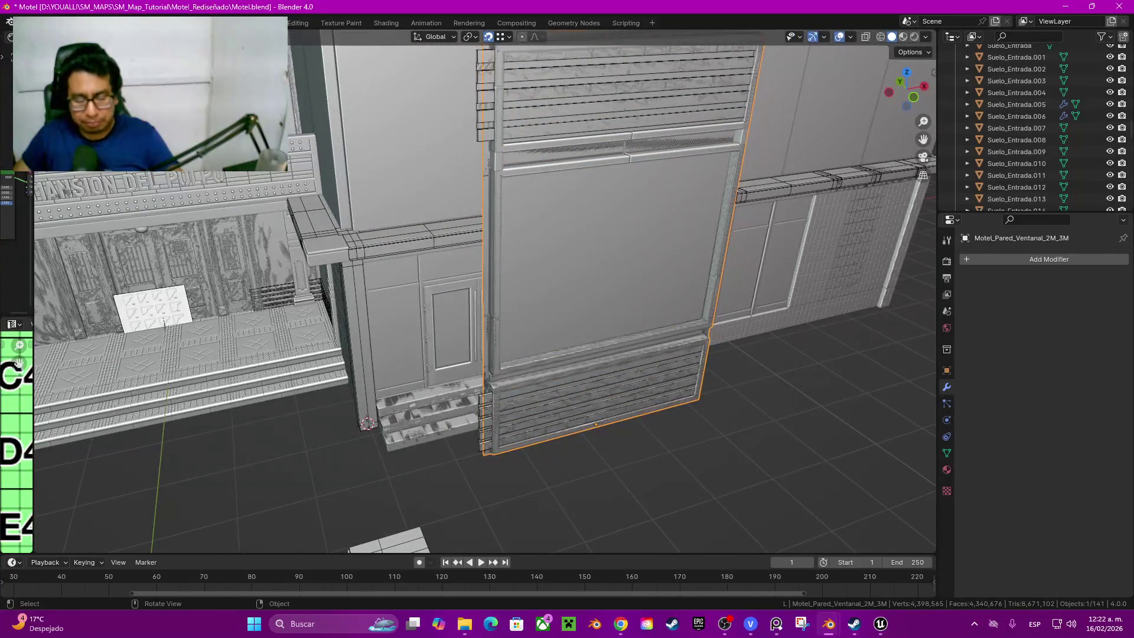
Step: Isolate the window wall in local view and add a centred horizontal edge loop across its mesh
{"action": "key", "text": "Tab"}
{"action": "key", "text": "Tab"}
{"action": "key", "text": "KP_Divide"}
{"action": "key", "text": "Tab"}
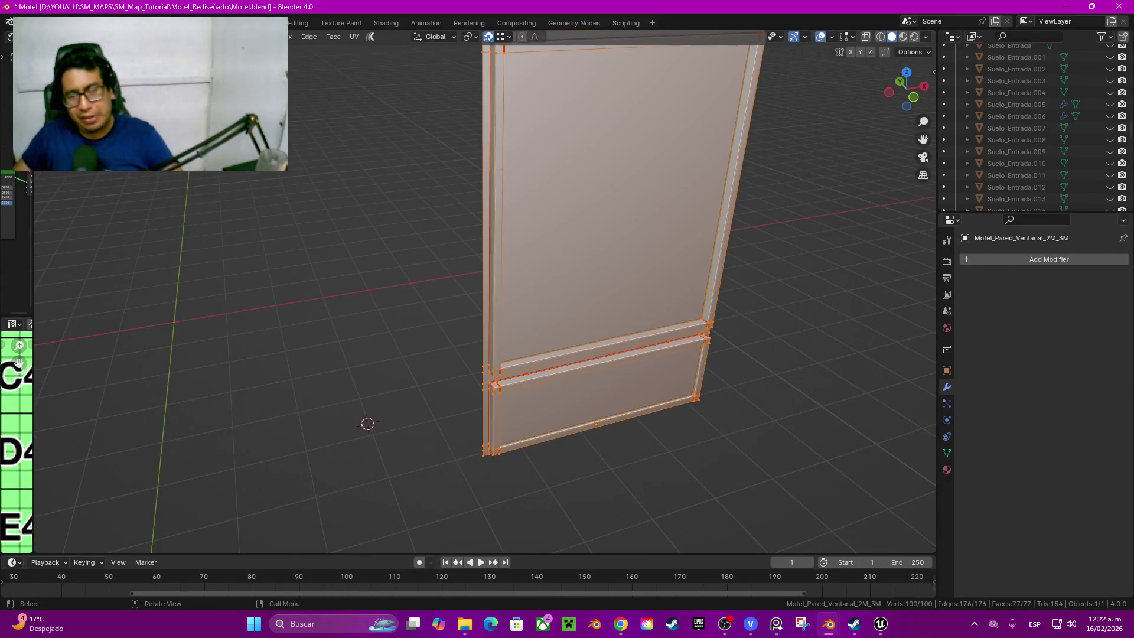
{"action": "left_click", "coordinate": [900, 81]}
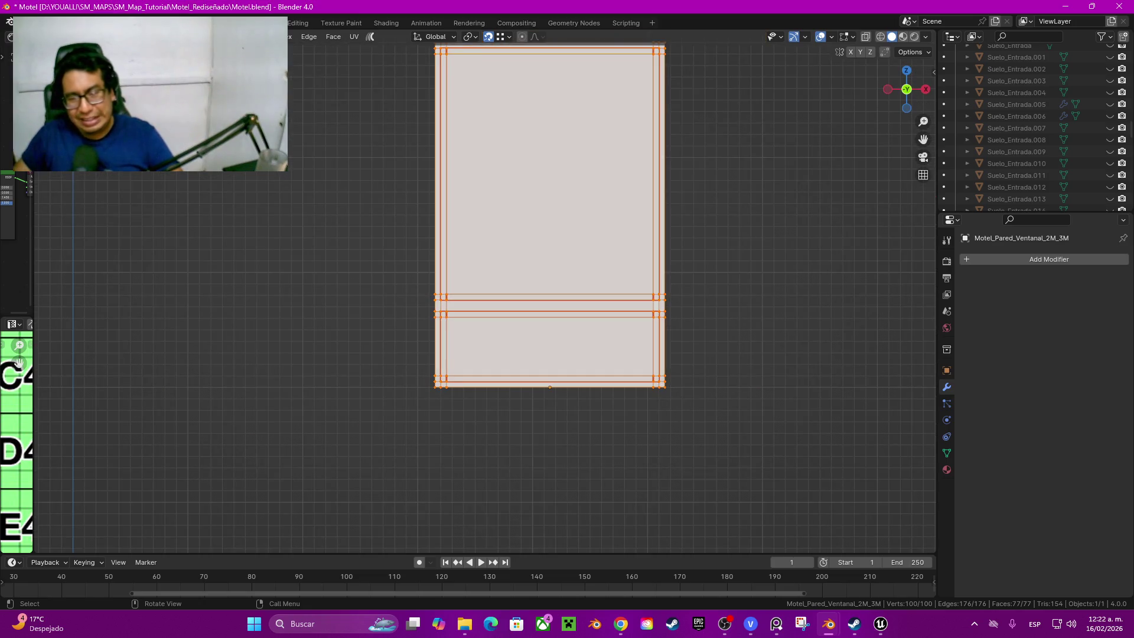
{"action": "middle_click_drag", "start_coordinate": [575, 193], "coordinate": [575, 230], "text": "ctrl"}
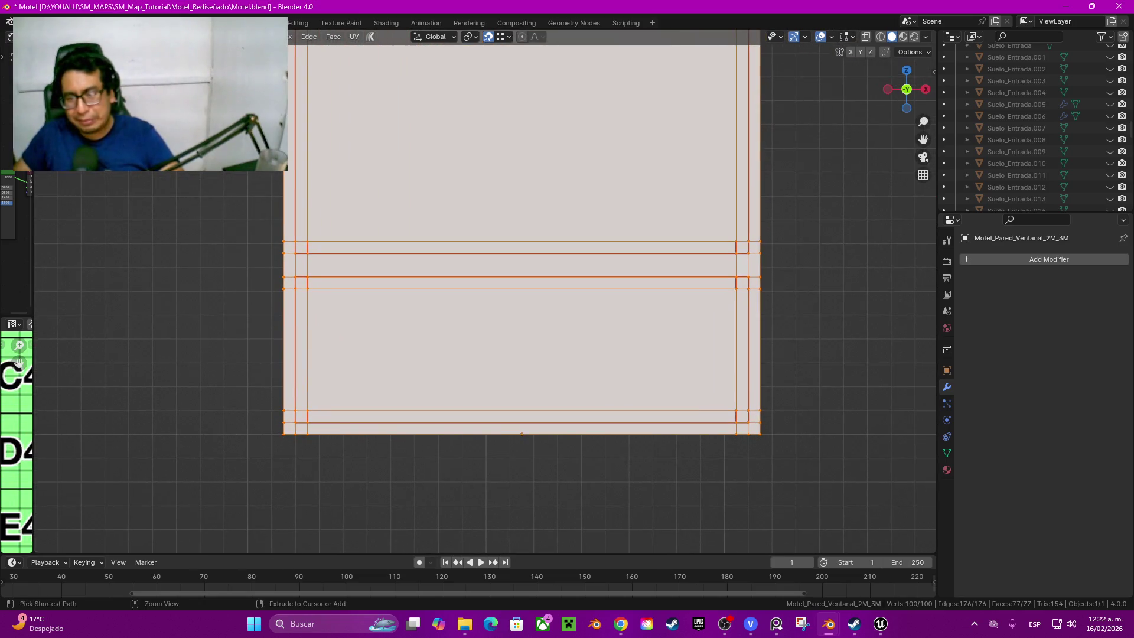
{"action": "key", "text": "ctrl+r"}
{"action": "left_click", "coordinate": [759, 257]}
{"action": "right_click", "coordinate": [759, 258]}
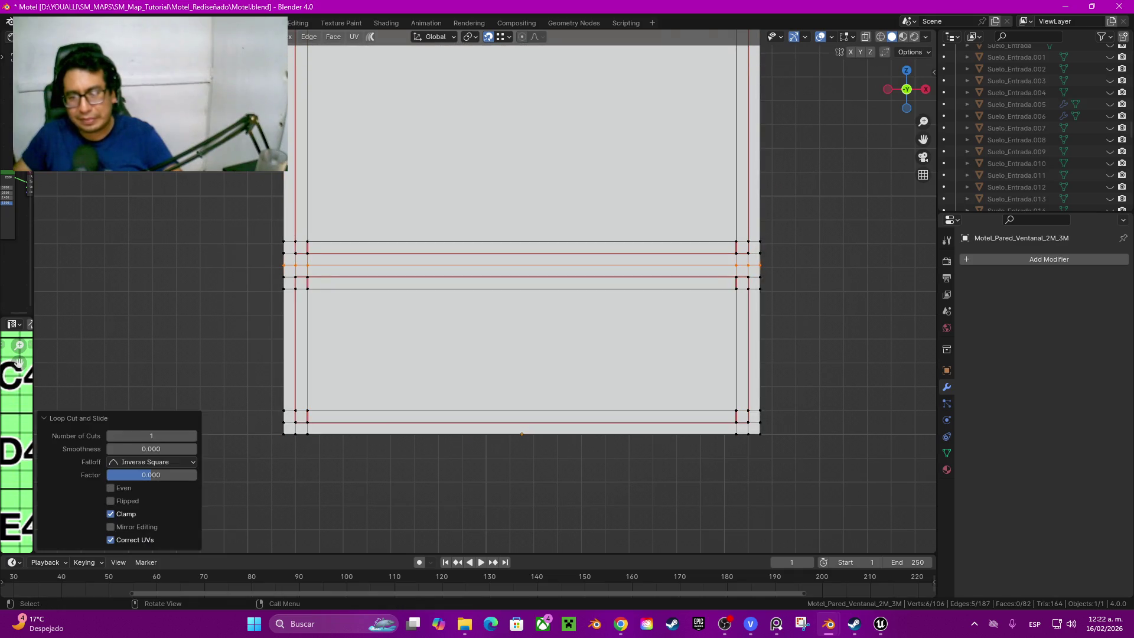
Step: Box-select the bottom panel faces through the mesh and duplicate them 2.0786 m upward
{"action": "mouse_move", "coordinate": [830, 472]}
{"action": "left_mouse_down"}
{"action": "mouse_move", "coordinate": [262, 264]}
{"action": "mouse_move", "coordinate": [861, 482]}
{"action": "mouse_move", "coordinate": [877, 507]}
{"action": "left_mouse_up"}
{"action": "key", "text": "alt+z"}
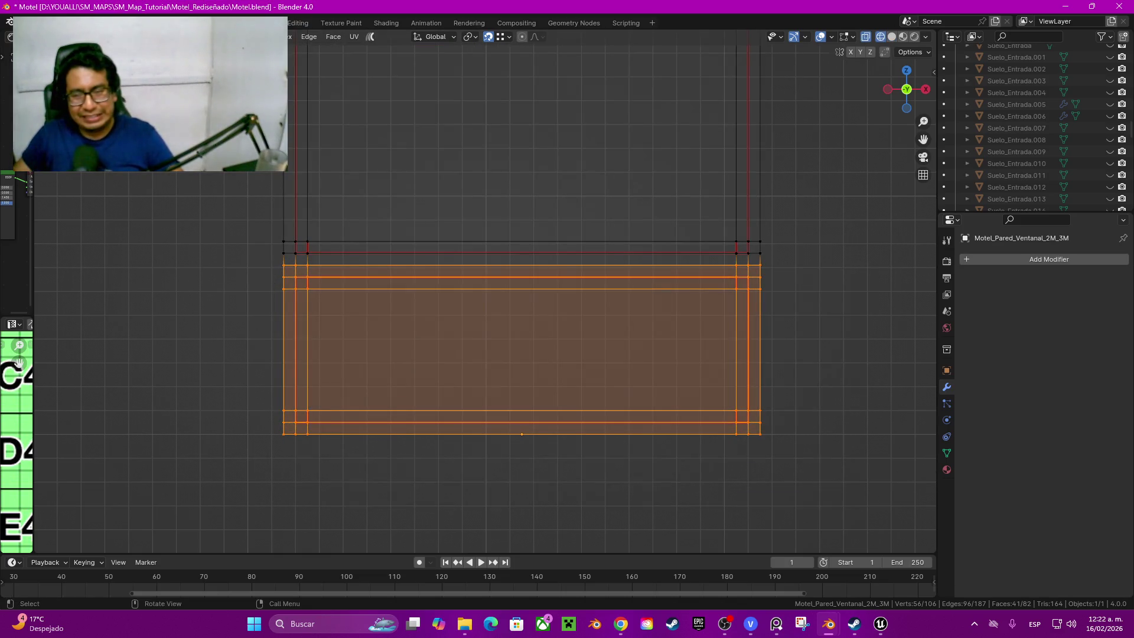
{"action": "key", "text": "z"}
{"action": "left_click", "coordinate": [629, 387]}
{"action": "scroll", "coordinate": [505, 402], "scroll_direction": "down", "scroll_amount": 5}
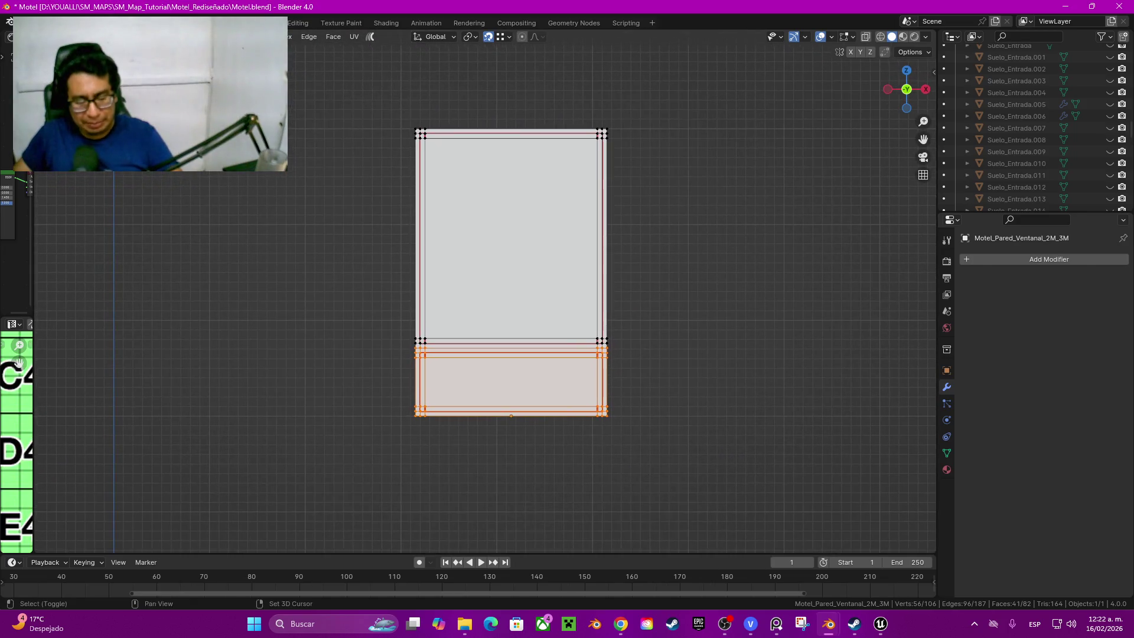
{"action": "key", "text": "shift+d"}
{"action": "key", "text": "z"}
{"action": "key", "text": "Return"}
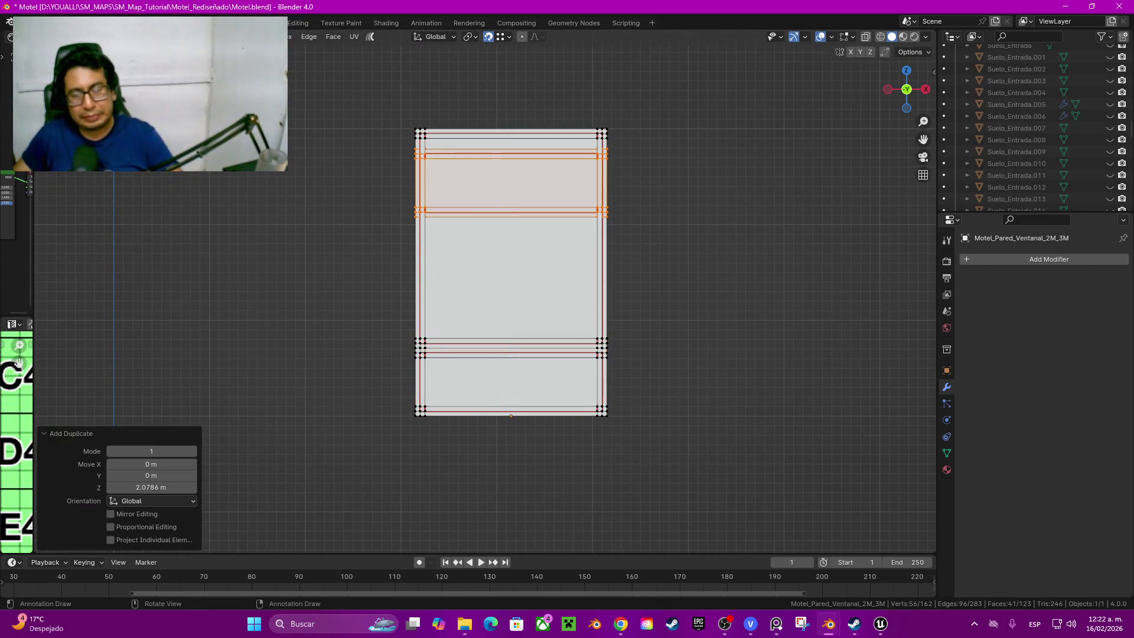
{"action": "scroll", "coordinate": [565, 62], "scroll_direction": "up", "scroll_amount": 4}
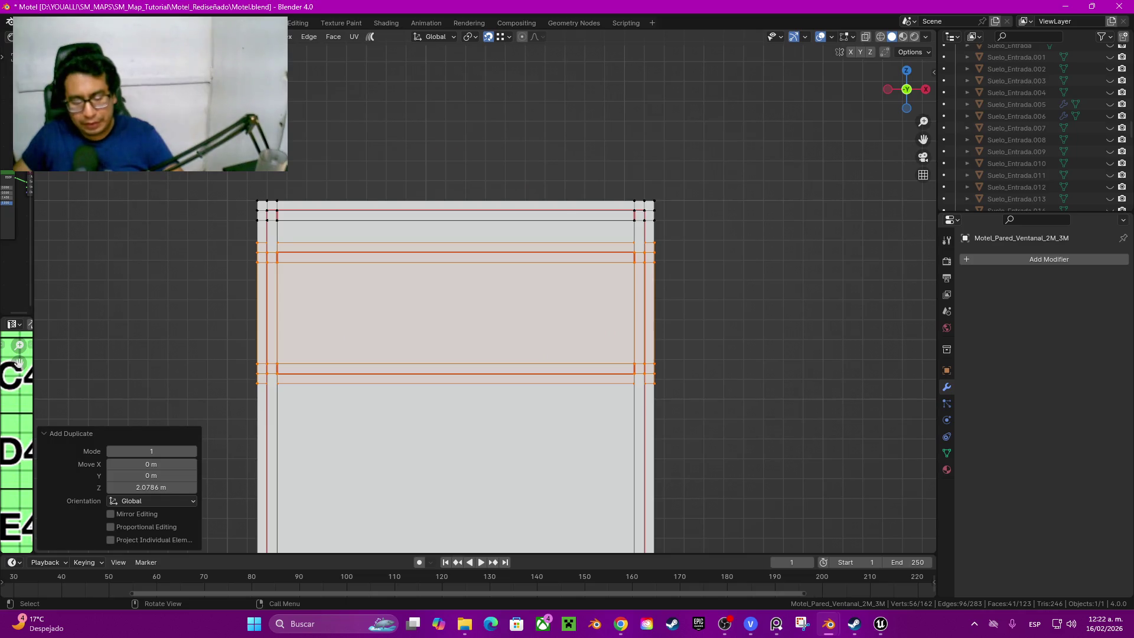
Step: Move the copied band vertically to the wall's top and hide it
{"action": "key", "text": "g"}
{"action": "key", "text": "z"}
{"action": "key", "text": "Return"}
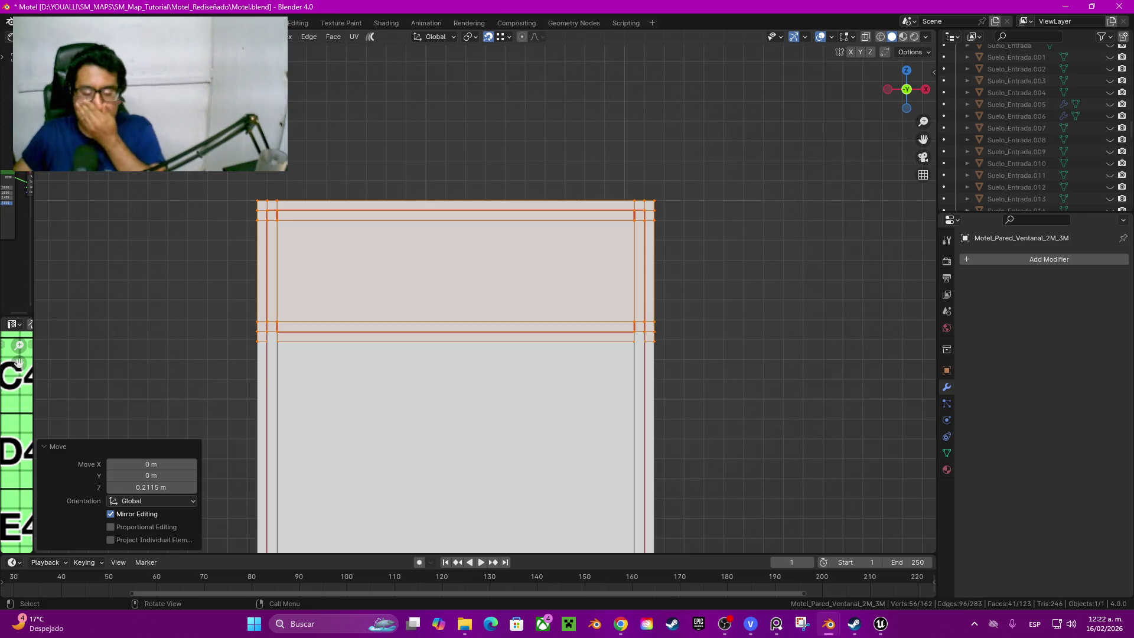
{"action": "key", "text": "h"}
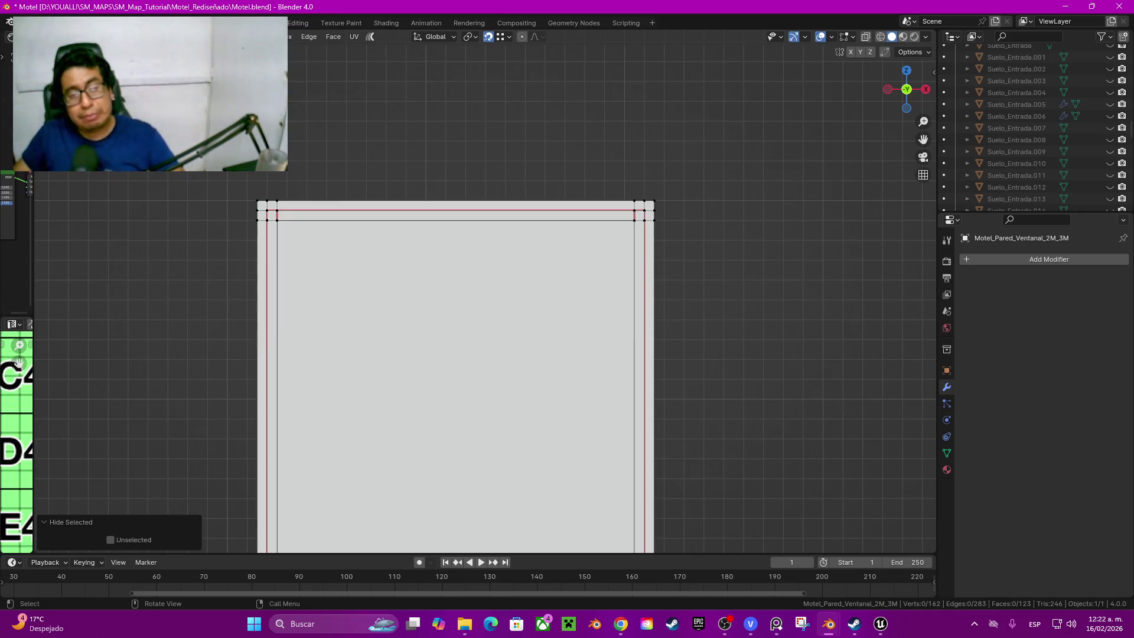
Step: In wireframe, lower the wall's top edges, revealing and re-hiding the top band to check
{"action": "key", "text": "z"}
{"action": "left_click", "coordinate": [481, 280]}
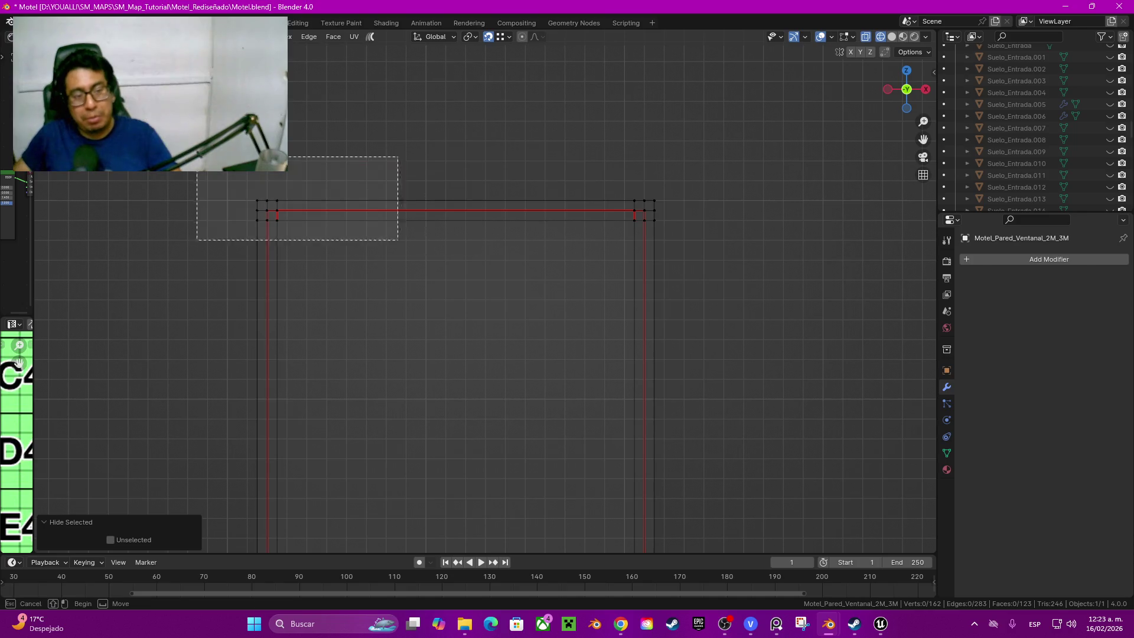
{"action": "left_click_drag", "start_coordinate": [198, 156], "coordinate": [743, 263]}
{"action": "scroll", "coordinate": [469, 354], "scroll_direction": "down", "scroll_amount": 2}
{"action": "key", "text": "g"}
{"action": "key", "text": "z"}
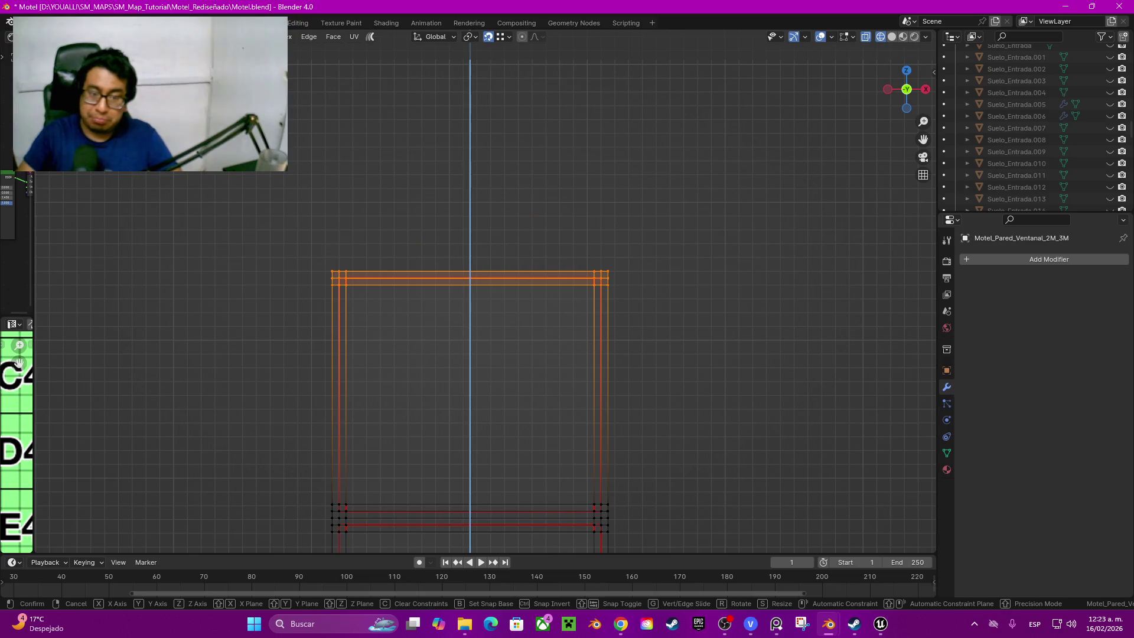
{"action": "key", "text": "Return"}
{"action": "key", "text": "alt+h"}
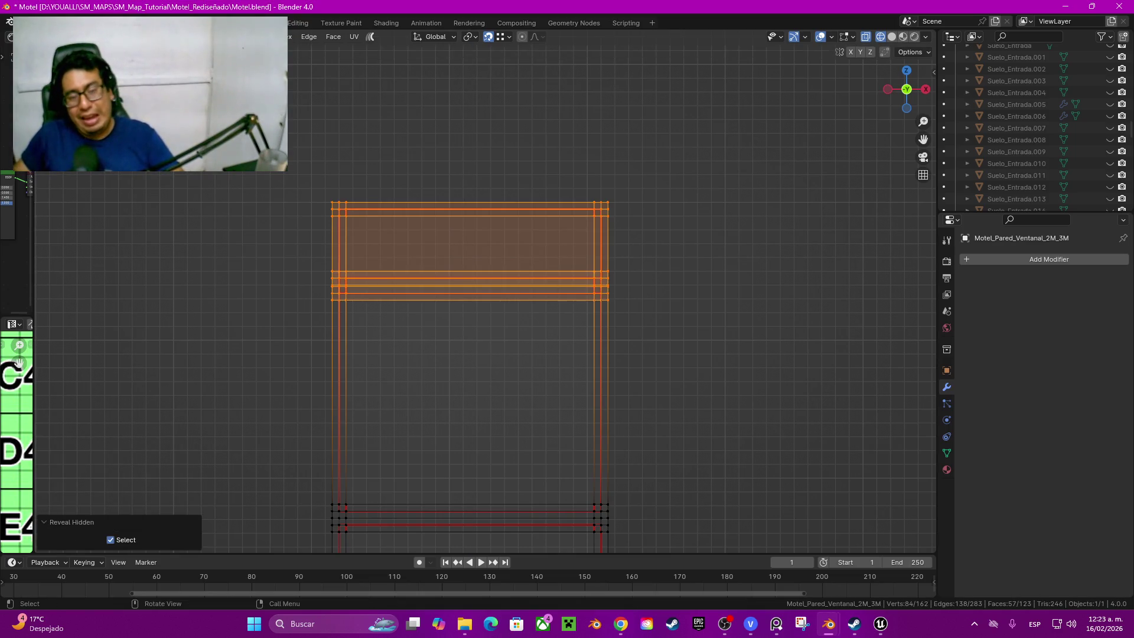
{"action": "key", "text": "h"}
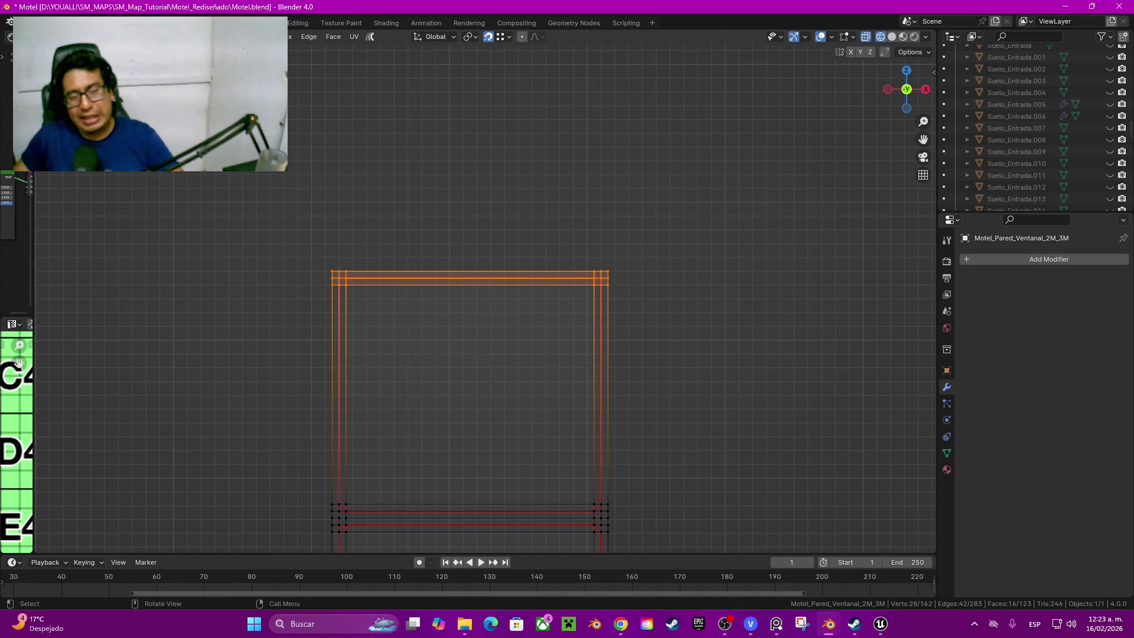
Step: Lower the frame's top edges vertically and reveal the hidden upper panel faces
{"action": "left_click_drag", "start_coordinate": [270, 243], "coordinate": [708, 306]}
{"action": "key", "text": "g"}
{"action": "key", "text": "z"}
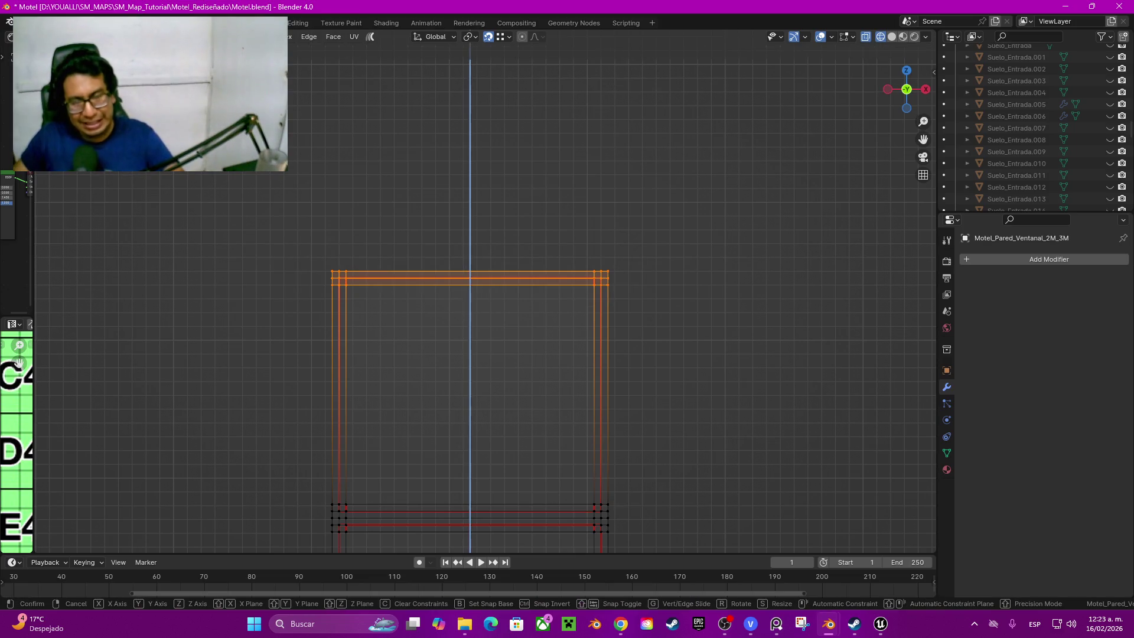
{"action": "key", "text": "Return"}
{"action": "key", "text": "alt+h"}
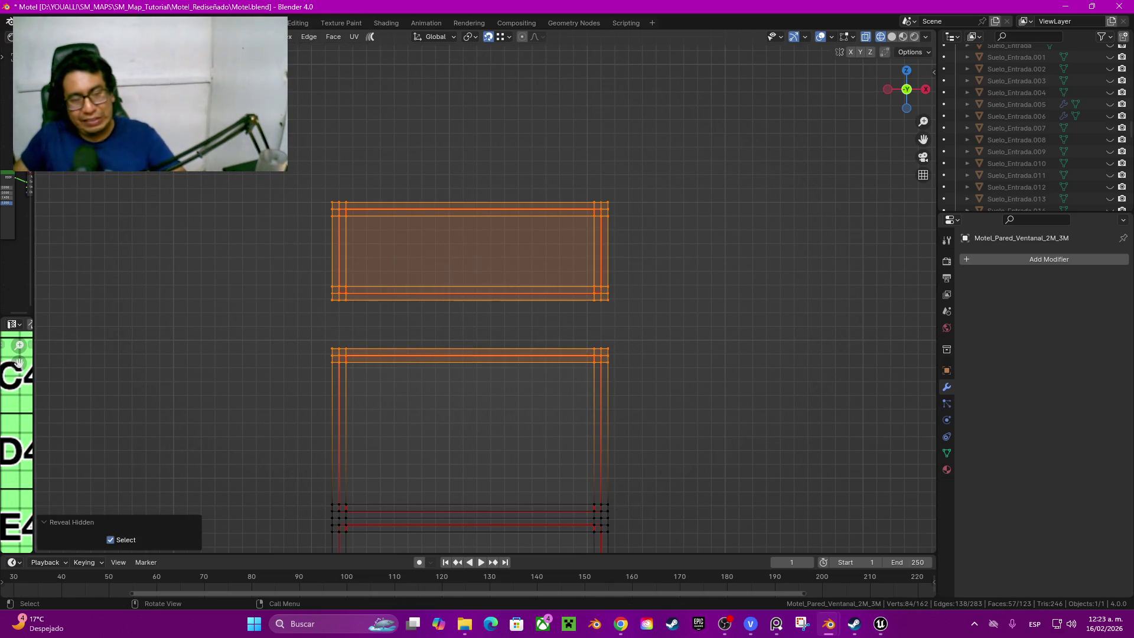
Step: Raise the window frame's top edges so a thin strip separates it from the upper panel, viewed solid
{"action": "left_click_drag", "start_coordinate": [268, 322], "coordinate": [643, 391]}
{"action": "key", "text": "g"}
{"action": "key", "text": "z"}
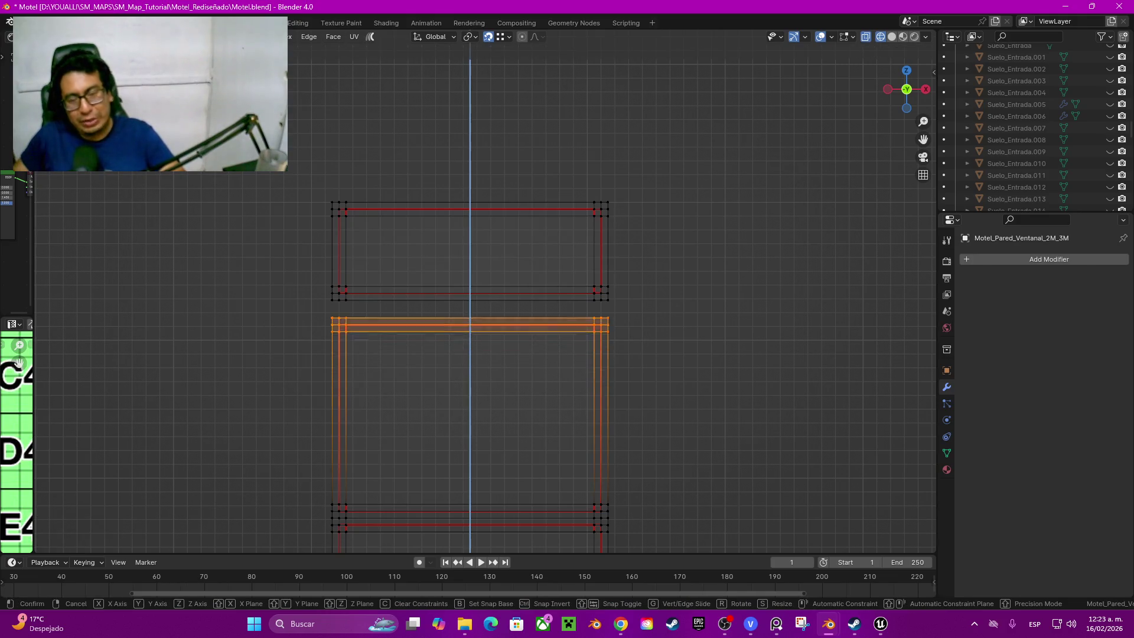
{"action": "key", "text": "Return"}
{"action": "key", "text": "shift+z"}
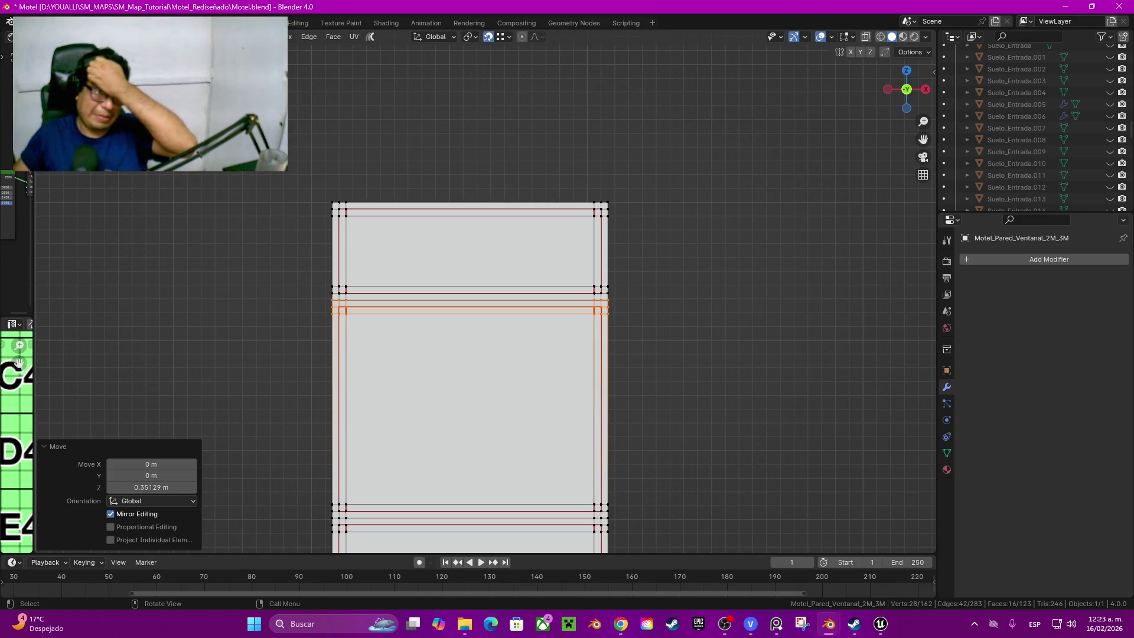
{"action": "key", "text": "3"}
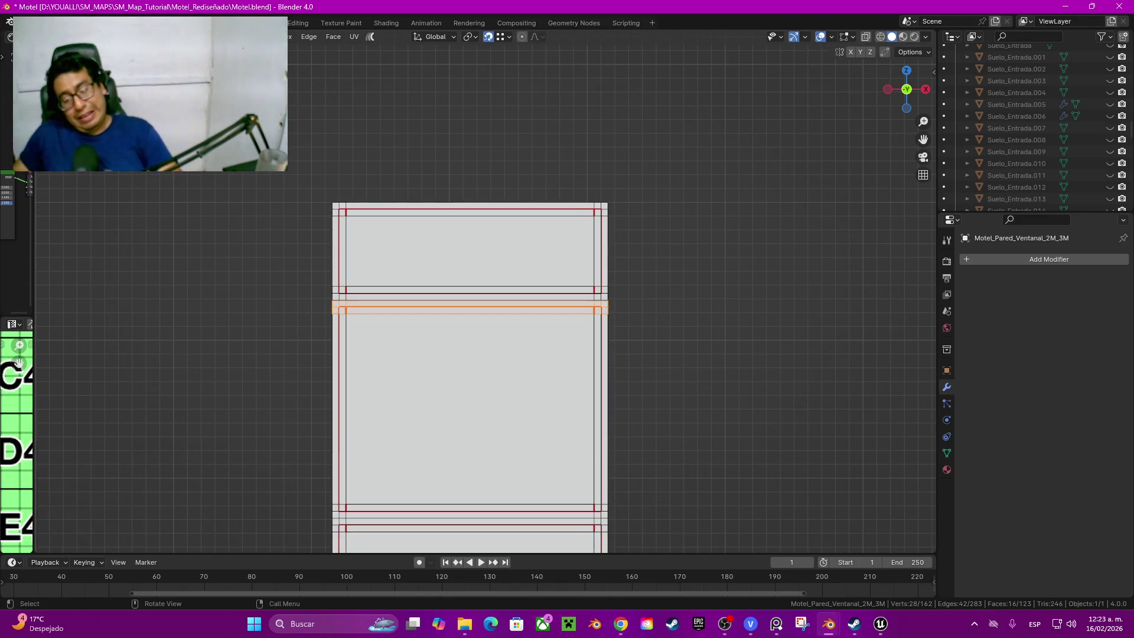
{"action": "middle_click_drag", "start_coordinate": [621, 355], "coordinate": [674, 337]}
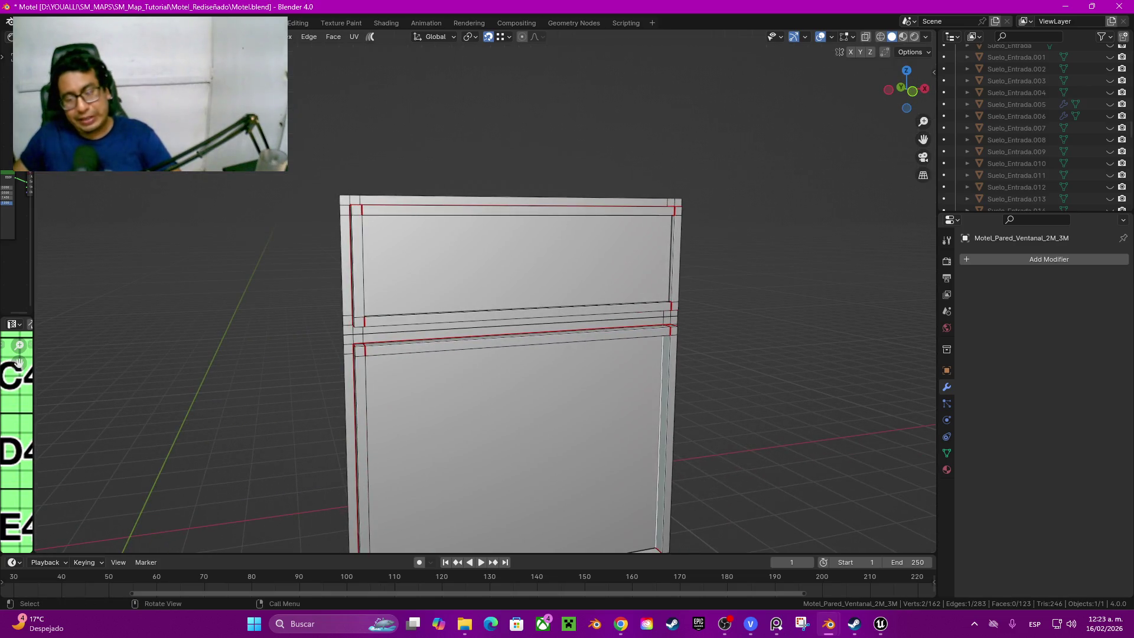
Step: Enable Edge Length from Quick Favorites, leave edit mode and exit local view to the full scene
{"action": "key", "text": "q"}
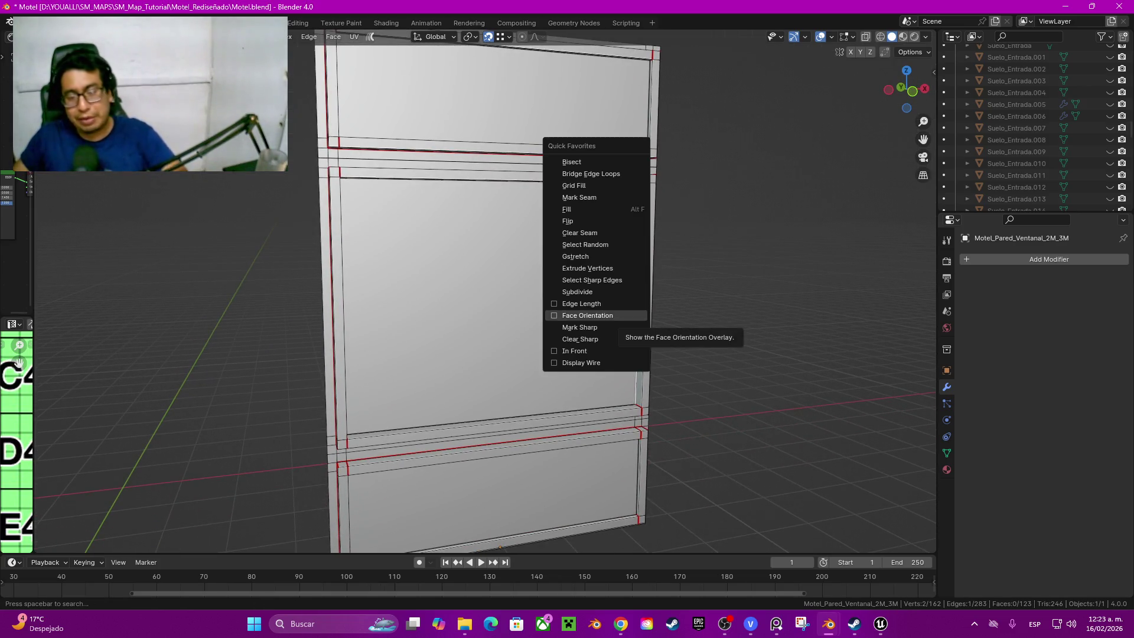
{"action": "left_click", "coordinate": [582, 303]}
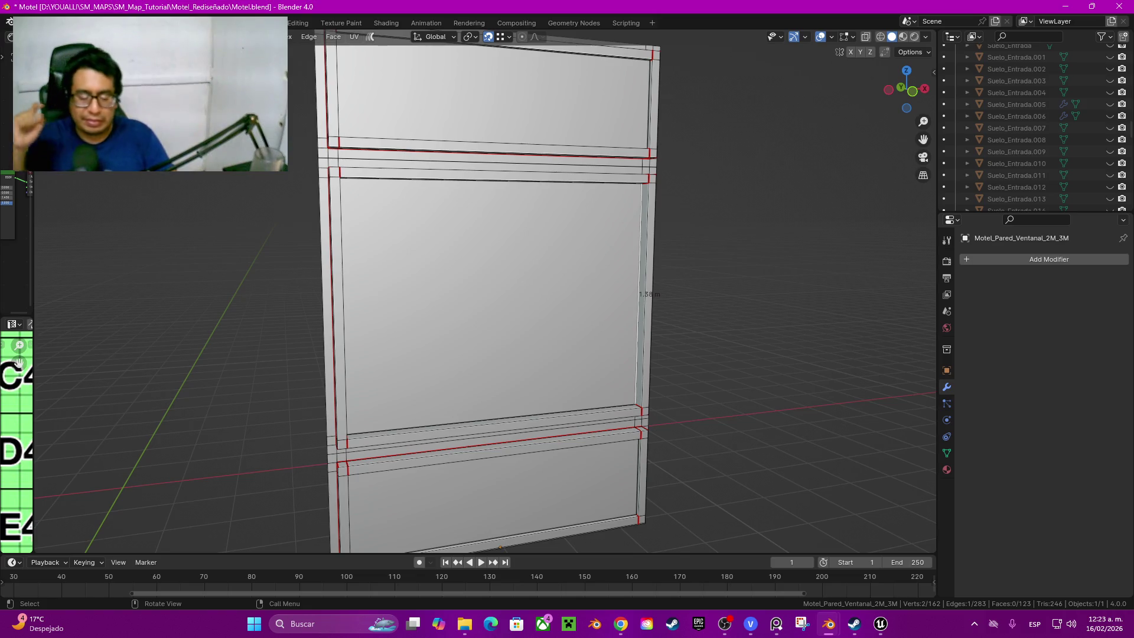
{"action": "key", "text": "Tab"}
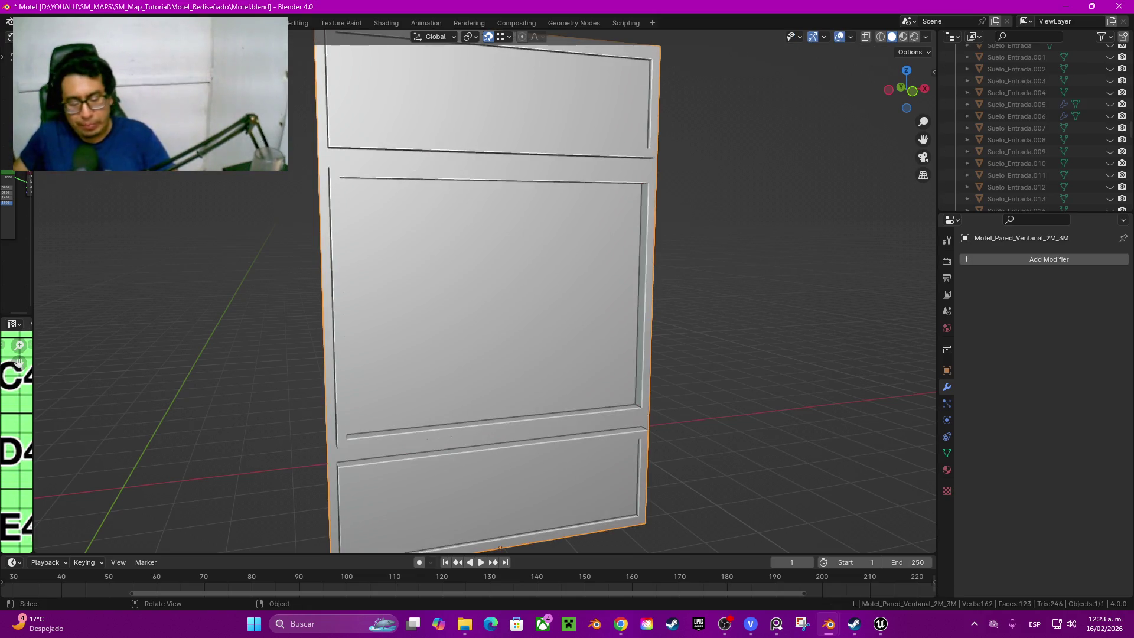
{"action": "key", "text": "KP_Divide"}
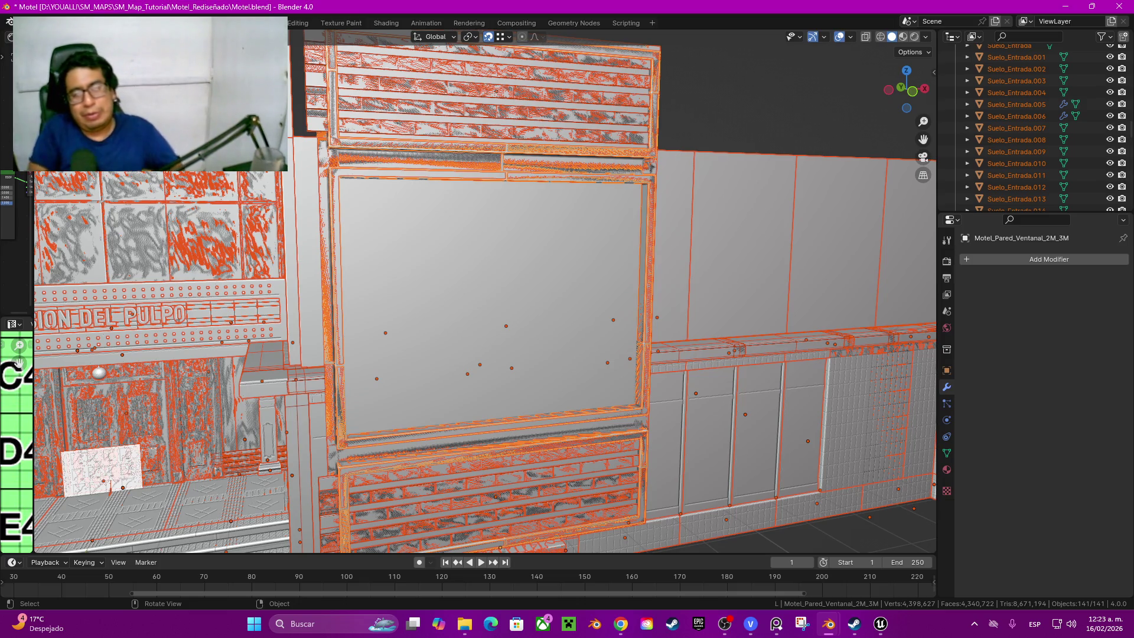
{"action": "key", "text": "alt+a"}
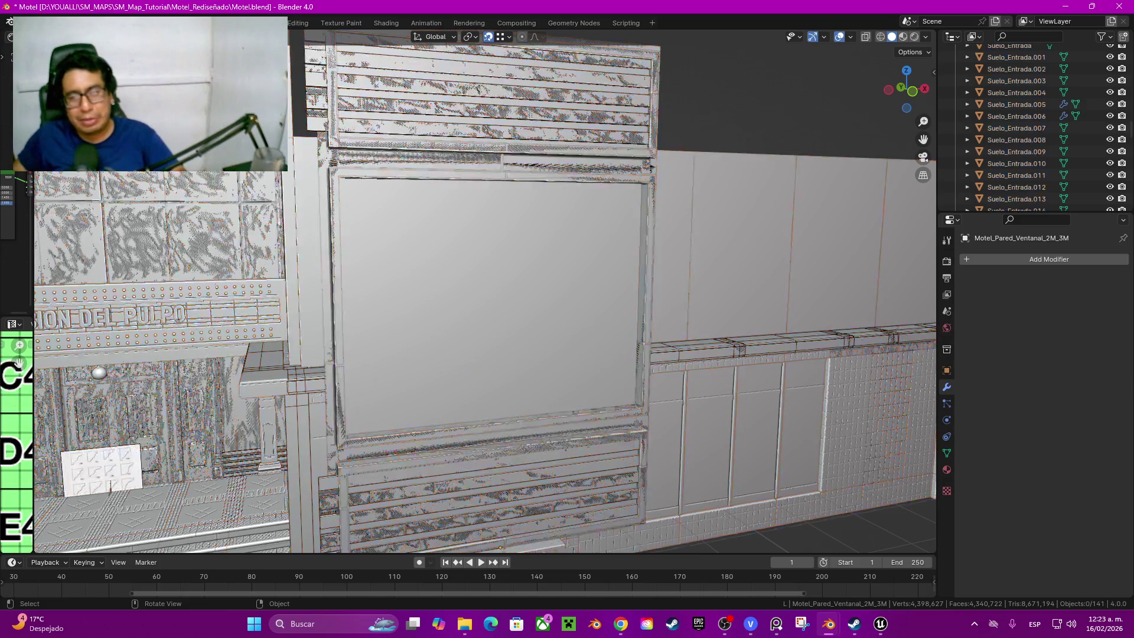
{"action": "mouse_move", "coordinate": [486, 293]}
{"action": "middle_mouse_down"}
{"action": "mouse_move", "coordinate": [620, 292]}
{"action": "mouse_move", "coordinate": [567, 293]}
{"action": "middle_mouse_up"}
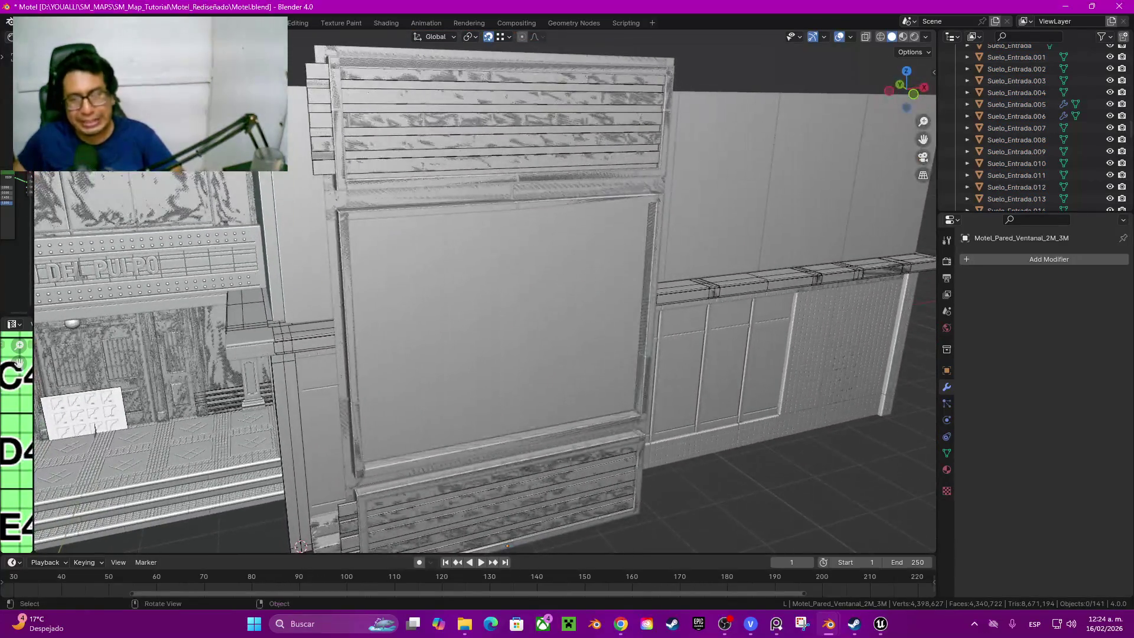
{"action": "middle_click_drag", "start_coordinate": [486, 293], "coordinate": [461, 293], "text": "shift"}
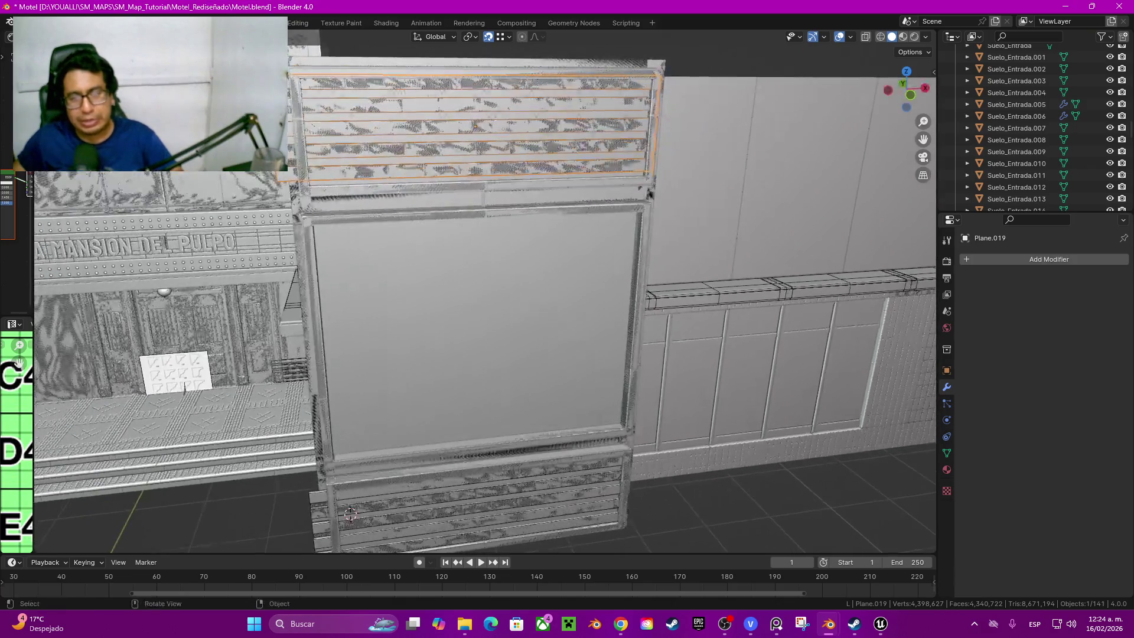
{"action": "left_click", "coordinate": [476, 124], "text": "shift"}
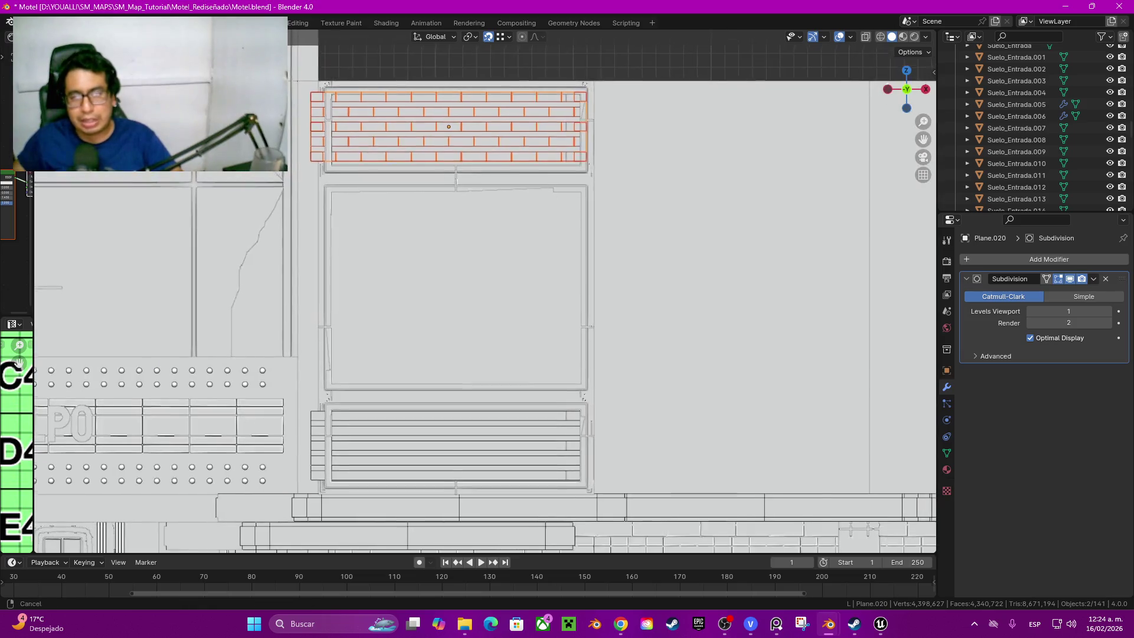
{"action": "middle_click_drag", "start_coordinate": [479, 292], "coordinate": [491, 421], "text": "shift"}
{"action": "scroll", "coordinate": [486, 291], "scroll_direction": "up", "scroll_amount": 3}
{"action": "scroll", "coordinate": [485, 291], "scroll_direction": "up", "scroll_amount": 1}
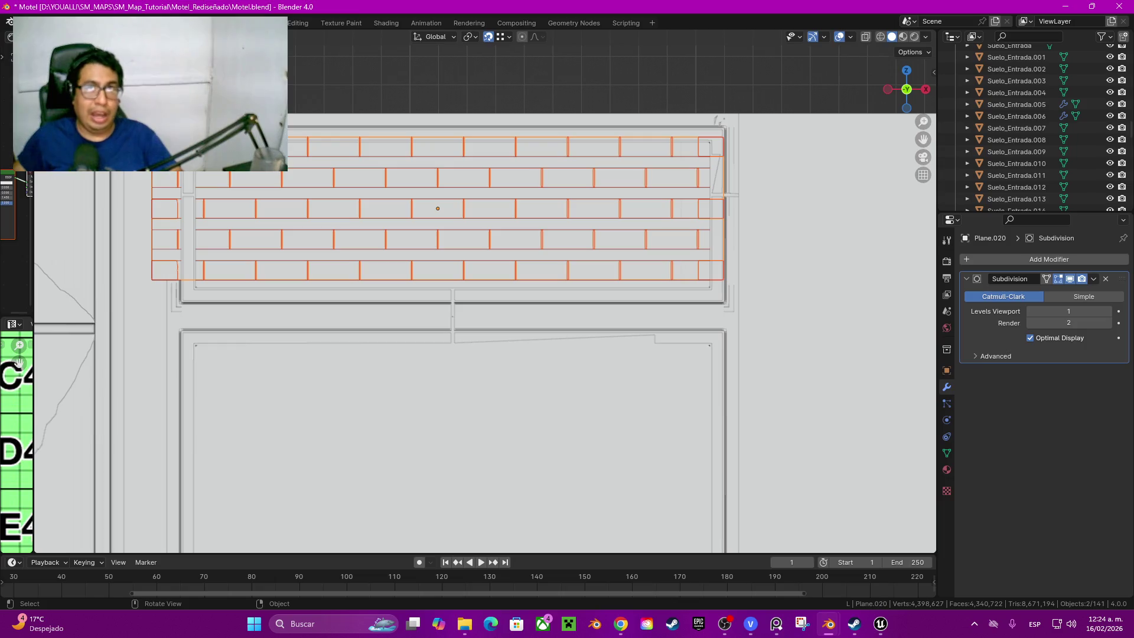
{"action": "middle_click_drag", "start_coordinate": [479, 337], "coordinate": [405, 344], "text": "shift"}
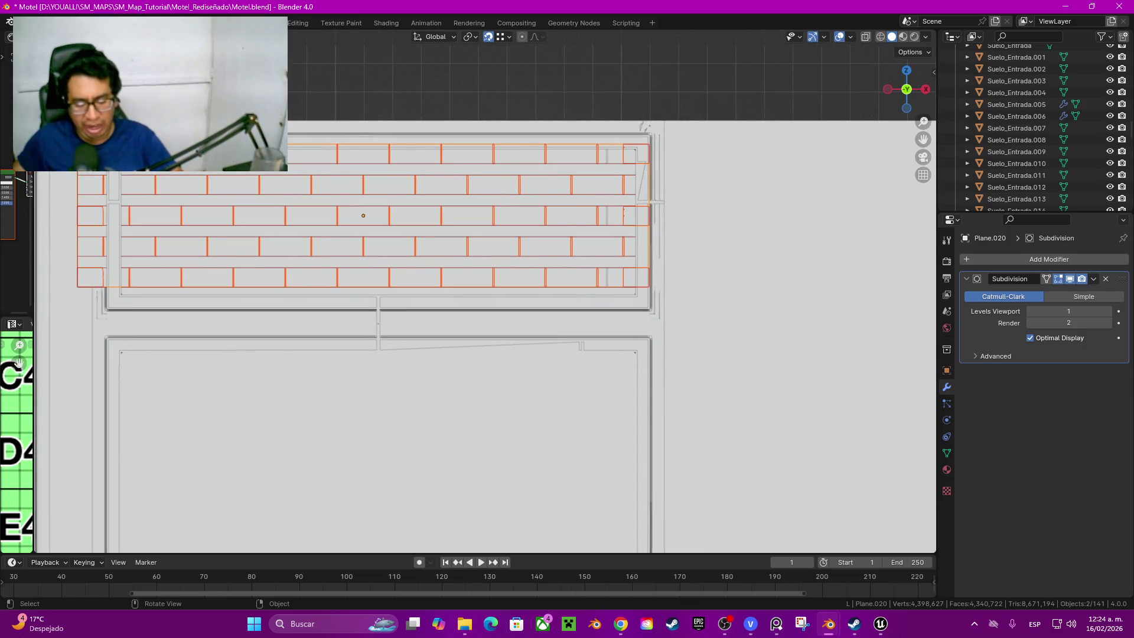
{"action": "key", "text": "s"}
{"action": "key", "text": "x"}
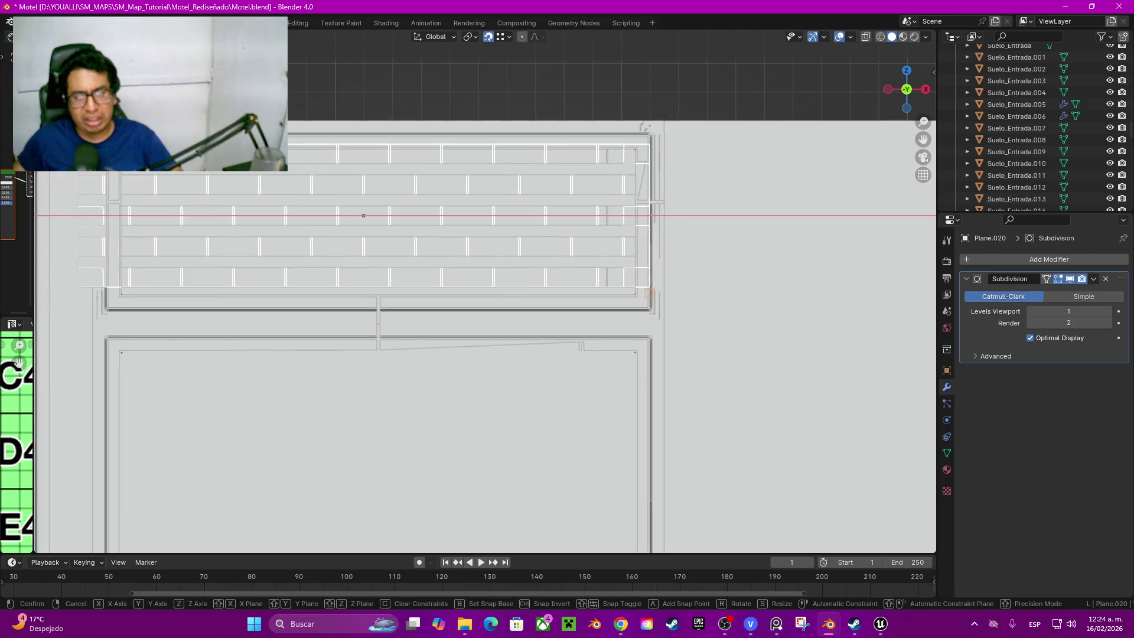
{"action": "key", "text": "Escape"}
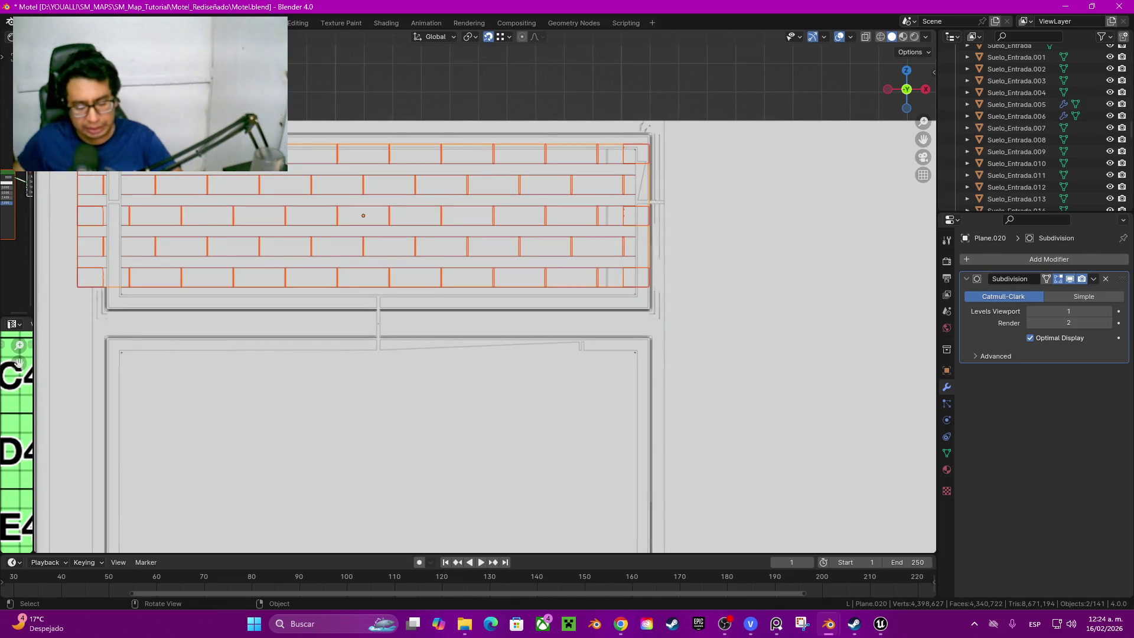
{"action": "key", "text": "g"}
{"action": "key", "text": "x"}
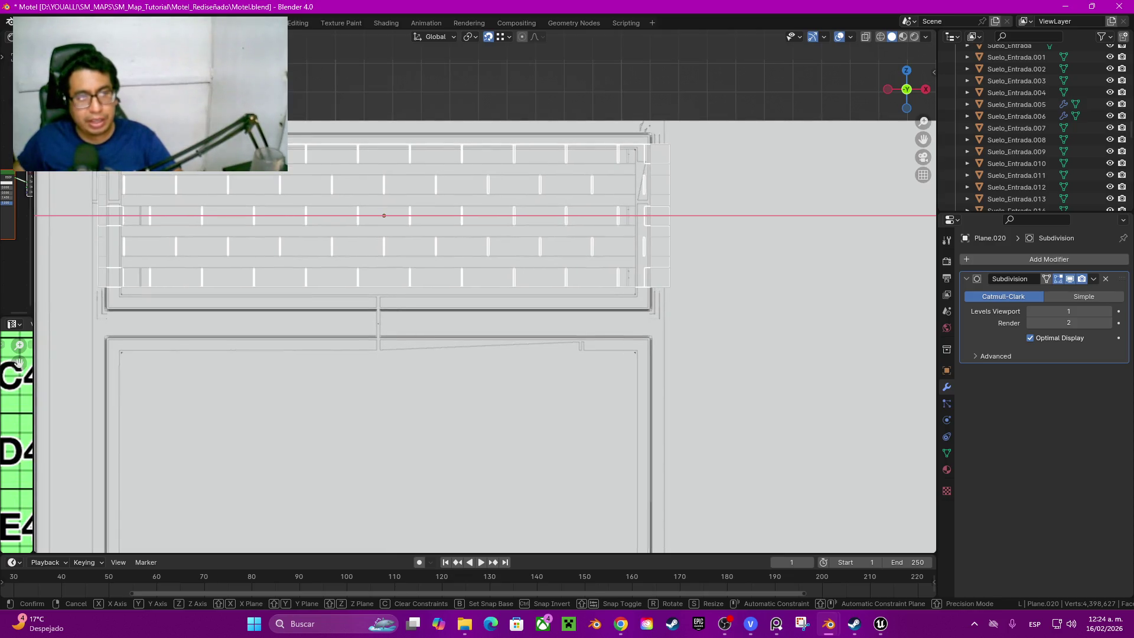
{"action": "key", "text": "Escape"}
{"action": "key", "text": "z"}
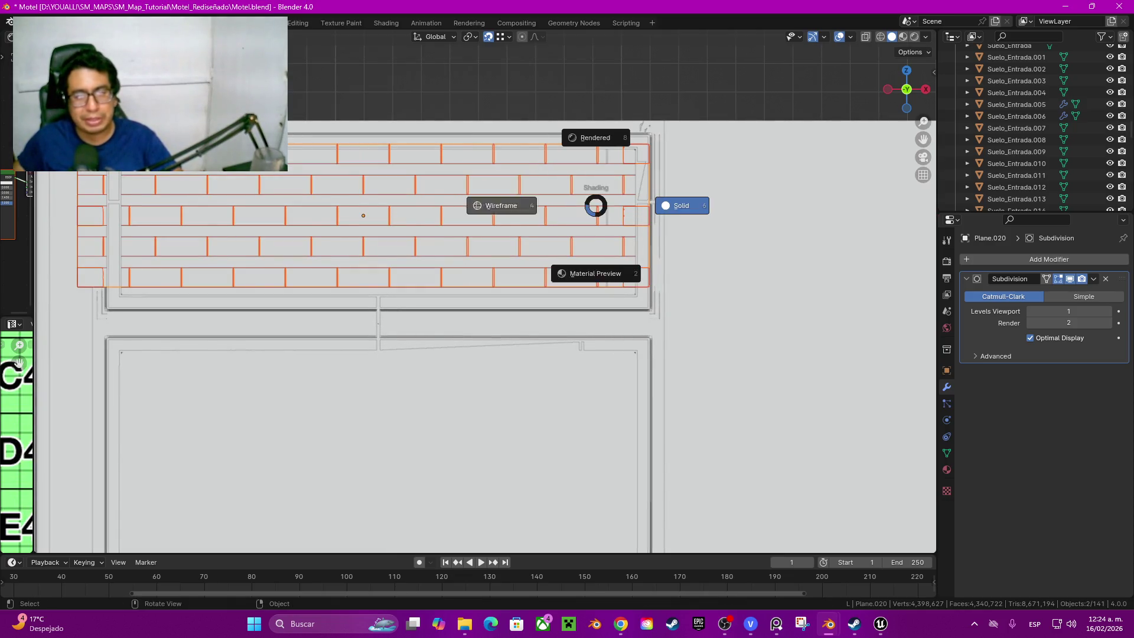
{"action": "left_click", "coordinate": [596, 338]}
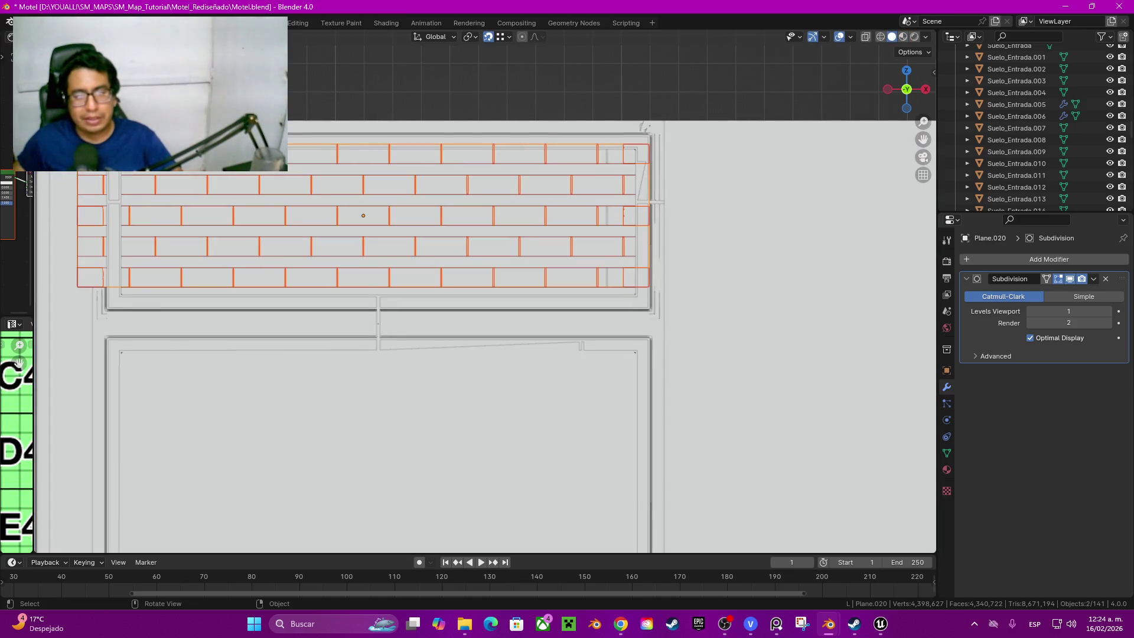
{"action": "middle_click_drag", "start_coordinate": [595, 339], "coordinate": [532, 292]}
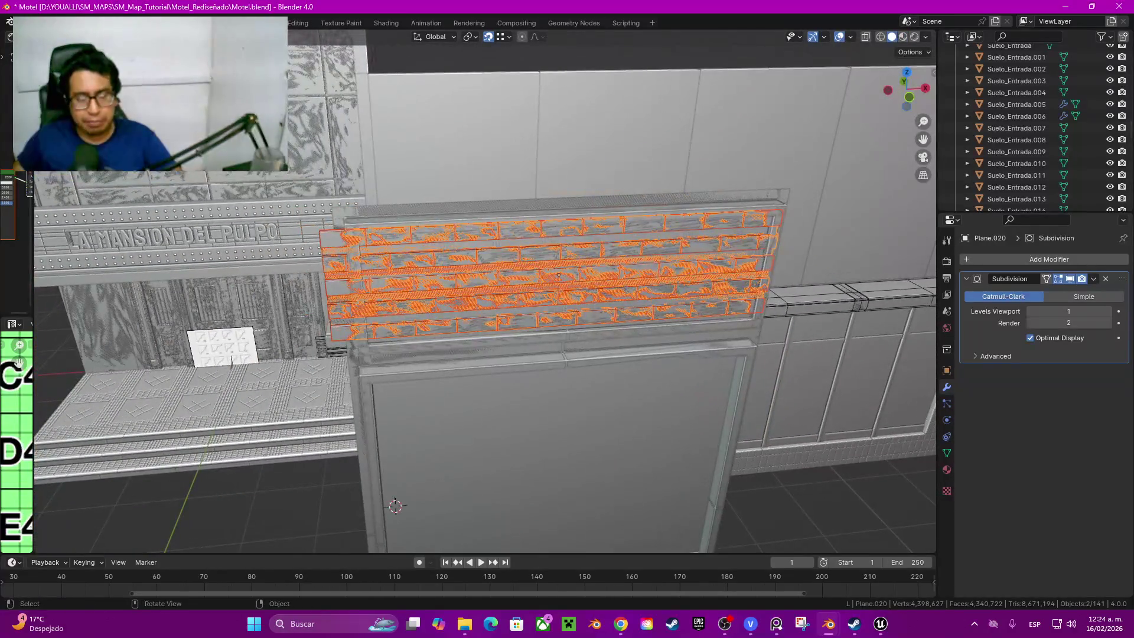
{"action": "key", "text": "Tab"}
{"action": "scroll", "coordinate": [531, 248], "scroll_direction": "up", "scroll_amount": 2}
{"action": "scroll", "coordinate": [411, 509], "scroll_direction": "up", "scroll_amount": 1}
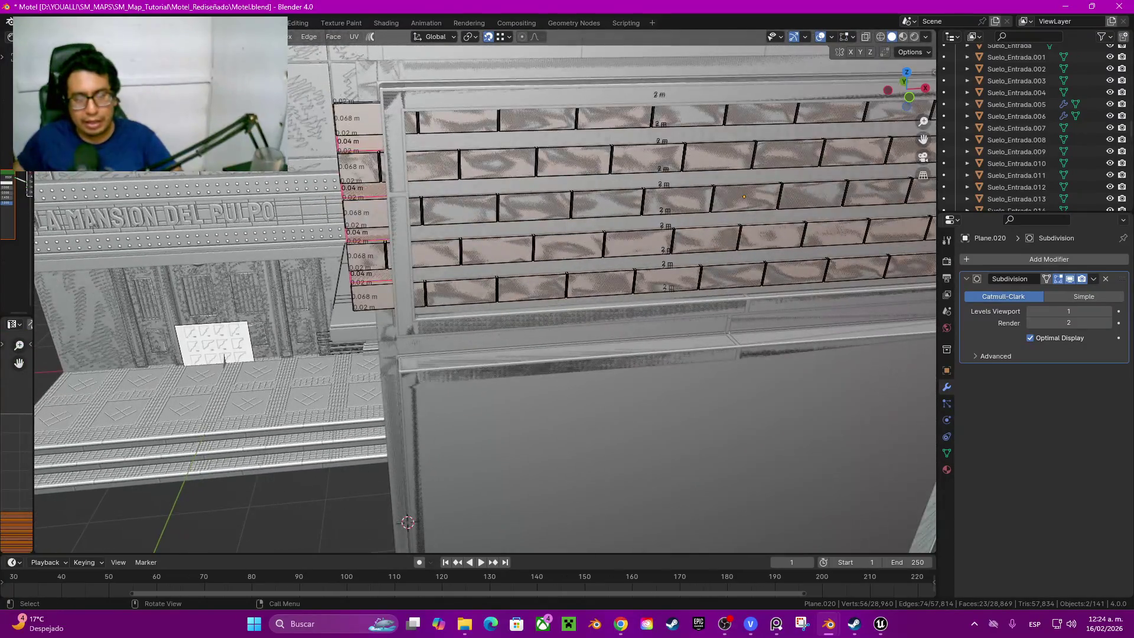
{"action": "key", "text": "ctrl+l"}
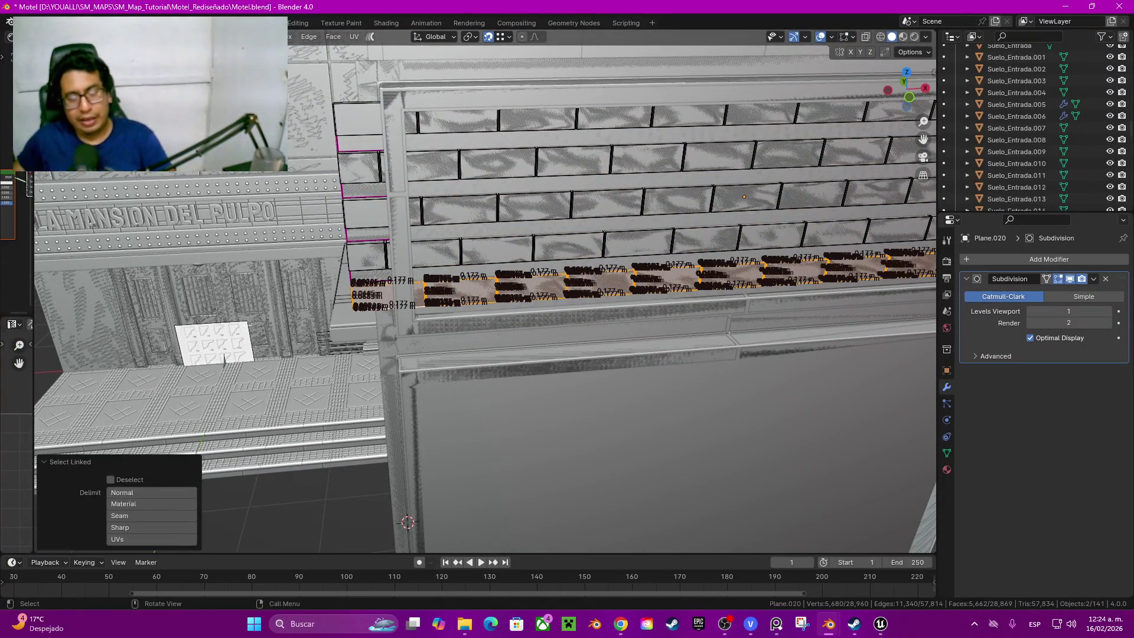
{"action": "left_click", "coordinate": [620, 239]}
{"action": "key", "text": "ctrl+l"}
{"action": "left_click", "coordinate": [407, 522]}
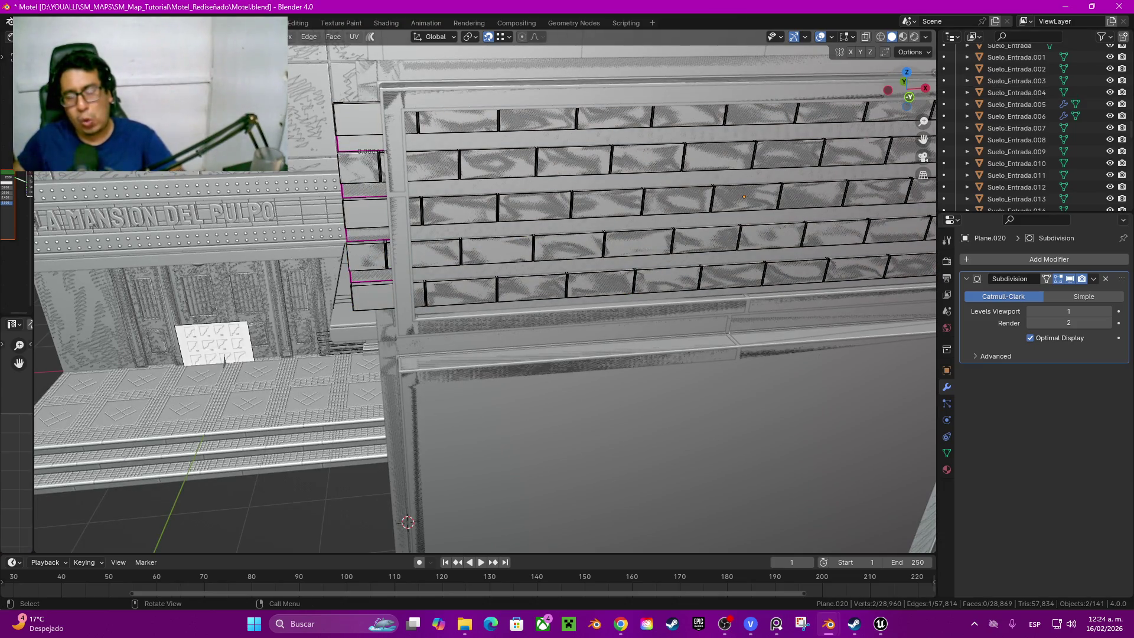
{"action": "key", "text": "KP_1"}
{"action": "key", "text": "a"}
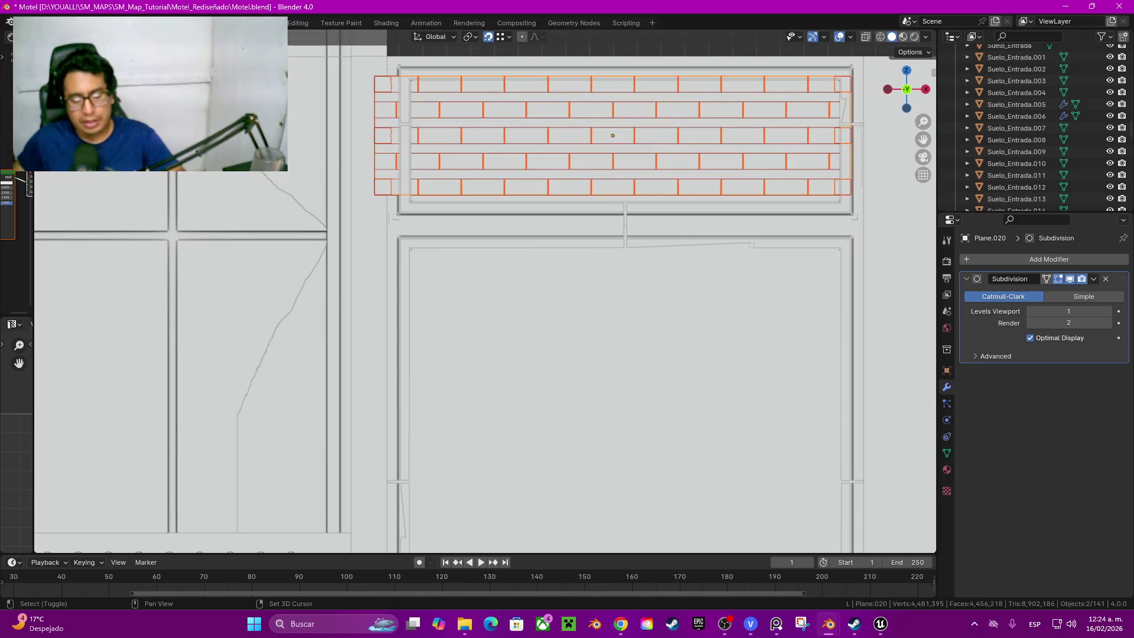
Step: Isolate the brick panel and add centred loop cuts through the bottom-left and top-left end bricks
{"action": "key", "text": "KP_Divide"}
{"action": "key", "text": "Tab"}
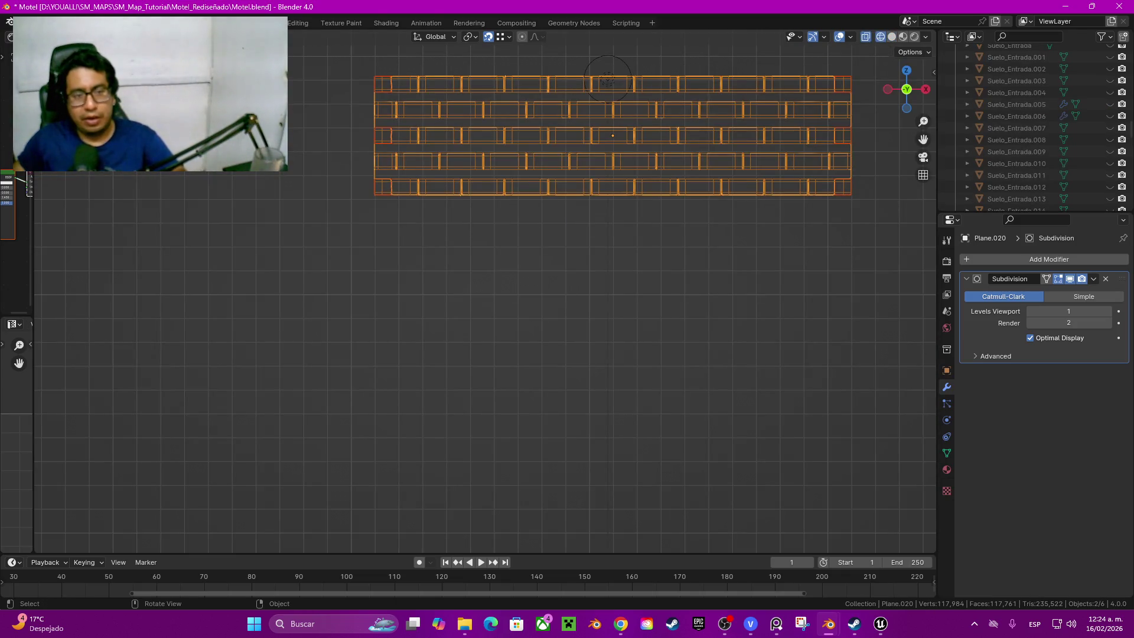
{"action": "key", "text": "Tab"}
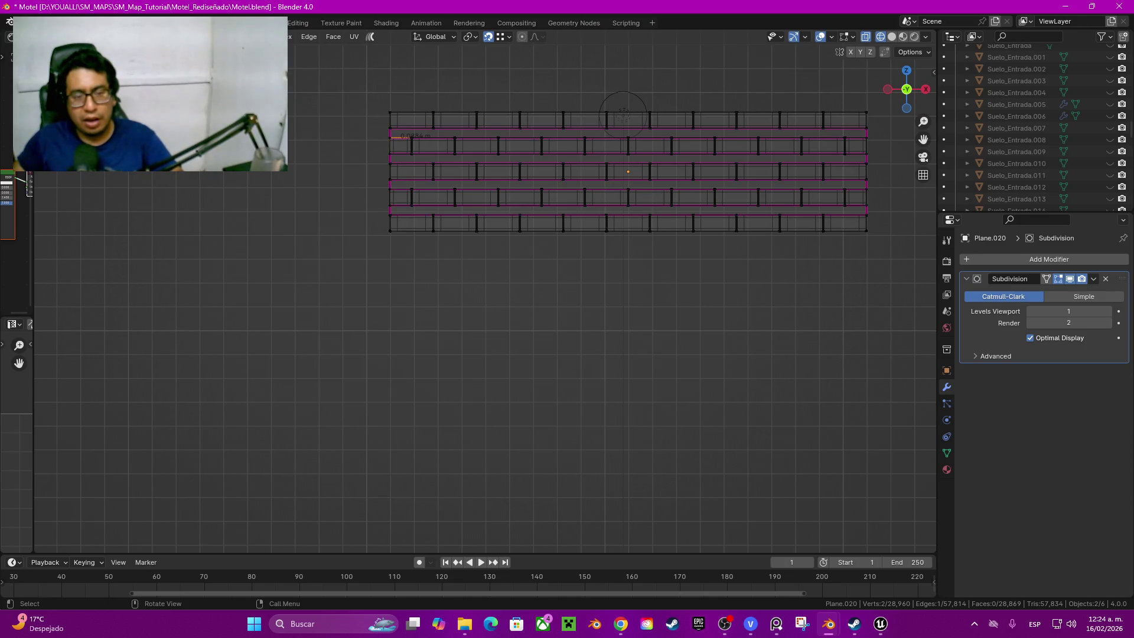
{"action": "scroll", "coordinate": [441, 316], "scroll_direction": "up", "scroll_amount": 3}
{"action": "middle_click_drag", "start_coordinate": [441, 257], "coordinate": [440, 315], "text": "shift"}
{"action": "key", "text": "ctrl+r"}
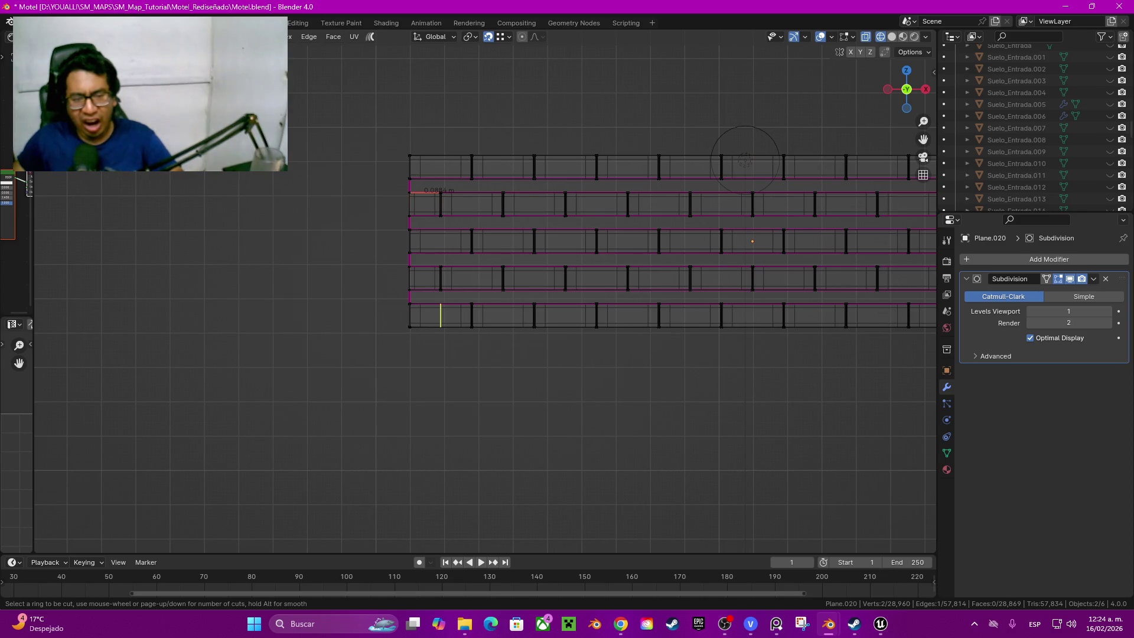
{"action": "left_click", "coordinate": [440, 316]}
{"action": "right_click", "coordinate": [441, 316]}
{"action": "scroll", "coordinate": [440, 315], "scroll_direction": "up", "scroll_amount": 3}
{"action": "scroll", "coordinate": [440, 315], "scroll_direction": "up", "scroll_amount": 3}
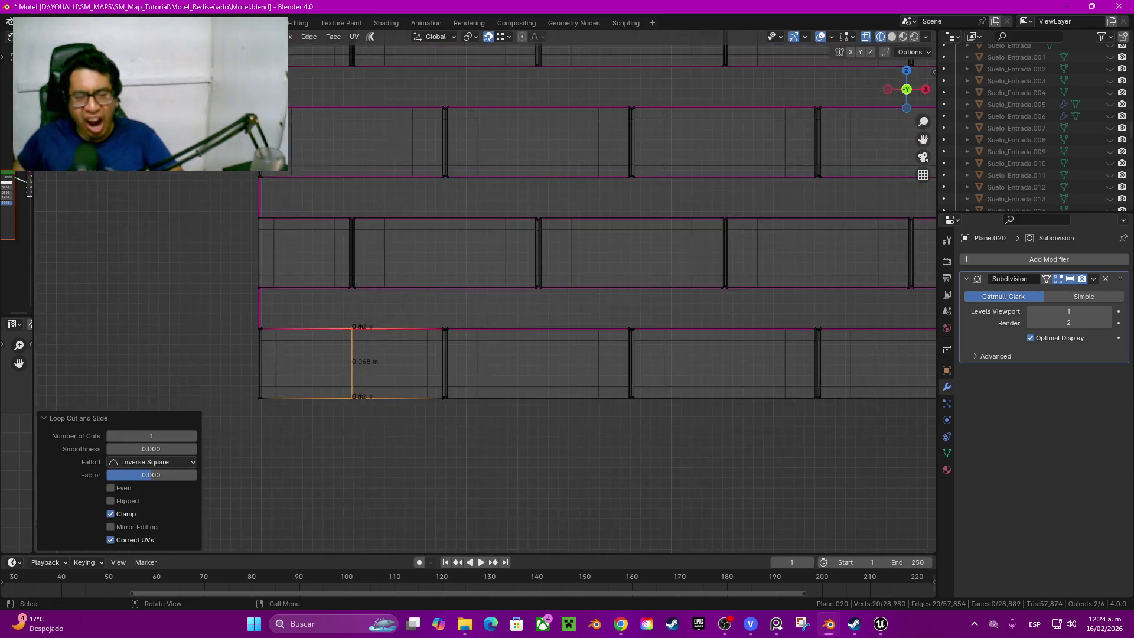
{"action": "scroll", "coordinate": [599, 355], "scroll_direction": "up", "scroll_amount": 3}
{"action": "scroll", "coordinate": [598, 354], "scroll_direction": "down", "scroll_amount": 3}
{"action": "scroll", "coordinate": [598, 355], "scroll_direction": "down", "scroll_amount": 3}
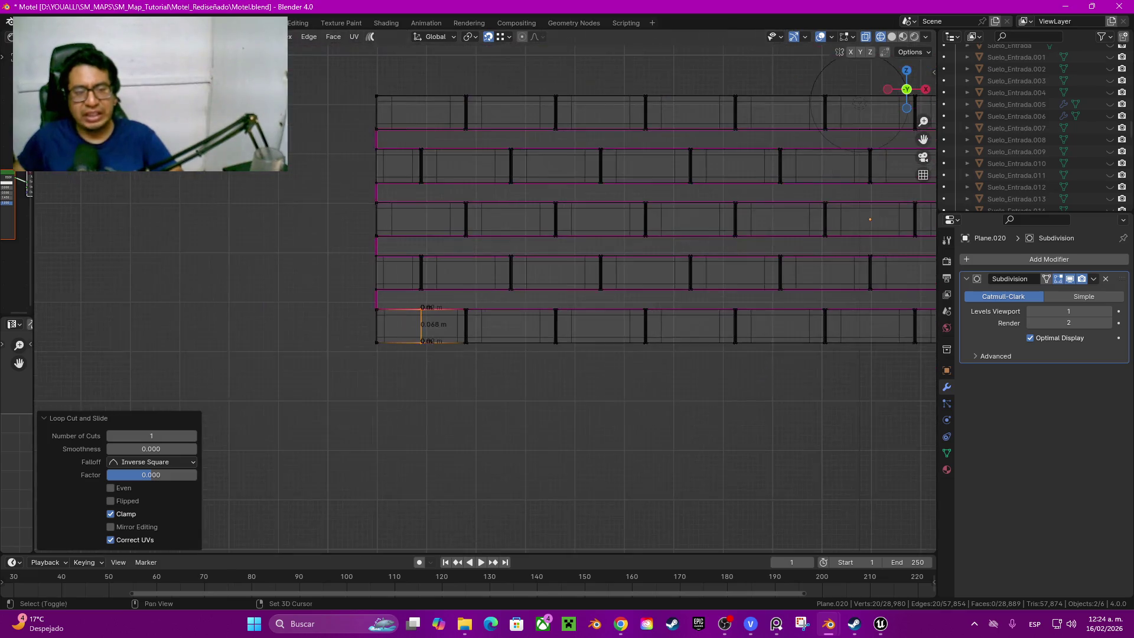
{"action": "key", "text": "ctrl+r"}
{"action": "left_click", "coordinate": [448, 229]}
{"action": "right_click", "coordinate": [449, 229]}
Step: Add centred loop cuts through the top-right and third-row right end bricks
{"action": "mouse_move", "coordinate": [886, 218]}
{"action": "middle_mouse_down", "text": "shift"}
{"action": "mouse_move", "coordinate": [376, 155]}
{"action": "mouse_move", "coordinate": [216, 159]}
{"action": "middle_mouse_up", "text": "shift"}
{"action": "key", "text": "ctrl+r"}
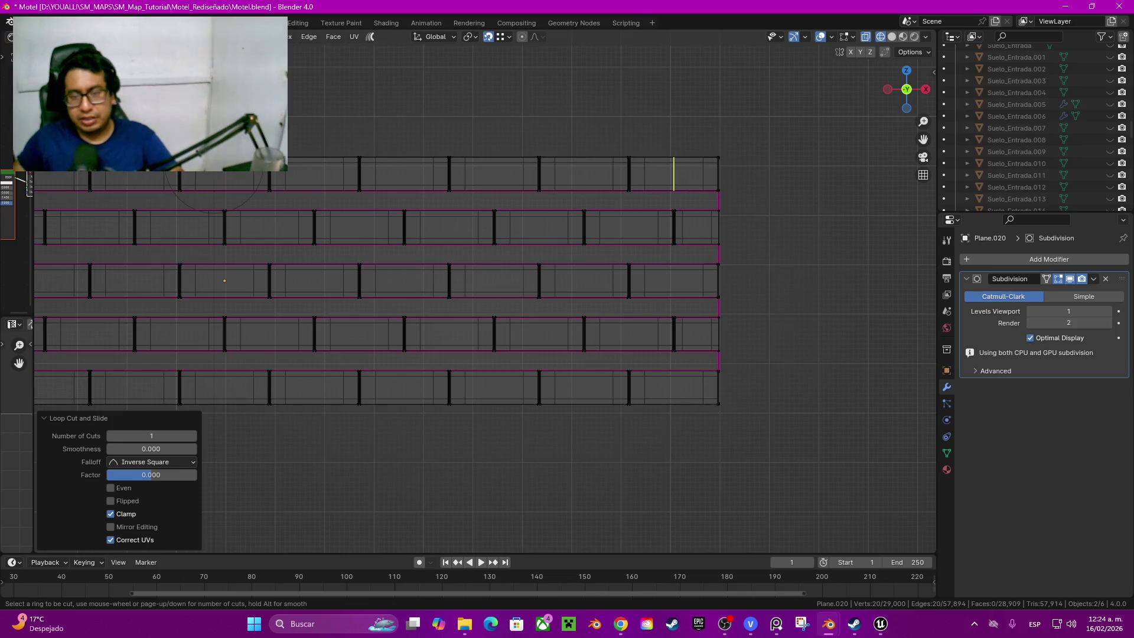
{"action": "left_click", "coordinate": [674, 173]}
{"action": "right_click", "coordinate": [692, 181]}
{"action": "key", "text": "ctrl+r"}
{"action": "left_click", "coordinate": [676, 281]}
{"action": "right_click", "coordinate": [676, 280]}
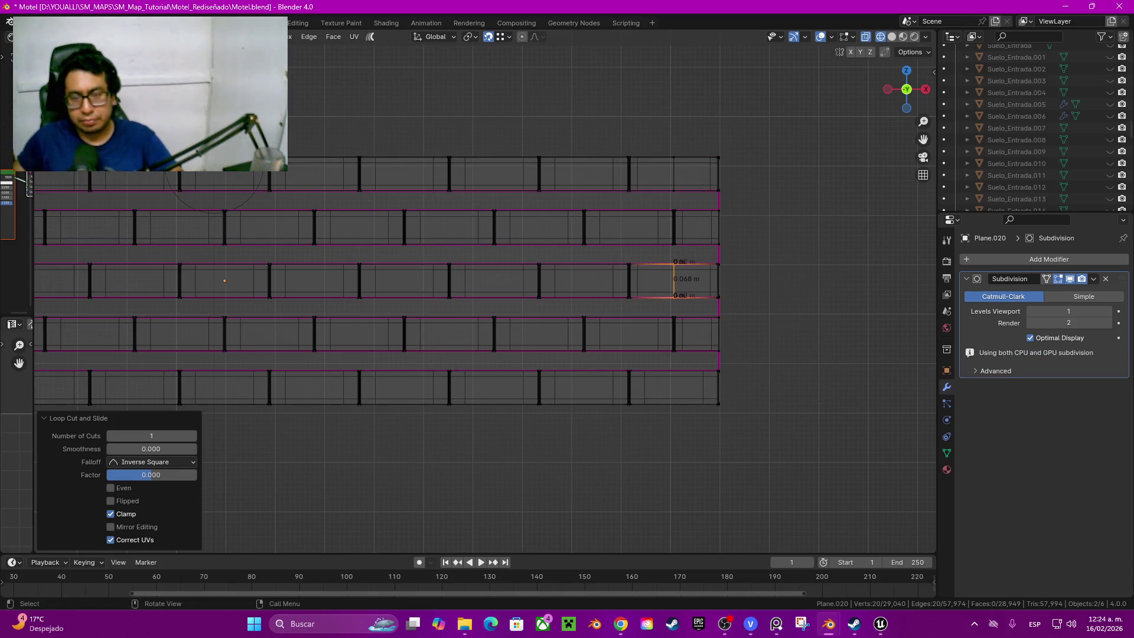
Step: Undo the loop cuts, reveal all hidden brick geometry and return to object mode
{"action": "key", "text": "ctrl"}
{"action": "key", "text": "ctrl+z"}
{"action": "key", "text": "ctrl+z"}
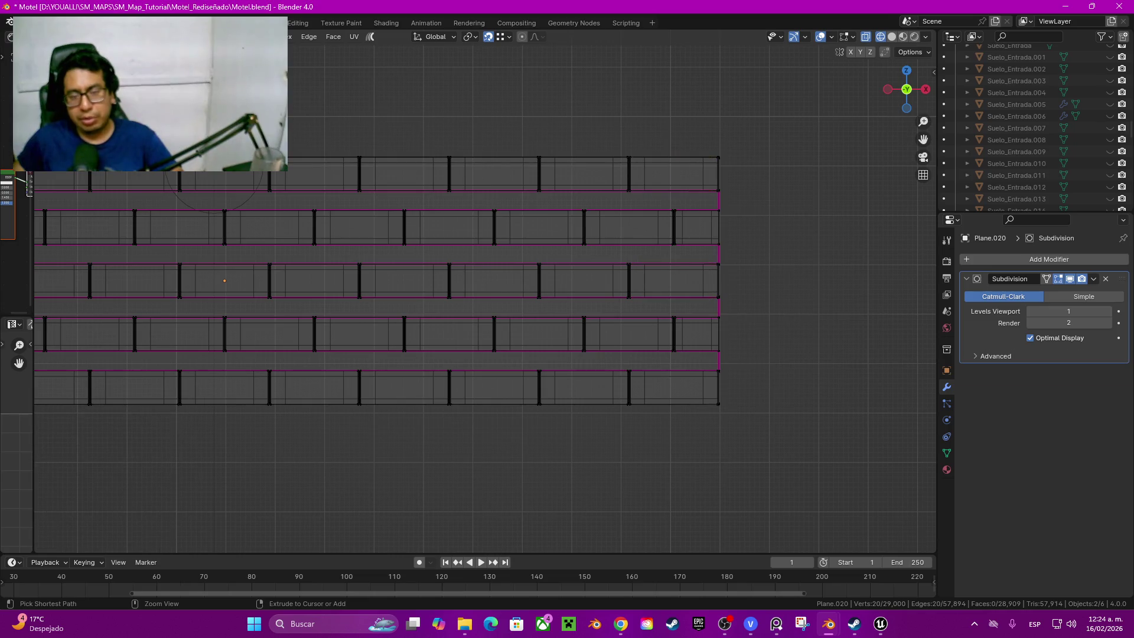
{"action": "middle_click_drag", "start_coordinate": [488, 293], "coordinate": [488, 372], "text": "ctrl"}
{"action": "left_click", "coordinate": [240, 322], "text": "ctrl"}
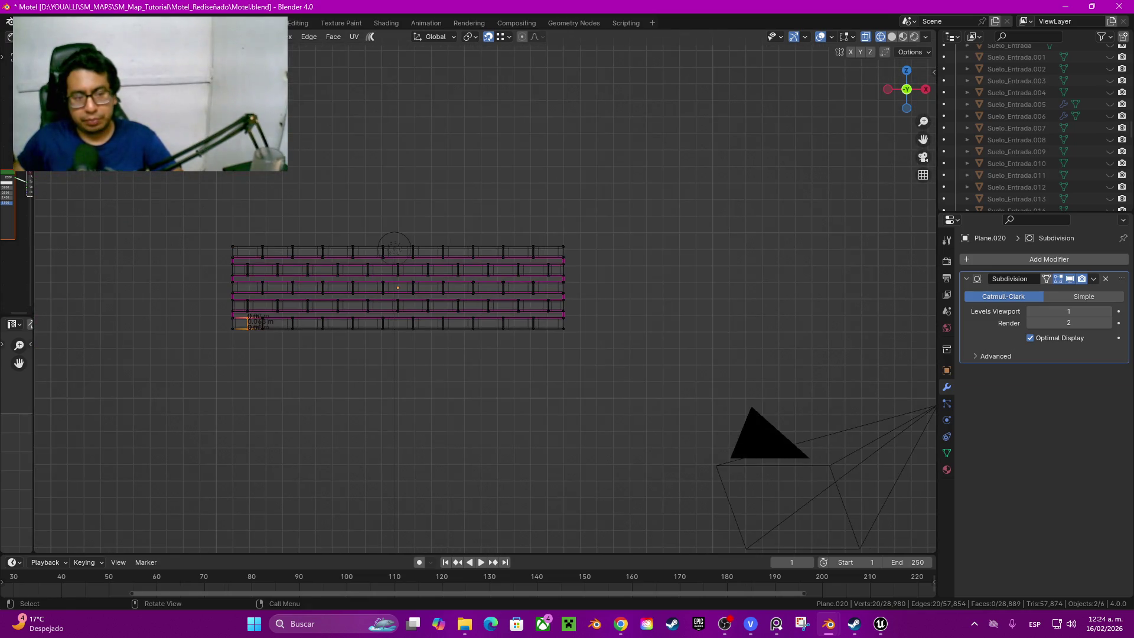
{"action": "middle_click_drag", "start_coordinate": [239, 322], "coordinate": [353, 304], "text": "shift"}
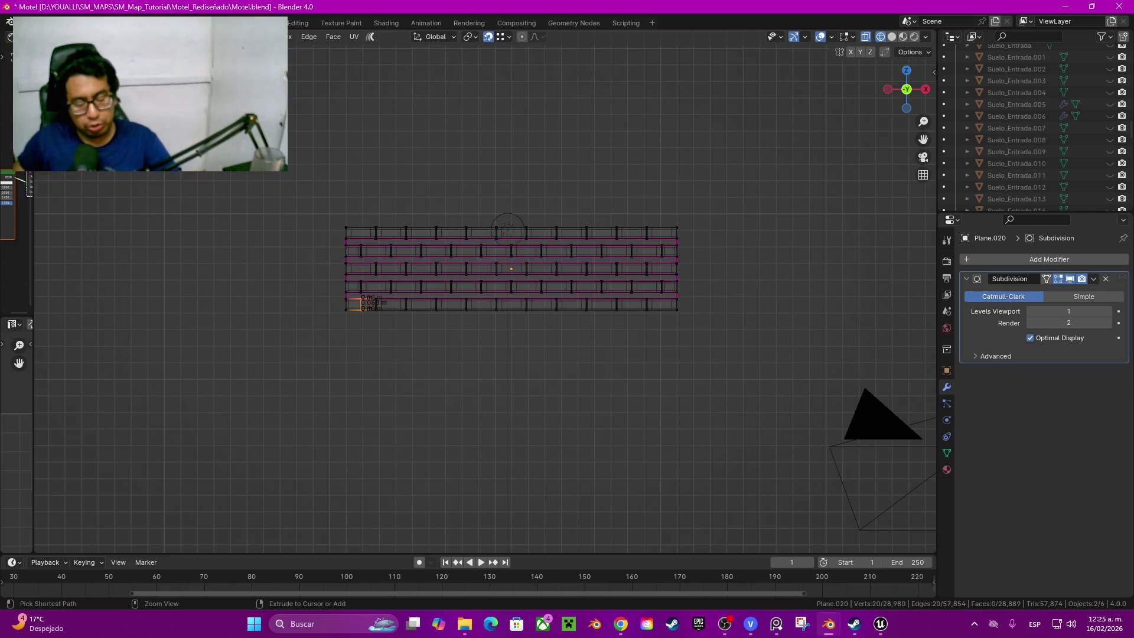
{"action": "key", "text": "ctrl+z"}
{"action": "key", "text": "alt+h"}
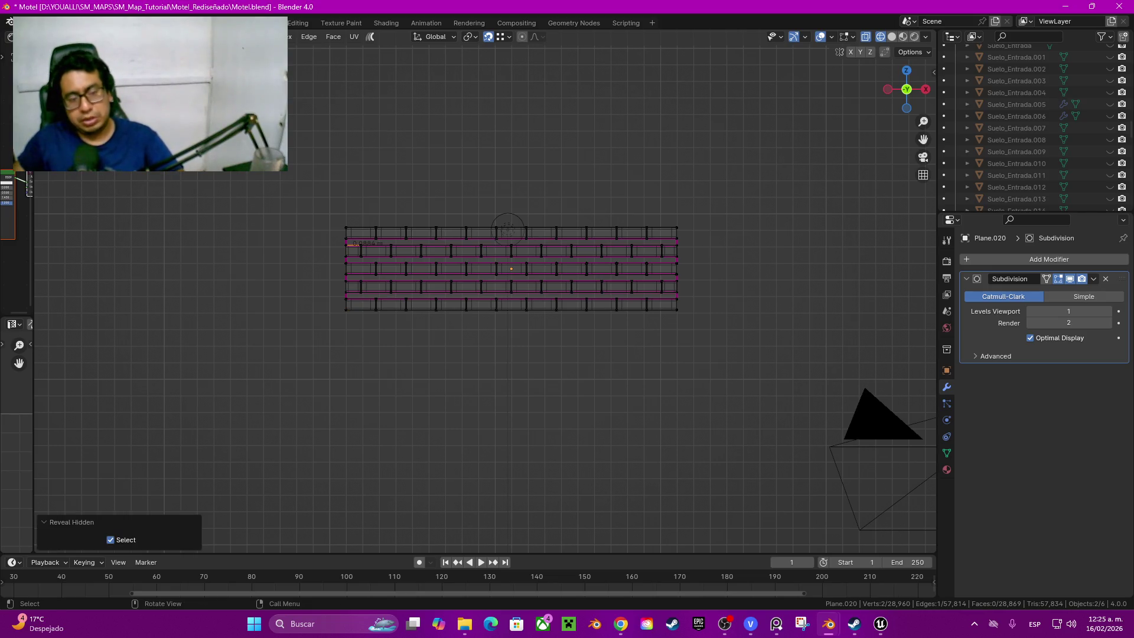
{"action": "key", "text": "Tab"}
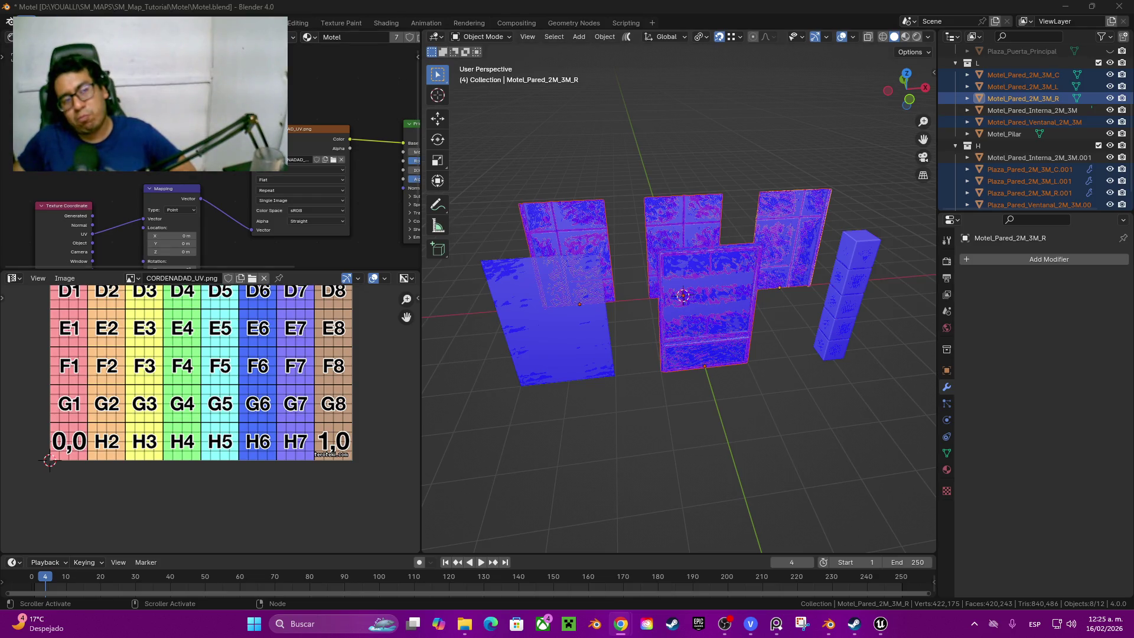
Step: Recover the Motel_33452 autosave through File > Recover > Auto Save
{"action": "left_click", "coordinate": [26, 23]}
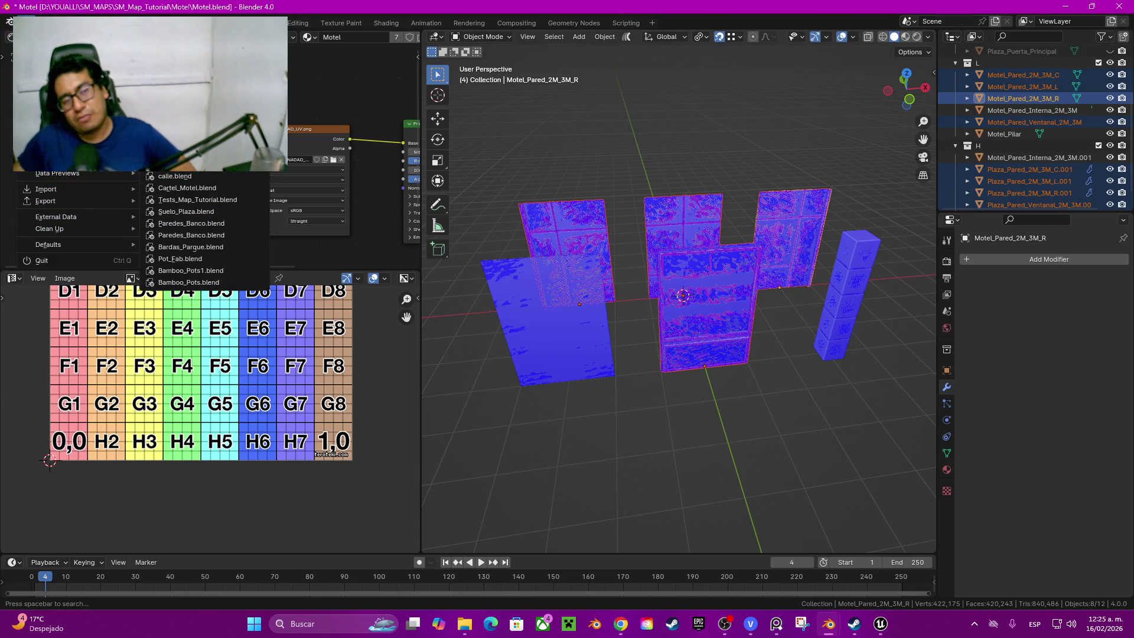
{"action": "key", "text": "Escape"}
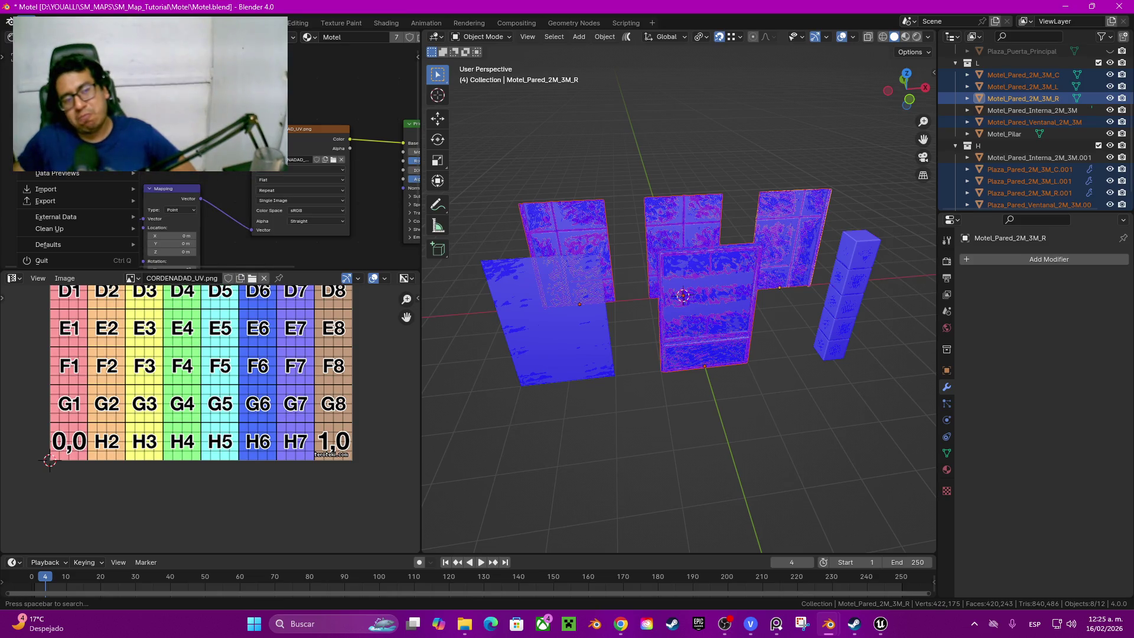
{"action": "left_click", "coordinate": [222, 99]}
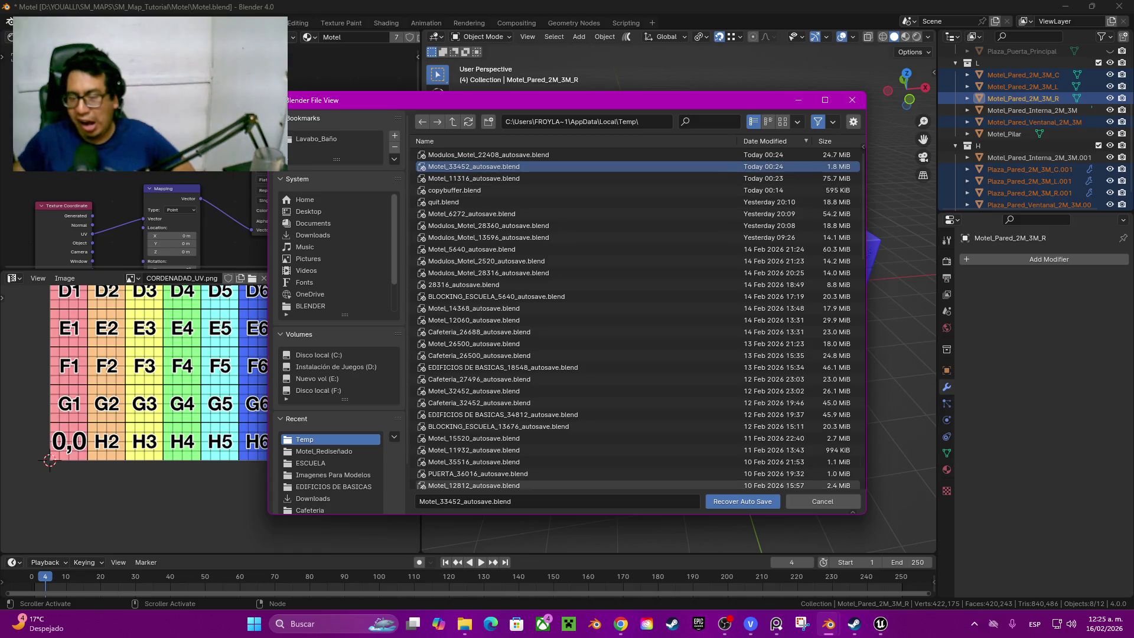
{"action": "left_click", "coordinate": [743, 502]}
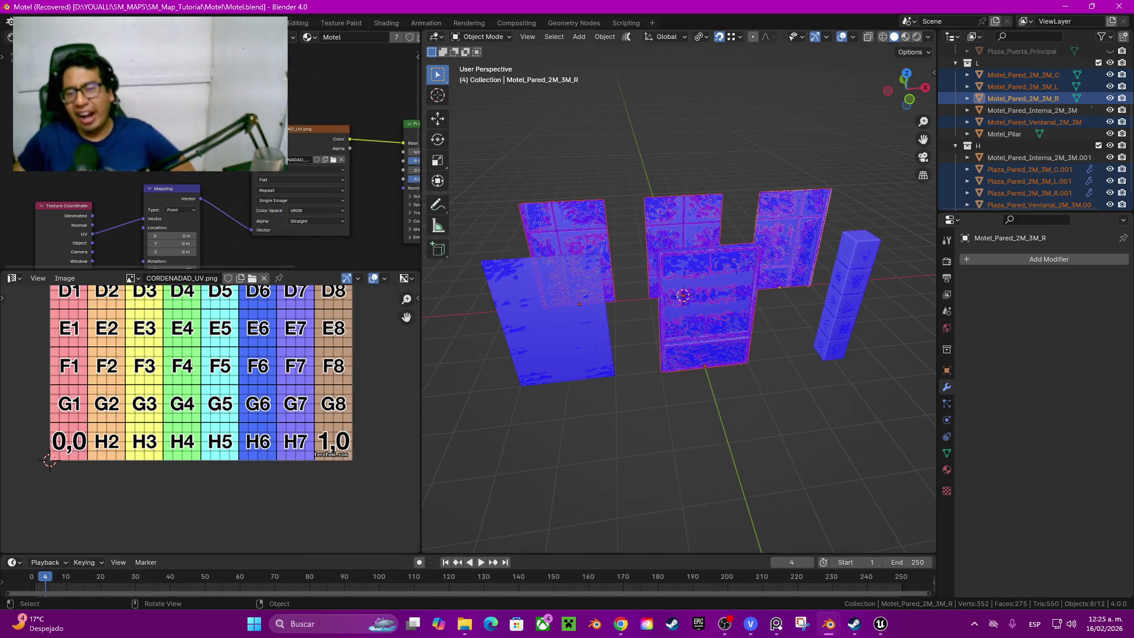
{"action": "scroll", "coordinate": [683, 294], "scroll_direction": "down", "scroll_amount": 3}
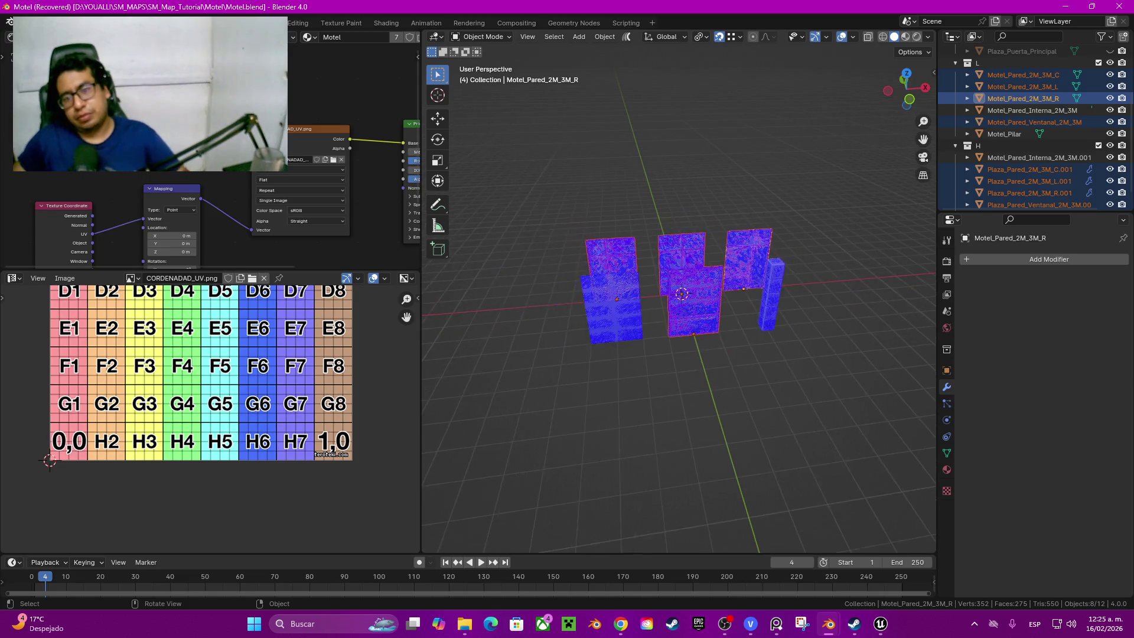
{"action": "scroll", "coordinate": [684, 297], "scroll_direction": "up", "scroll_amount": 5}
Step: Recover again, this time loading Motel_11316_autosave.blend
{"action": "left_click", "coordinate": [29, 22]}
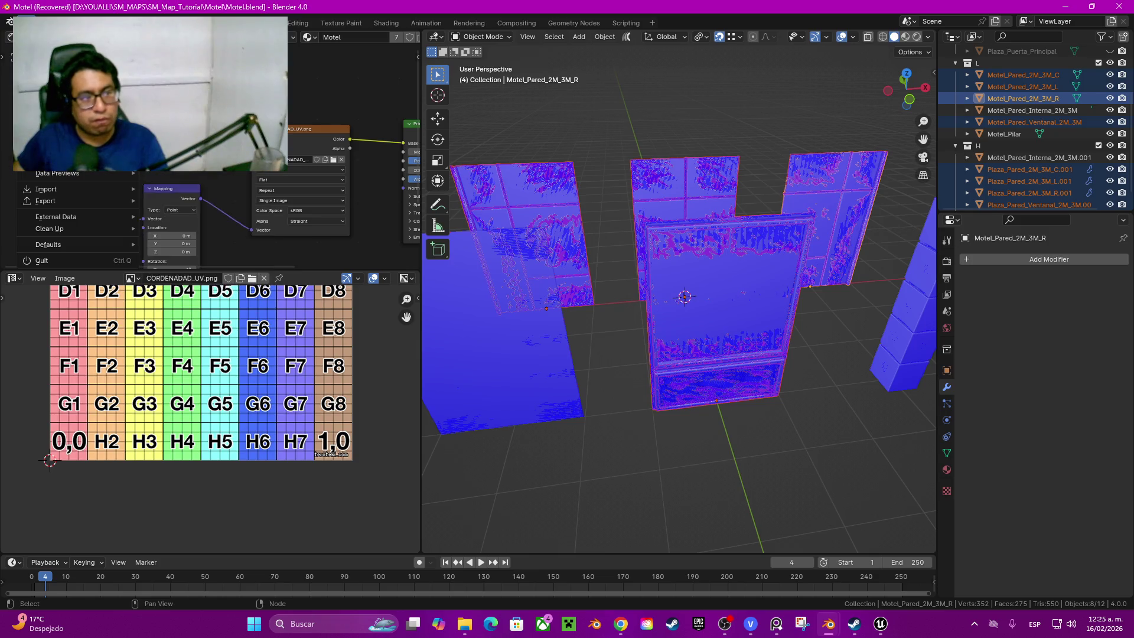
{"action": "left_click", "coordinate": [177, 142]}
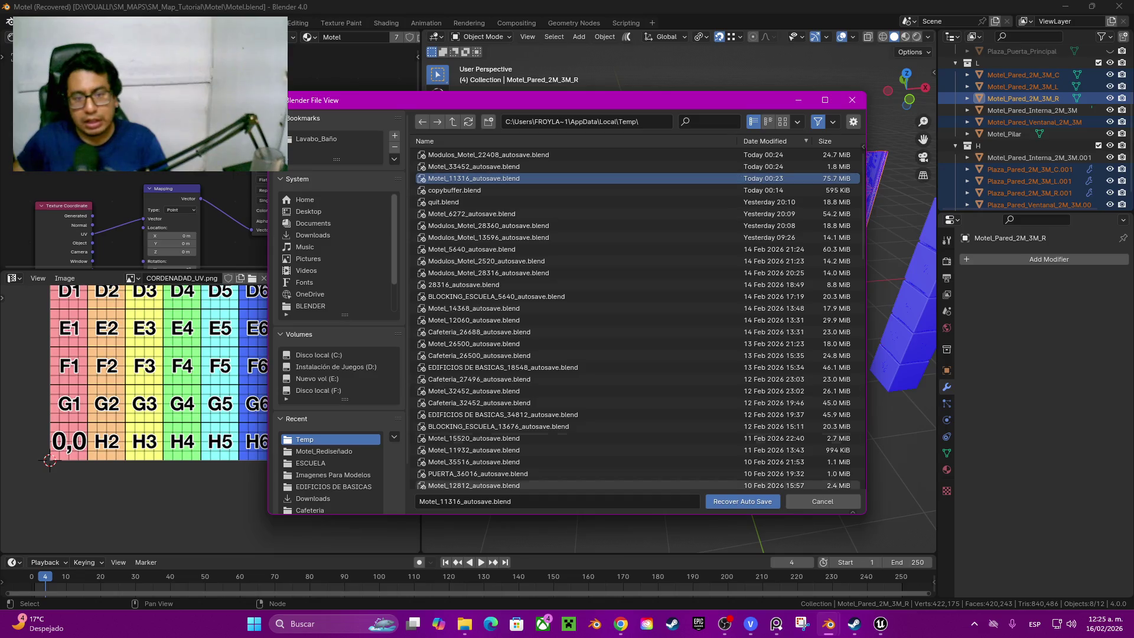
{"action": "left_click", "coordinate": [744, 501]}
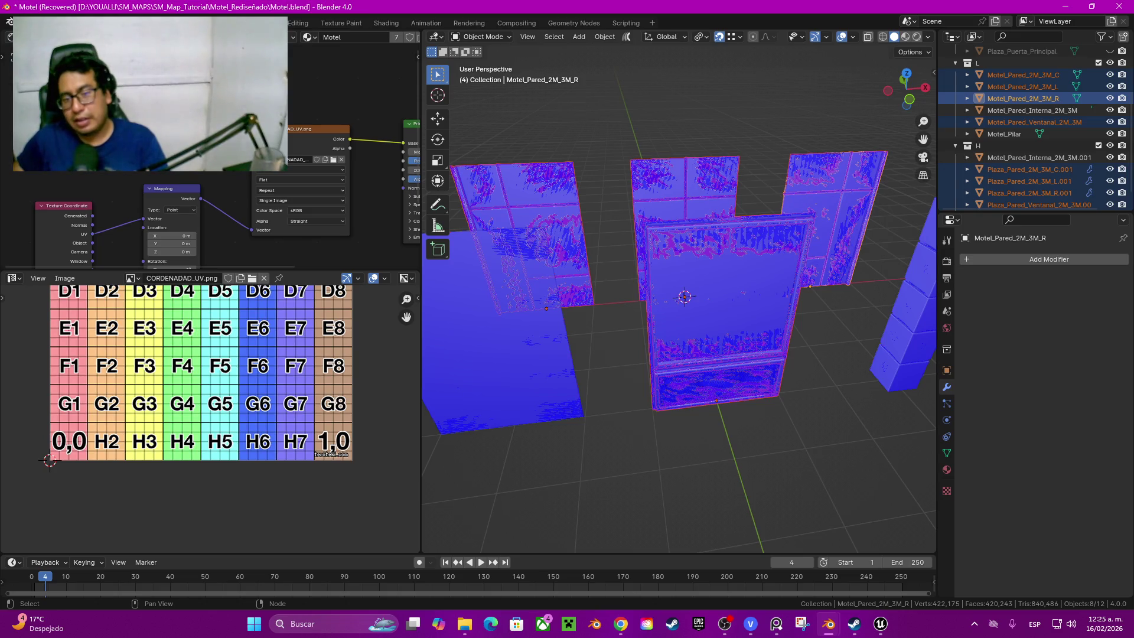
Step: Frame the selected window panel, inspect it from the front and return to the full scene
{"action": "key", "text": "KP_Decimal"}
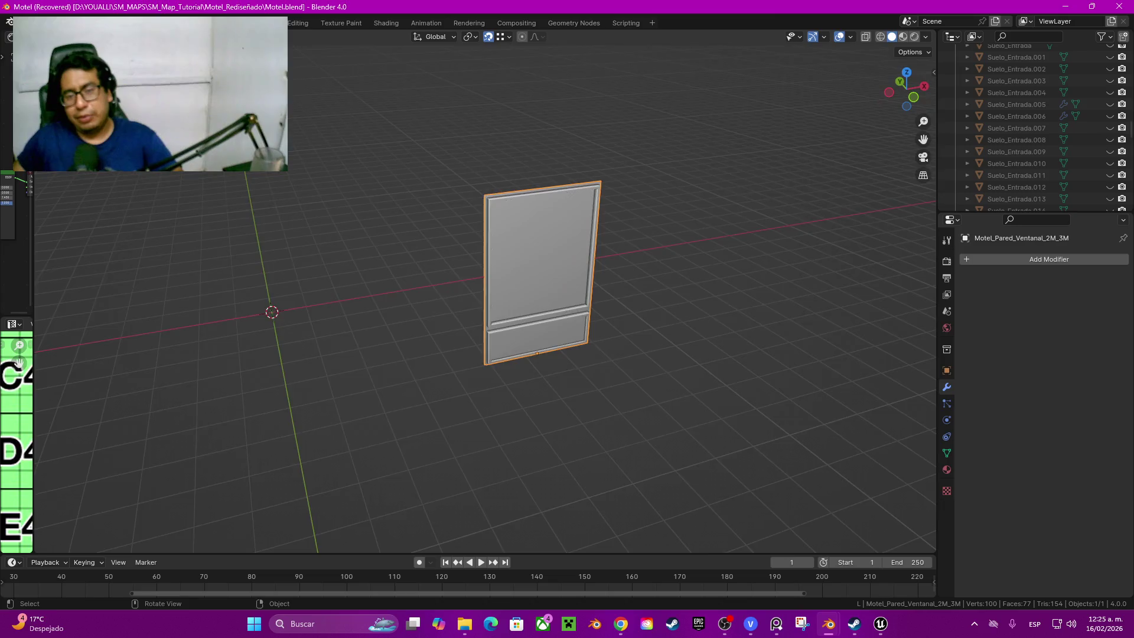
{"action": "middle_click_drag", "start_coordinate": [468, 293], "coordinate": [496, 292]}
{"action": "middle_click_drag", "start_coordinate": [532, 354], "coordinate": [550, 351]}
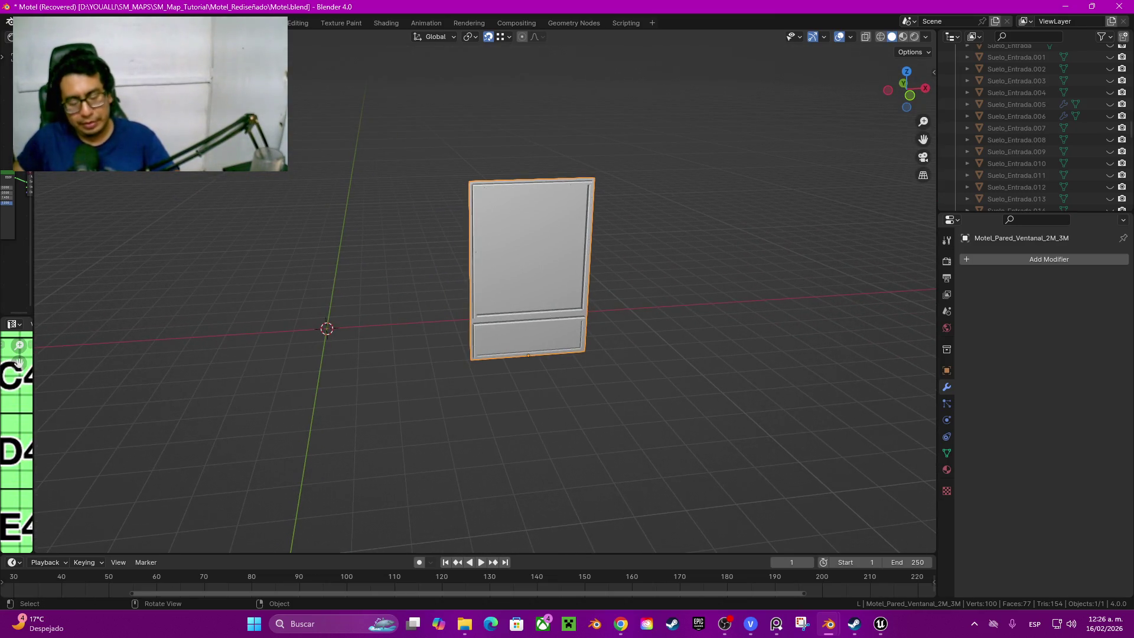
{"action": "key", "text": "alt"}
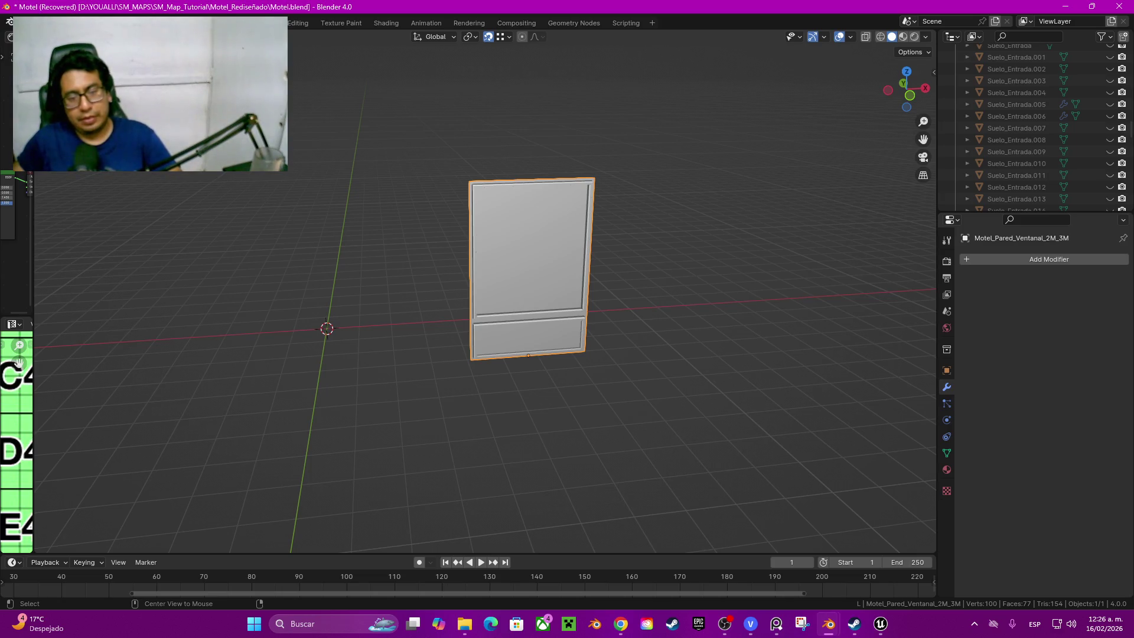
{"action": "key", "text": "KP_Divide"}
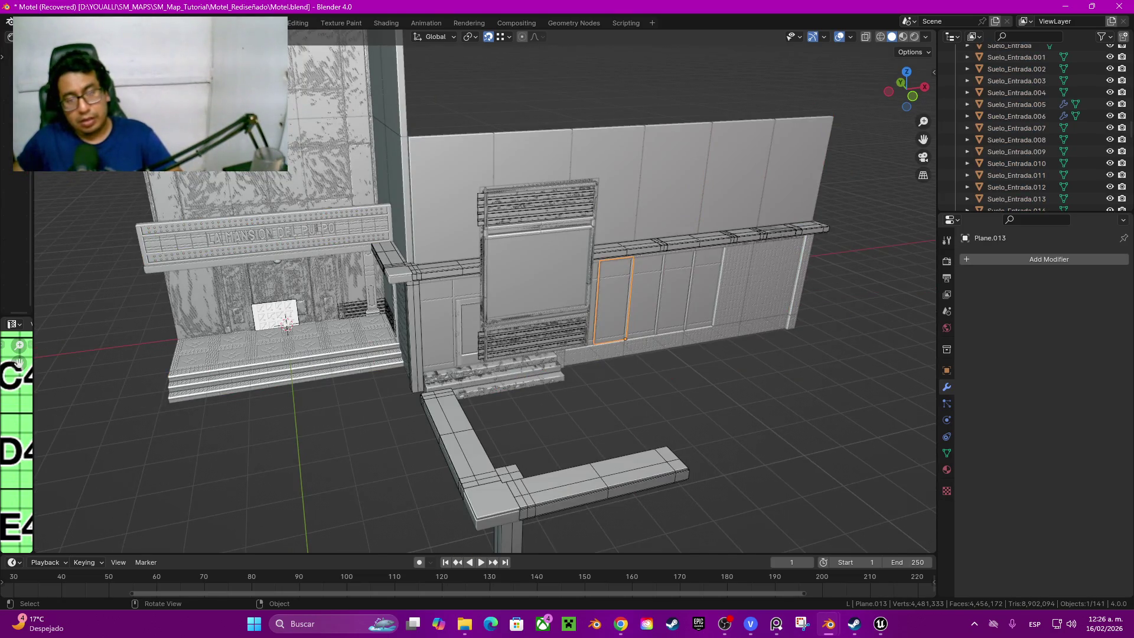
{"action": "scroll", "coordinate": [485, 290], "scroll_direction": "up", "scroll_amount": 2}
Step: Hide everything except the Motel_Pared_Ventanal_2M_3M panel and save the recovered file
{"action": "key", "text": "a"}
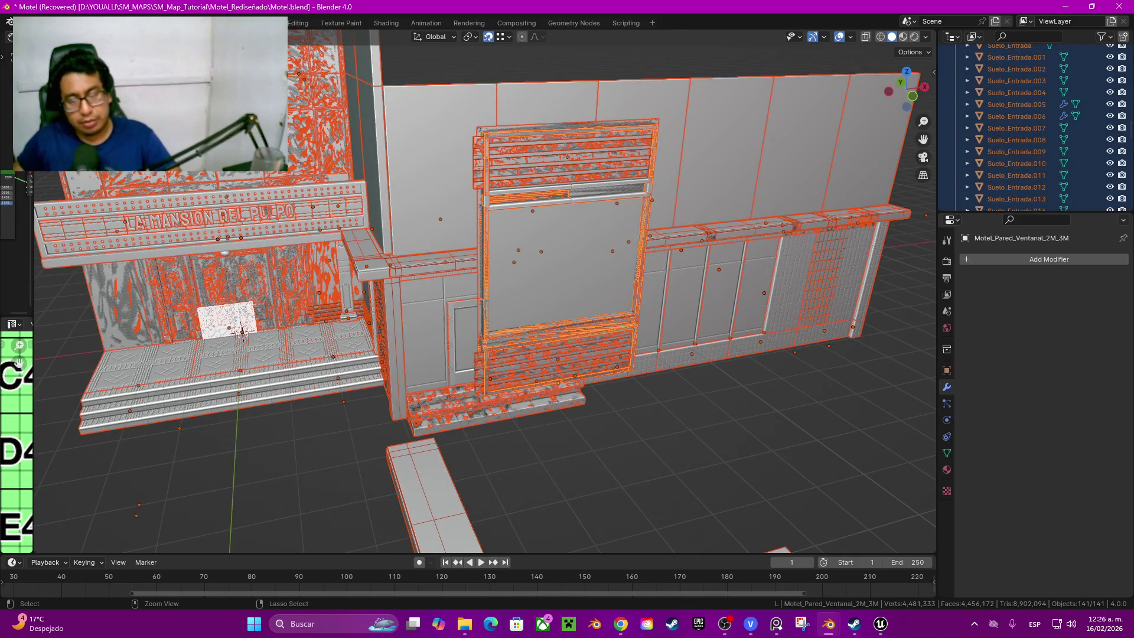
{"action": "key", "text": "shift+h"}
{"action": "middle_click_drag", "start_coordinate": [568, 266], "coordinate": [532, 270]}
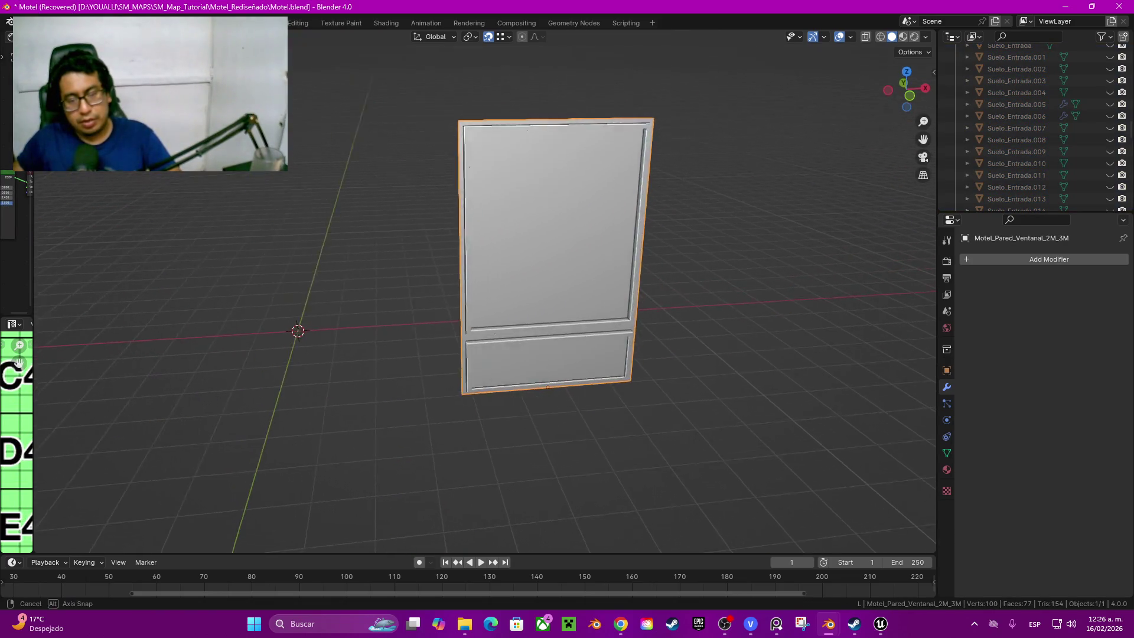
{"action": "key", "text": "ctrl+s"}
Step: Add a centred loop cut across the panel in front view and select its lower section in wireframe
{"action": "key", "text": "Tab"}
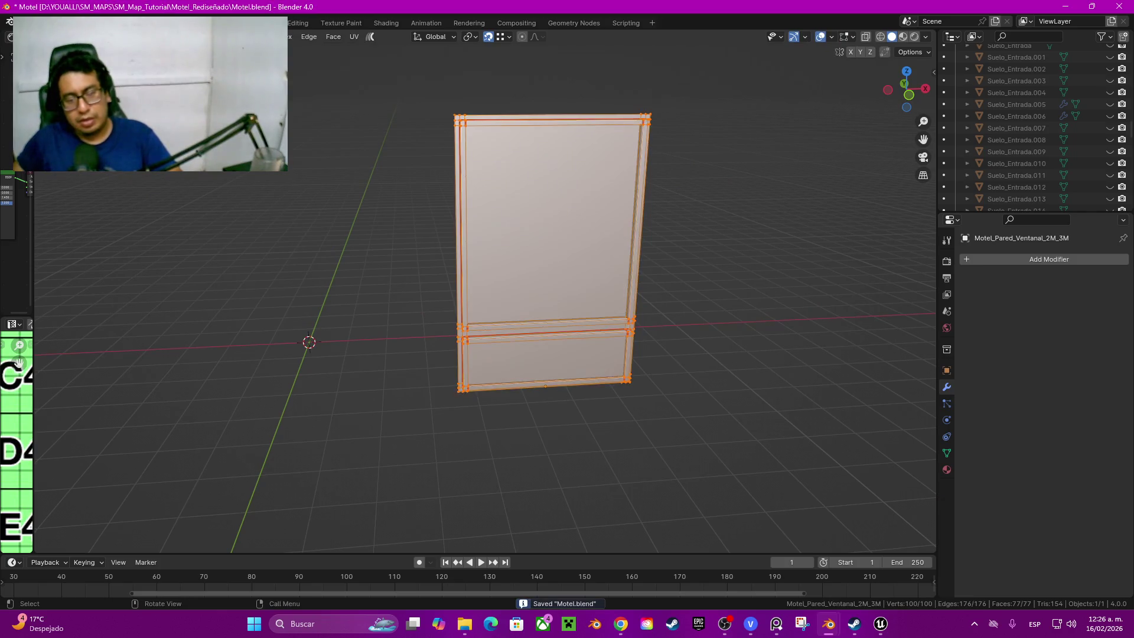
{"action": "left_click", "coordinate": [908, 95]}
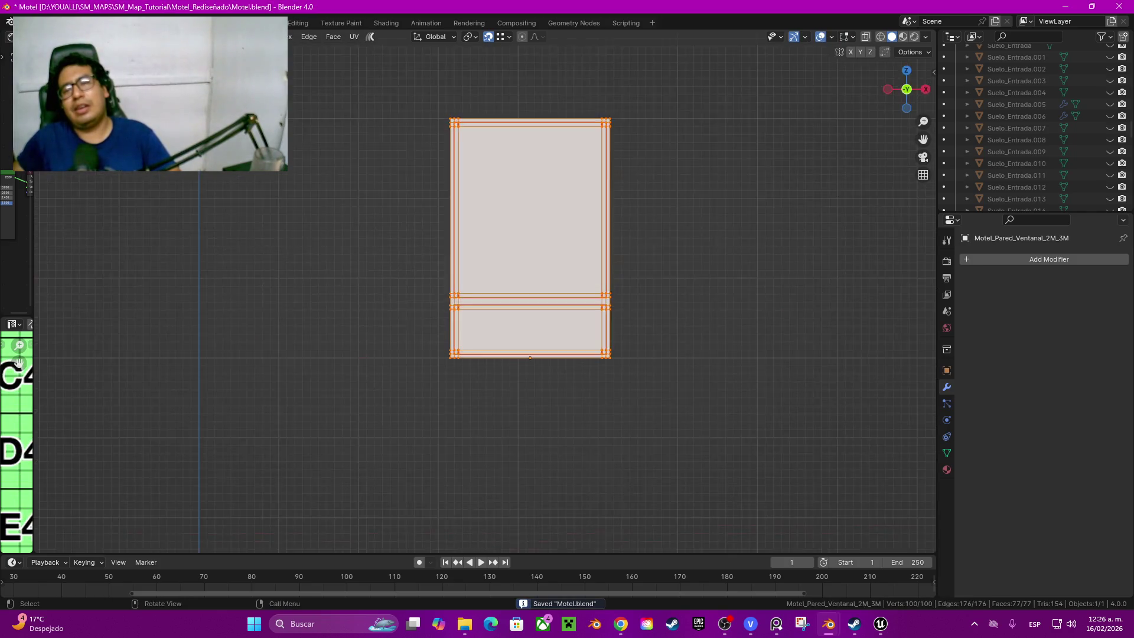
{"action": "scroll", "coordinate": [577, 311], "scroll_direction": "up", "scroll_amount": 4}
{"action": "key", "text": "ctrl+r"}
{"action": "left_click", "coordinate": [742, 312]}
{"action": "right_click", "coordinate": [742, 312]}
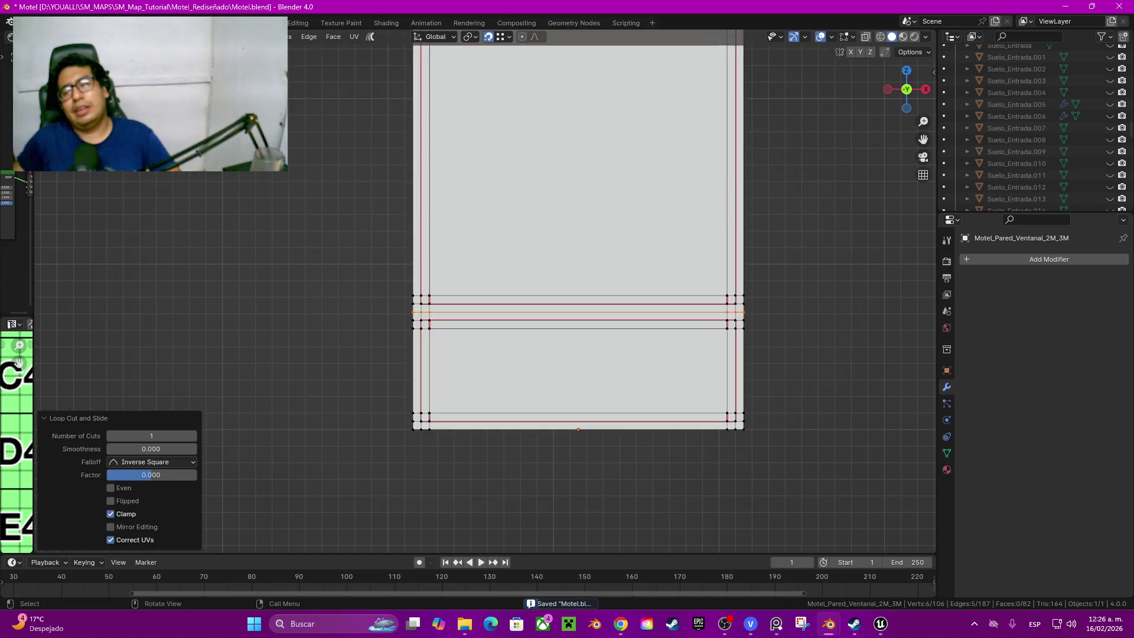
{"action": "mouse_move", "coordinate": [794, 478]}
{"action": "left_mouse_down"}
{"action": "mouse_move", "coordinate": [445, 310]}
{"action": "mouse_move", "coordinate": [380, 312]}
{"action": "mouse_move", "coordinate": [936, 537]}
{"action": "left_mouse_up"}
{"action": "key", "text": "z"}
{"action": "left_click", "coordinate": [291, 310]}
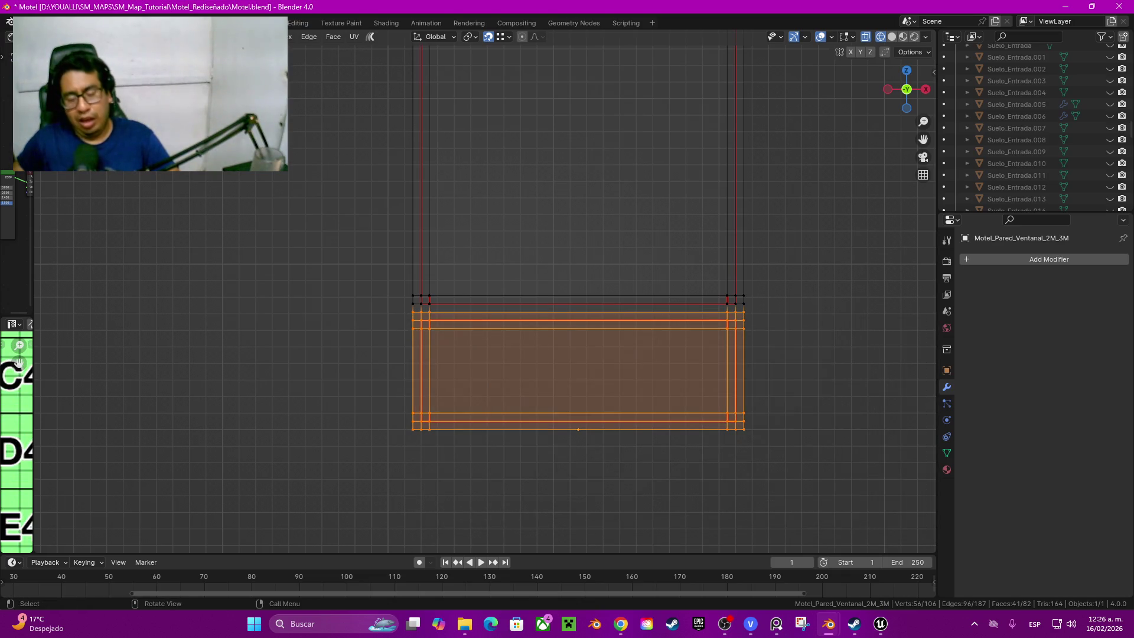
{"action": "scroll", "coordinate": [576, 354], "scroll_direction": "down", "scroll_amount": 2}
Step: Move a copy of the lower frame faces up along Z for the top panel, undoing one stray move
{"action": "middle_click_drag", "start_coordinate": [575, 292], "coordinate": [589, 394], "text": "shift"}
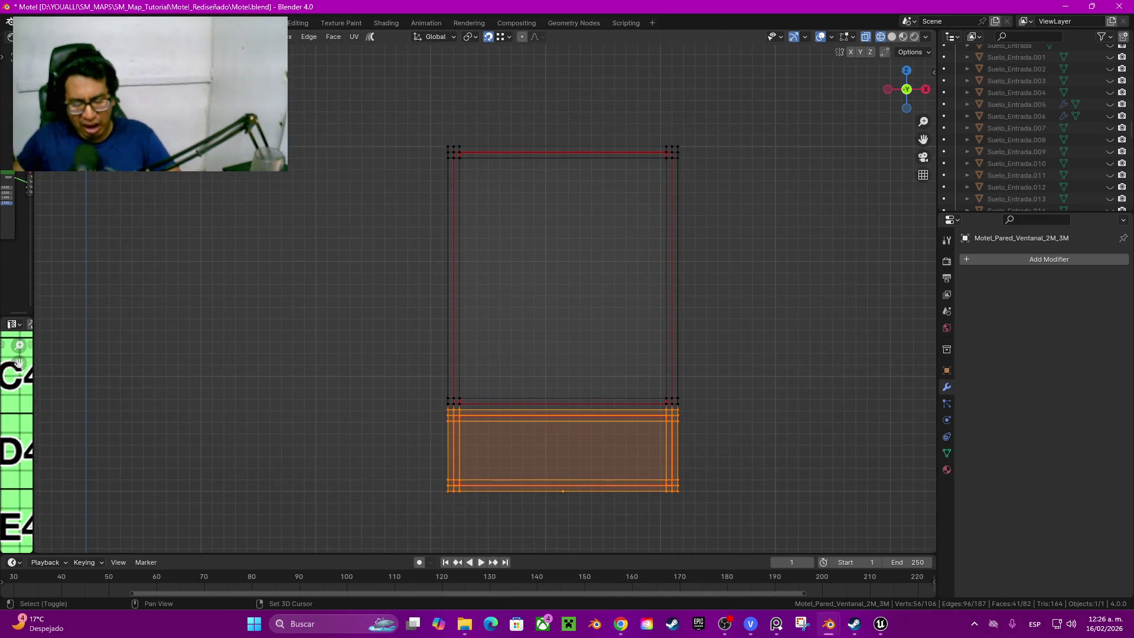
{"action": "key", "text": "g"}
{"action": "key", "text": "z"}
{"action": "key", "text": "Return"}
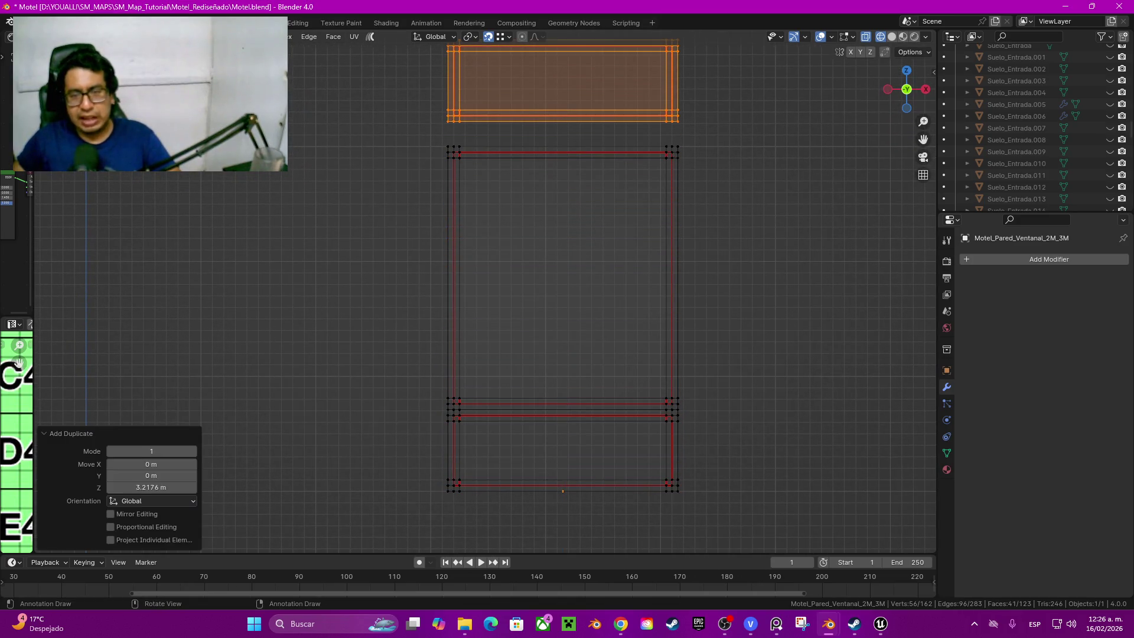
{"action": "left_click_drag", "start_coordinate": [407, 131], "coordinate": [750, 390]}
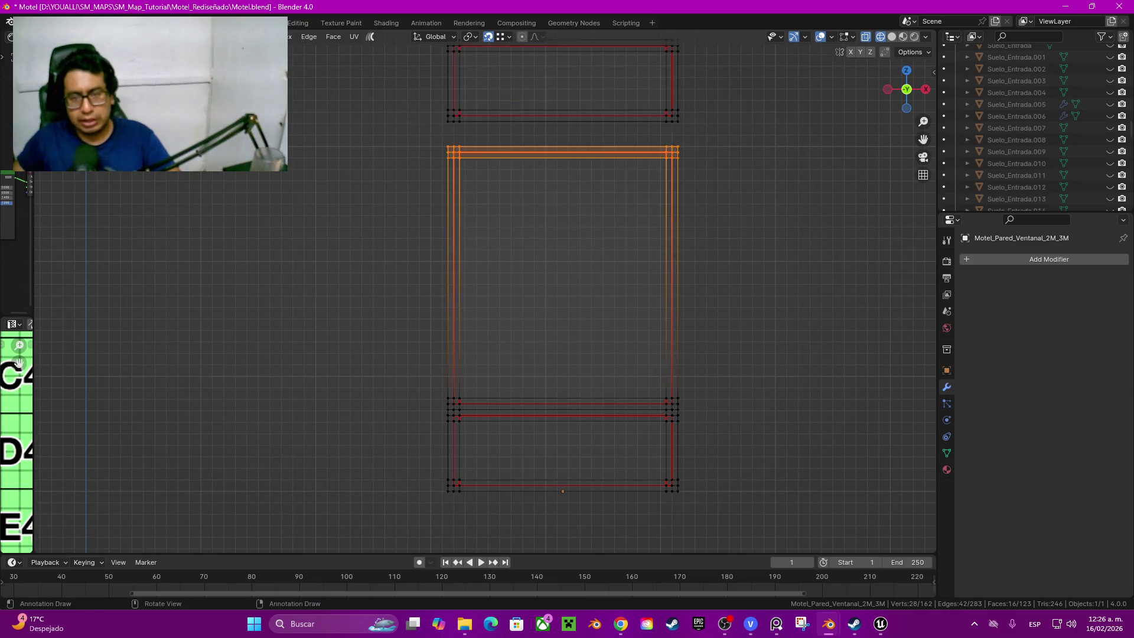
{"action": "key", "text": "g"}
{"action": "key", "text": "z"}
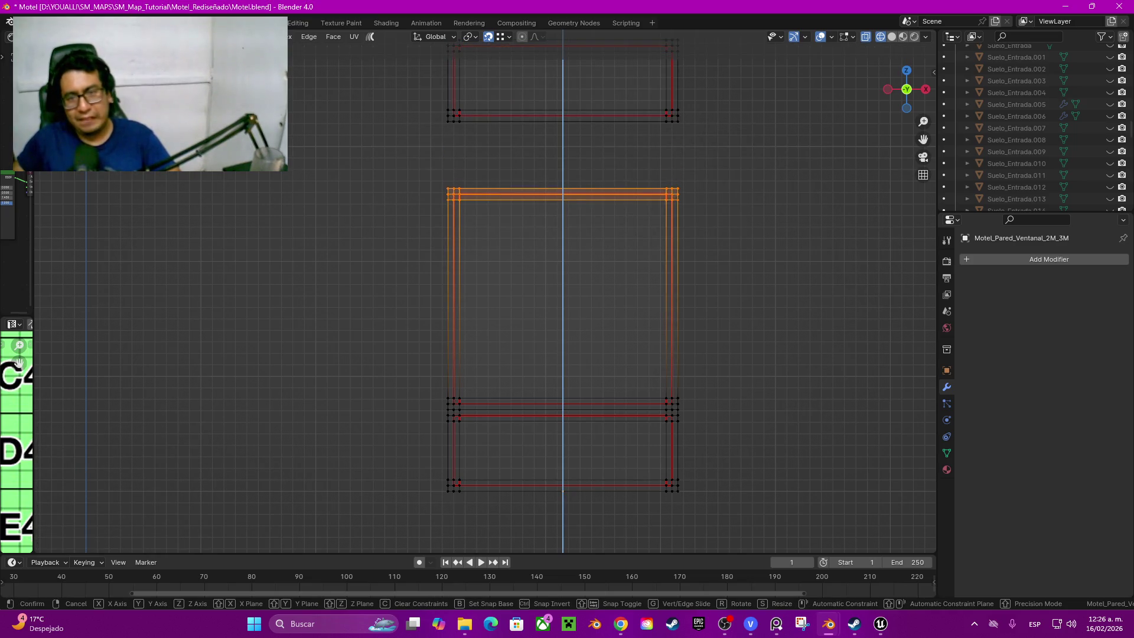
{"action": "key", "text": "Return"}
{"action": "middle_click_drag", "start_coordinate": [567, 355], "coordinate": [580, 436], "text": "shift"}
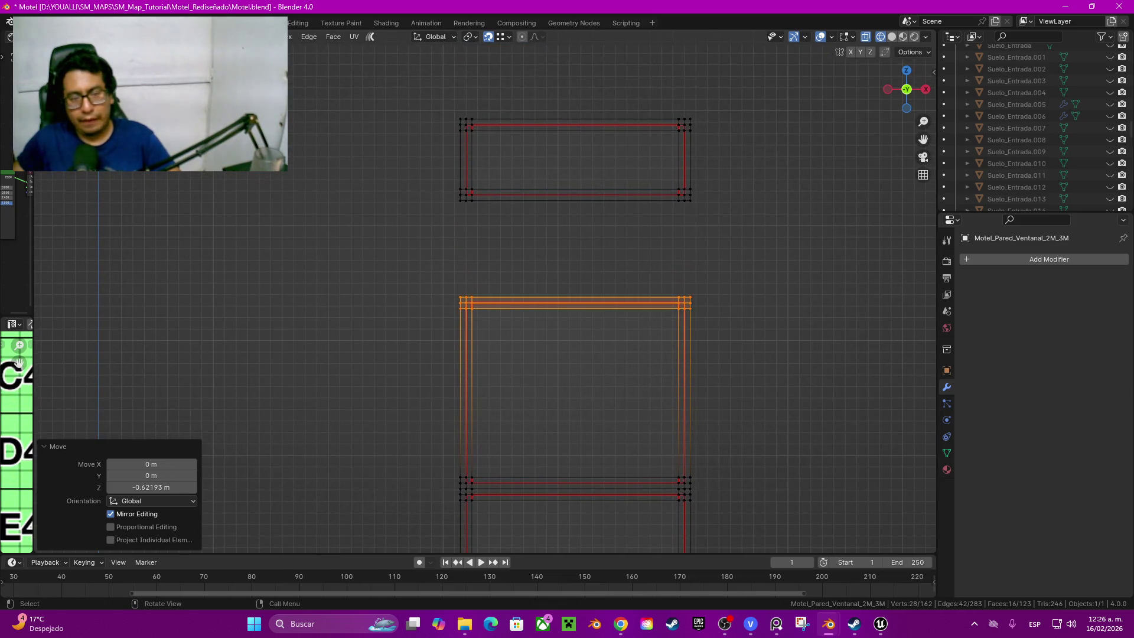
{"action": "key", "text": "ctrl+z"}
Step: Lower the top frame along Z, then raise it slightly to its final height
{"action": "left_click_drag", "start_coordinate": [433, 88], "coordinate": [720, 207]}
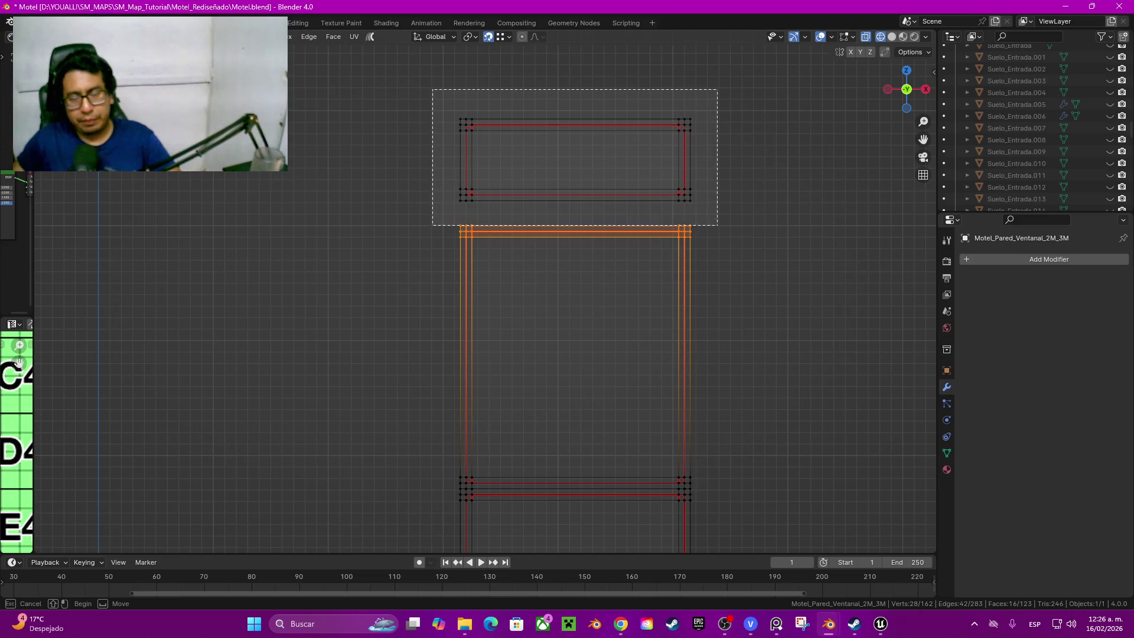
{"action": "key", "text": "g"}
{"action": "key", "text": "z"}
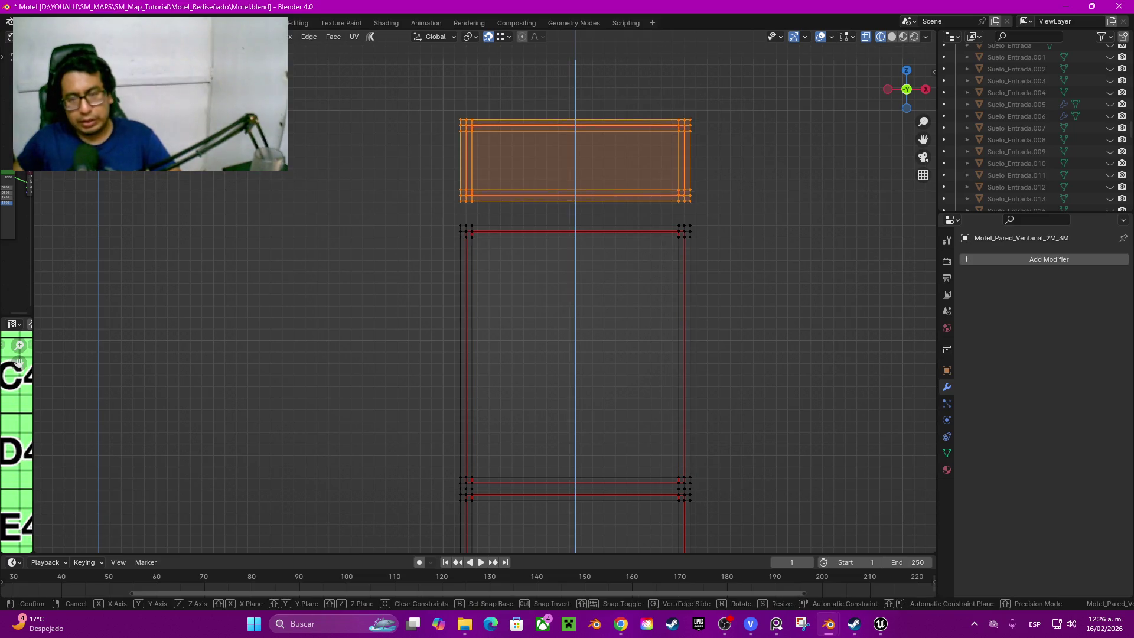
{"action": "key", "text": "Return"}
{"action": "scroll", "coordinate": [468, 293], "scroll_direction": "up", "scroll_amount": 2}
{"action": "scroll", "coordinate": [469, 293], "scroll_direction": "up", "scroll_amount": 1}
{"action": "middle_click_drag", "start_coordinate": [532, 293], "coordinate": [354, 355], "text": "shift"}
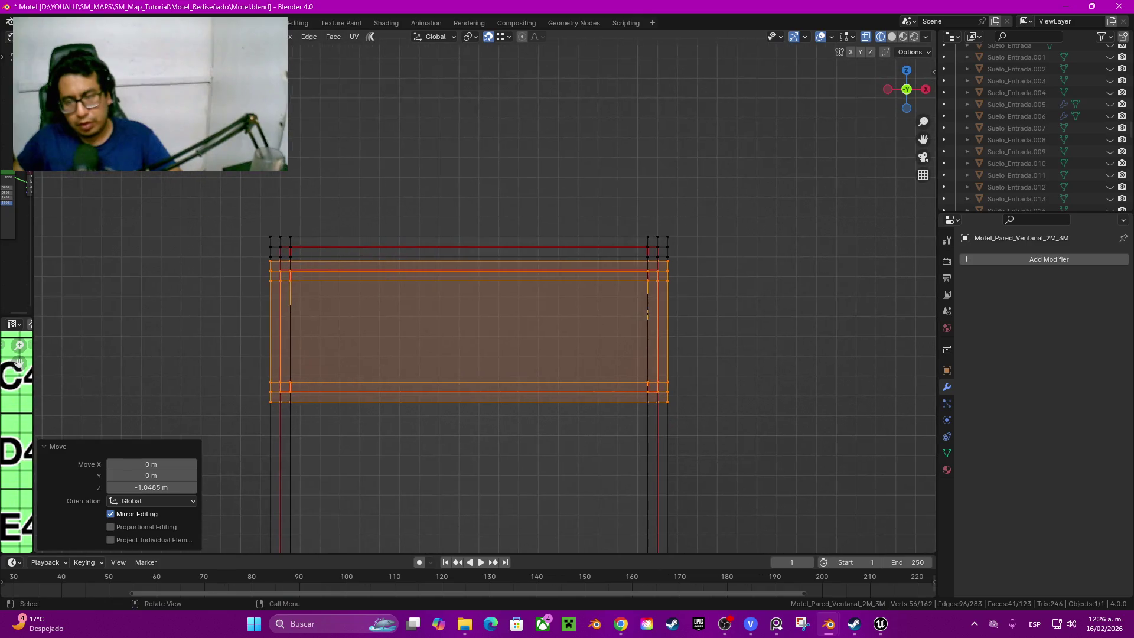
{"action": "key", "text": "g"}
{"action": "key", "text": "z"}
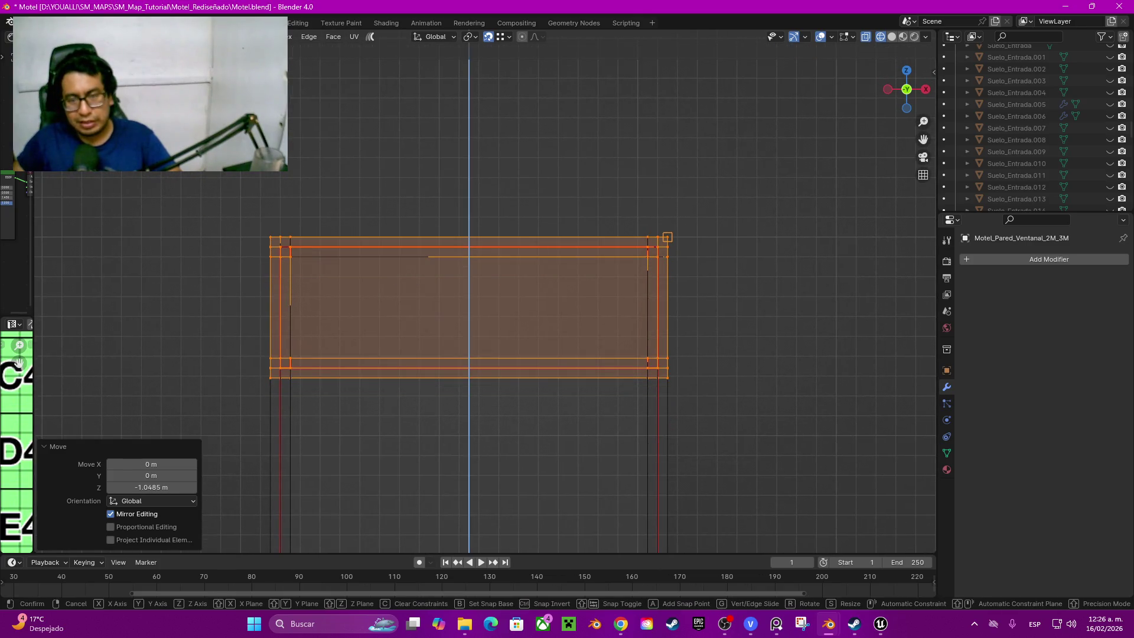
{"action": "key", "text": "Return"}
Step: Hide a frame, drop the remaining top frame, reveal all and raise the bottom frame about 0.33 m
{"action": "key", "text": "alt+a"}
{"action": "left_click_drag", "start_coordinate": [231, 202], "coordinate": [891, 332]}
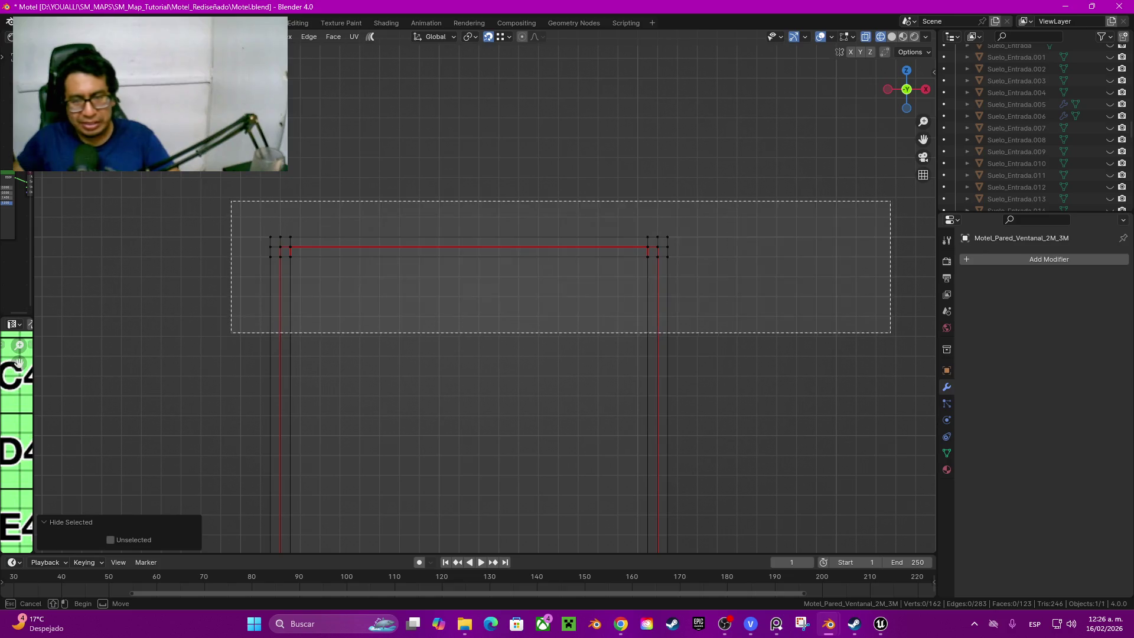
{"action": "key", "text": "g"}
{"action": "key", "text": "z"}
{"action": "key", "text": "Return"}
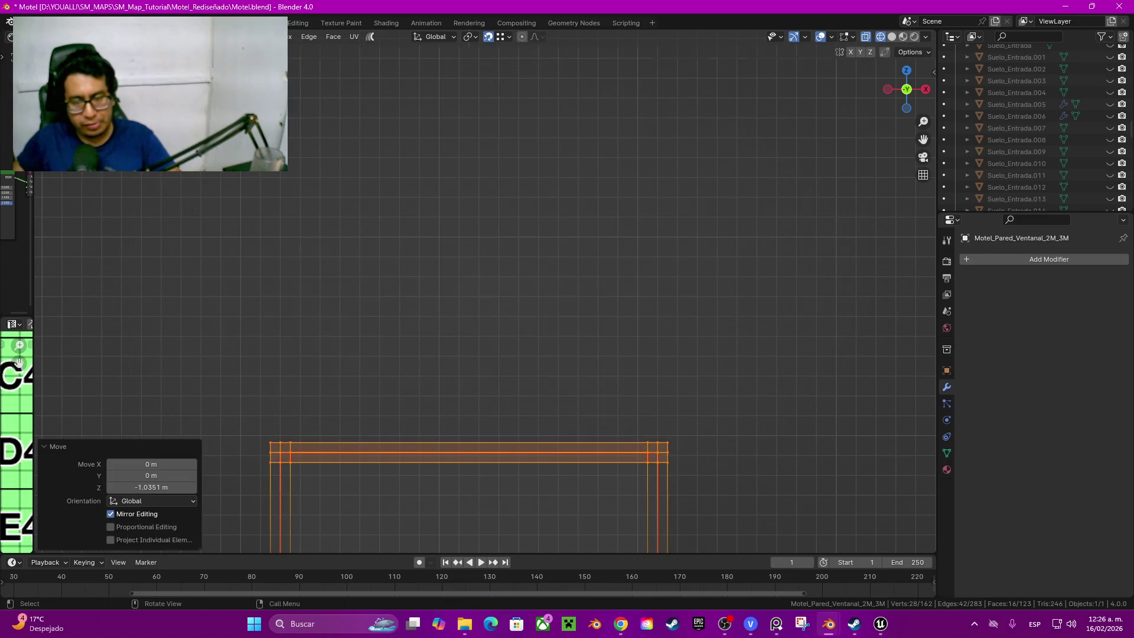
{"action": "key", "text": "alt+a"}
{"action": "key", "text": "alt+h"}
{"action": "left_click_drag", "start_coordinate": [215, 403], "coordinate": [748, 529]}
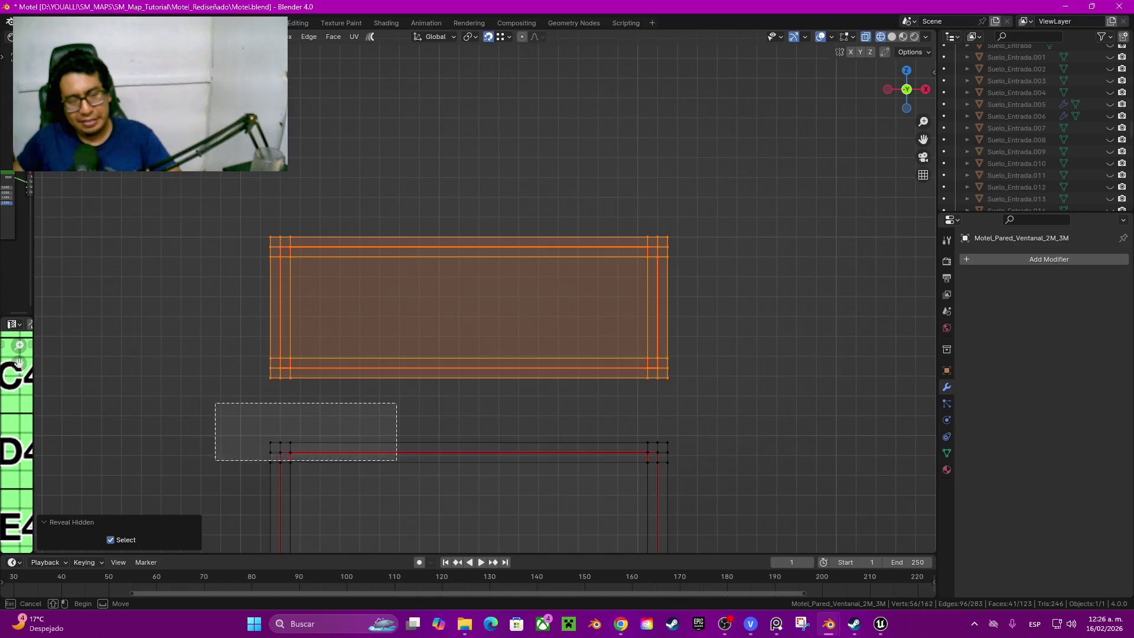
{"action": "key", "text": "g"}
{"action": "key", "text": "z"}
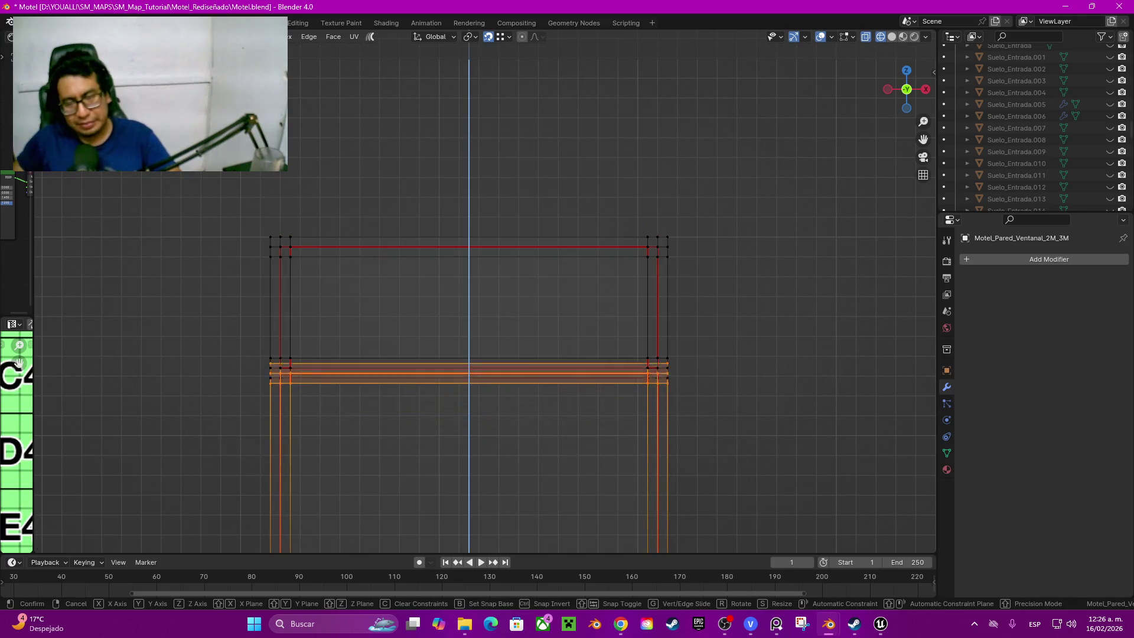
{"action": "key", "text": "Return"}
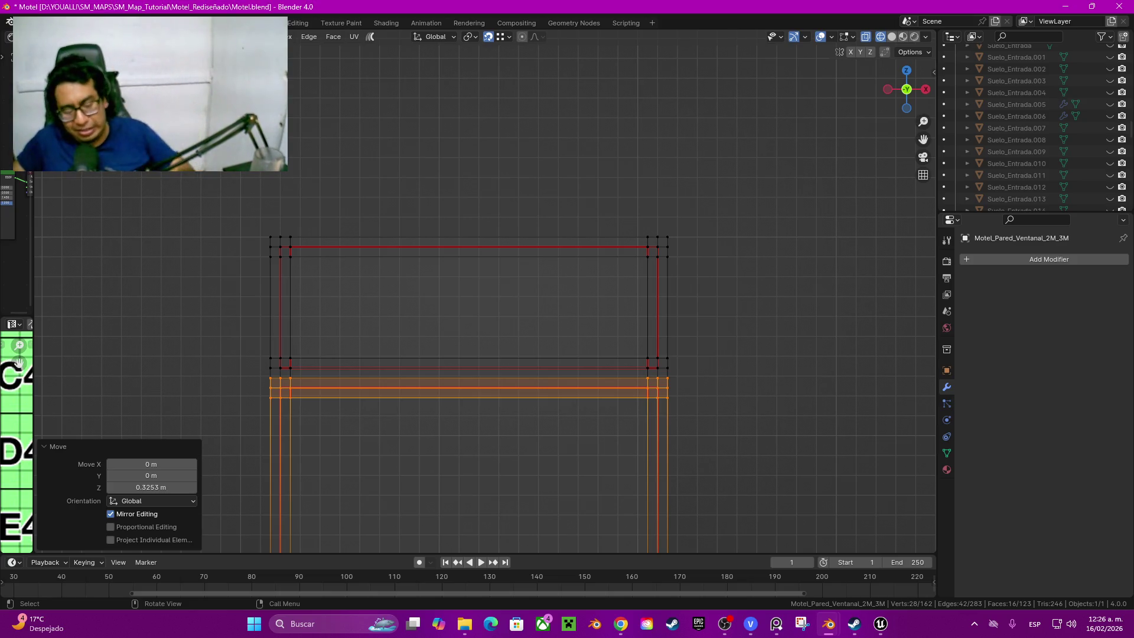
Step: Return to solid shading and inspect the three framed sections from perspective, cancelling a face push
{"action": "key", "text": "z"}
{"action": "left_click", "coordinate": [735, 397]}
{"action": "middle_click_drag", "start_coordinate": [734, 396], "coordinate": [532, 399]}
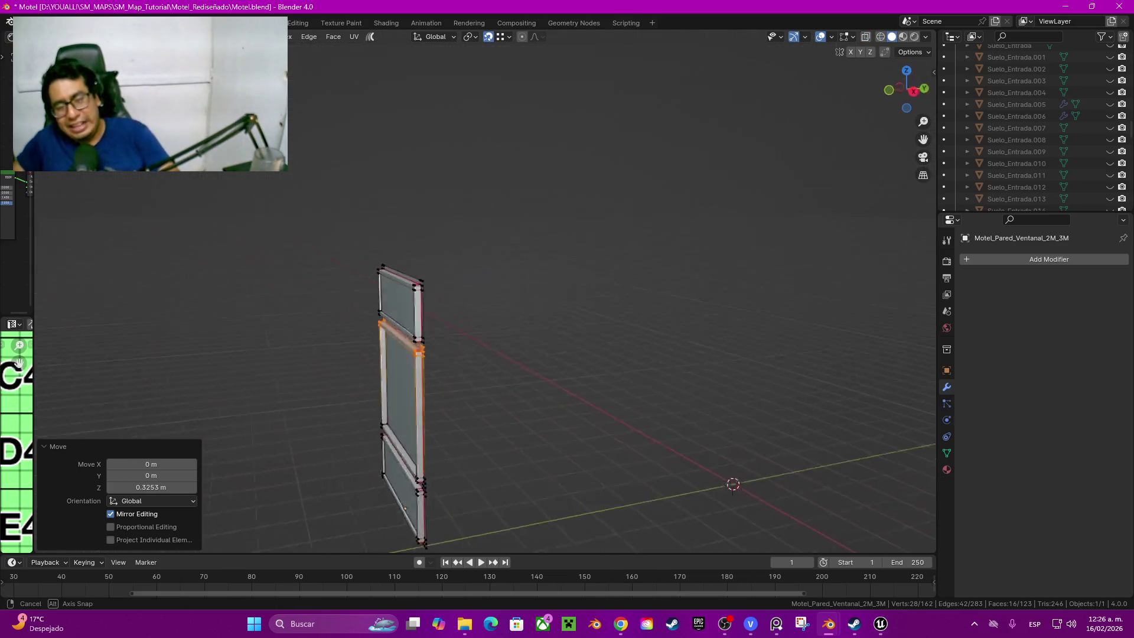
{"action": "scroll", "coordinate": [435, 292], "scroll_direction": "up", "scroll_amount": 3}
{"action": "scroll", "coordinate": [434, 293], "scroll_direction": "up", "scroll_amount": 2}
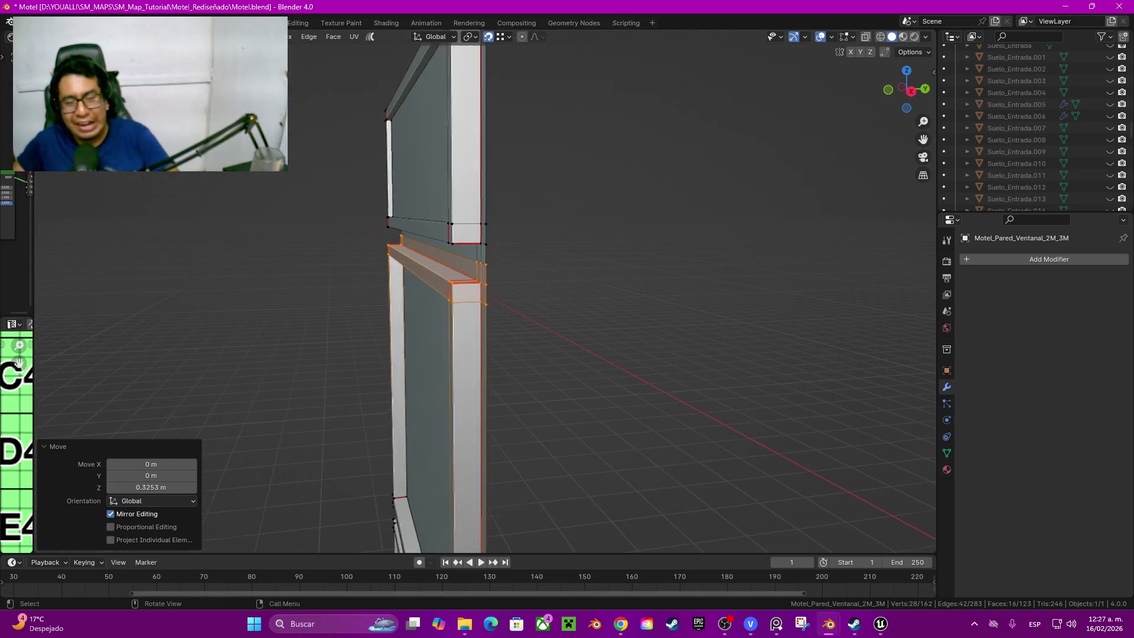
{"action": "scroll", "coordinate": [434, 293], "scroll_direction": "up", "scroll_amount": 2}
{"action": "scroll", "coordinate": [434, 293], "scroll_direction": "down", "scroll_amount": 2}
{"action": "scroll", "coordinate": [640, 475], "scroll_direction": "up", "scroll_amount": 3}
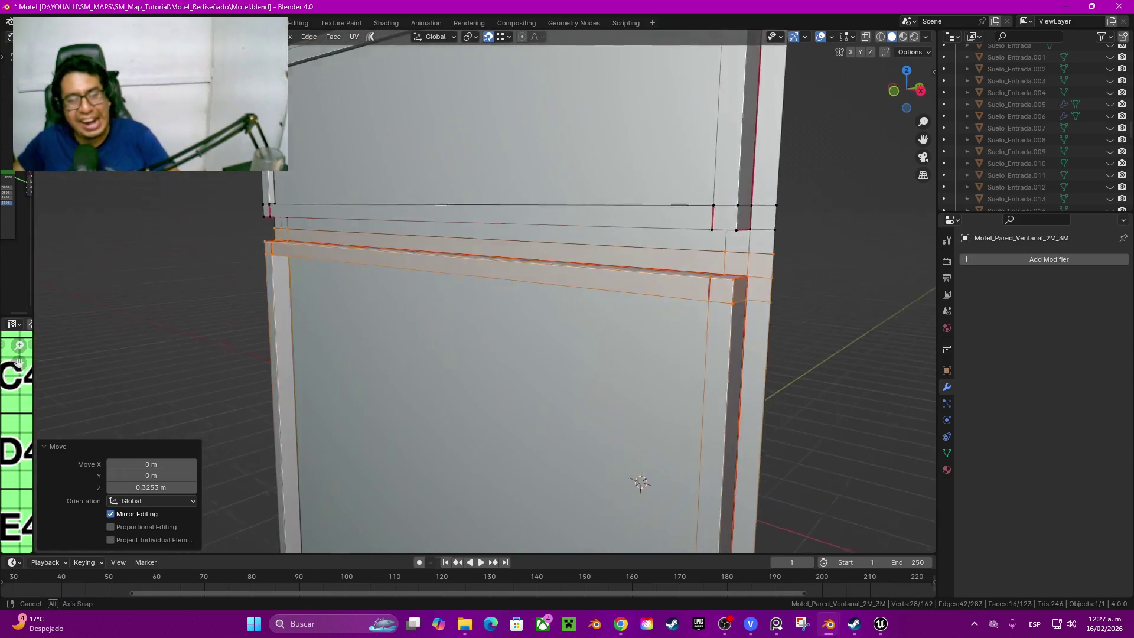
{"action": "left_click", "coordinate": [640, 477]}
{"action": "scroll", "coordinate": [641, 476], "scroll_direction": "down", "scroll_amount": 4}
{"action": "mouse_move", "coordinate": [641, 476]}
{"action": "middle_mouse_down"}
{"action": "mouse_move", "coordinate": [621, 470]}
{"action": "mouse_move", "coordinate": [691, 461]}
{"action": "mouse_move", "coordinate": [576, 425]}
{"action": "middle_mouse_up"}
{"action": "key", "text": "g"}
{"action": "key", "text": "Escape"}
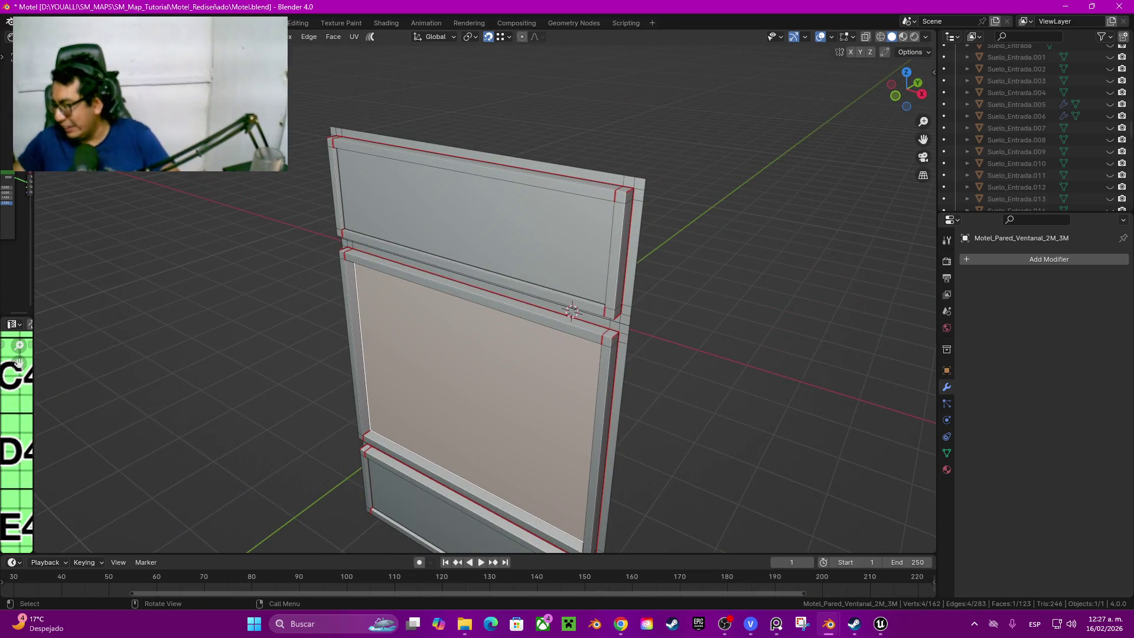
{"action": "left_click", "coordinate": [573, 305]}
{"action": "middle_click_drag", "start_coordinate": [572, 306], "coordinate": [375, 290]}
Step: Leave edit mode, save Motel.blend, unhide all objects and select the upper vent panel
{"action": "key", "text": "Tab"}
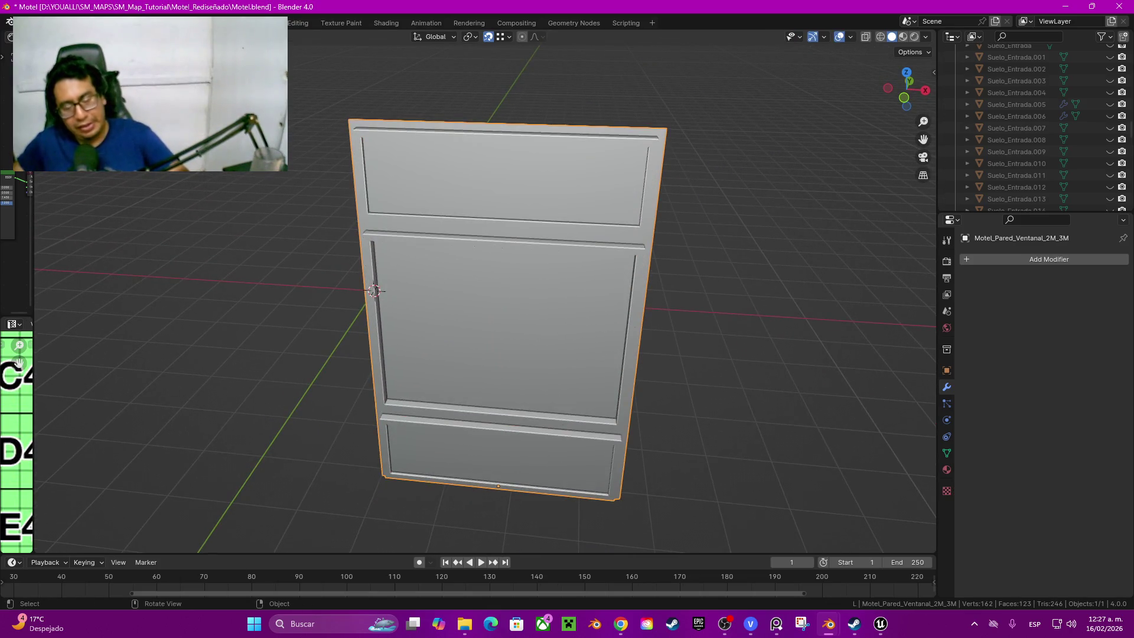
{"action": "key", "text": "ctrl+s"}
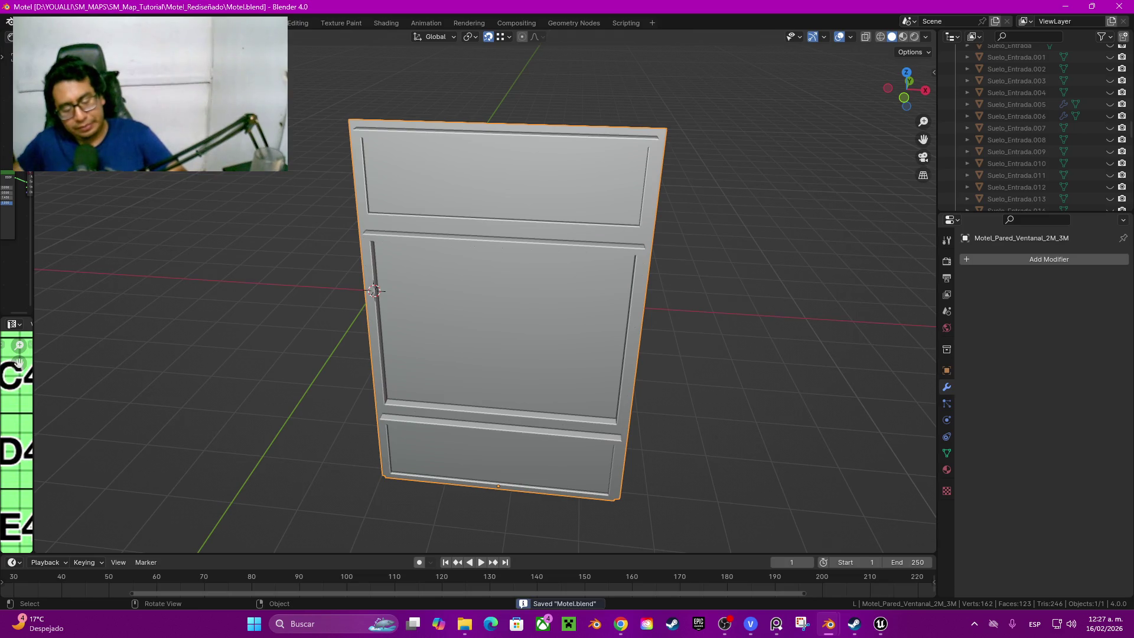
{"action": "key", "text": "alt+h"}
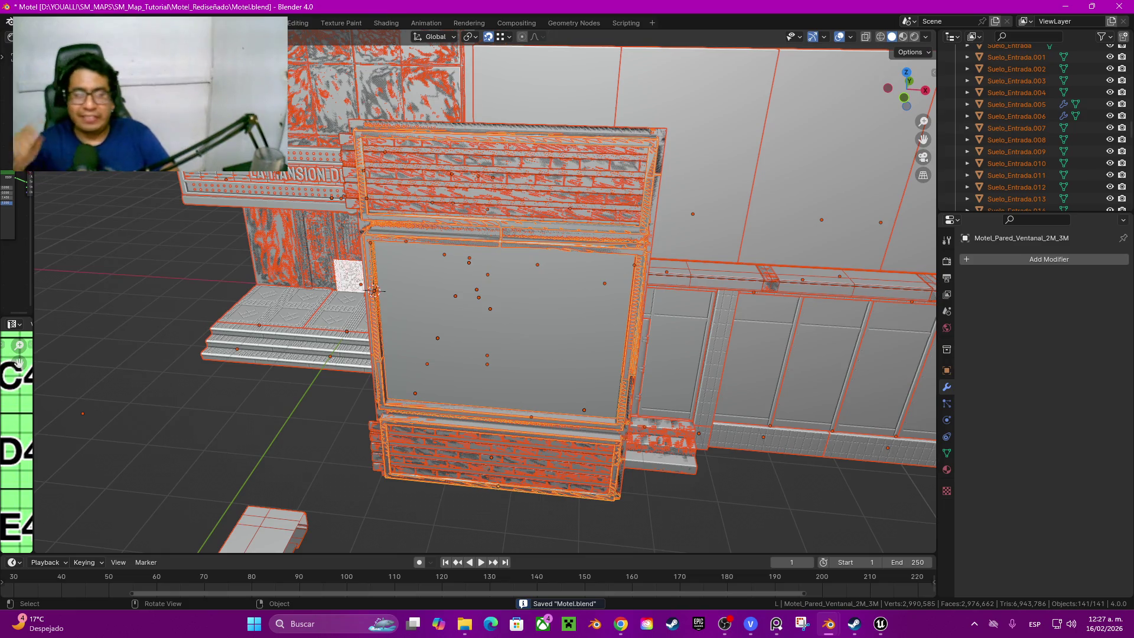
{"action": "left_click", "coordinate": [496, 177]}
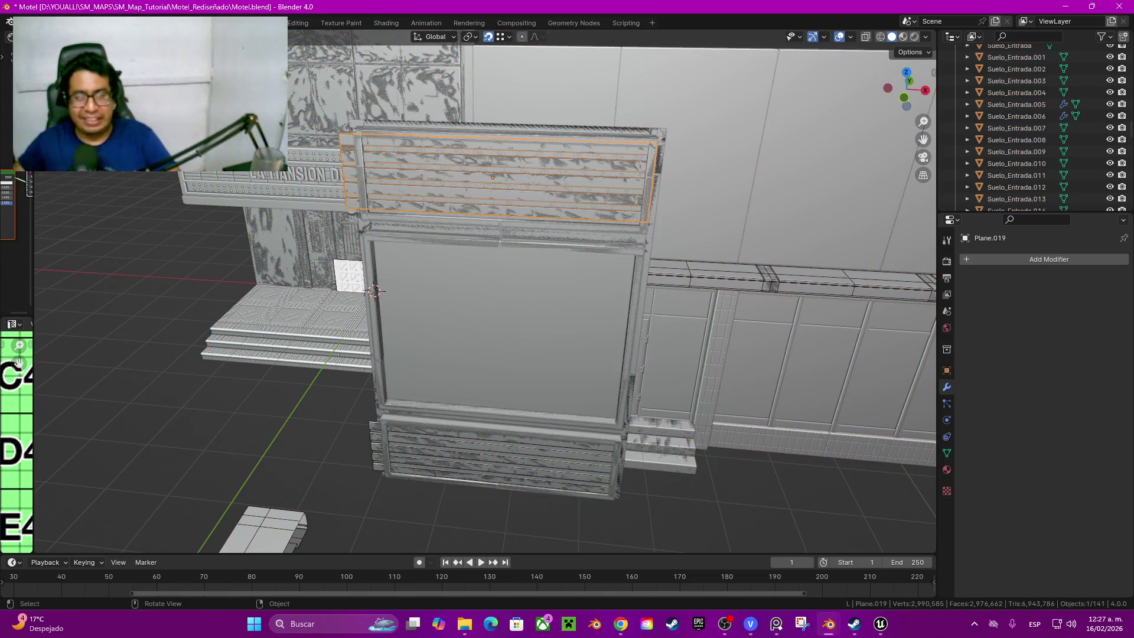
{"action": "left_click", "coordinate": [506, 337], "text": "shift"}
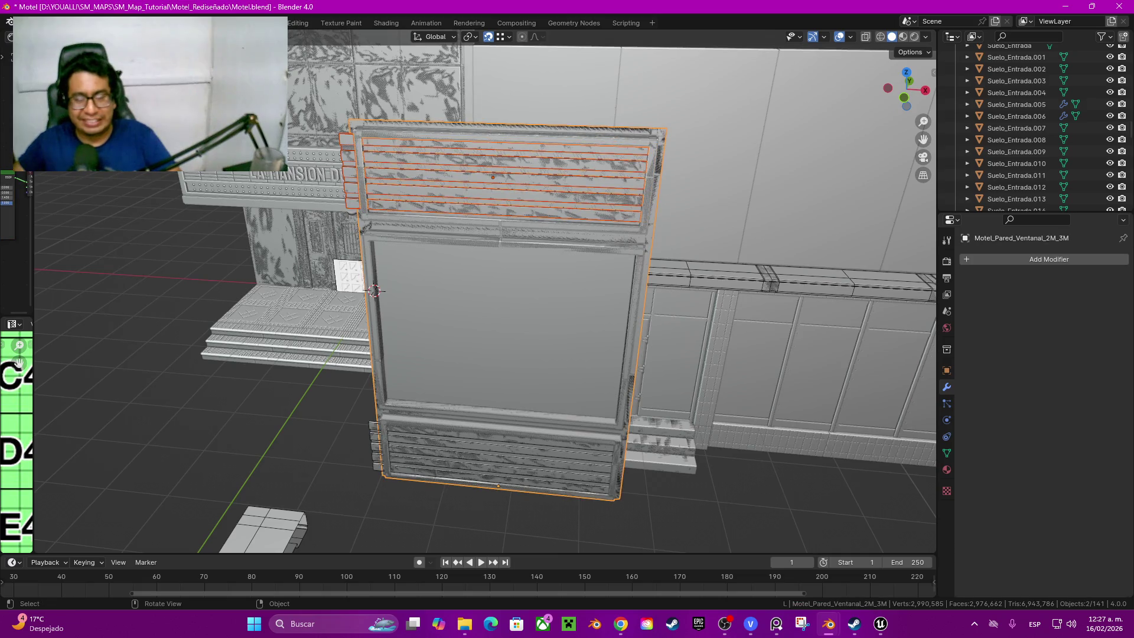
{"action": "key", "text": "ctrl+z"}
{"action": "middle_click_drag", "start_coordinate": [488, 292], "coordinate": [531, 293]}
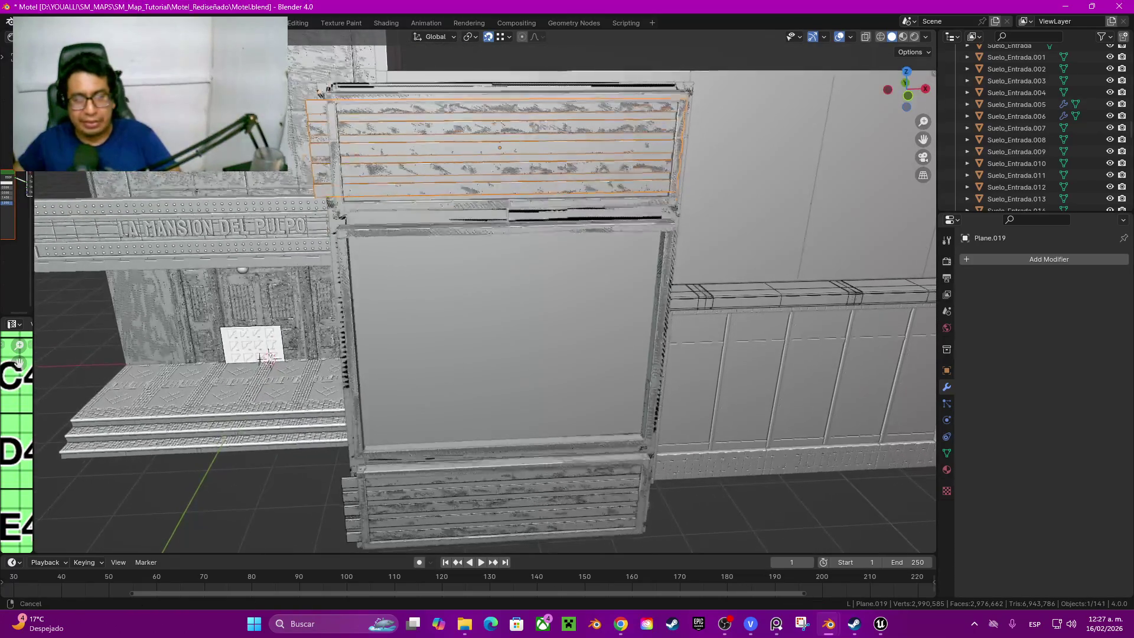
Step: Reselect the upper grille panel alone, dropping an accidentally picked floor piece
{"action": "key", "text": "alt+a"}
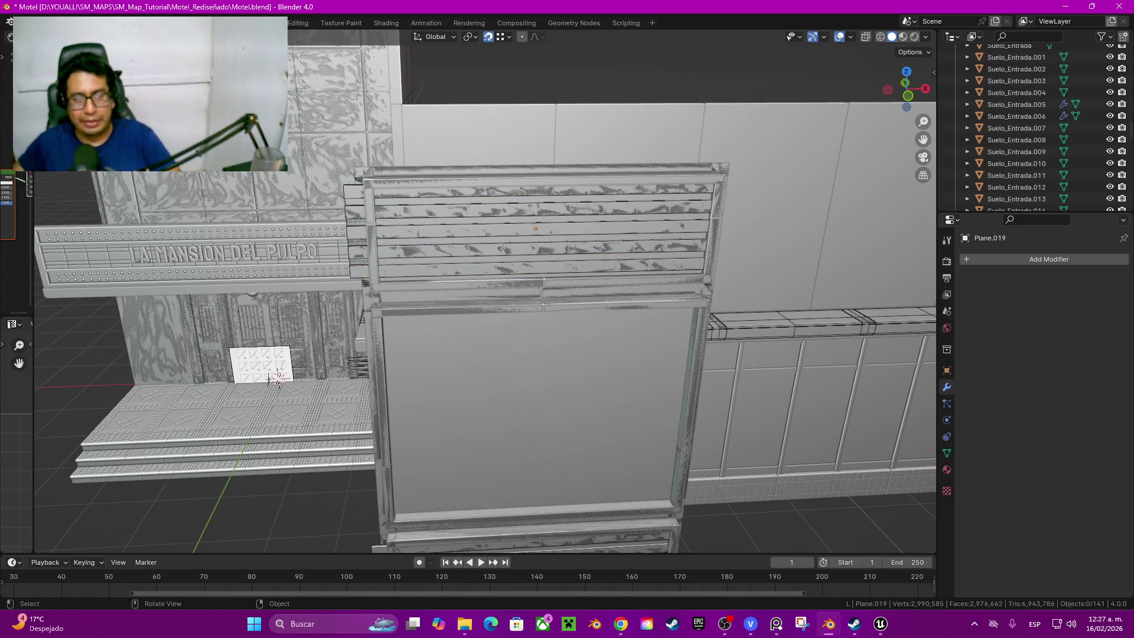
{"action": "left_click", "coordinate": [535, 229]}
{"action": "mouse_move", "coordinate": [536, 229]}
{"action": "middle_mouse_down"}
{"action": "mouse_move", "coordinate": [443, 331]}
{"action": "mouse_move", "coordinate": [469, 190]}
{"action": "middle_mouse_up"}
{"action": "left_click", "coordinate": [640, 220], "text": "shift"}
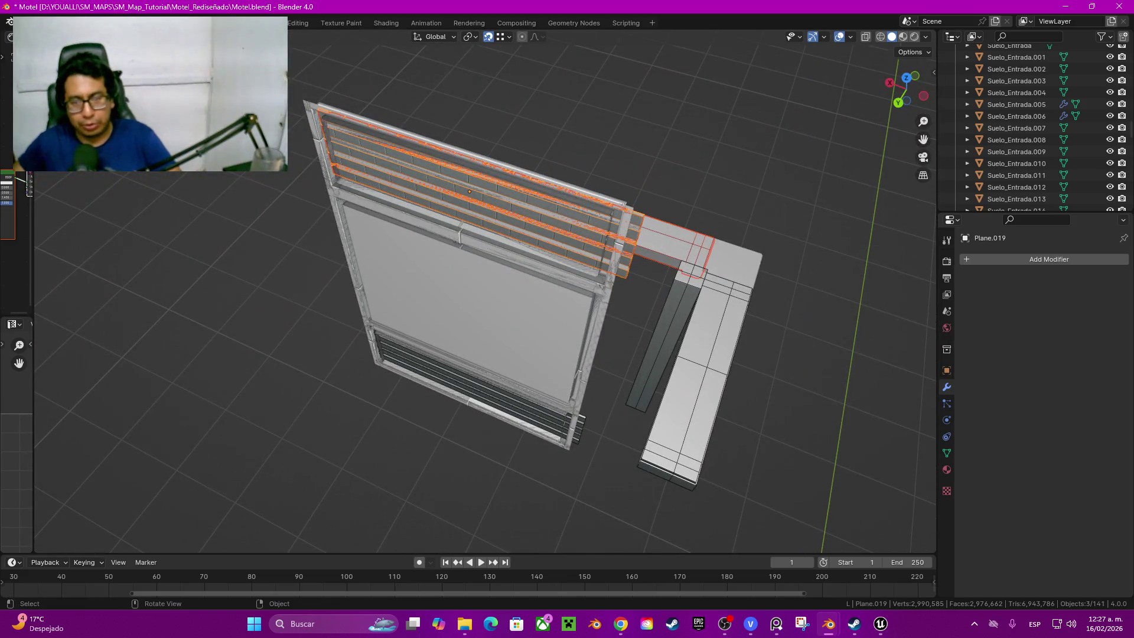
{"action": "middle_click_drag", "start_coordinate": [641, 220], "coordinate": [651, 267]}
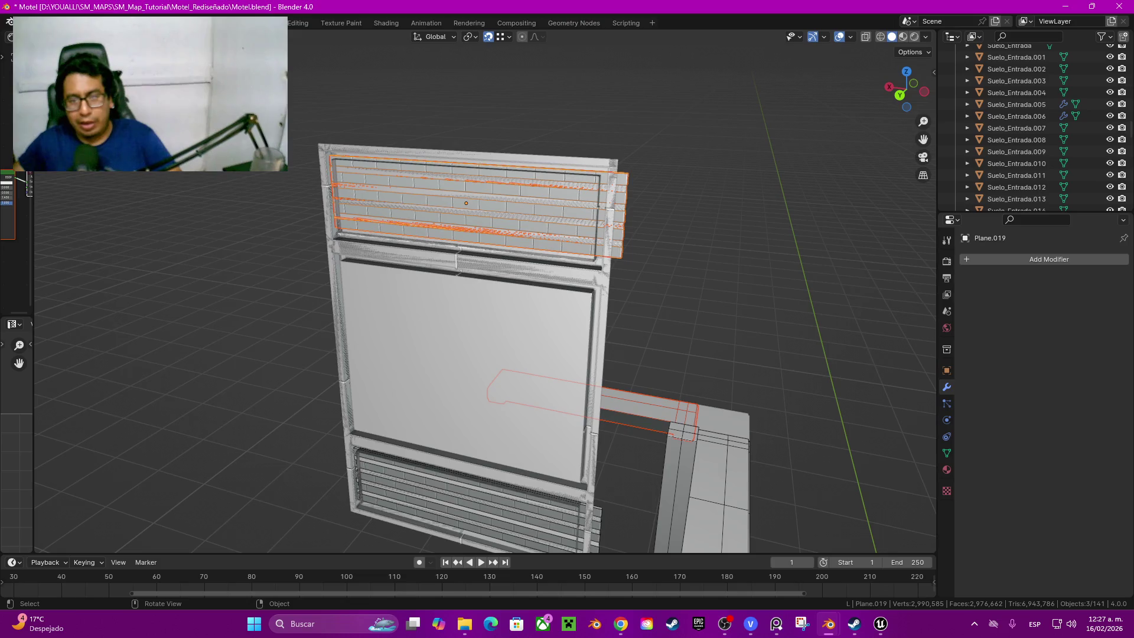
{"action": "key", "text": "ctrl+z"}
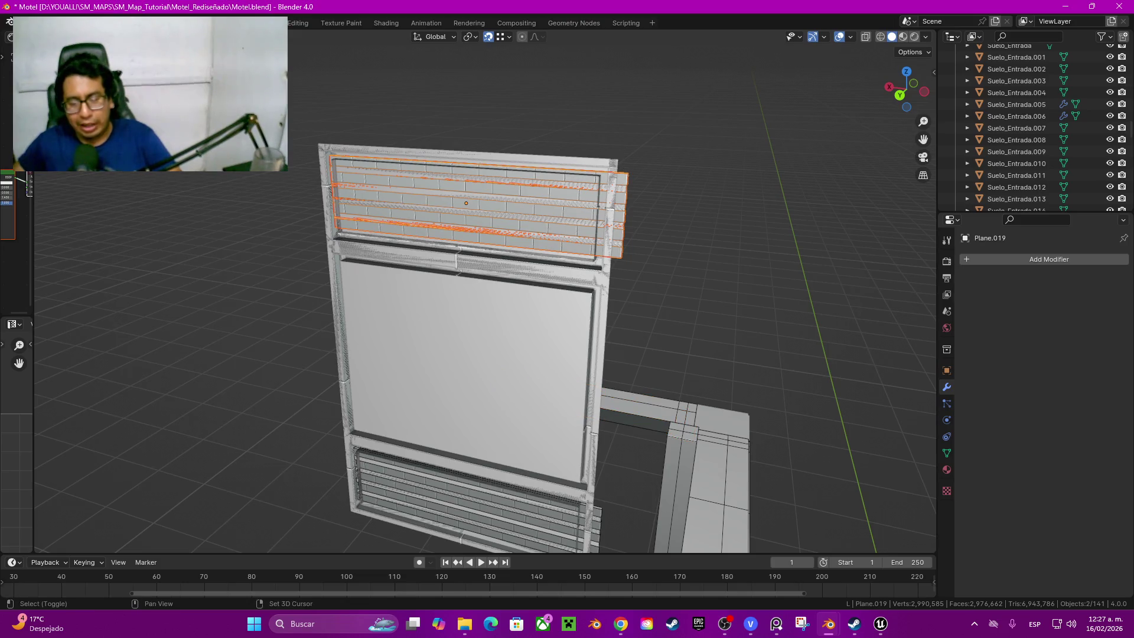
{"action": "middle_click_drag", "start_coordinate": [456, 259], "coordinate": [423, 55], "text": "shift"}
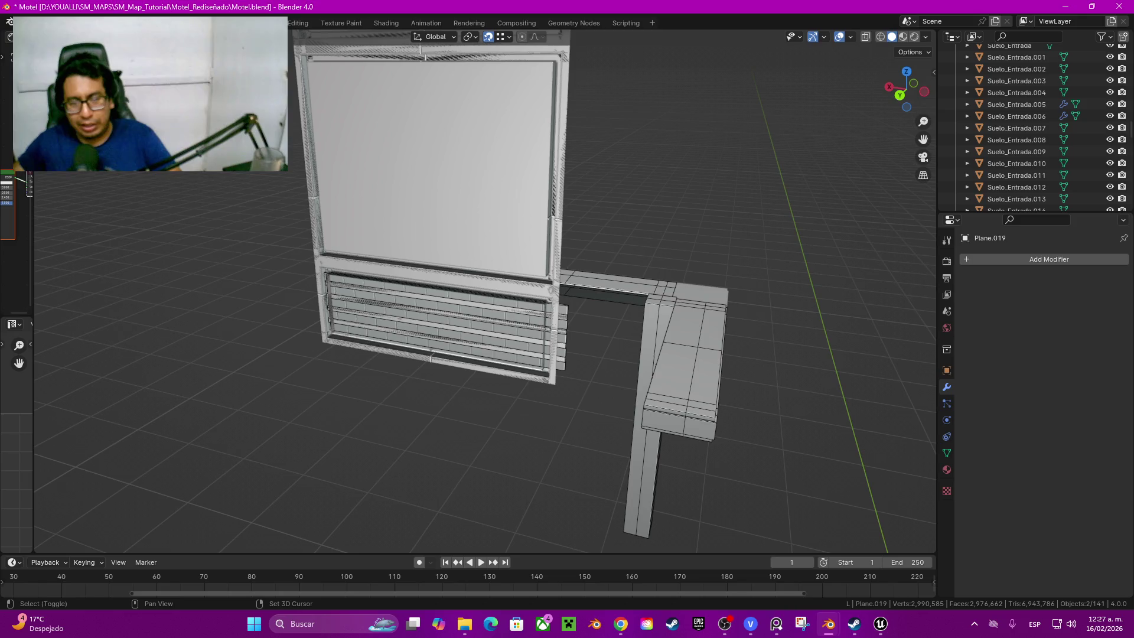
Step: Select the brick panel, enter Edit Mode with all bricks selected, then switch to Unreal
{"action": "key", "text": "shift+b"}
{"action": "left_click_drag", "start_coordinate": [570, 300], "coordinate": [559, 332]}
{"action": "middle_click_drag", "start_coordinate": [559, 333], "coordinate": [570, 340]}
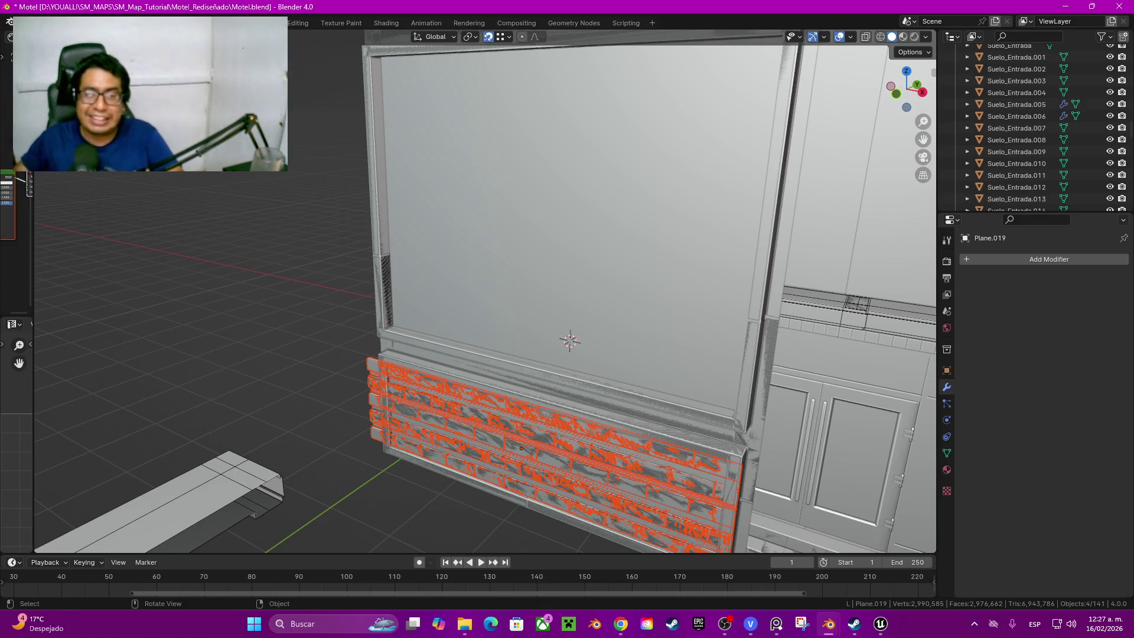
{"action": "mouse_move", "coordinate": [570, 341]}
{"action": "middle_mouse_down"}
{"action": "mouse_move", "coordinate": [508, 309]}
{"action": "mouse_move", "coordinate": [337, 421]}
{"action": "mouse_move", "coordinate": [345, 406]}
{"action": "middle_mouse_up"}
{"action": "scroll", "coordinate": [352, 409], "scroll_direction": "up", "scroll_amount": 2}
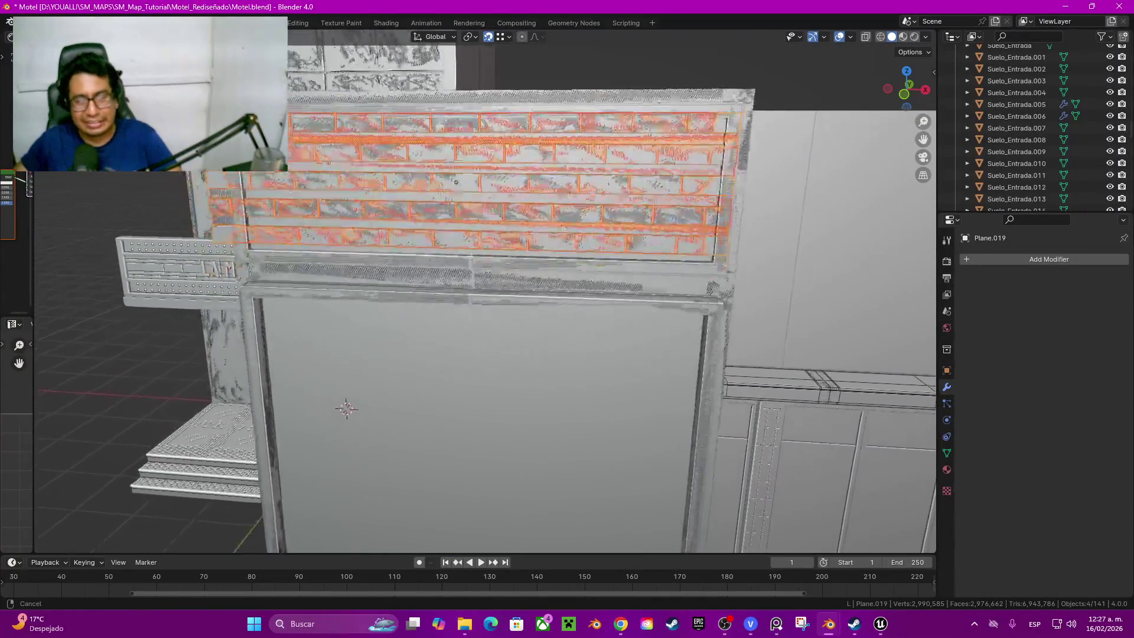
{"action": "key", "text": "Tab"}
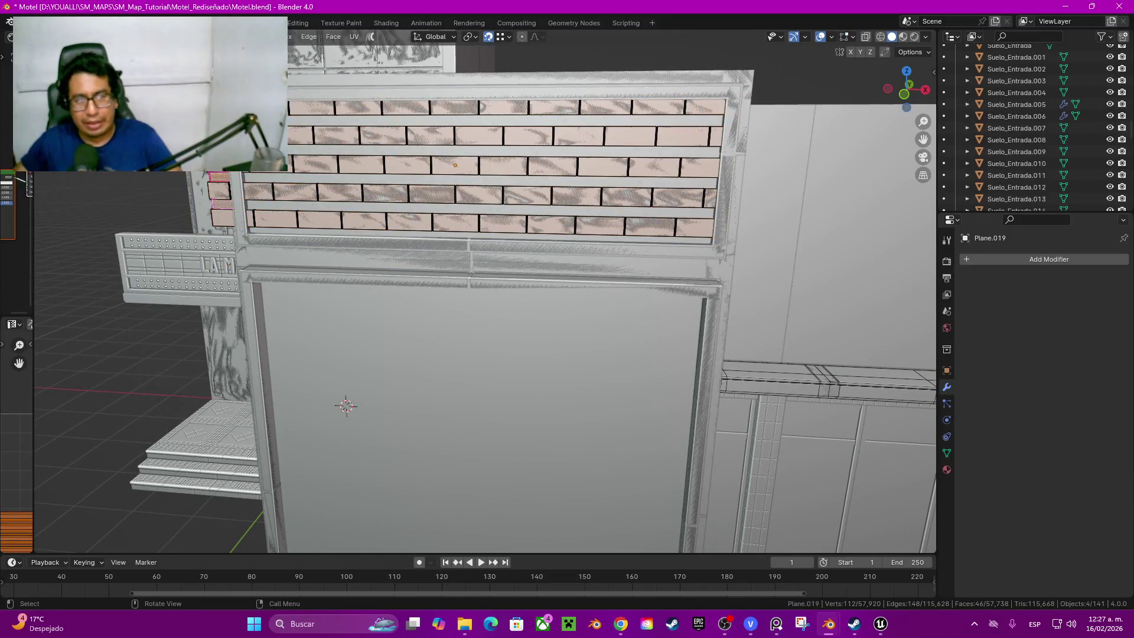
{"action": "scroll", "coordinate": [346, 405], "scroll_direction": "down", "scroll_amount": 3}
{"action": "key", "text": "a"}
{"action": "mouse_move", "coordinate": [347, 405]}
{"action": "middle_mouse_down"}
{"action": "mouse_move", "coordinate": [350, 394]}
{"action": "mouse_move", "coordinate": [283, 458]}
{"action": "mouse_move", "coordinate": [728, 276]}
{"action": "mouse_move", "coordinate": [726, 421]}
{"action": "middle_mouse_up"}
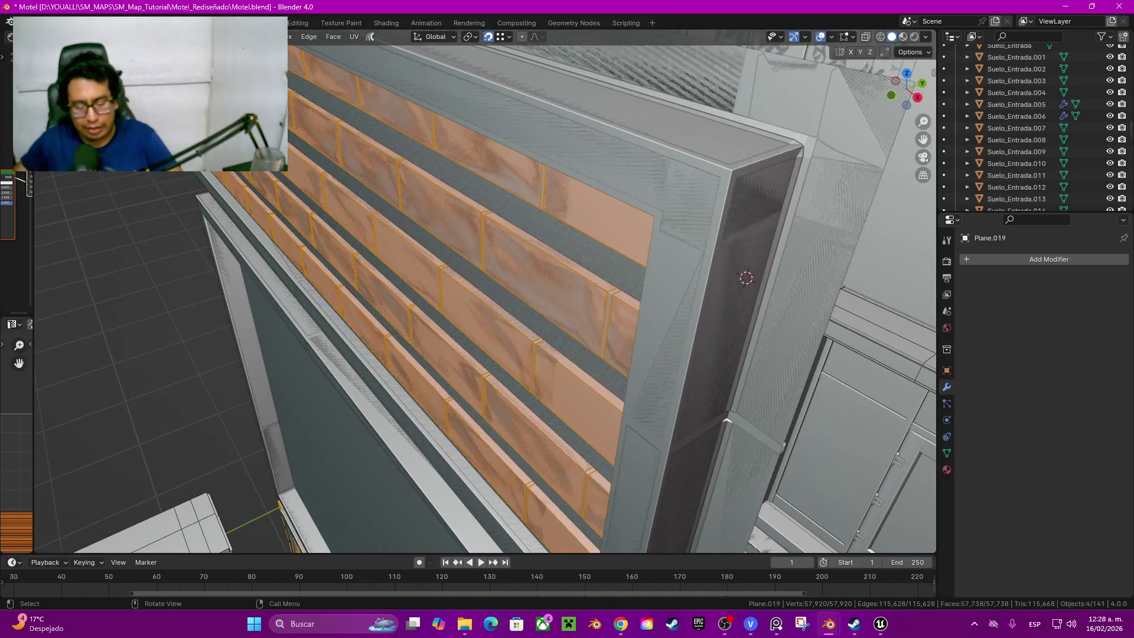
{"action": "key", "text": "alt+Tab"}
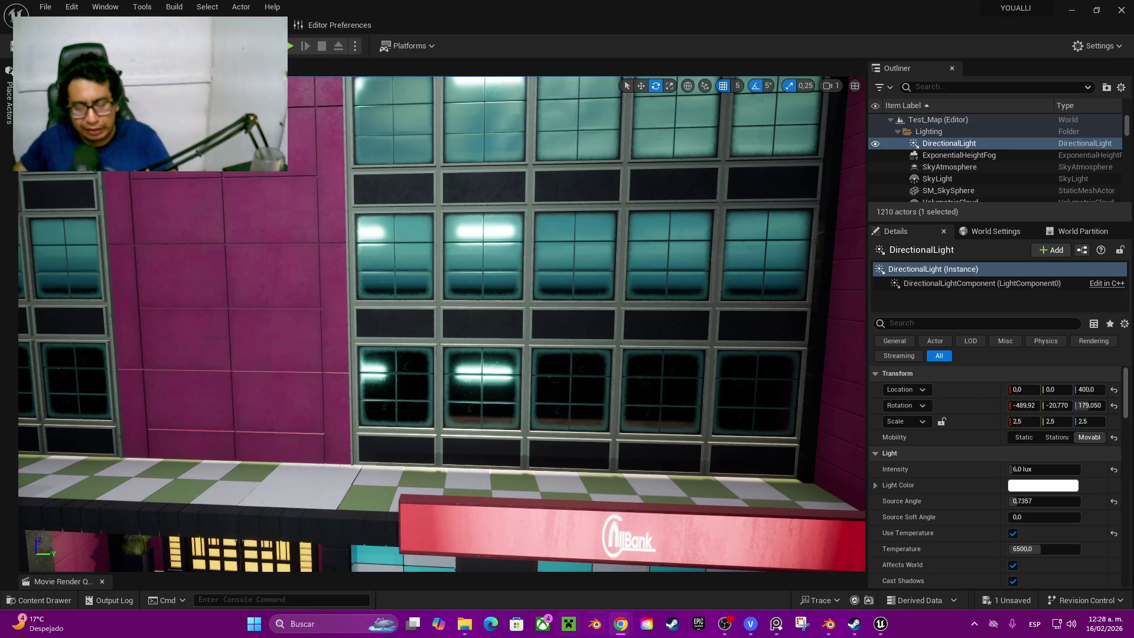
Step: Switch from the Unreal facade view to the fresh Blender window
{"action": "key", "text": "alt+Tab"}
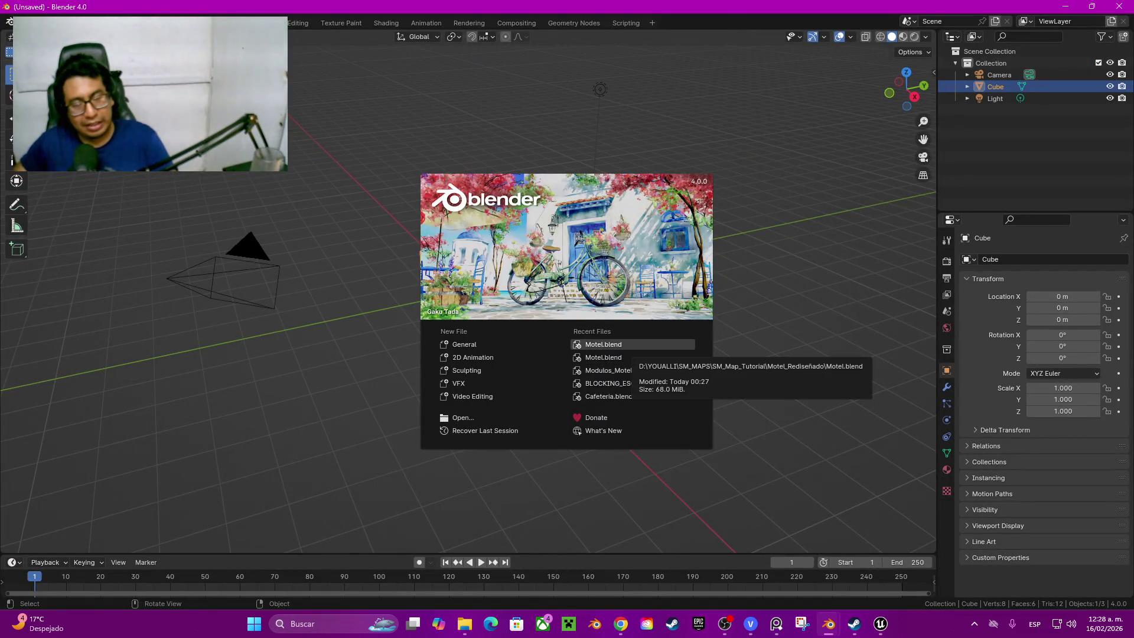
Step: Reopen Motel.blend from Recent Files and face the window wall module
{"action": "left_click", "coordinate": [612, 344]}
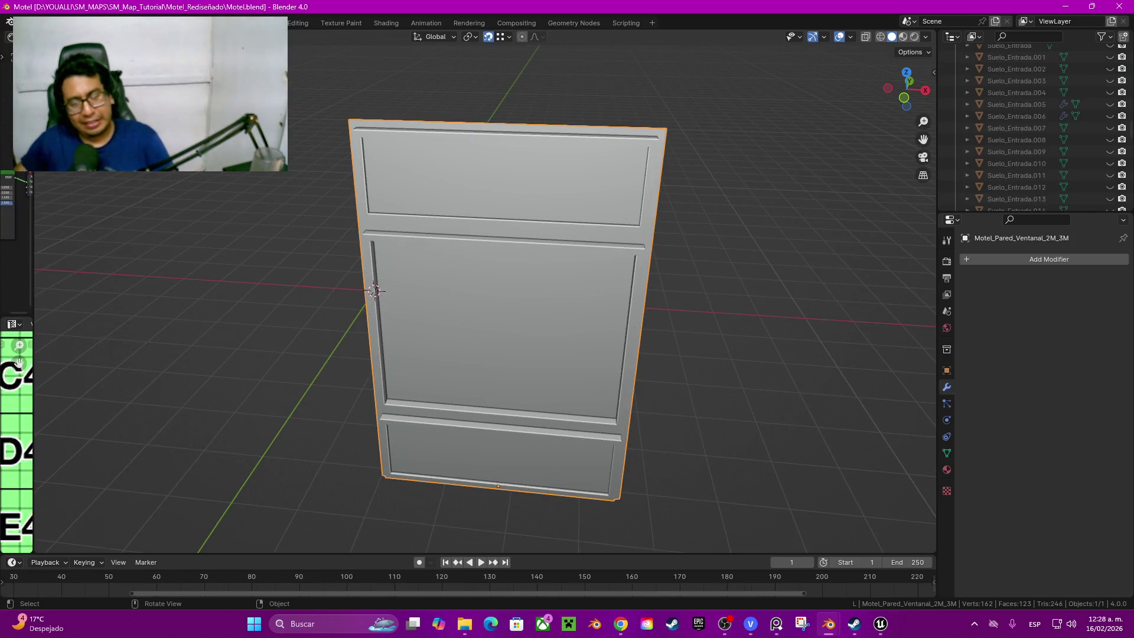
{"action": "mouse_move", "coordinate": [567, 354]}
{"action": "middle_mouse_down"}
{"action": "mouse_move", "coordinate": [531, 346]}
{"action": "mouse_move", "coordinate": [549, 293]}
{"action": "middle_mouse_up"}
Step: Unhide all scene objects and turn off Plane.020's Subdivision viewport display
{"action": "key", "text": "alt+a"}
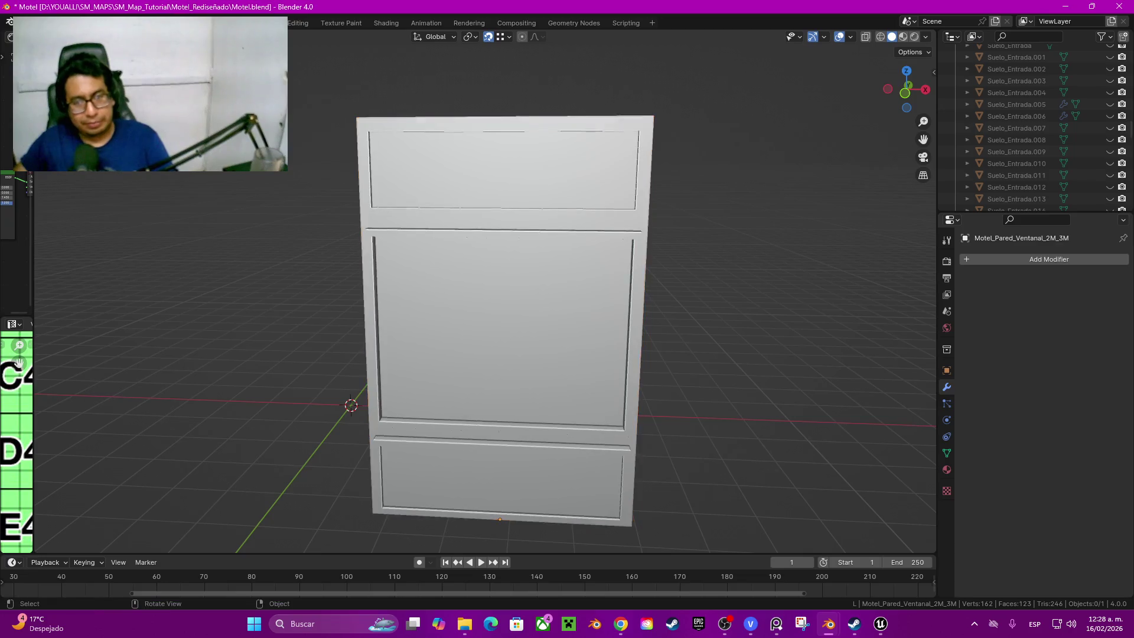
{"action": "middle_click_drag", "start_coordinate": [505, 336], "coordinate": [479, 345]}
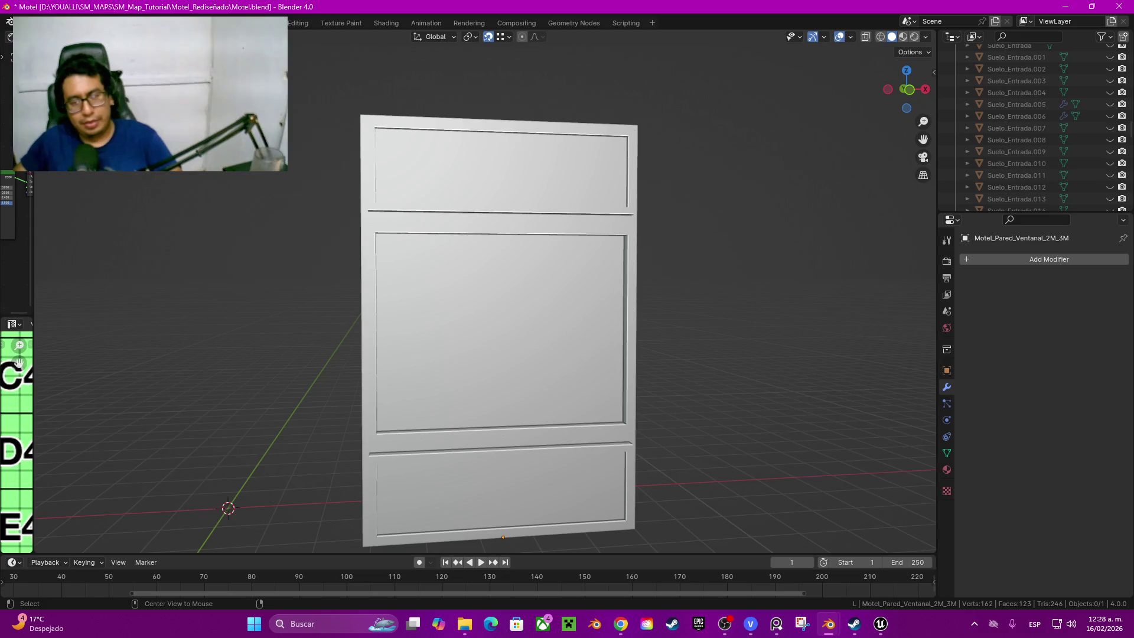
{"action": "key", "text": "alt+h"}
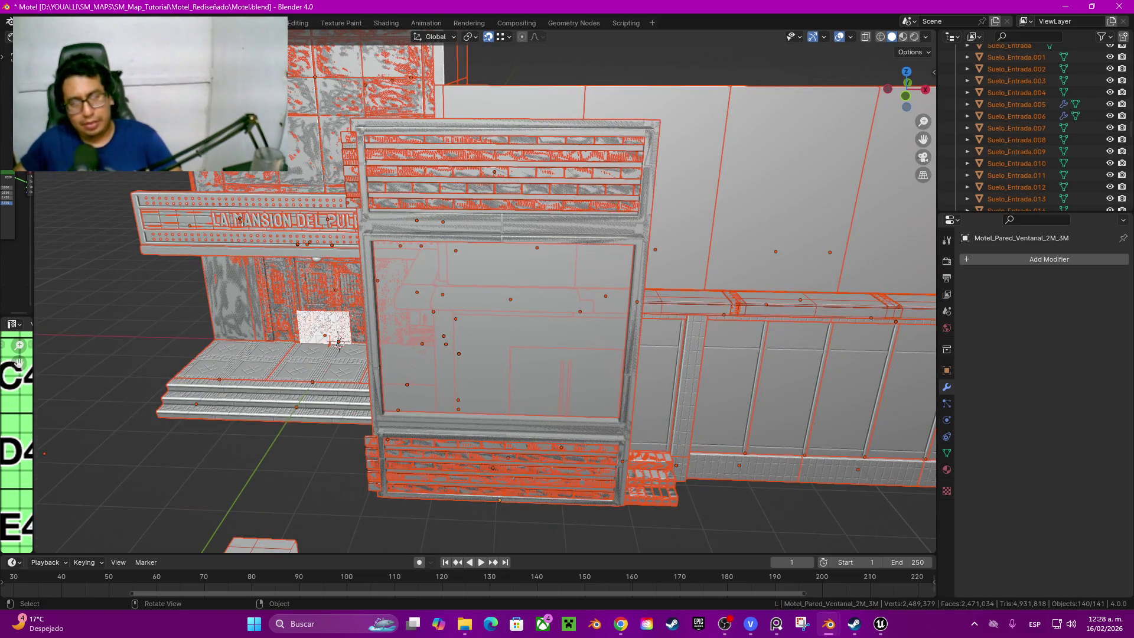
{"action": "middle_click_drag", "start_coordinate": [532, 310], "coordinate": [496, 301]}
{"action": "left_click", "coordinate": [492, 172]}
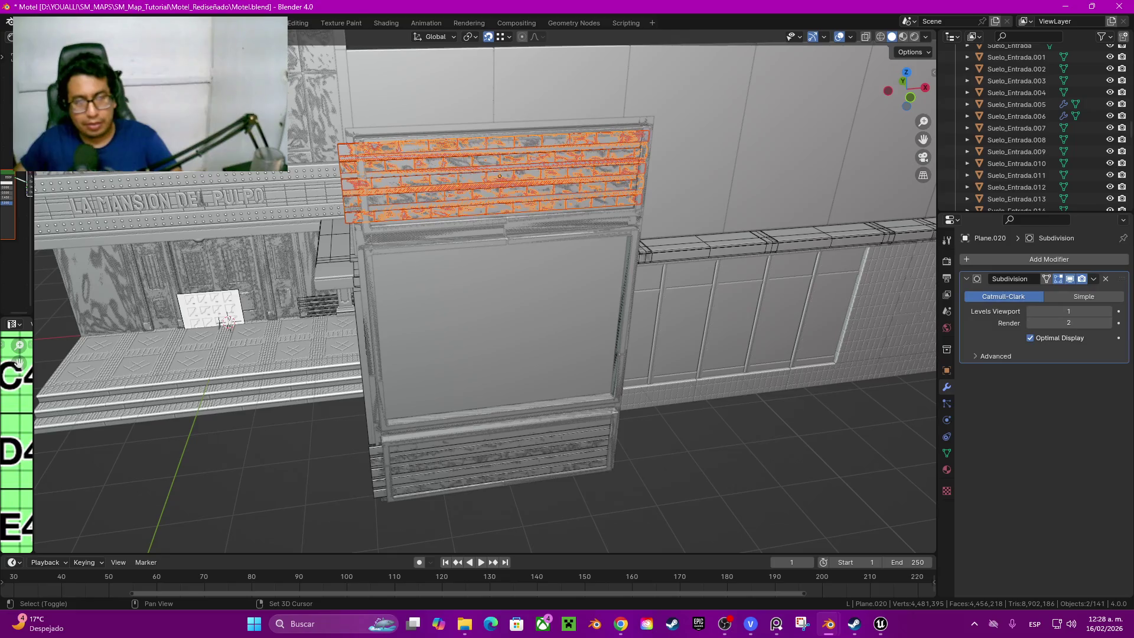
{"action": "left_click", "coordinate": [1069, 278]}
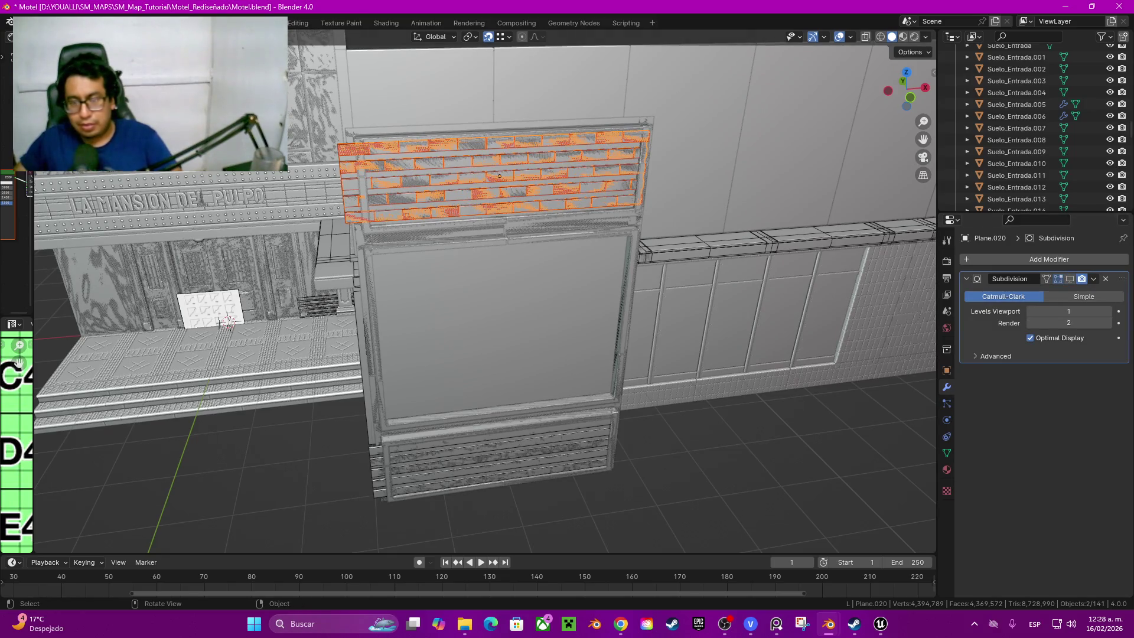
Step: Cycle the selection between the brick panels until Plane.018 is active, zoomed on its bricks
{"action": "left_click", "coordinate": [497, 456]}
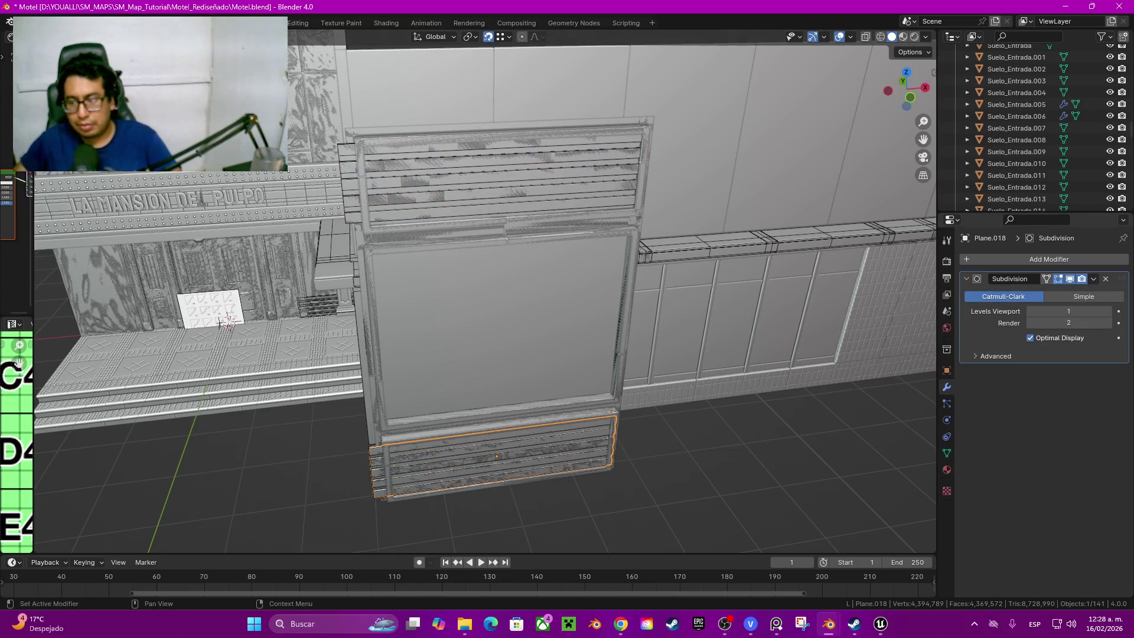
{"action": "left_click", "coordinate": [496, 456], "text": "shift"}
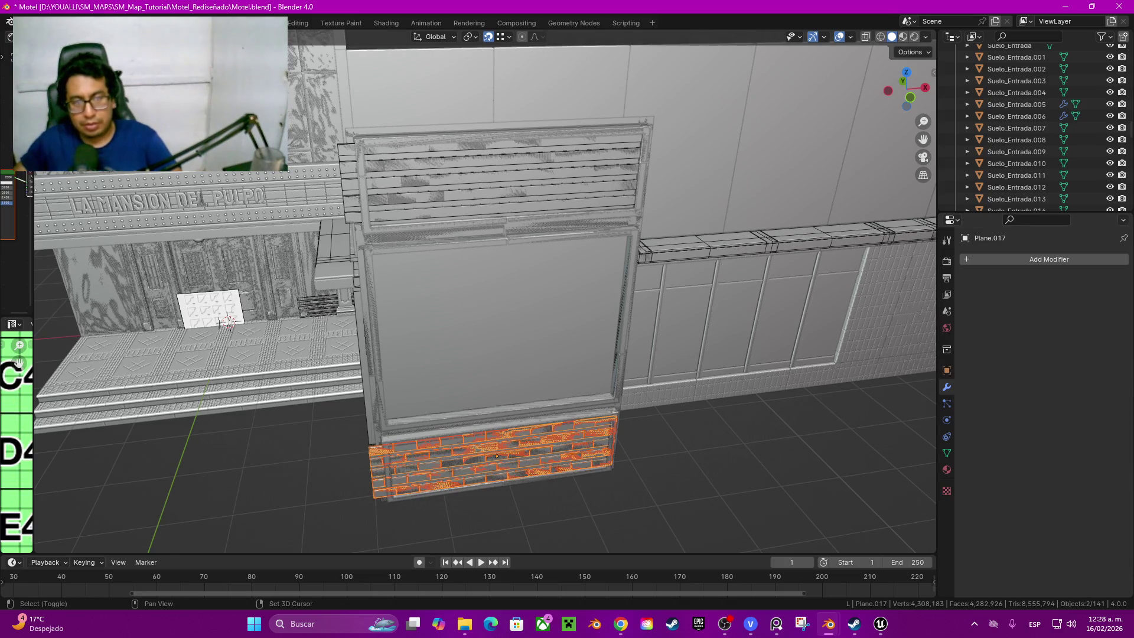
{"action": "left_click", "coordinate": [497, 457], "text": "shift"}
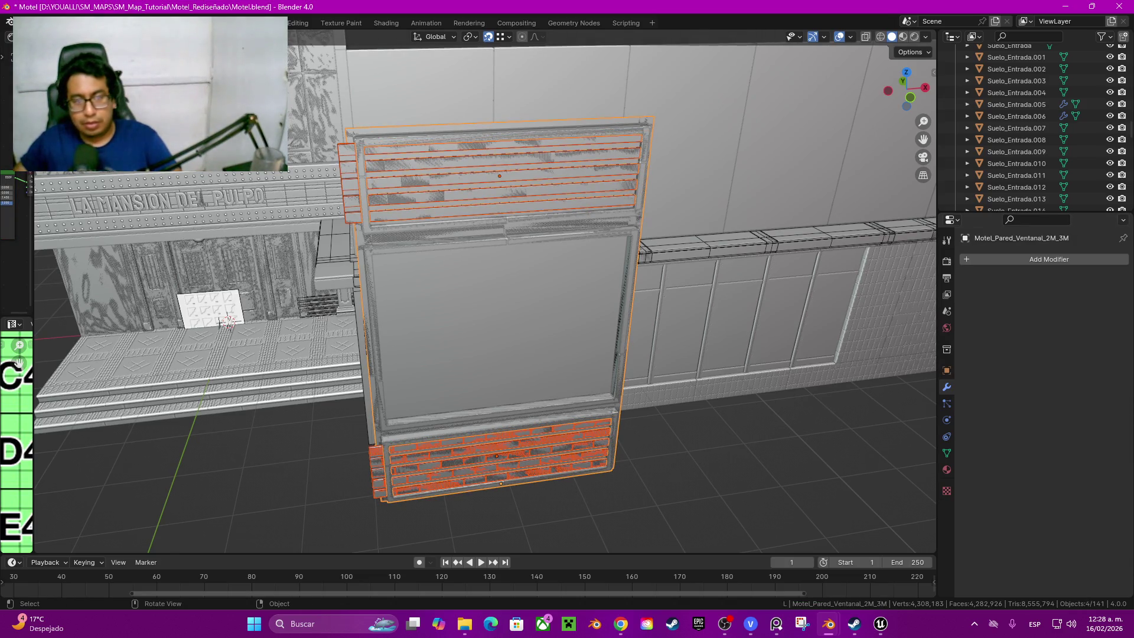
{"action": "left_click", "coordinate": [500, 175]}
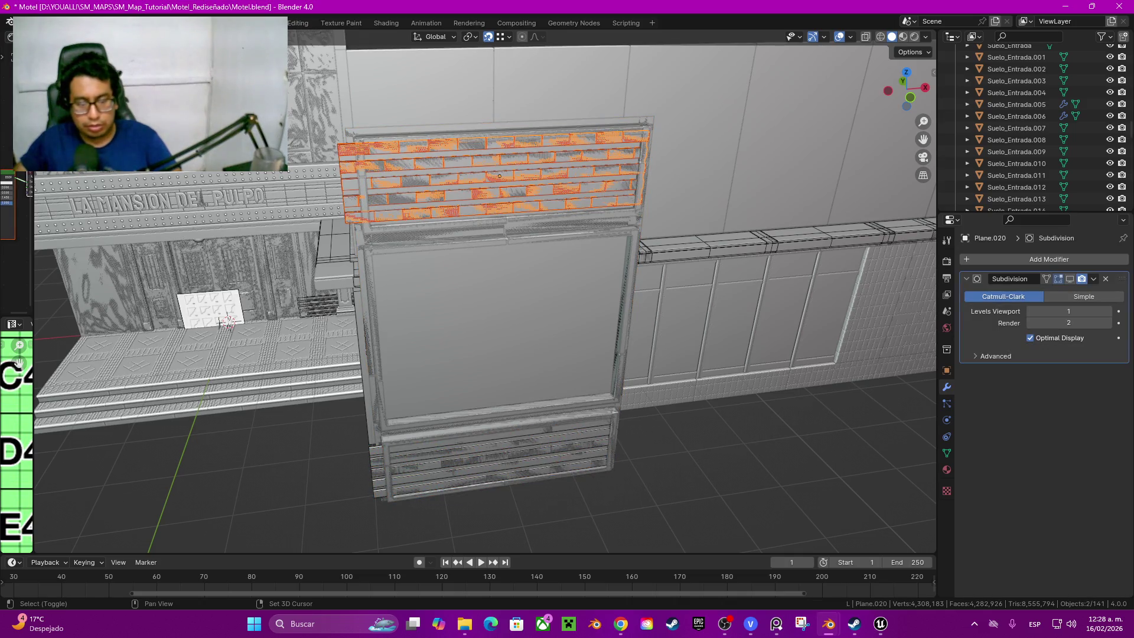
{"action": "left_click", "coordinate": [497, 456], "text": "shift"}
{"action": "left_click", "coordinate": [497, 457], "text": "shift"}
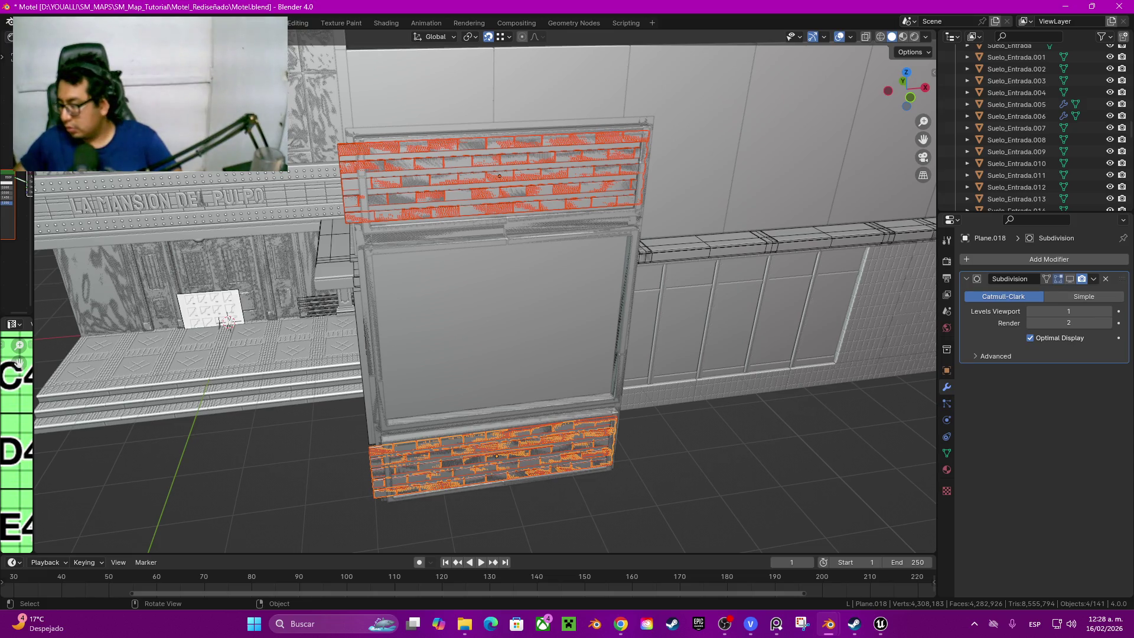
{"action": "scroll", "coordinate": [485, 293], "scroll_direction": "up", "scroll_amount": 3}
{"action": "middle_click_drag", "start_coordinate": [486, 293], "coordinate": [485, 275]}
{"action": "scroll", "coordinate": [486, 292], "scroll_direction": "up", "scroll_amount": 2}
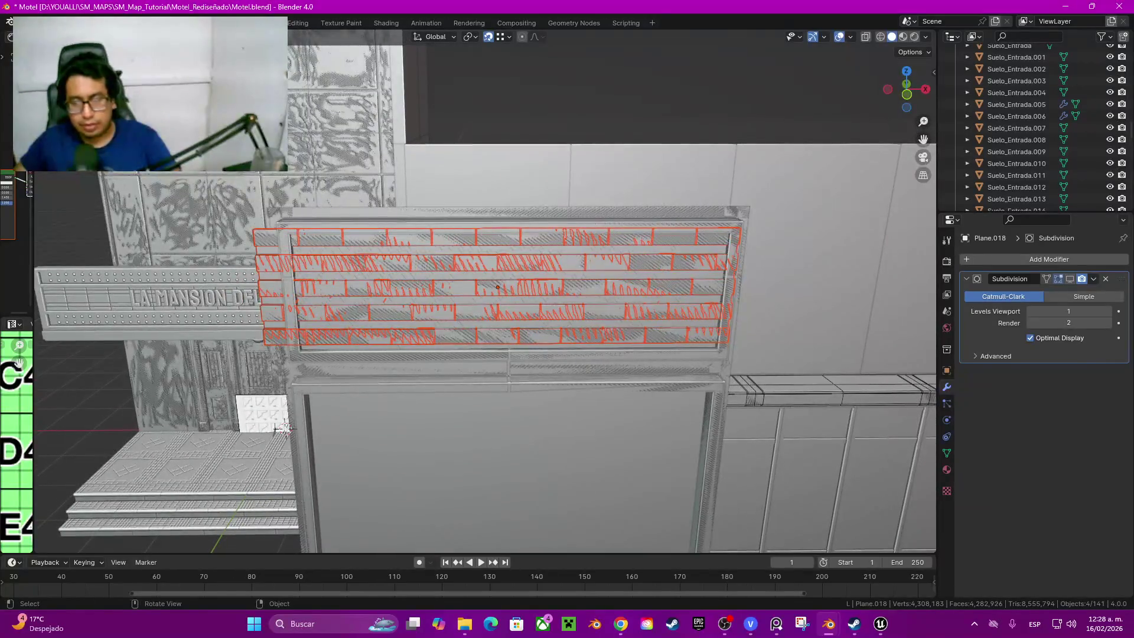
{"action": "key", "text": "alt+Tab"}
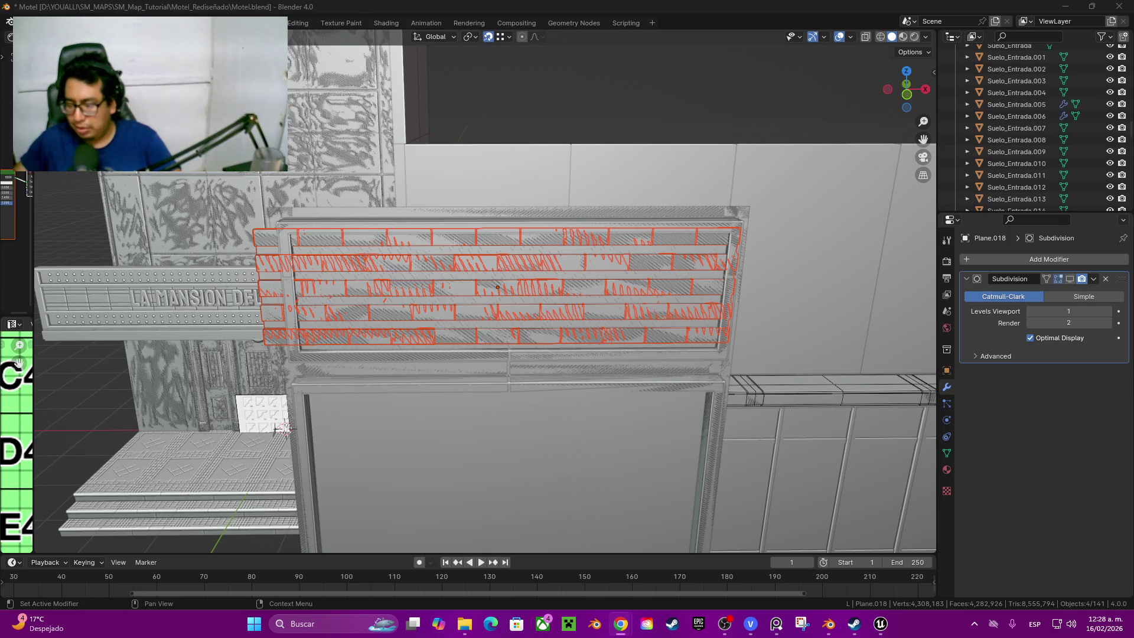
{"action": "mouse_move", "coordinate": [497, 286]}
{"action": "middle_mouse_down"}
{"action": "mouse_move", "coordinate": [468, 246]}
{"action": "mouse_move", "coordinate": [478, 265]}
{"action": "middle_mouse_up"}
Step: In Edit Mode, scale the brick rows along X to 0.9
{"action": "key", "text": "Tab"}
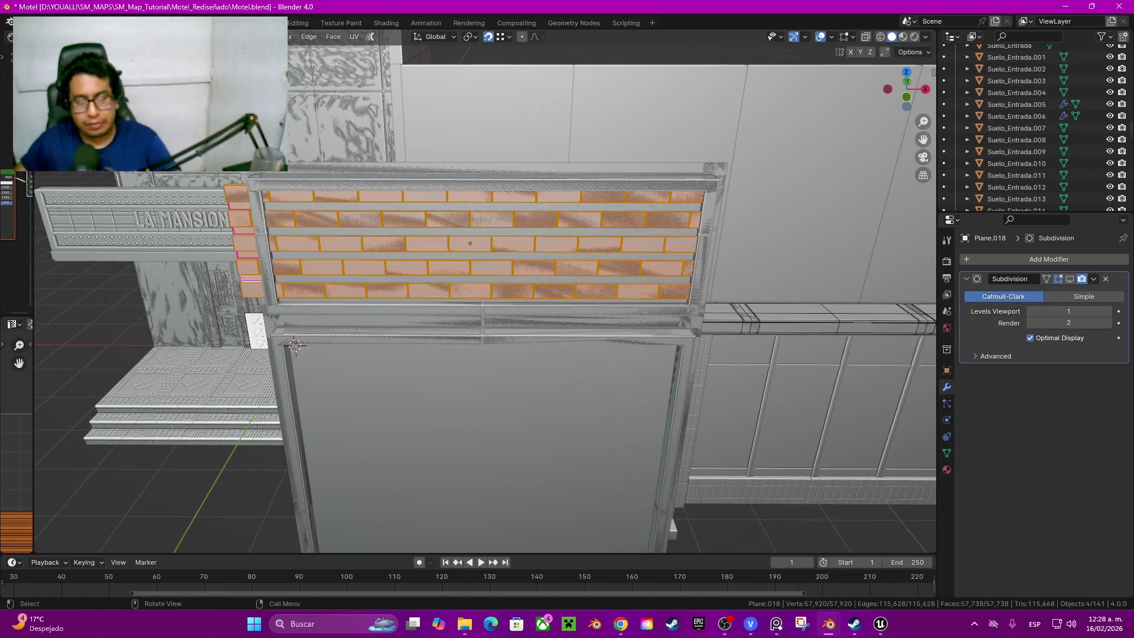
{"action": "key", "text": "s"}
{"action": "key", "text": "x"}
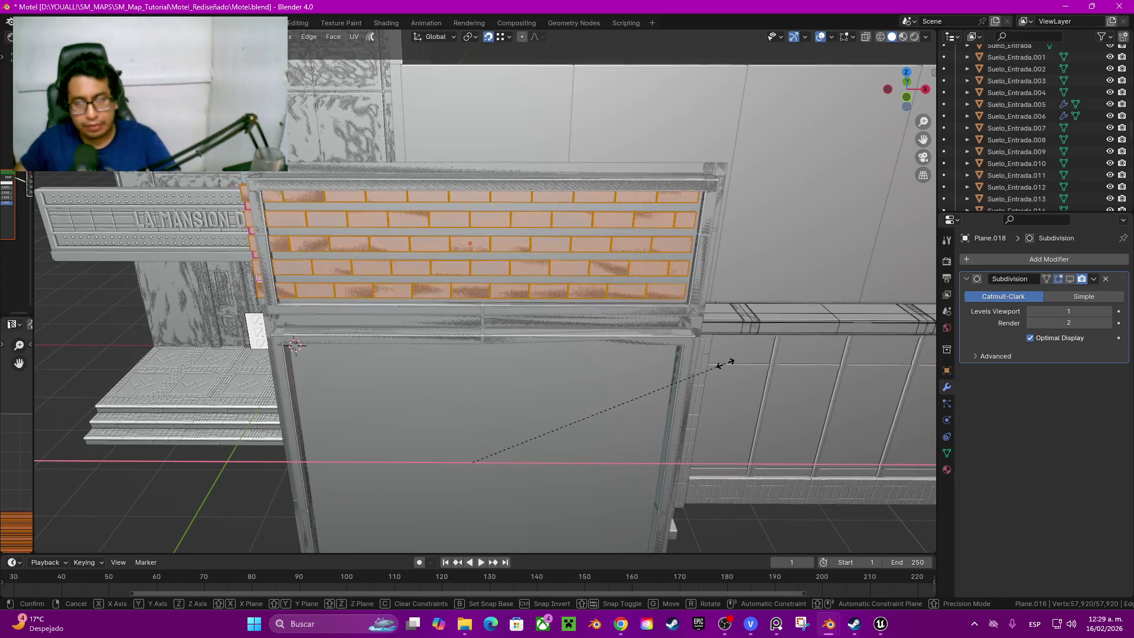
{"action": "left_click", "coordinate": [725, 363]}
{"action": "middle_click_drag", "start_coordinate": [311, 320], "coordinate": [276, 337]}
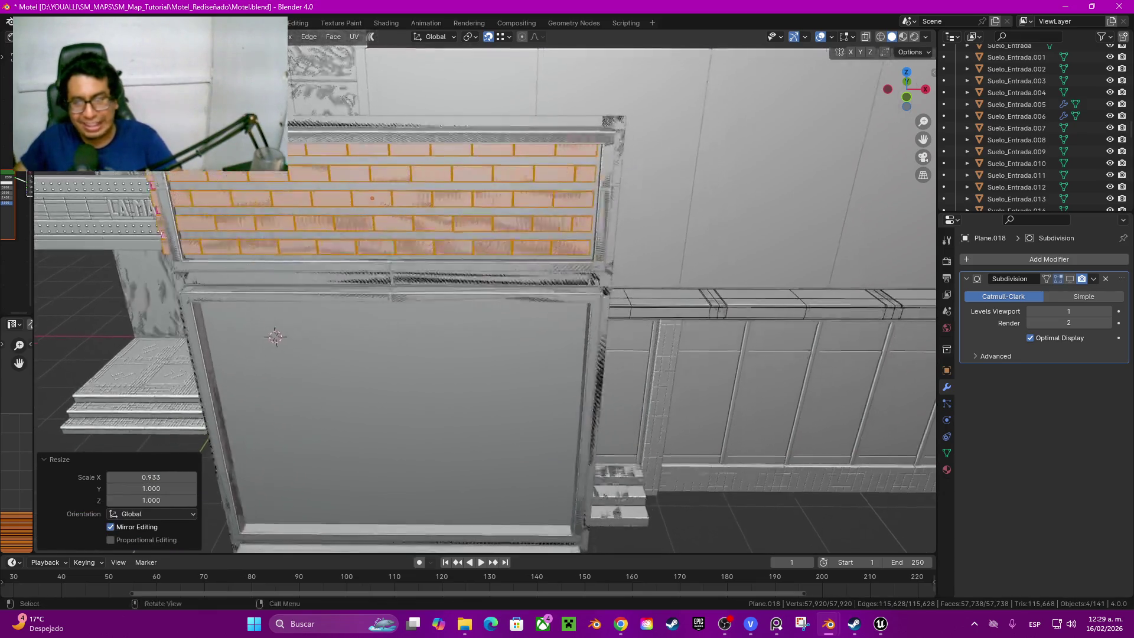
{"action": "left_click", "coordinate": [150, 478]}
{"action": "type", "text": "0.9"}
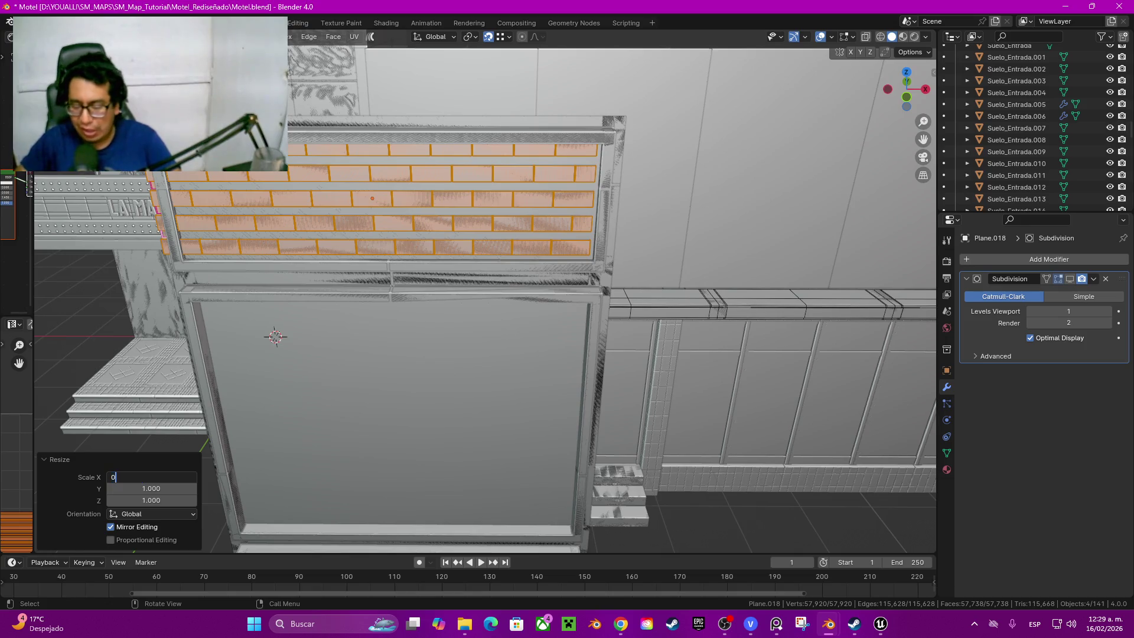
{"action": "key", "text": "Return"}
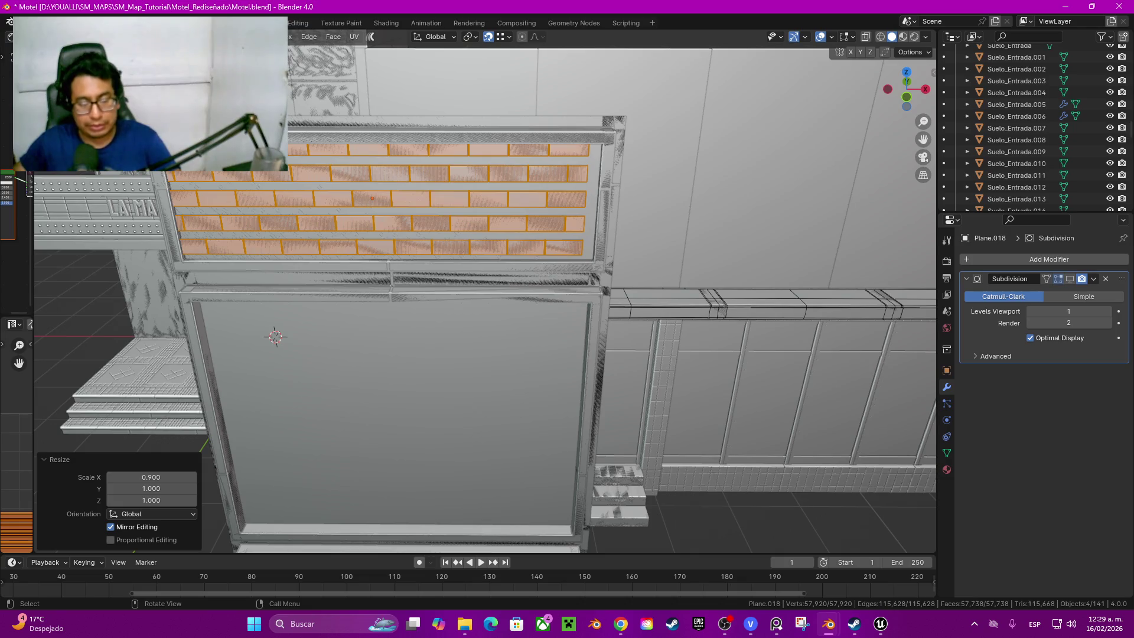
Step: Cancel a sideways move and change the X scale to 0.95 instead
{"action": "key", "text": "g"}
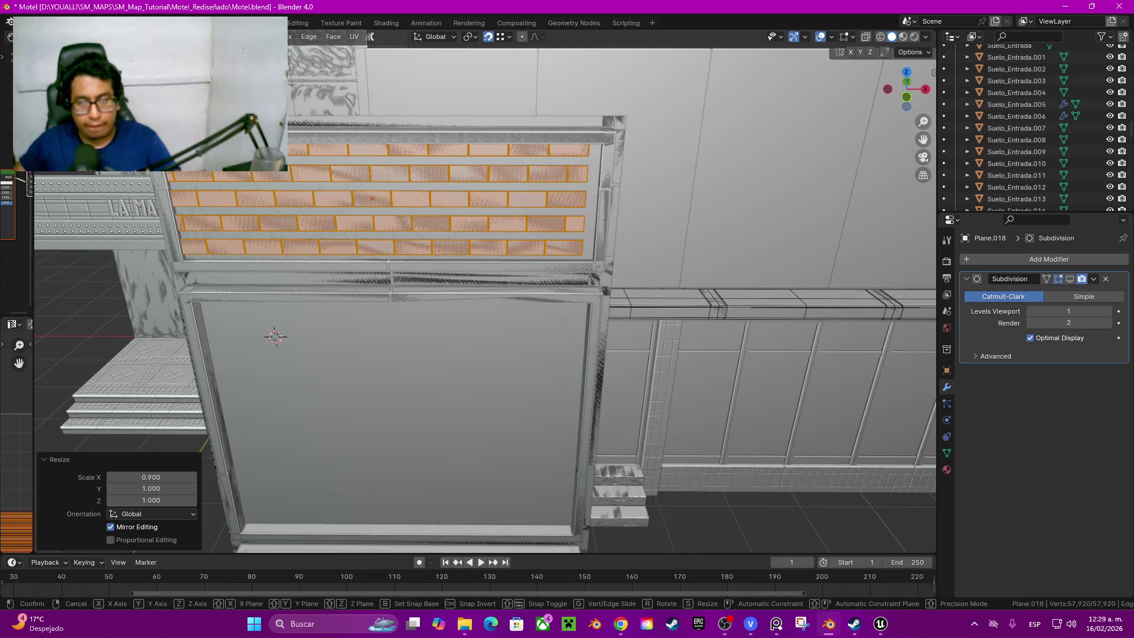
{"action": "key", "text": "x"}
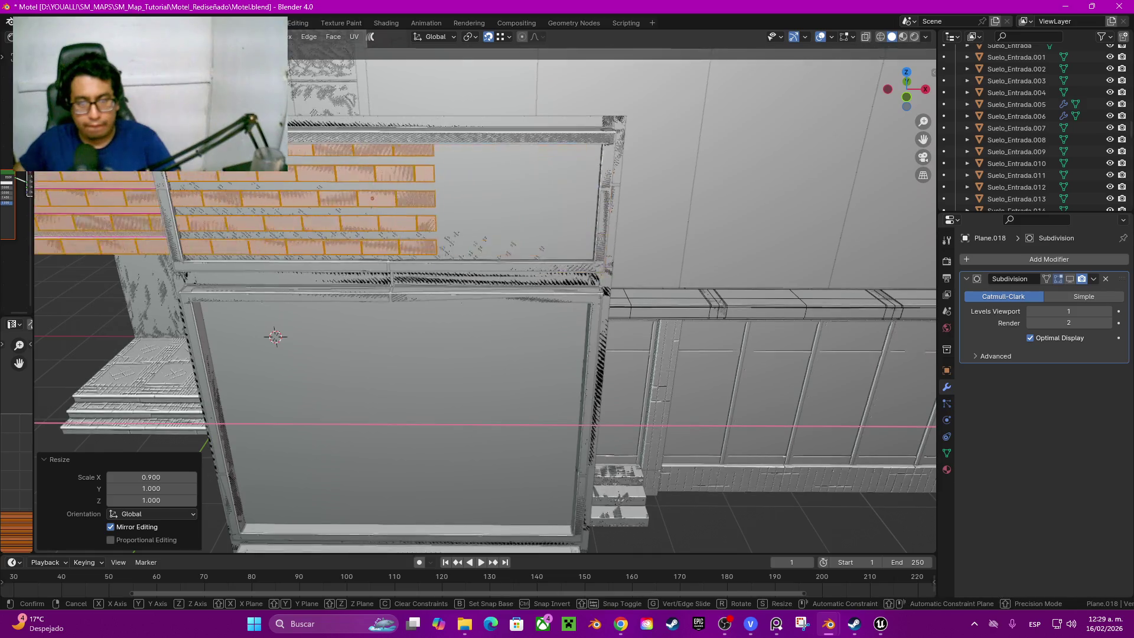
{"action": "key", "text": "Escape"}
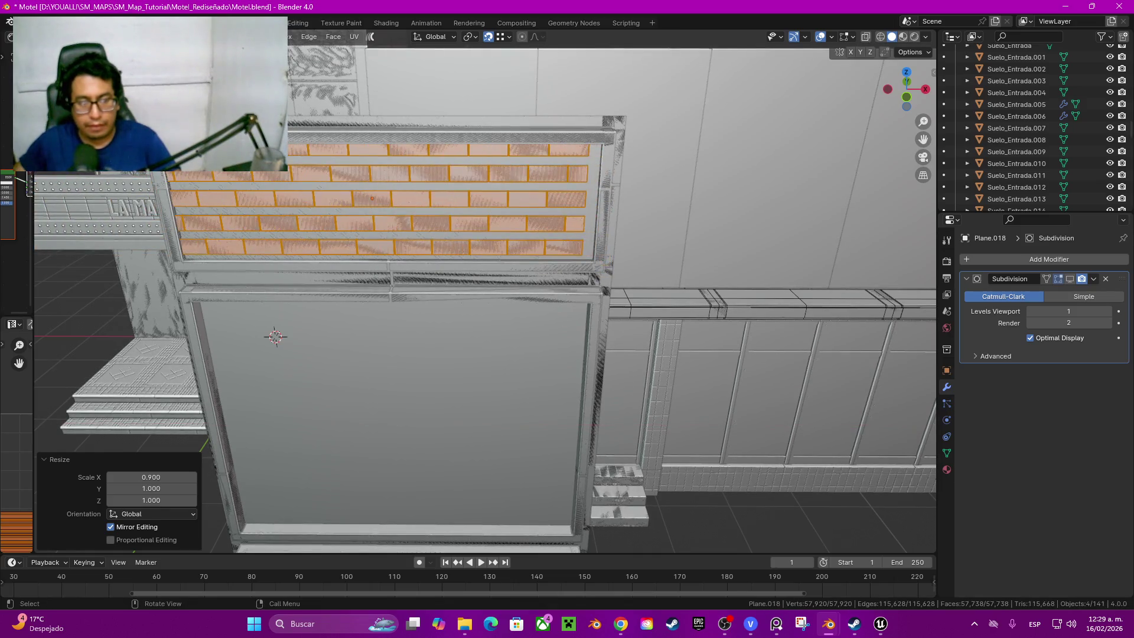
{"action": "left_click", "coordinate": [151, 477]}
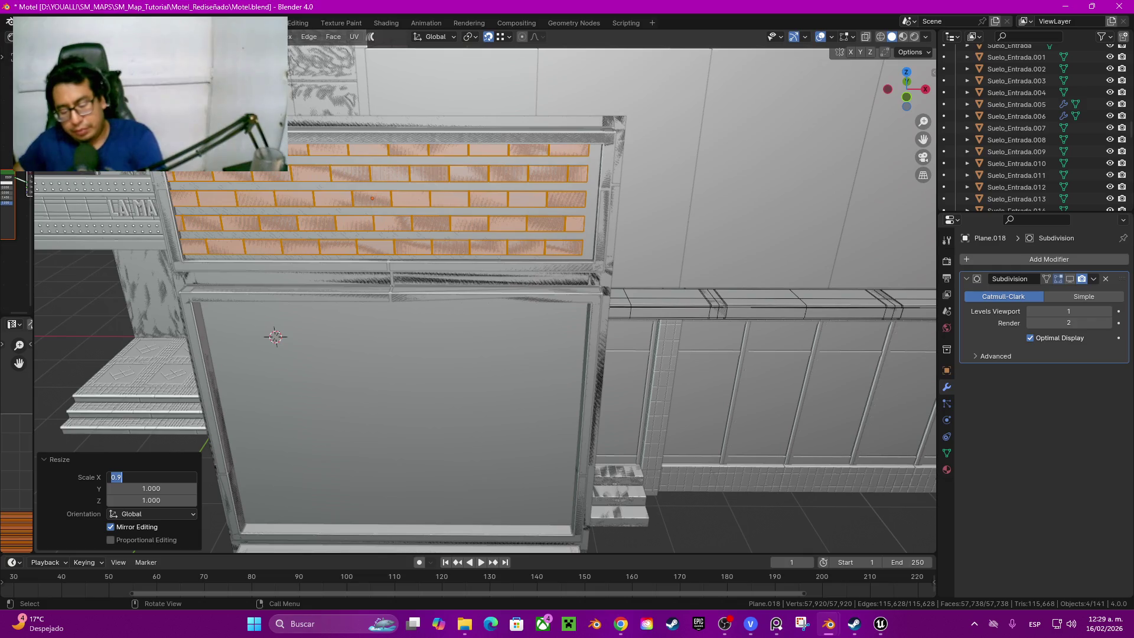
{"action": "type", "text": "0.95"}
{"action": "key", "text": "Return"}
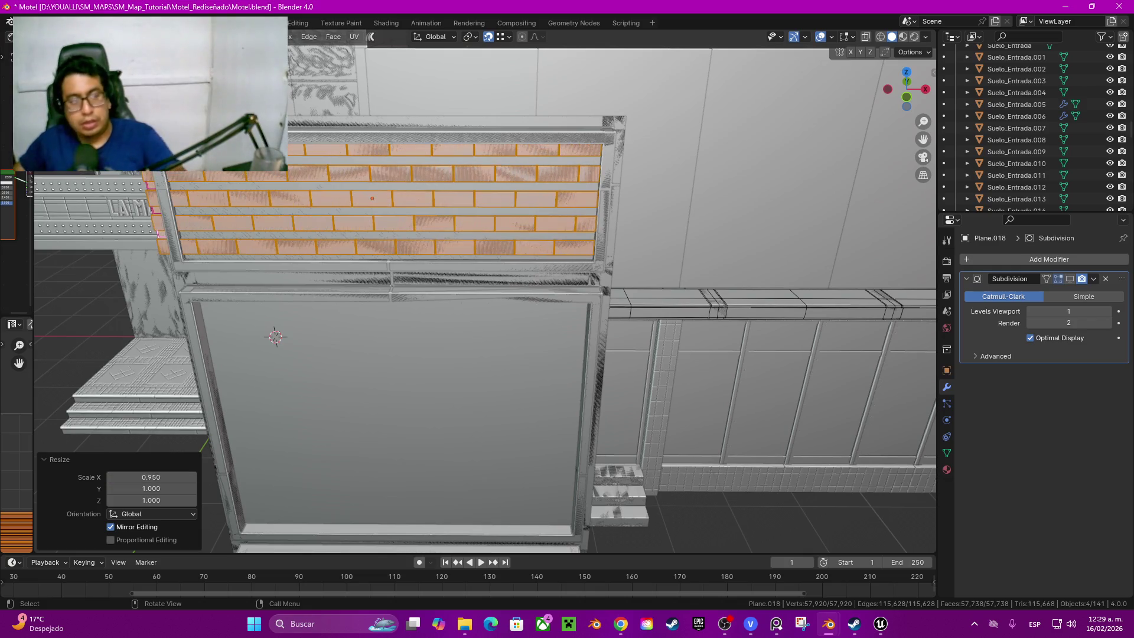
{"action": "scroll", "coordinate": [486, 293], "scroll_direction": "up", "scroll_amount": 2}
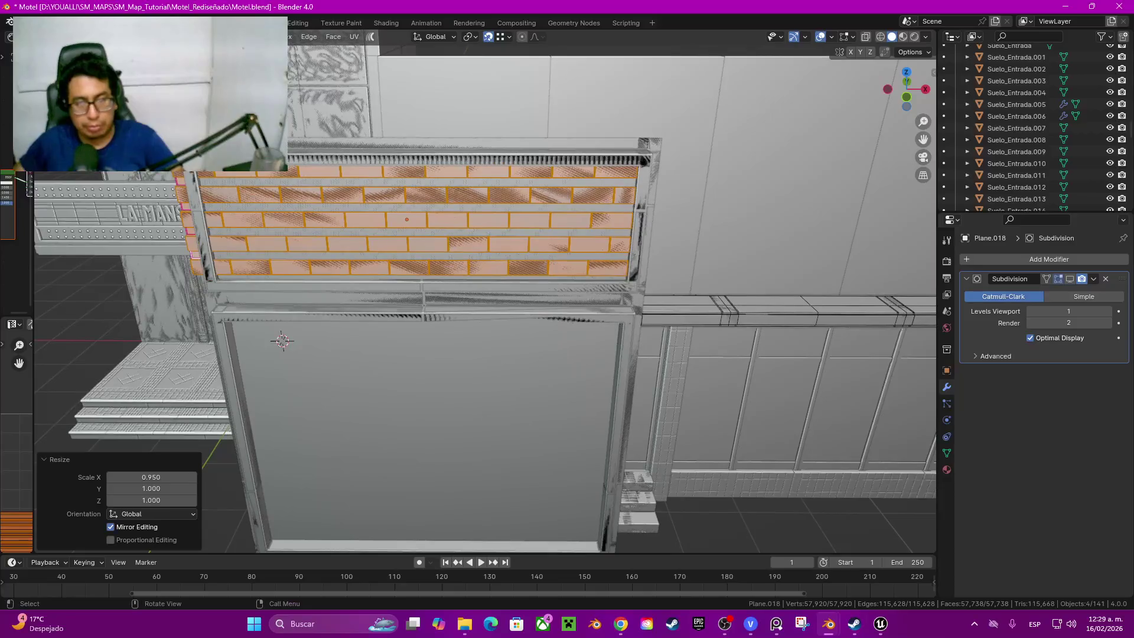
Step: Shift the bricks about 0.046 m along X into the window frame
{"action": "middle_click_drag", "start_coordinate": [282, 340], "coordinate": [336, 373]}
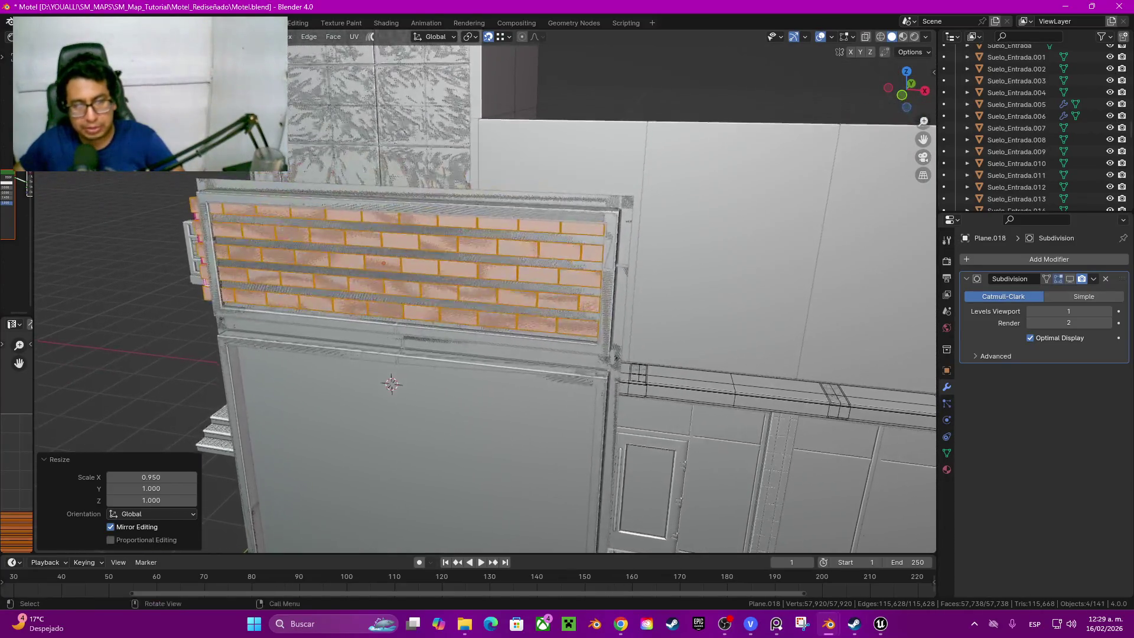
{"action": "scroll", "coordinate": [337, 373], "scroll_direction": "up", "scroll_amount": 2}
{"action": "middle_click_drag", "start_coordinate": [336, 373], "coordinate": [311, 391]}
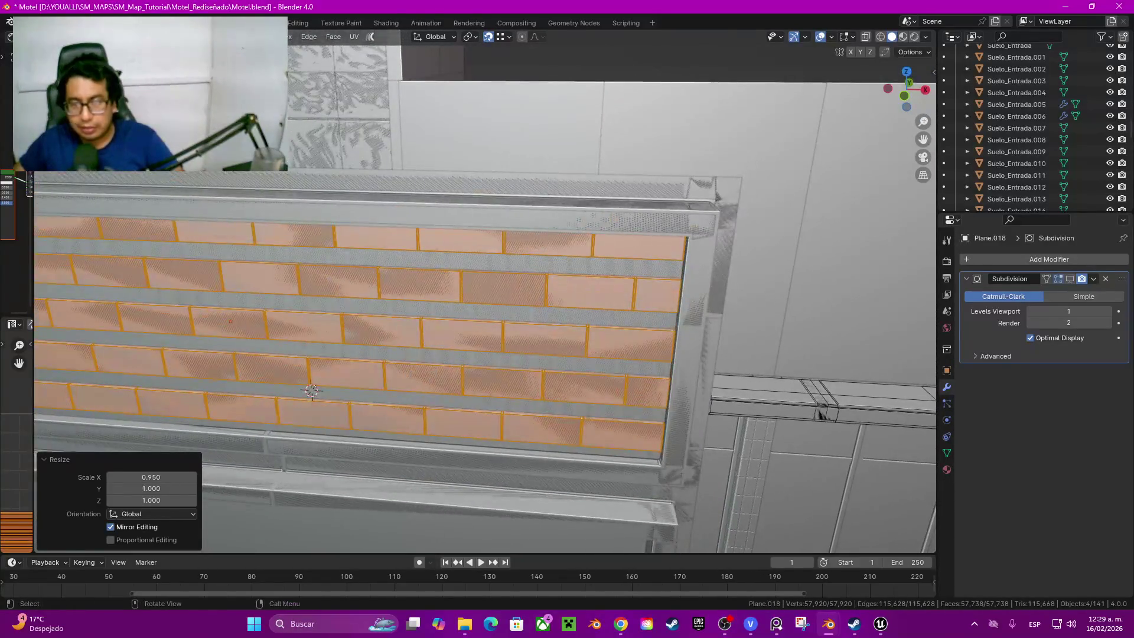
{"action": "key", "text": "g"}
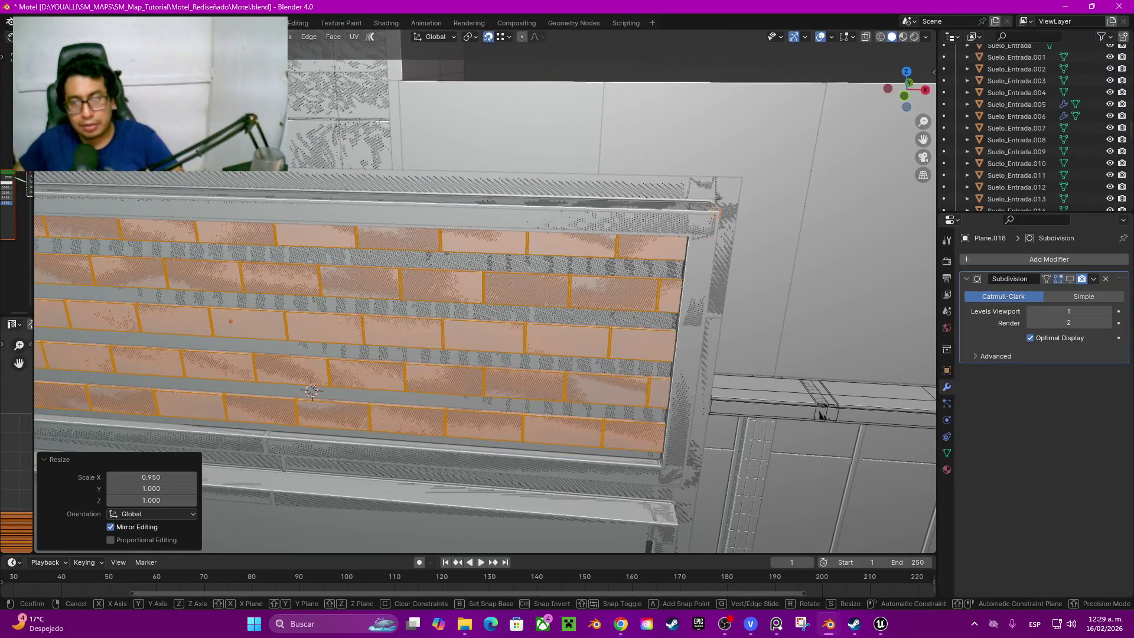
{"action": "left_click", "coordinate": [311, 391]}
{"action": "mouse_move", "coordinate": [311, 391]}
{"action": "middle_mouse_down"}
{"action": "mouse_move", "coordinate": [462, 355]}
{"action": "mouse_move", "coordinate": [216, 344]}
{"action": "middle_mouse_up"}
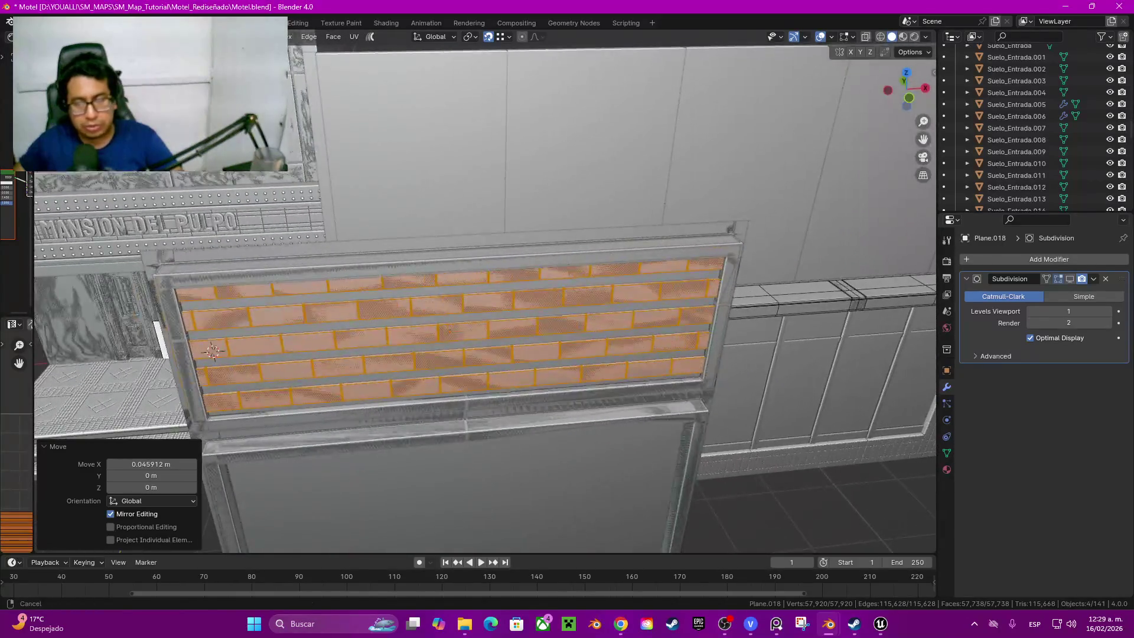
Step: Undo the last adjustments and set the brick rows' X width to 0.93
{"action": "key", "text": "ctrl+z"}
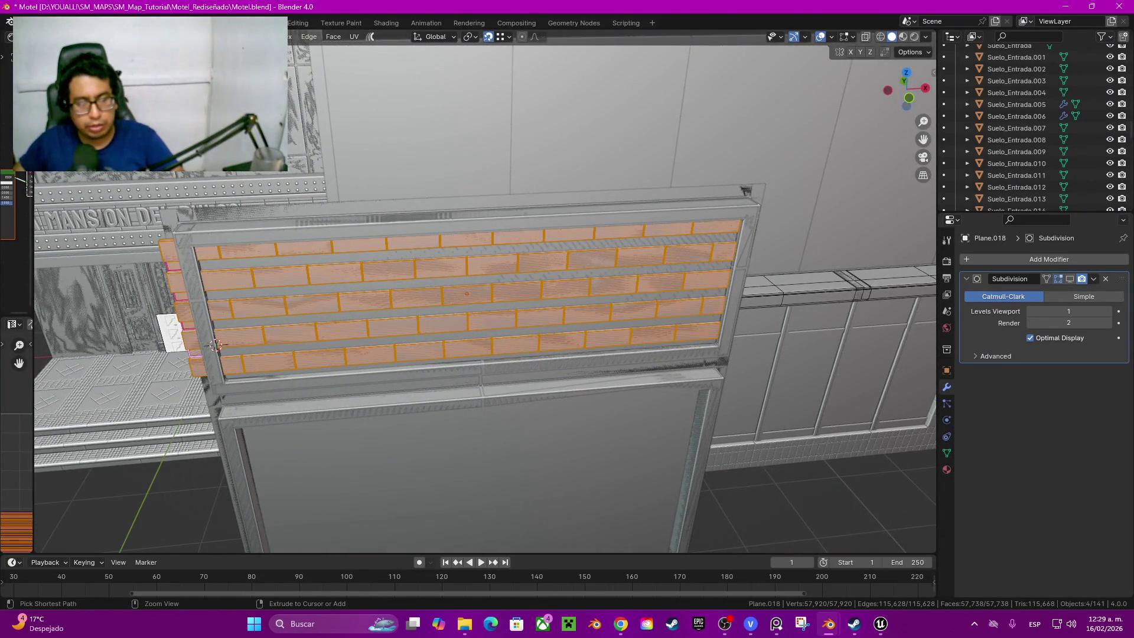
{"action": "key", "text": "ctrl+z"}
{"action": "key", "text": "g"}
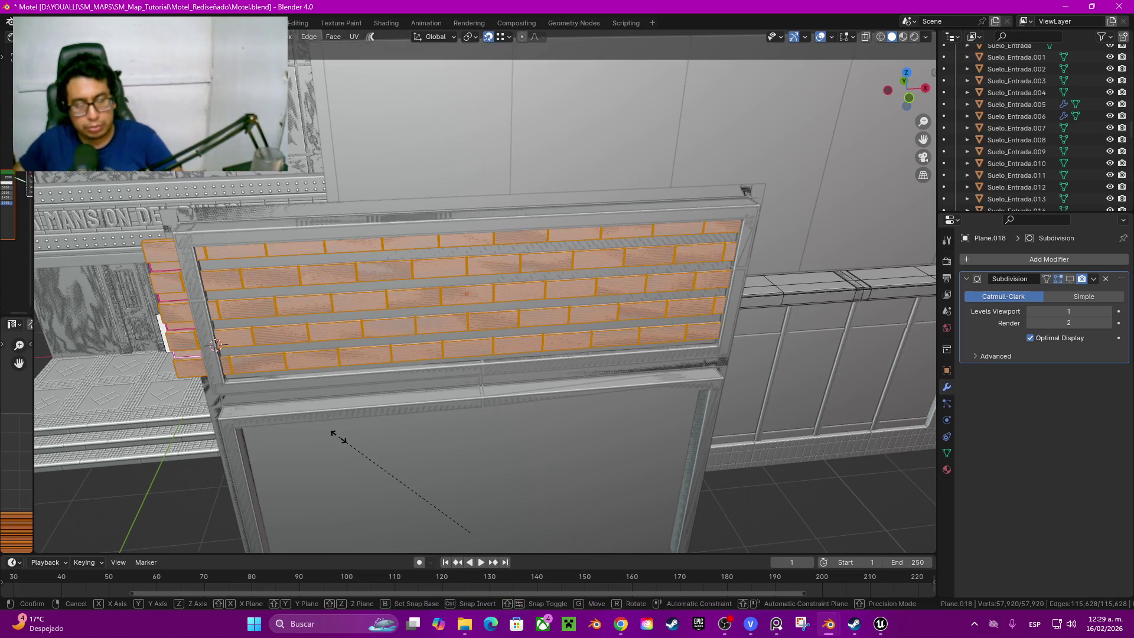
{"action": "key", "text": "x"}
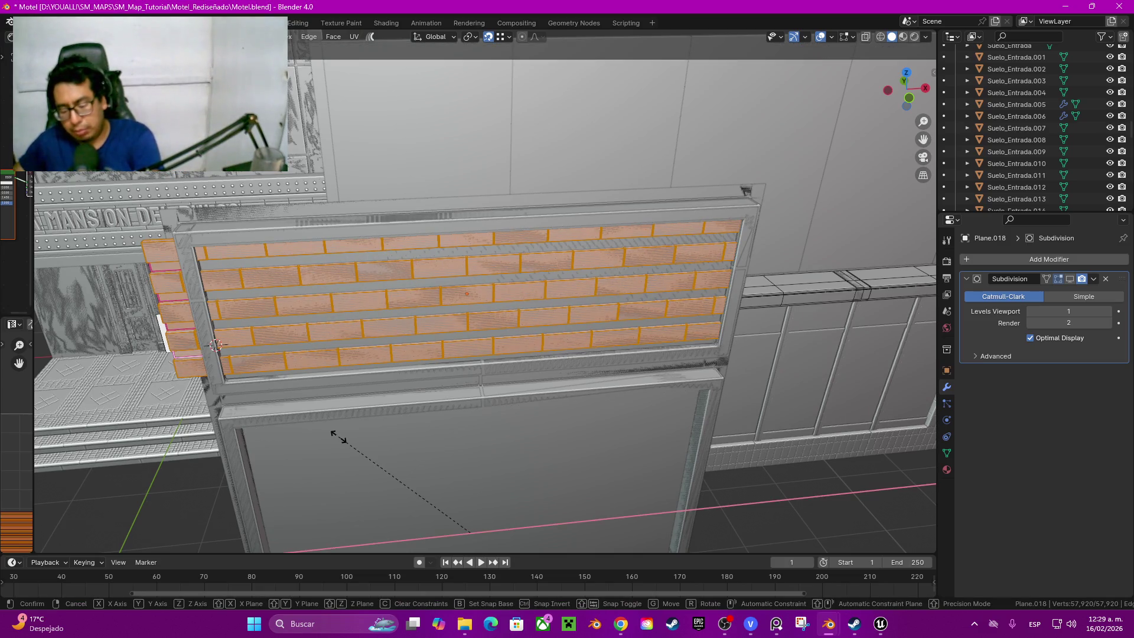
{"action": "type", "text": "0.9"}
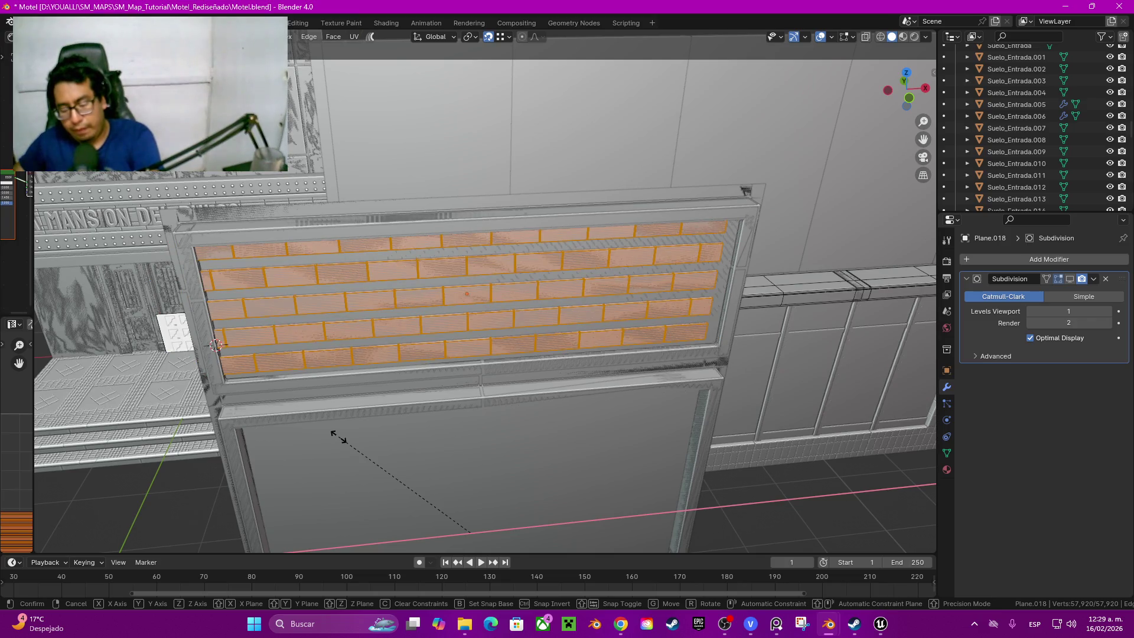
{"action": "type", "text": "3"}
{"action": "key", "text": "Return"}
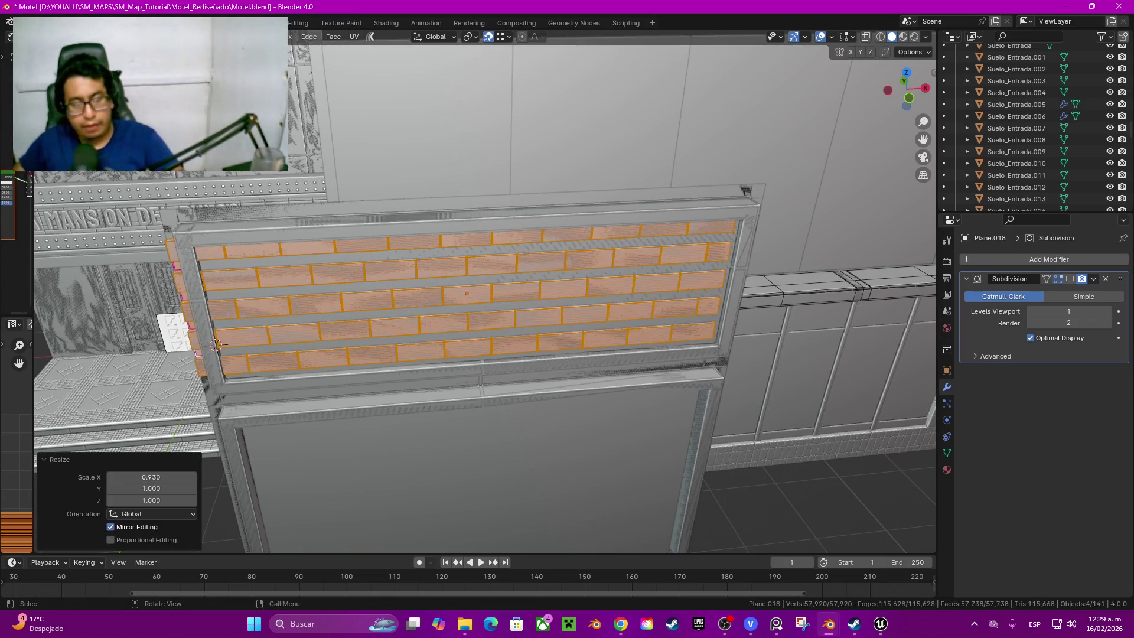
Step: Move the bricks about 0.037 m along X and nudge them again to sit in the frame
{"action": "key", "text": "g"}
{"action": "key", "text": "x"}
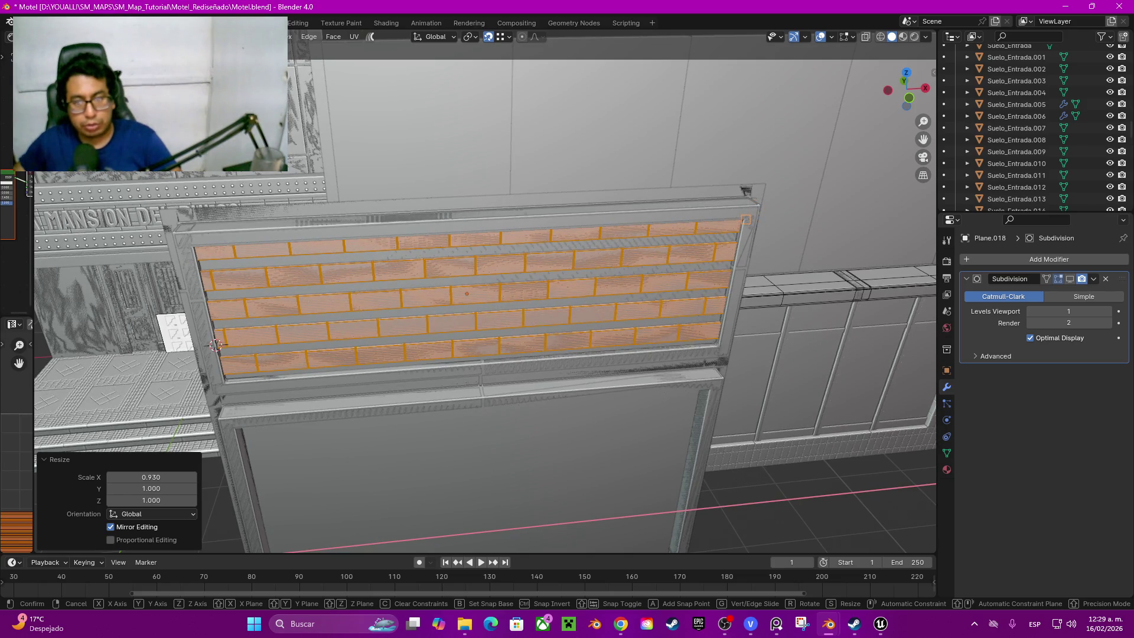
{"action": "left_click", "coordinate": [216, 345]}
{"action": "mouse_move", "coordinate": [216, 345]}
{"action": "middle_mouse_down"}
{"action": "mouse_move", "coordinate": [292, 266]}
{"action": "mouse_move", "coordinate": [283, 356]}
{"action": "mouse_move", "coordinate": [361, 416]}
{"action": "mouse_move", "coordinate": [495, 316]}
{"action": "middle_mouse_up"}
{"action": "key", "text": "z"}
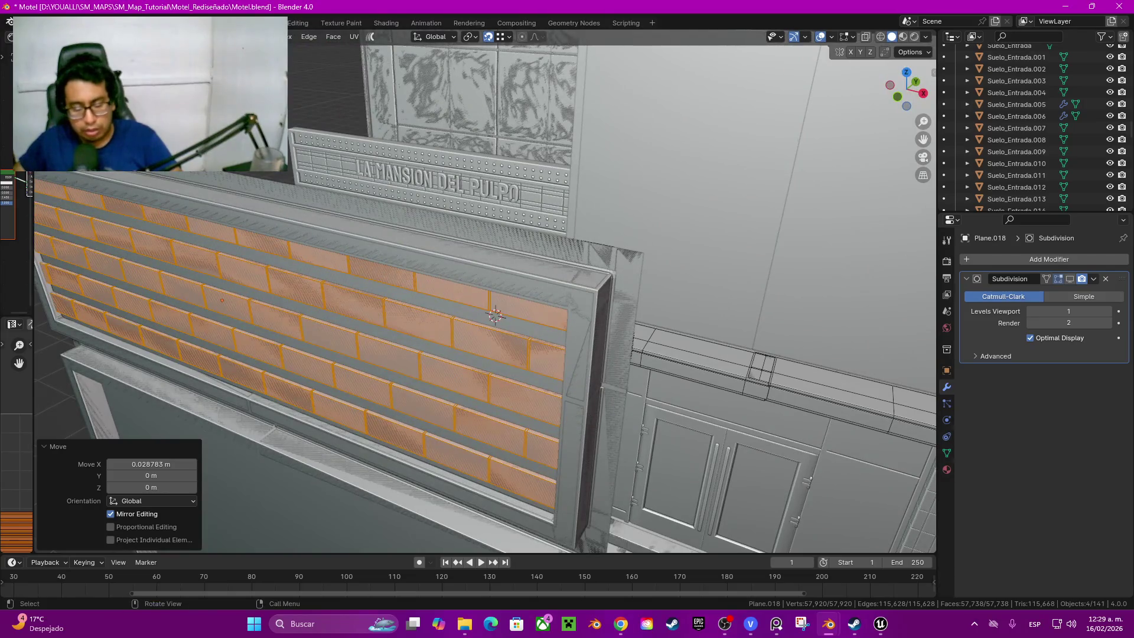
{"action": "key", "text": "g"}
{"action": "left_click", "coordinate": [498, 316]}
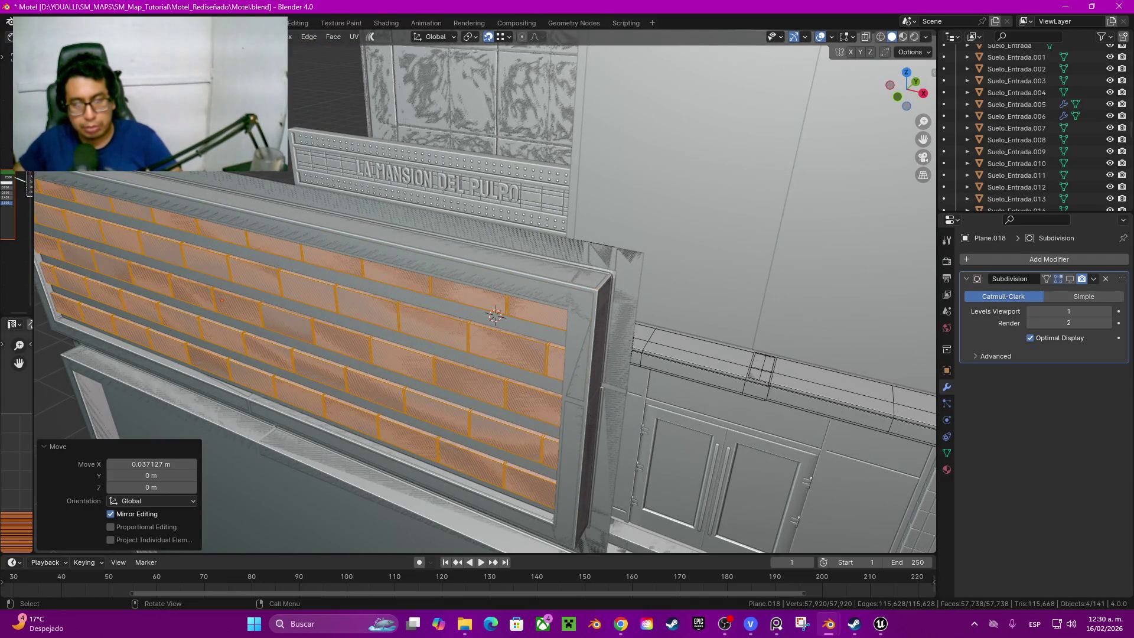
{"action": "mouse_move", "coordinate": [497, 315]}
{"action": "middle_mouse_down"}
{"action": "mouse_move", "coordinate": [550, 284]}
{"action": "mouse_move", "coordinate": [337, 347]}
{"action": "middle_mouse_up"}
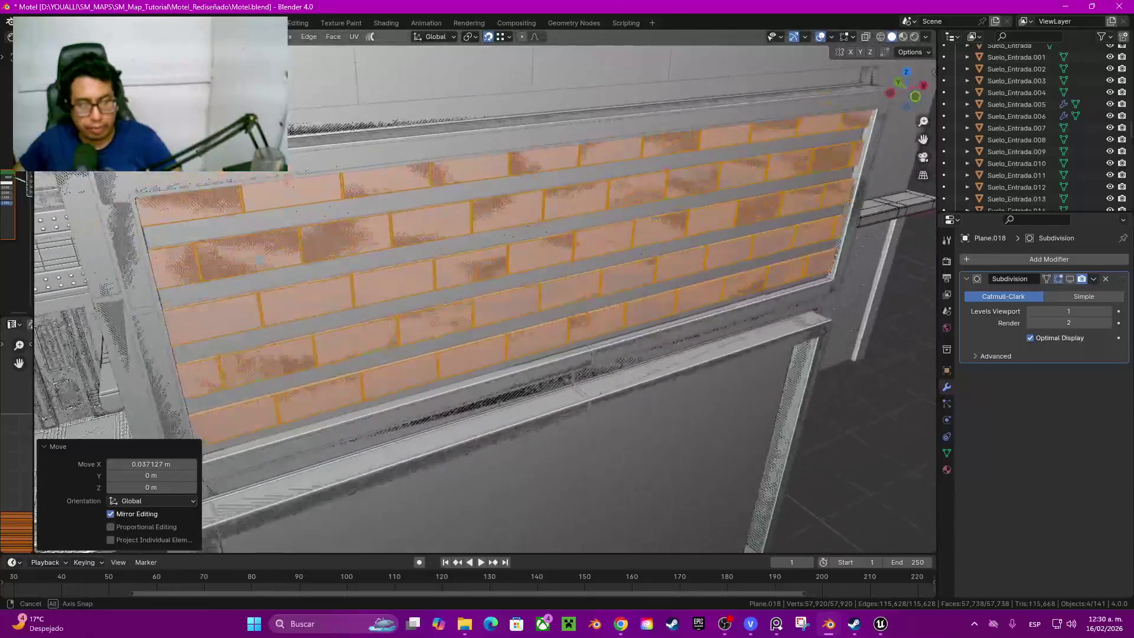
{"action": "key", "text": "z"}
Step: Check the bricks in wireframe, undo the last nudge and return to Material Preview
{"action": "left_click", "coordinate": [240, 346]}
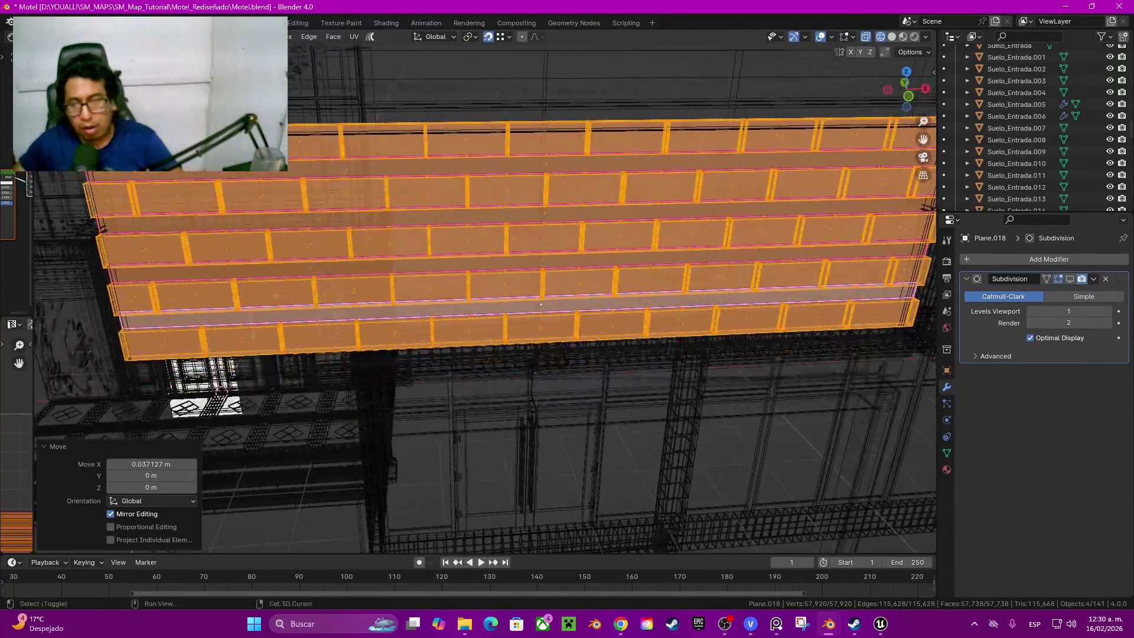
{"action": "middle_click_drag", "start_coordinate": [568, 307], "coordinate": [370, 294]}
{"action": "key", "text": "ctrl+z"}
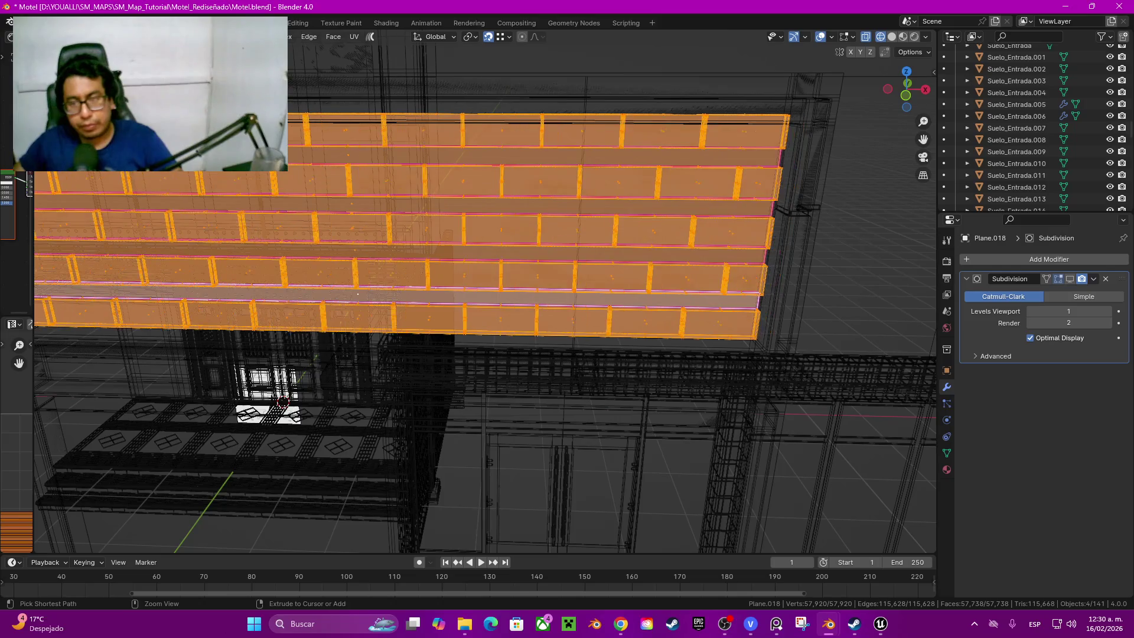
{"action": "key", "text": "z"}
{"action": "left_click", "coordinate": [271, 416]}
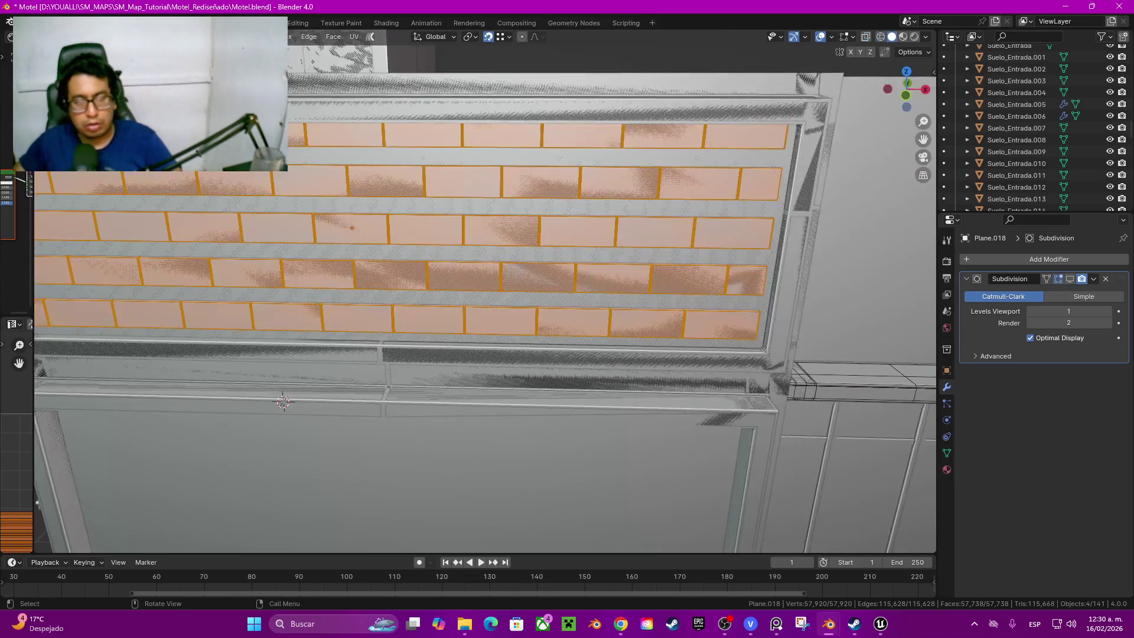
{"action": "middle_click_drag", "start_coordinate": [272, 415], "coordinate": [310, 403]}
{"action": "scroll", "coordinate": [310, 404], "scroll_direction": "down", "scroll_amount": 3}
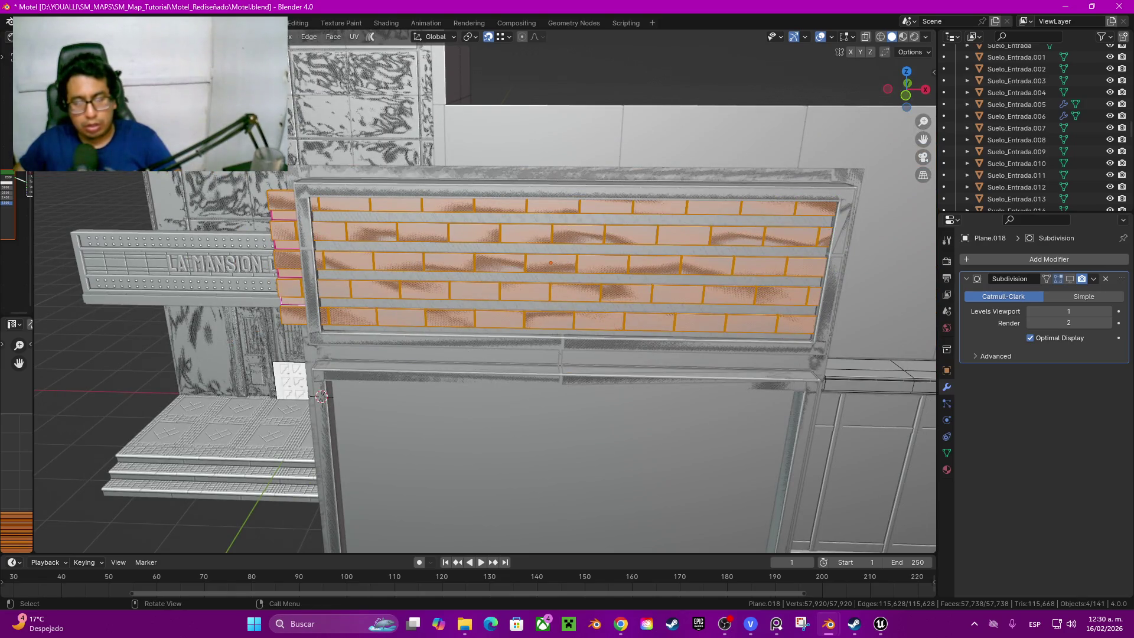
Step: Rescale the brick rows along X twice to fit the frame and begin another resize
{"action": "key", "text": "s"}
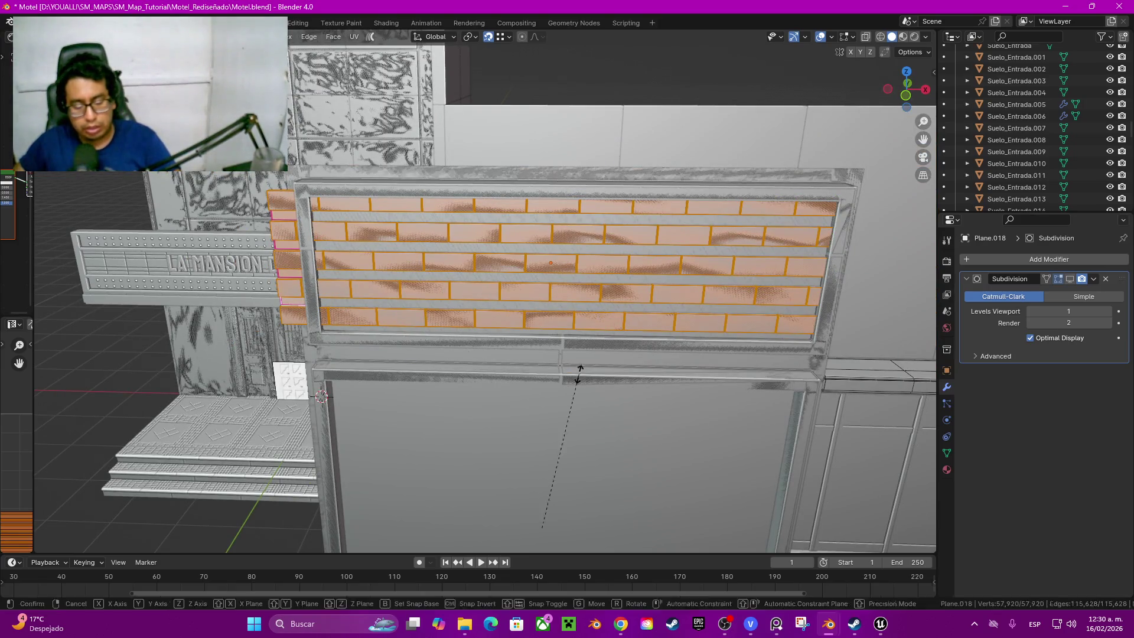
{"action": "key", "text": "x"}
{"action": "left_click", "coordinate": [579, 372]}
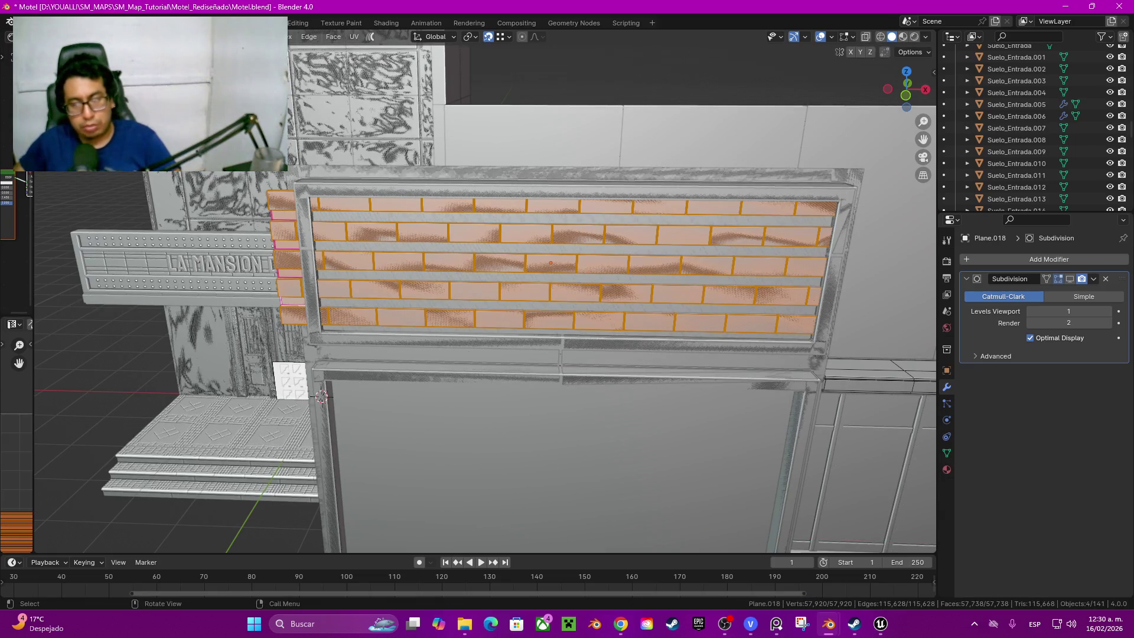
{"action": "key", "text": "s"}
{"action": "key", "text": "x"}
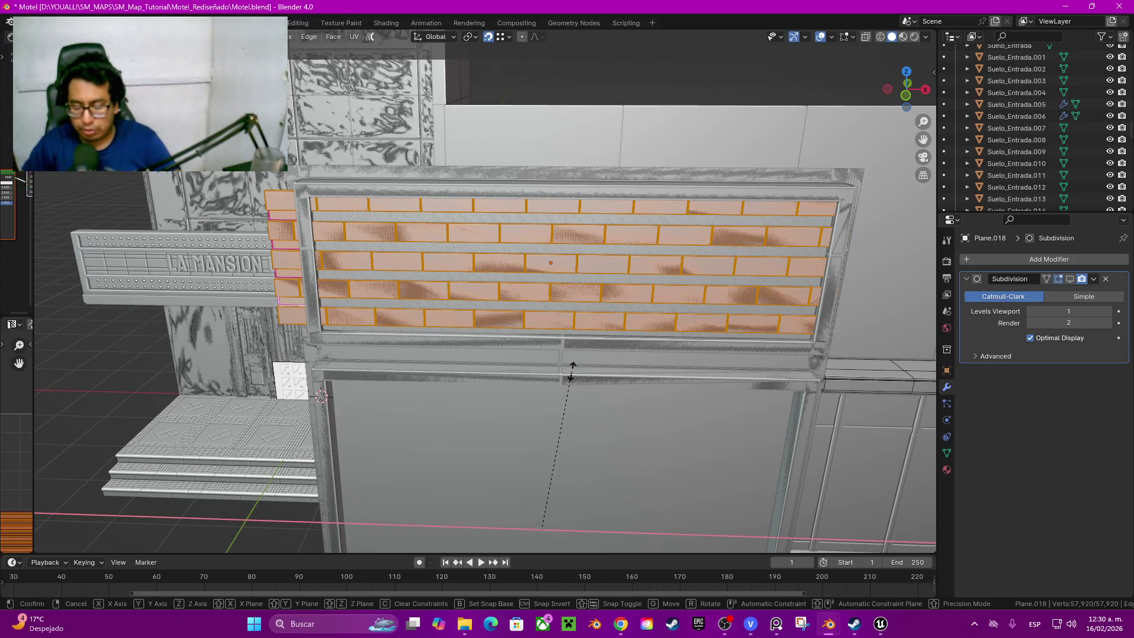
{"action": "left_click", "coordinate": [567, 367]}
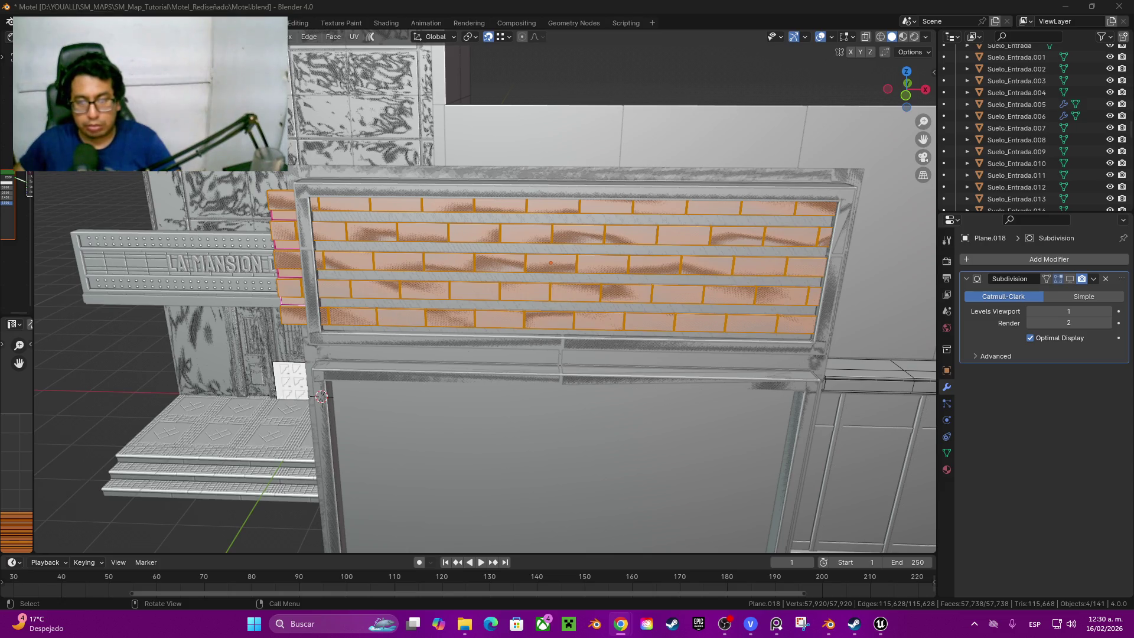
{"action": "scroll", "coordinate": [321, 396], "scroll_direction": "down", "scroll_amount": 3}
{"action": "scroll", "coordinate": [321, 396], "scroll_direction": "up", "scroll_amount": 3}
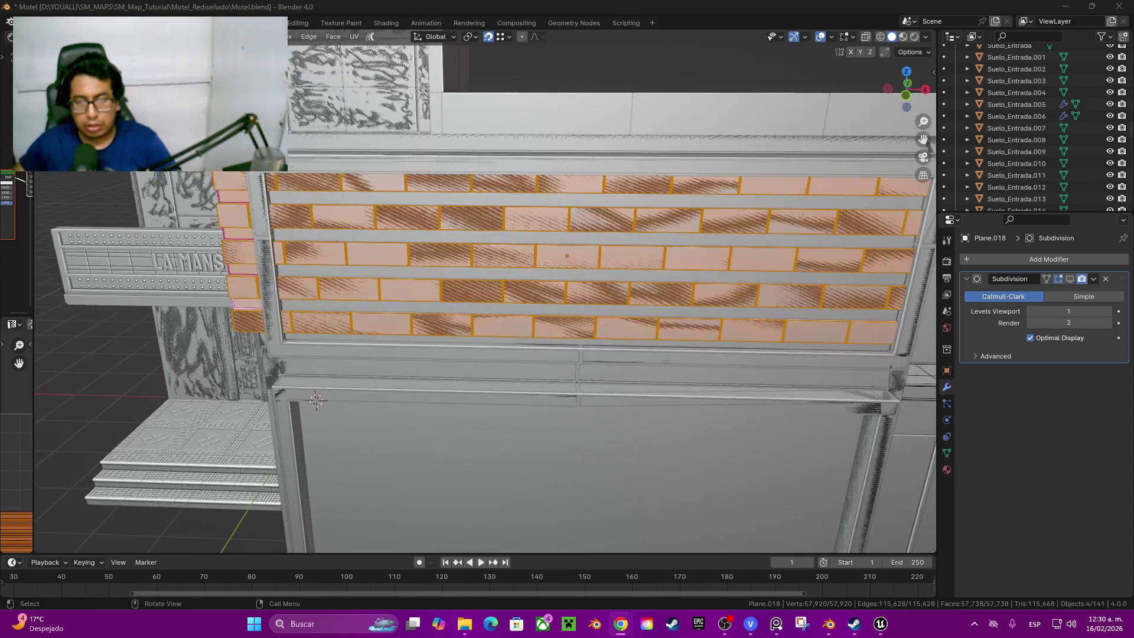
{"action": "middle_click_drag", "start_coordinate": [320, 395], "coordinate": [309, 374], "text": "shift"}
{"action": "scroll", "coordinate": [336, 363], "scroll_direction": "down", "scroll_amount": 2}
{"action": "scroll", "coordinate": [335, 363], "scroll_direction": "up", "scroll_amount": 3}
{"action": "scroll", "coordinate": [533, 346], "scroll_direction": "up", "scroll_amount": 2}
{"action": "key", "text": "s"}
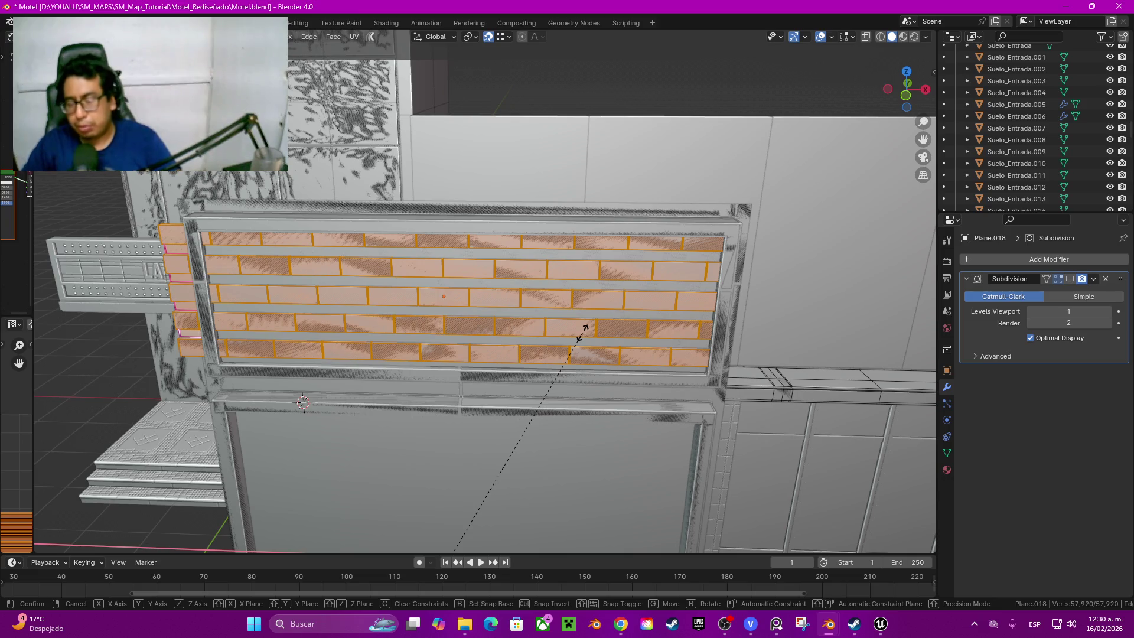
Step: Scale the brick rows to 0.94 of their width along X
{"action": "key", "text": "x"}
{"action": "key", "text": "0"}
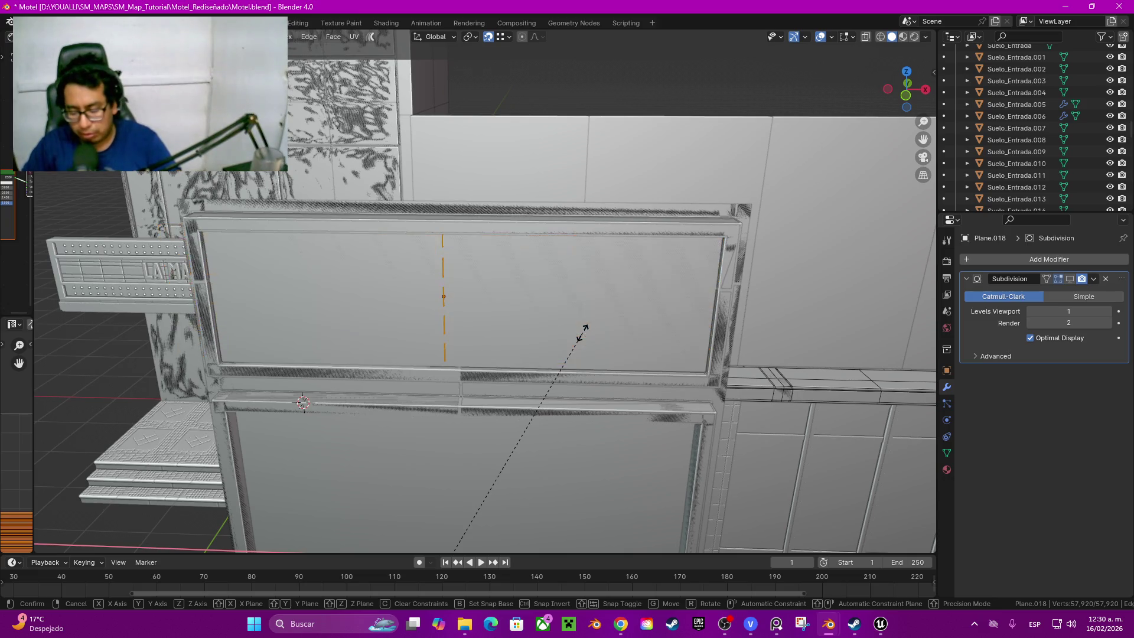
{"action": "key", "text": "BackSpace"}
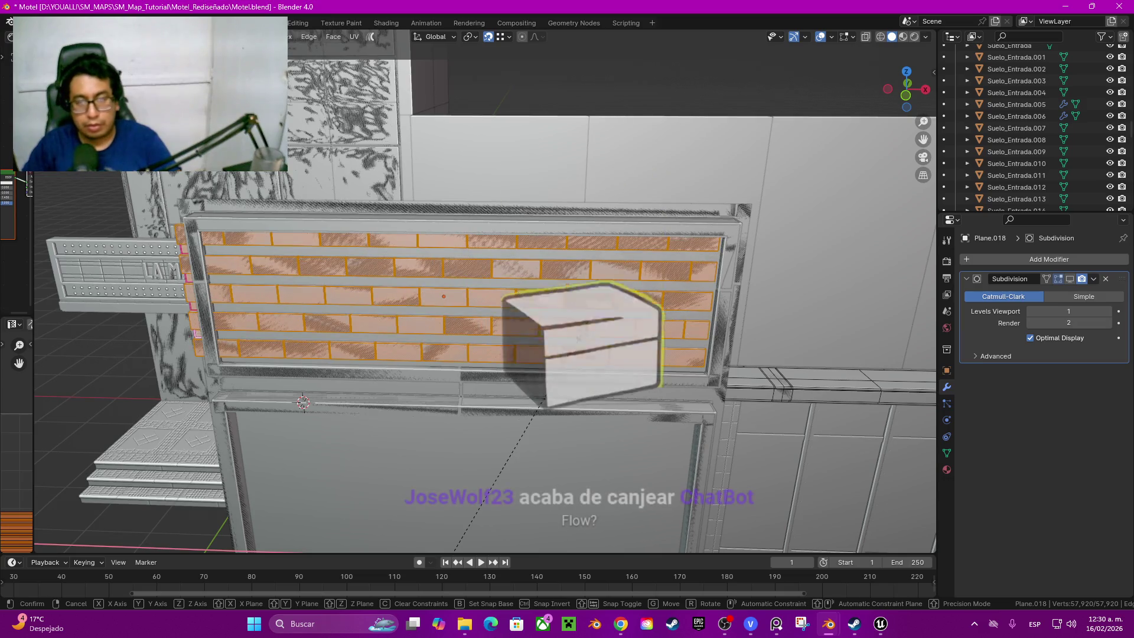
{"action": "key", "text": "Return"}
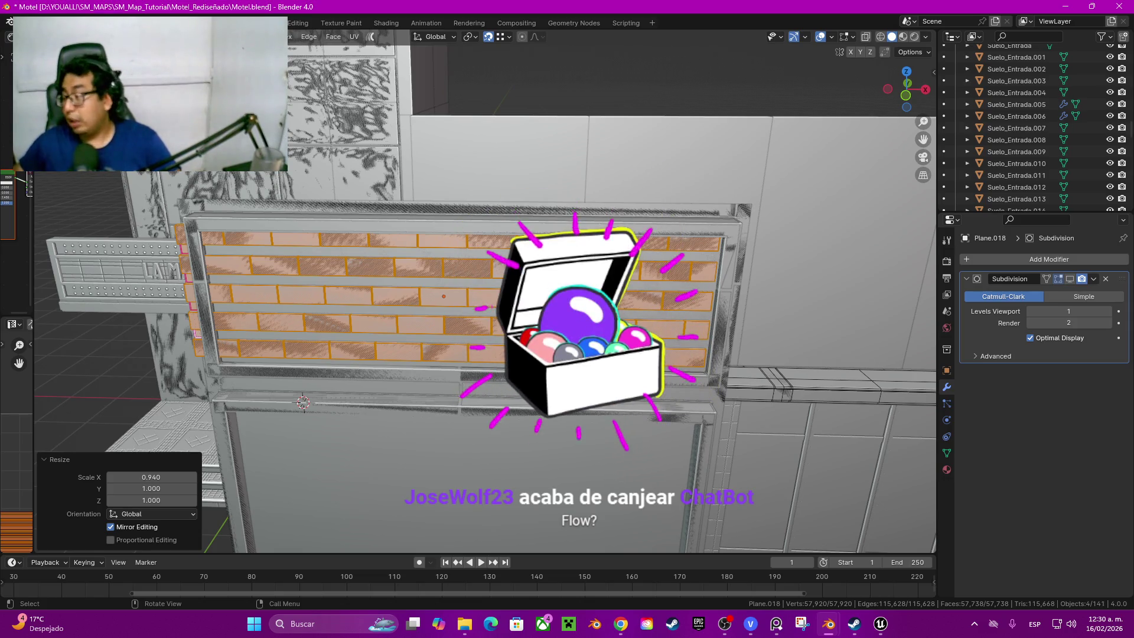
{"action": "middle_click_drag", "start_coordinate": [443, 302], "coordinate": [467, 327]}
{"action": "scroll", "coordinate": [467, 327], "scroll_direction": "up", "scroll_amount": 3}
{"action": "scroll", "coordinate": [466, 326], "scroll_direction": "up", "scroll_amount": 3}
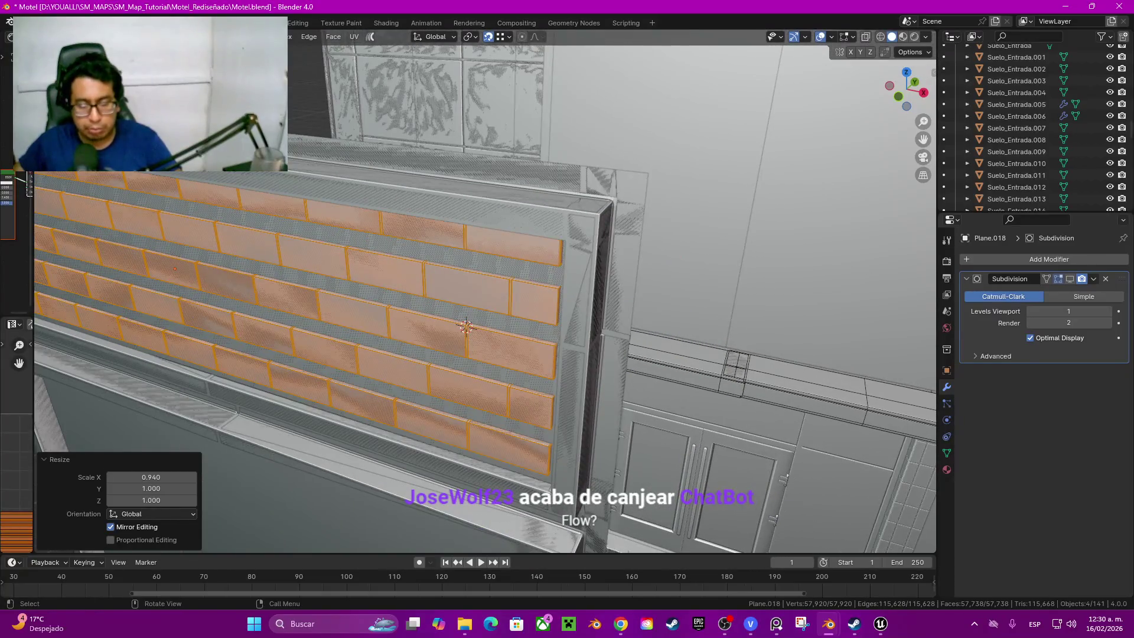
Step: Shift the brick rows about 0.06 m sideways along X inside the frame
{"action": "key", "text": "s"}
{"action": "key", "text": "x"}
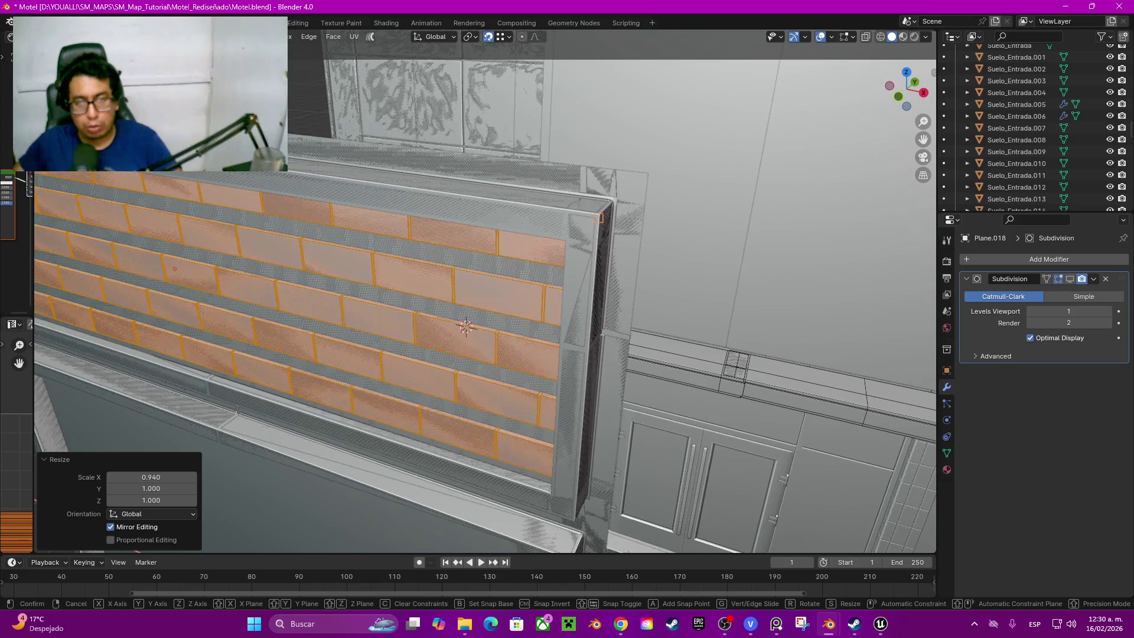
{"action": "left_click", "coordinate": [467, 326]}
{"action": "scroll", "coordinate": [466, 326], "scroll_direction": "down", "scroll_amount": 3}
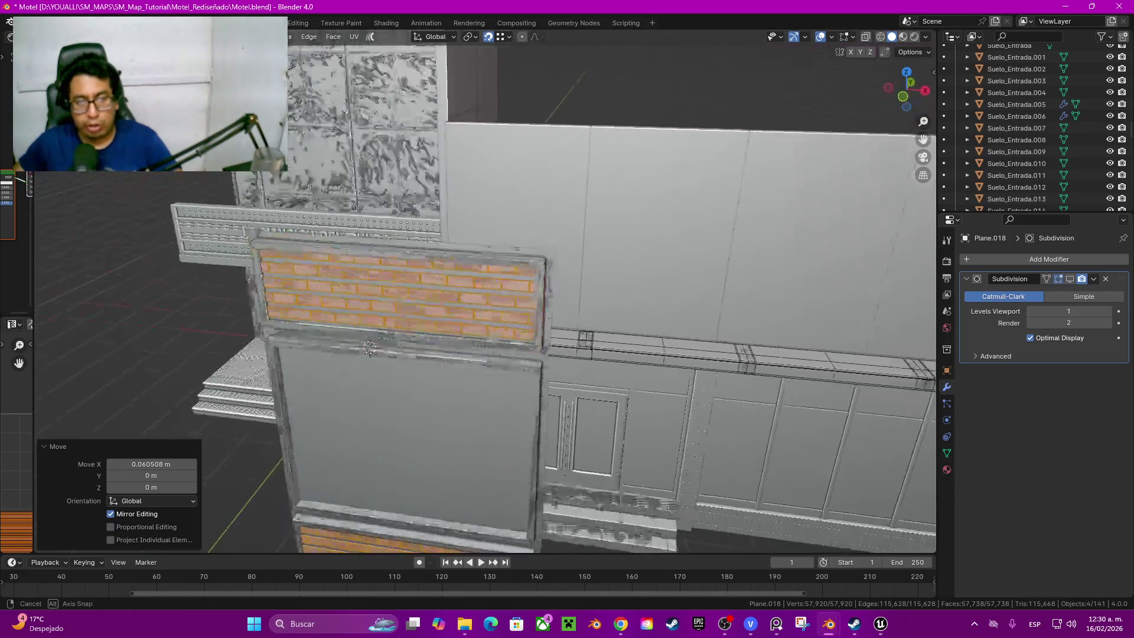
{"action": "mouse_move", "coordinate": [466, 327]}
{"action": "middle_mouse_down"}
{"action": "mouse_move", "coordinate": [492, 257]}
{"action": "mouse_move", "coordinate": [462, 266]}
{"action": "mouse_move", "coordinate": [493, 337]}
{"action": "mouse_move", "coordinate": [532, 319]}
{"action": "middle_mouse_up"}
{"action": "scroll", "coordinate": [493, 257], "scroll_direction": "up", "scroll_amount": 3}
{"action": "key", "text": "z"}
Step: From front orthographic wireframe view, nudge the brick panel about -0.007 m along X
{"action": "left_click", "coordinate": [400, 337]}
{"action": "scroll", "coordinate": [532, 319], "scroll_direction": "up", "scroll_amount": 3}
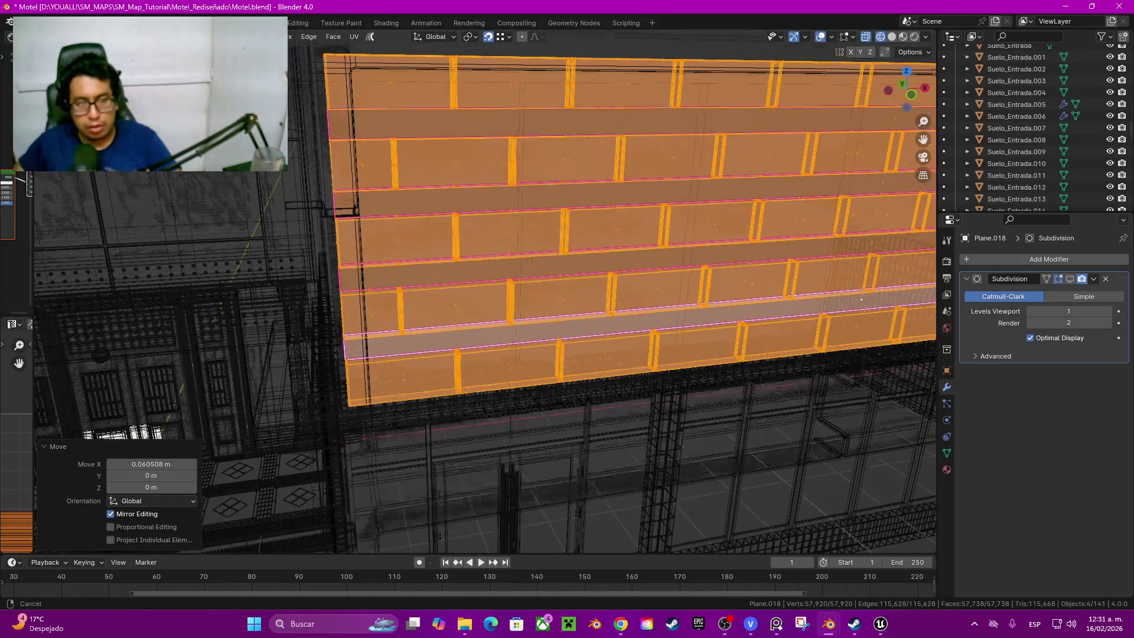
{"action": "mouse_move", "coordinate": [612, 308]}
{"action": "middle_mouse_down"}
{"action": "mouse_move", "coordinate": [860, 405]}
{"action": "mouse_move", "coordinate": [520, 368]}
{"action": "middle_mouse_up"}
{"action": "key", "text": "KP_1"}
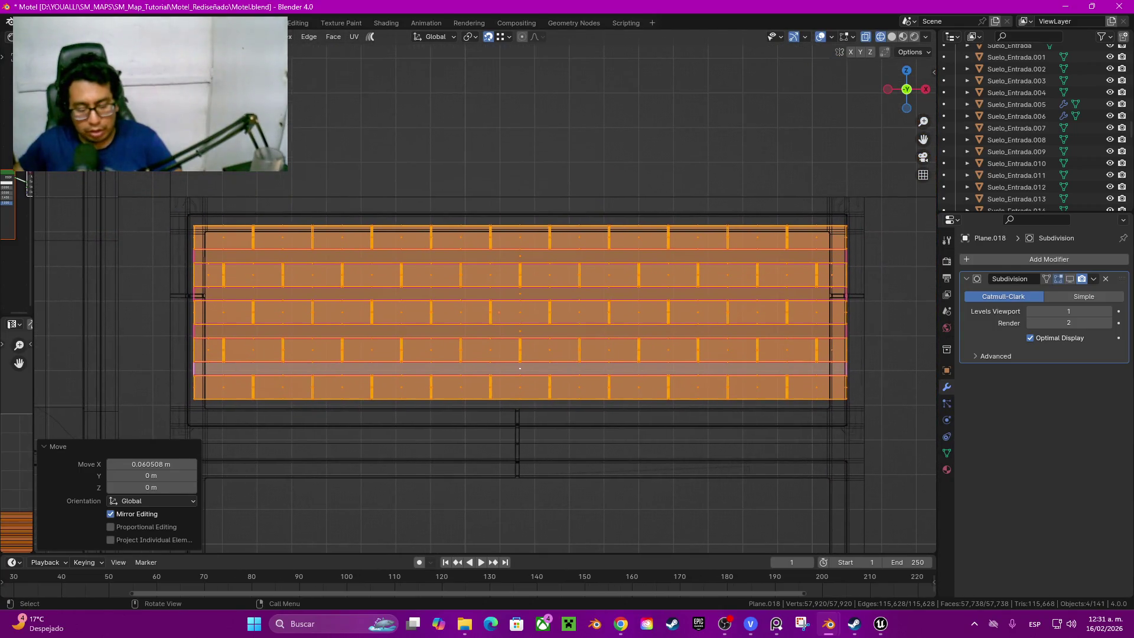
{"action": "key", "text": "g"}
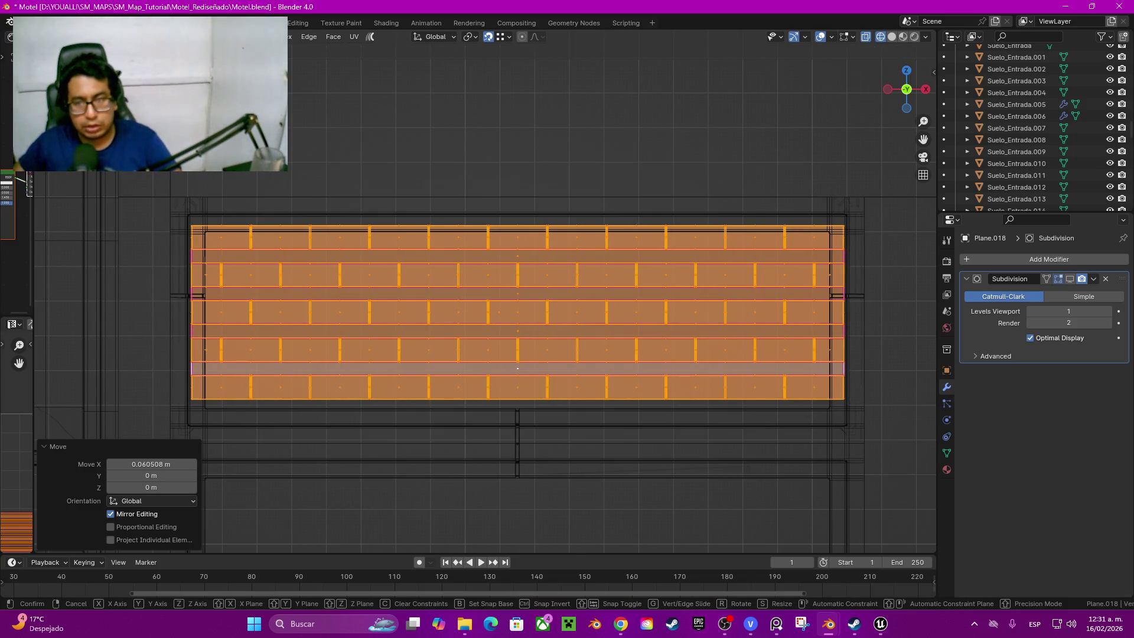
{"action": "key", "text": "Return"}
Step: Switch the viewport to solid shading and inspect the brick wall from above and the side
{"action": "key", "text": "z"}
{"action": "left_click", "coordinate": [567, 91]}
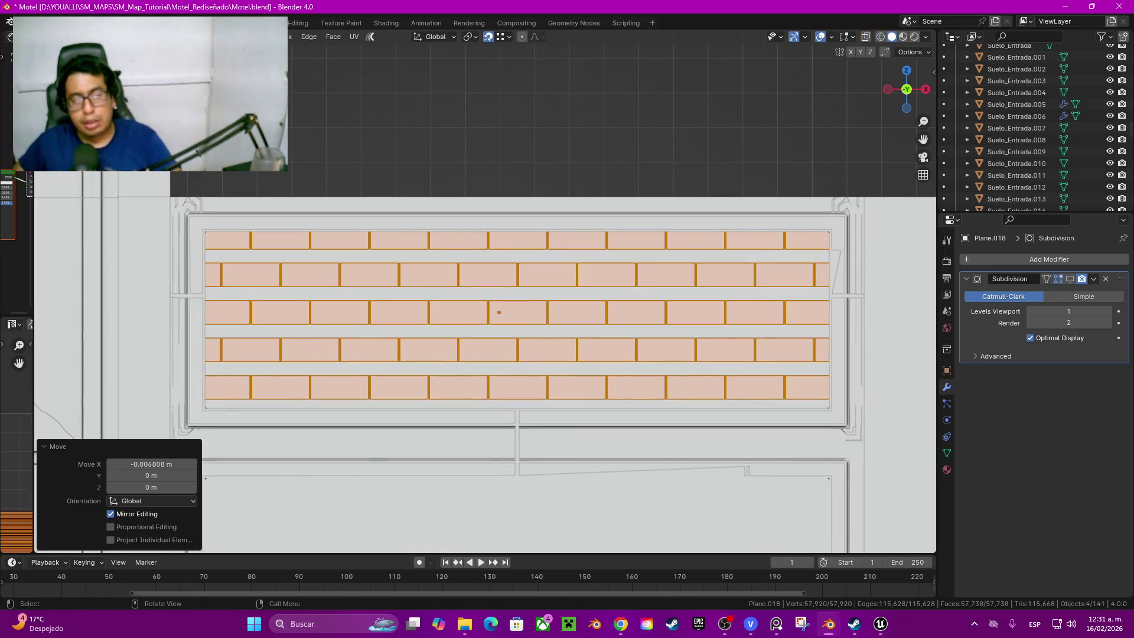
{"action": "mouse_move", "coordinate": [531, 354]}
{"action": "middle_mouse_down", "text": "shift"}
{"action": "mouse_move", "coordinate": [399, 355]}
{"action": "mouse_move", "coordinate": [444, 267]}
{"action": "middle_mouse_up", "text": "shift"}
{"action": "middle_click_drag", "start_coordinate": [399, 354], "coordinate": [438, 325]}
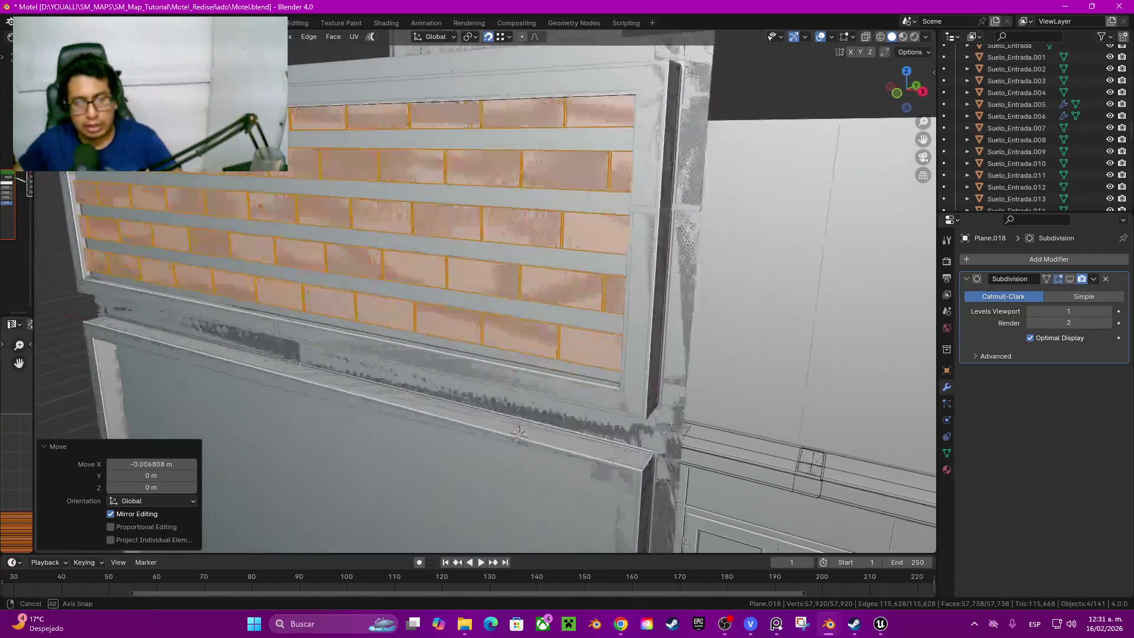
Step: In Object Mode, select Plane.020 and add brick layer Plane.019 to the selection
{"action": "middle_click_drag", "start_coordinate": [439, 325], "coordinate": [378, 440]}
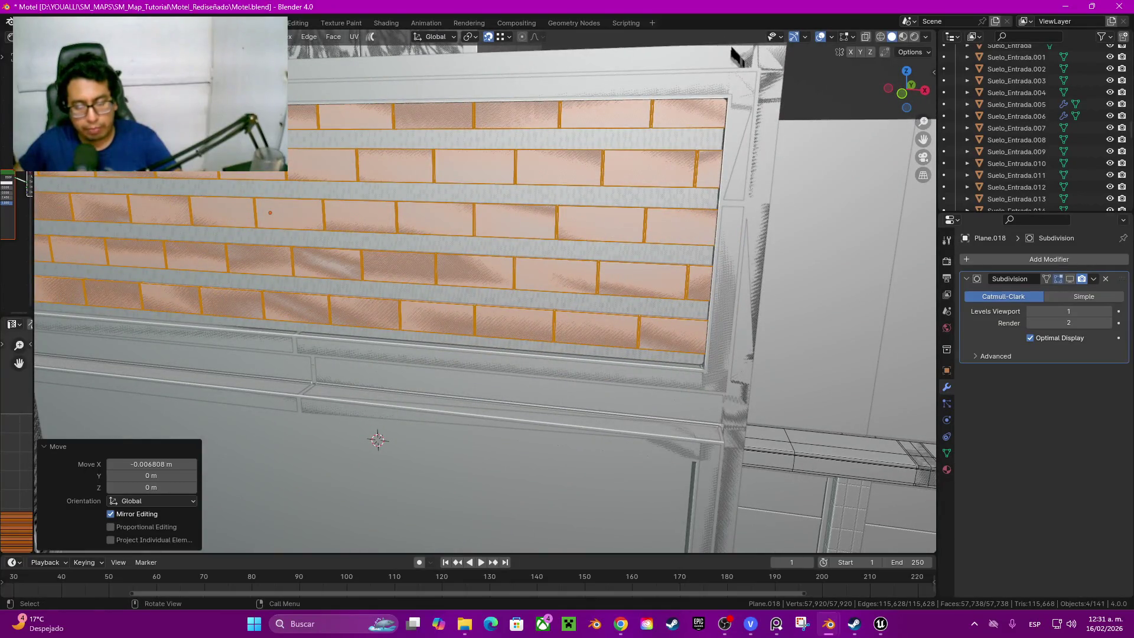
{"action": "scroll", "coordinate": [378, 440], "scroll_direction": "down", "scroll_amount": 5}
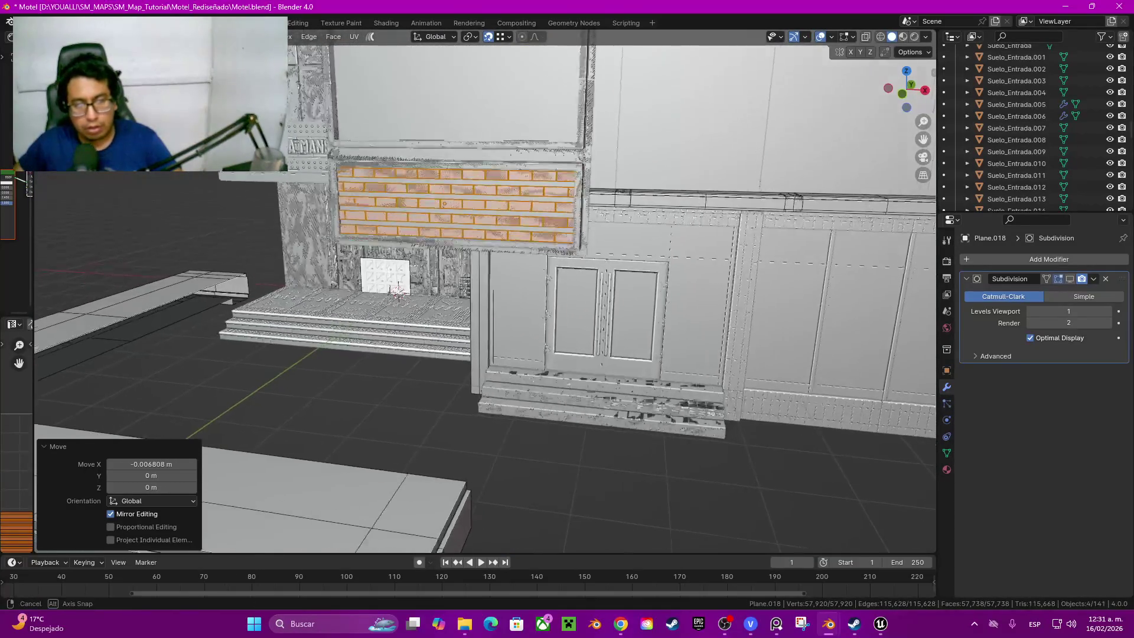
{"action": "scroll", "coordinate": [376, 287], "scroll_direction": "up", "scroll_amount": 2}
{"action": "mouse_move", "coordinate": [488, 293]}
{"action": "middle_mouse_down"}
{"action": "mouse_move", "coordinate": [532, 266]}
{"action": "mouse_move", "coordinate": [532, 293]}
{"action": "middle_mouse_up"}
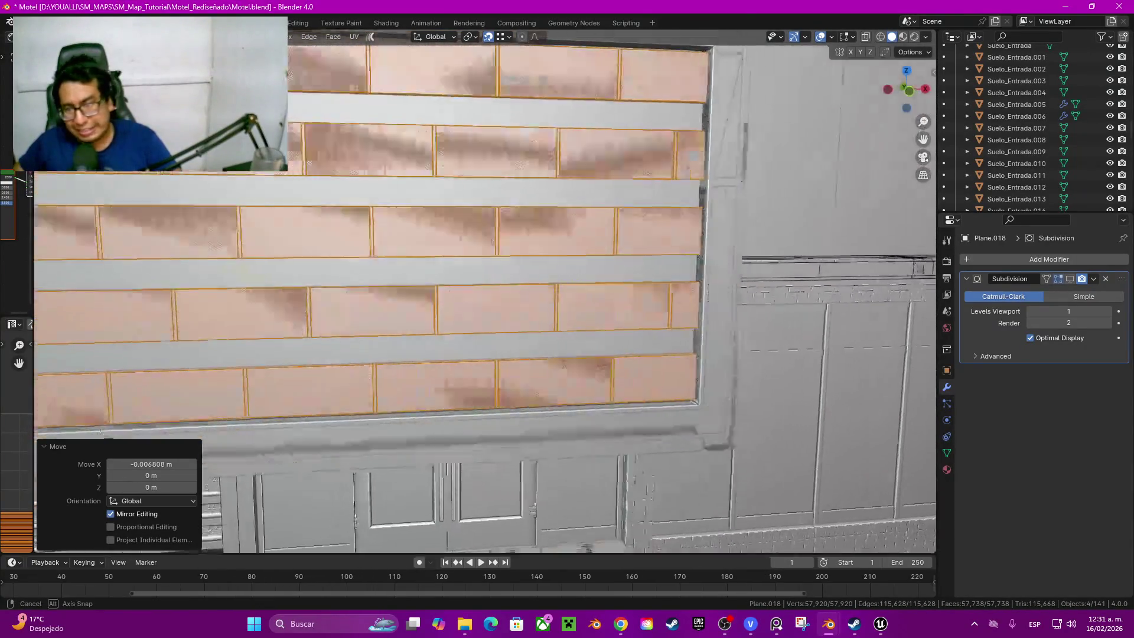
{"action": "scroll", "coordinate": [488, 292], "scroll_direction": "down", "scroll_amount": 3}
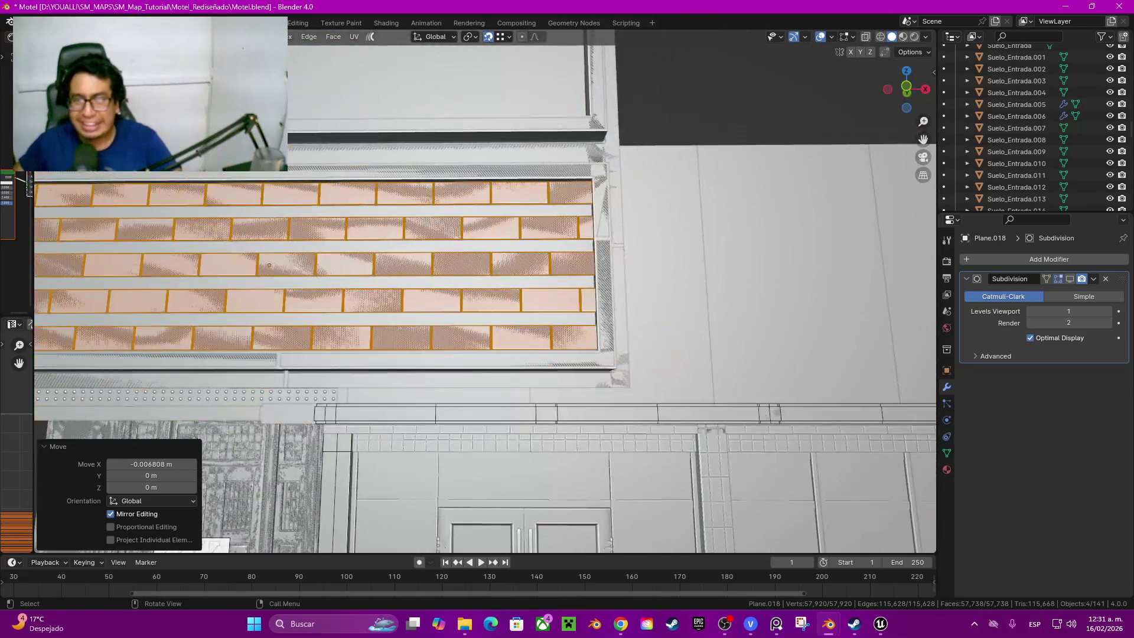
{"action": "middle_click_drag", "start_coordinate": [488, 292], "coordinate": [488, 248]}
{"action": "scroll", "coordinate": [488, 293], "scroll_direction": "up", "scroll_amount": 5}
{"action": "scroll", "coordinate": [487, 293], "scroll_direction": "down", "scroll_amount": 3}
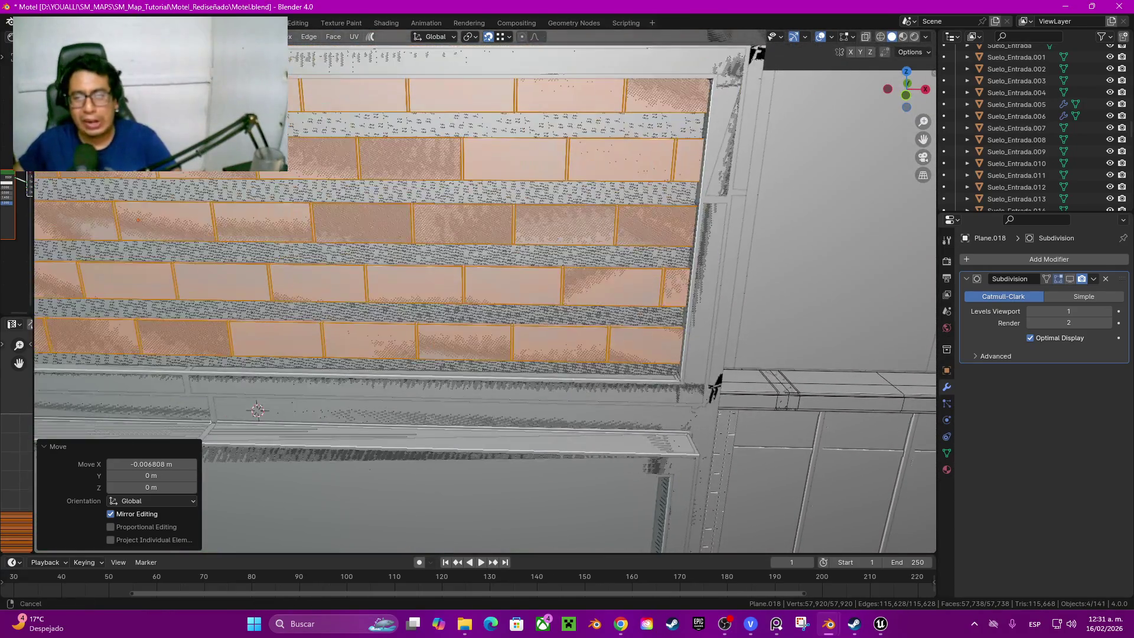
{"action": "middle_click_drag", "start_coordinate": [488, 292], "coordinate": [487, 275]}
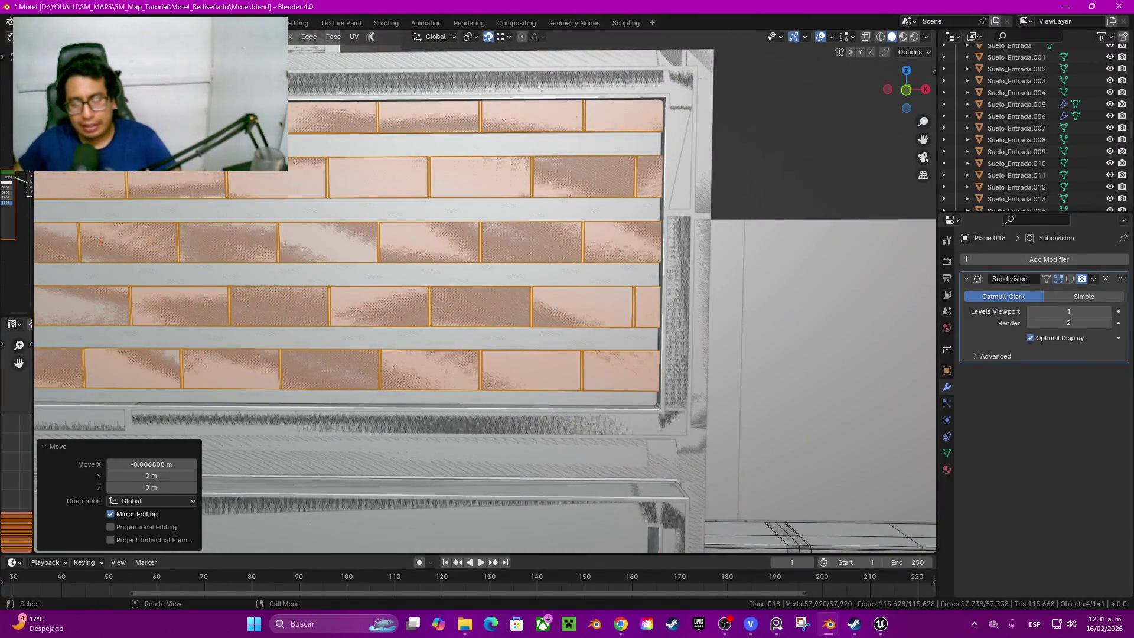
{"action": "left_click", "coordinate": [152, 476]}
{"action": "key", "text": "Tab"}
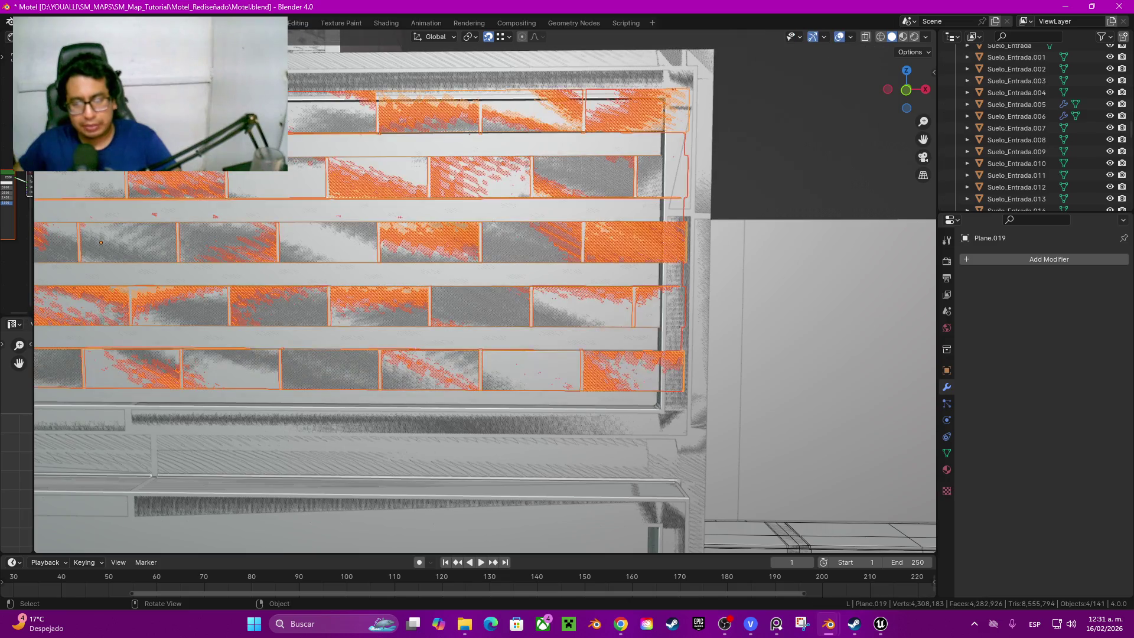
{"action": "left_click", "coordinate": [153, 476]}
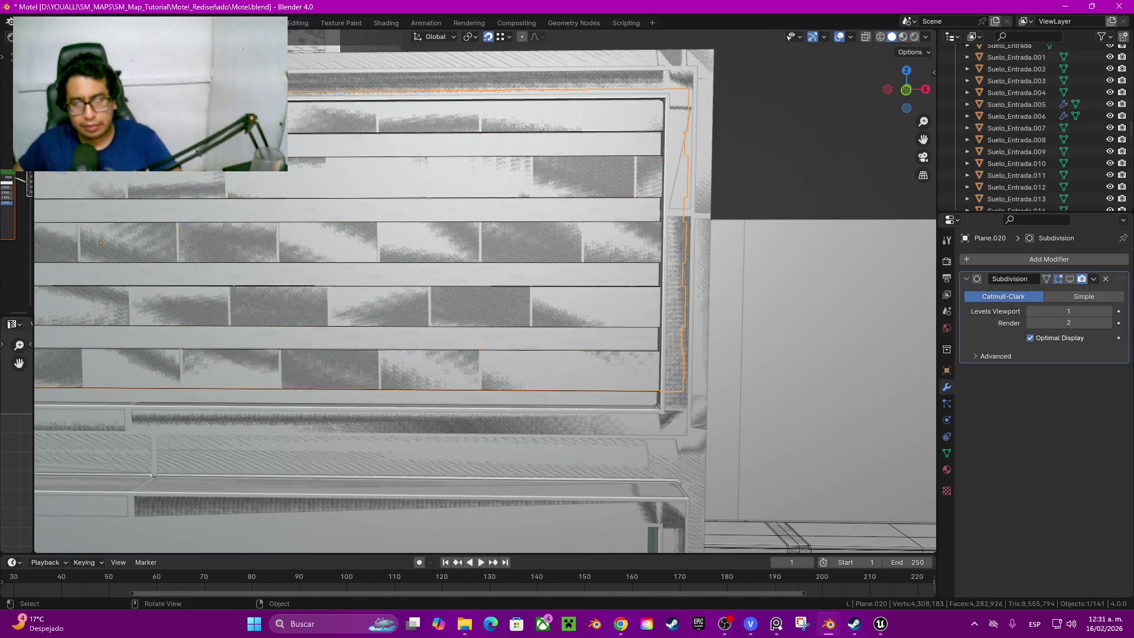
{"action": "left_click", "coordinate": [153, 476], "text": "shift"}
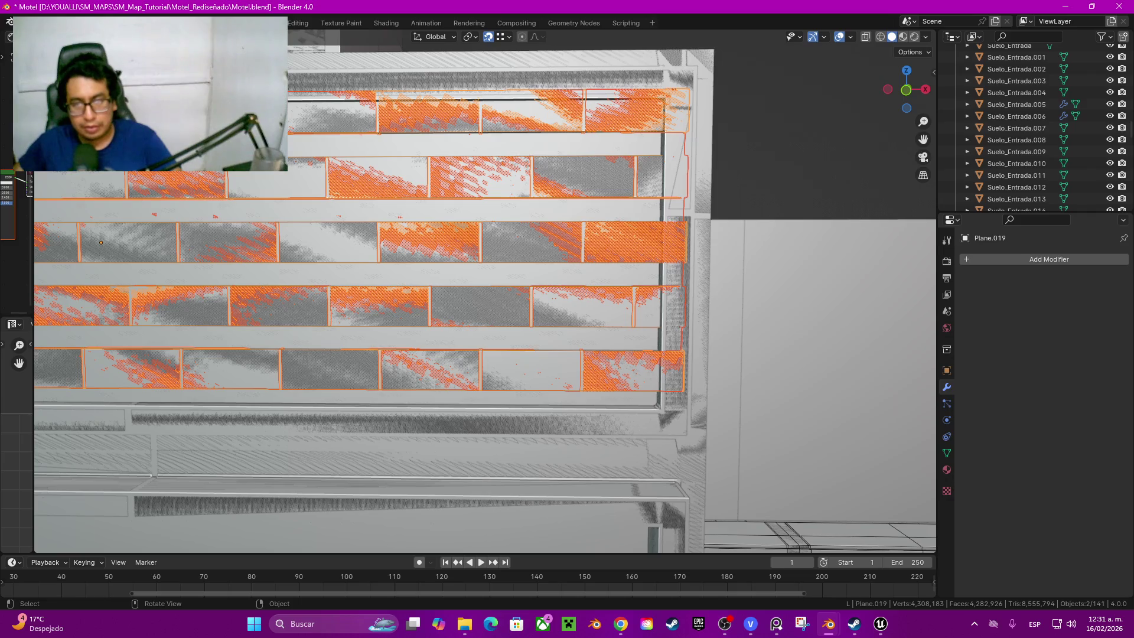
Step: Lower the selected brick layers about 0.021 m along Z so they line up in the frame
{"action": "key", "text": "g"}
{"action": "key", "text": "z"}
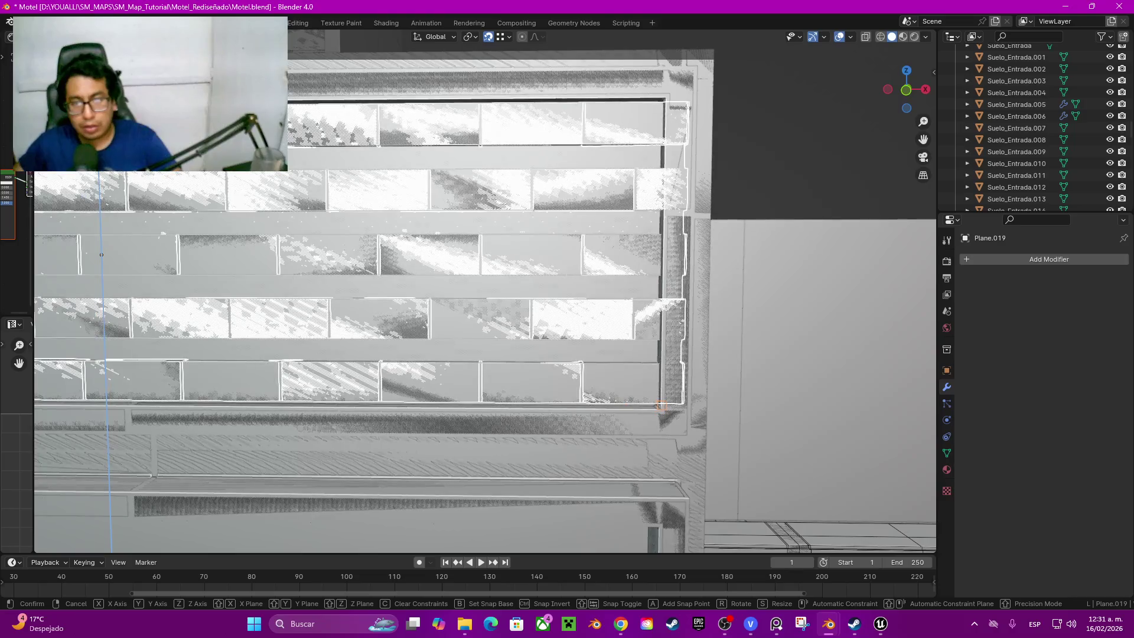
{"action": "key", "text": "Return"}
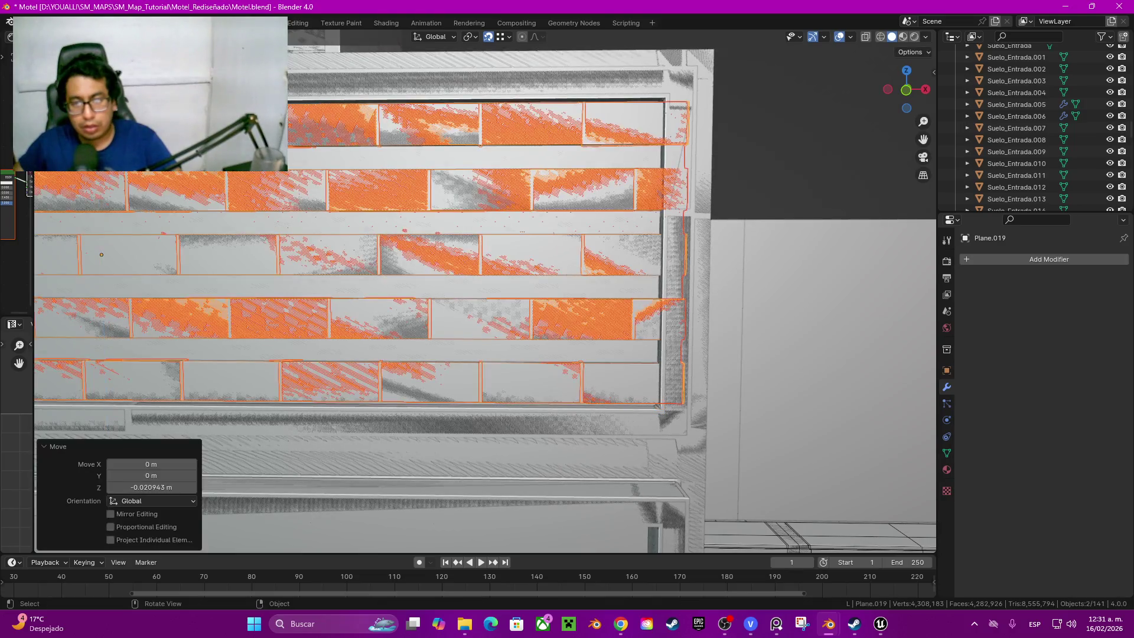
{"action": "key", "text": "g"}
{"action": "key", "text": "z"}
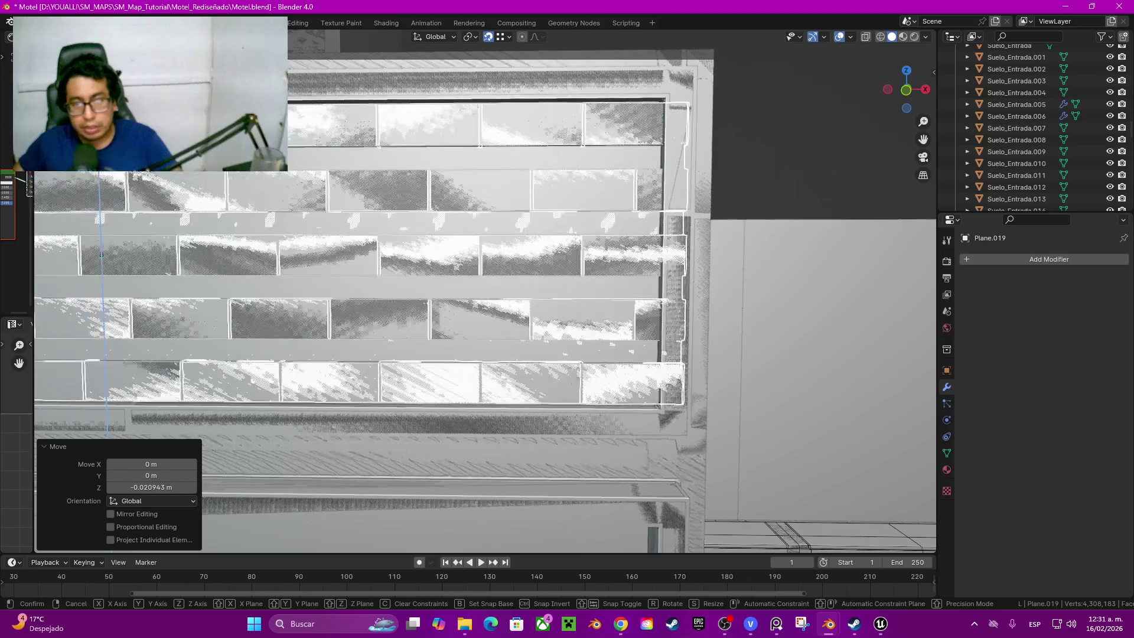
{"action": "key", "text": "Escape"}
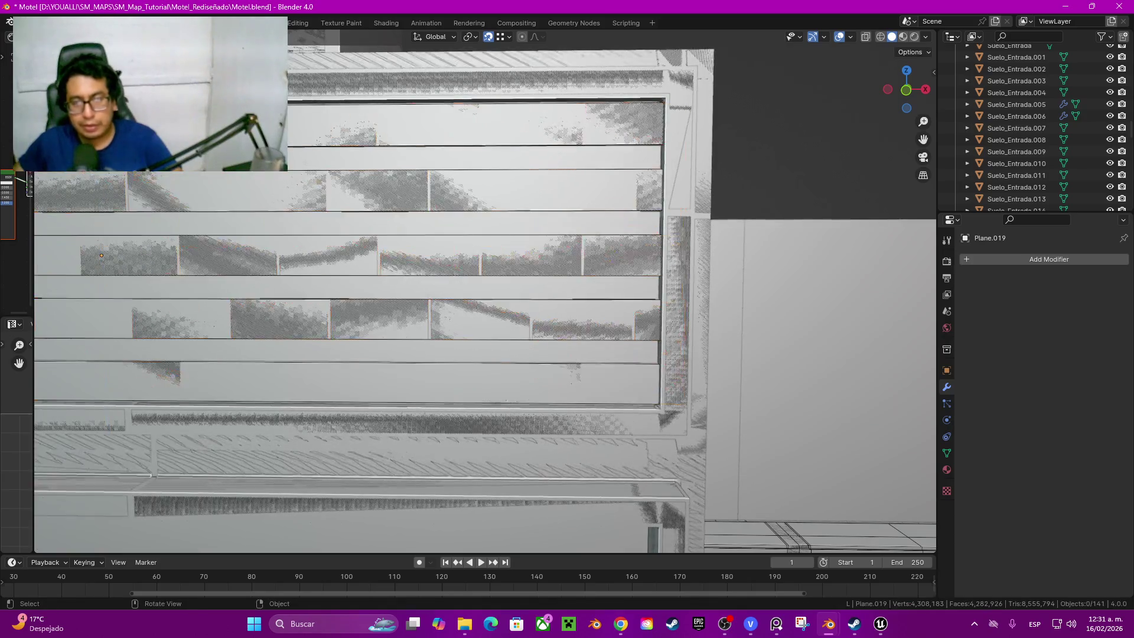
{"action": "scroll", "coordinate": [723, 199], "scroll_direction": "down", "scroll_amount": 3}
{"action": "key", "text": "z"}
Step: Select the Motel_Pared_Ventanal_2M_3M wall, enter Edit Mode on its mesh and save the file
{"action": "key", "text": "Escape"}
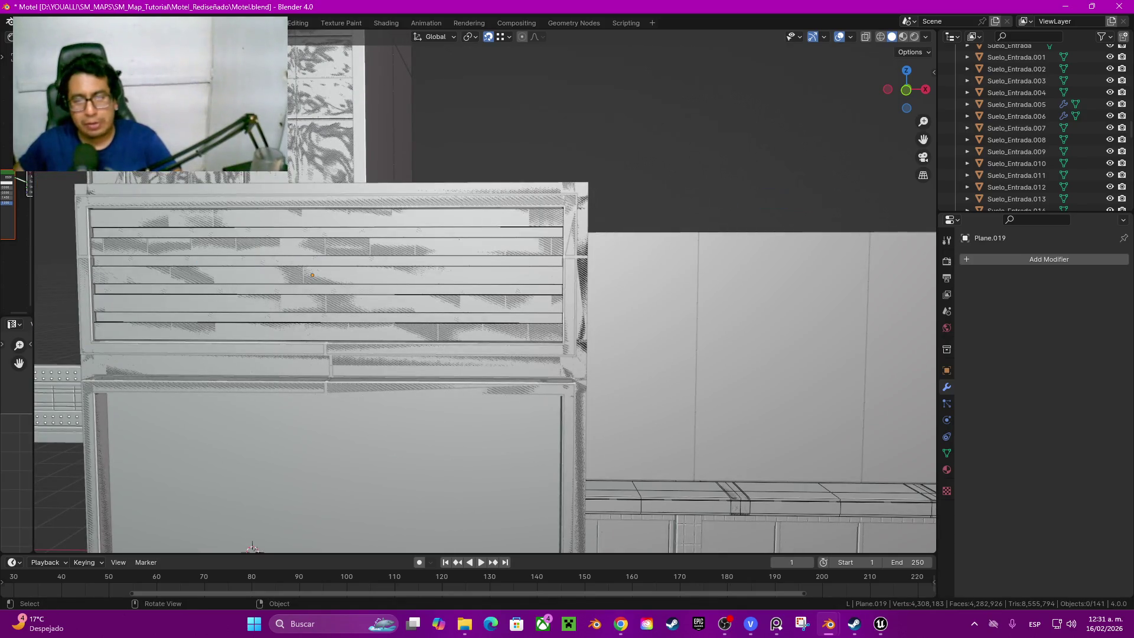
{"action": "middle_click_drag", "start_coordinate": [487, 292], "coordinate": [496, 266]}
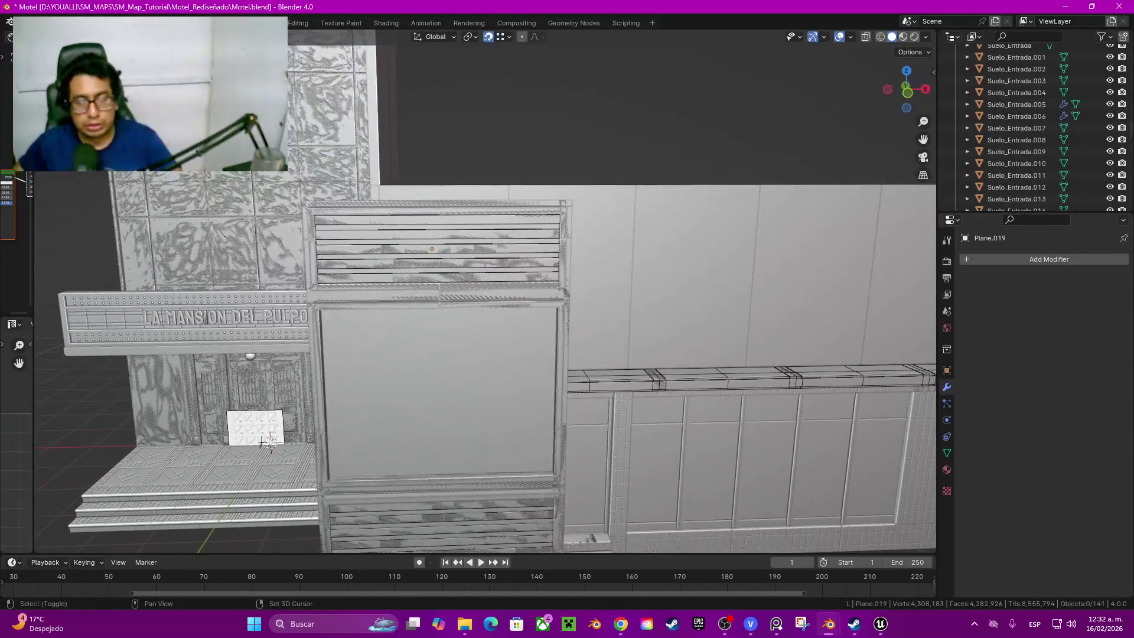
{"action": "left_click", "coordinate": [443, 390]}
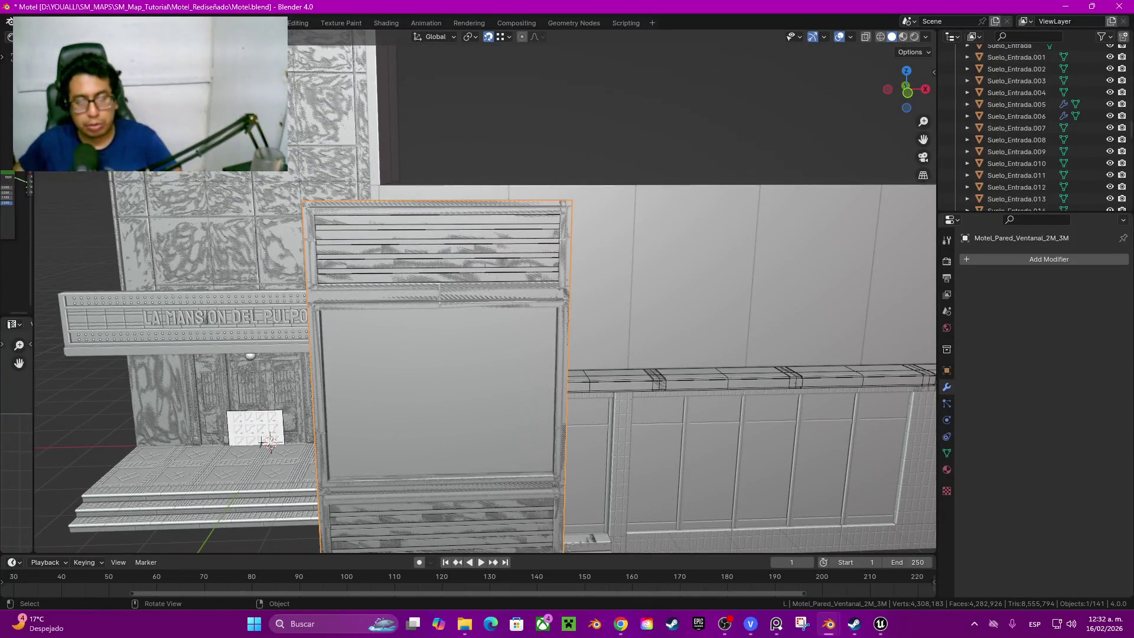
{"action": "key", "text": "Tab"}
{"action": "middle_click_drag", "start_coordinate": [496, 267], "coordinate": [532, 248]}
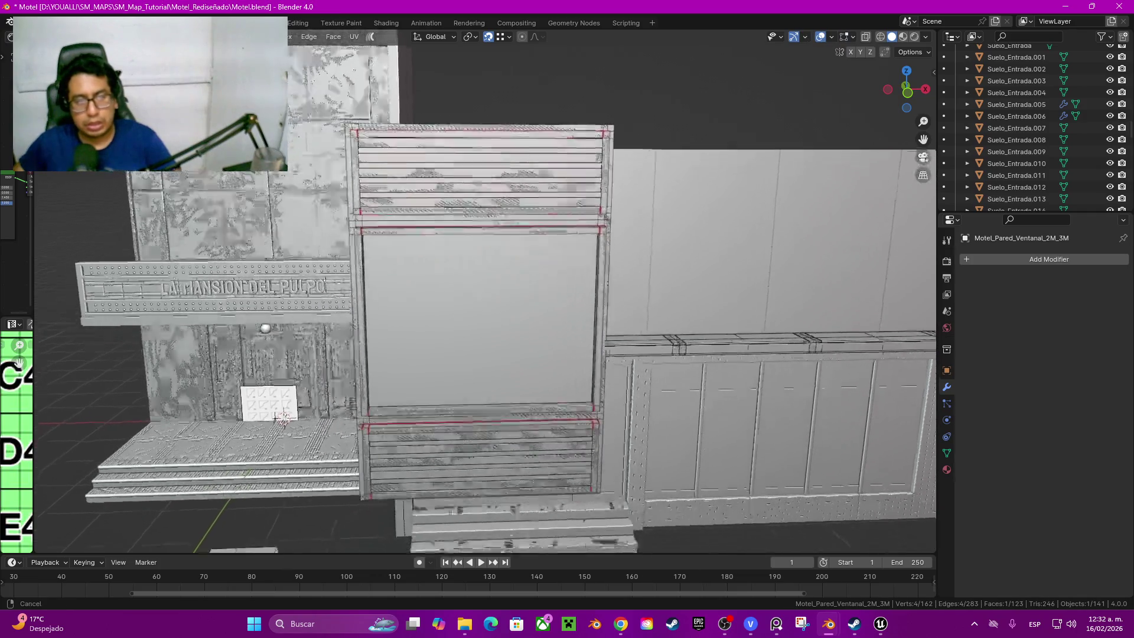
{"action": "key", "text": "ctrl+s"}
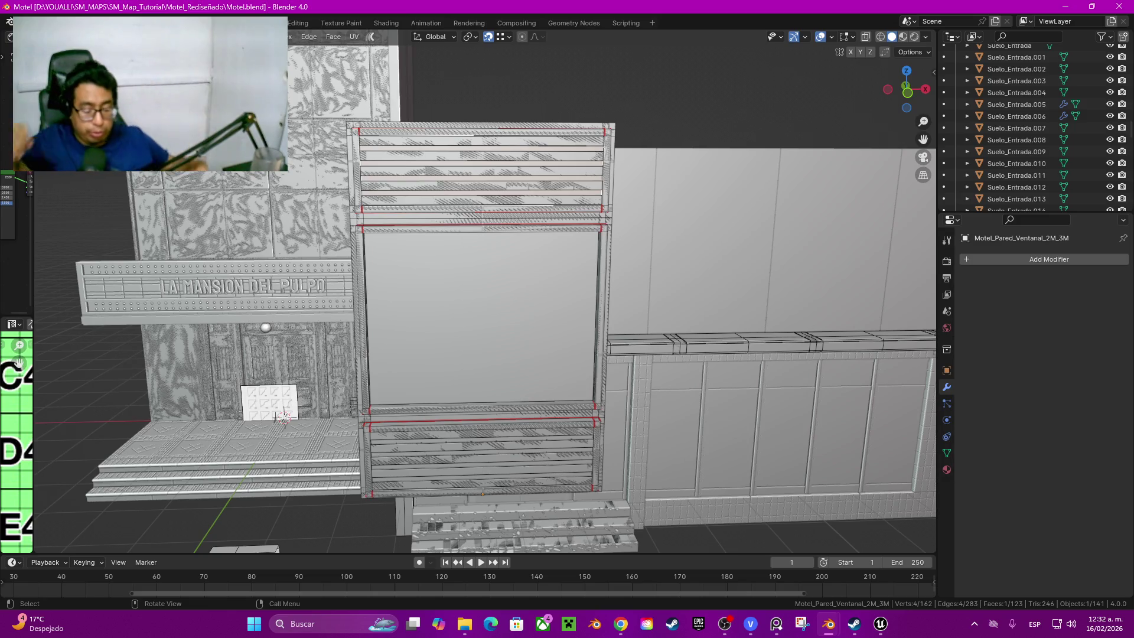
{"action": "scroll", "coordinate": [283, 417], "scroll_direction": "up", "scroll_amount": 5}
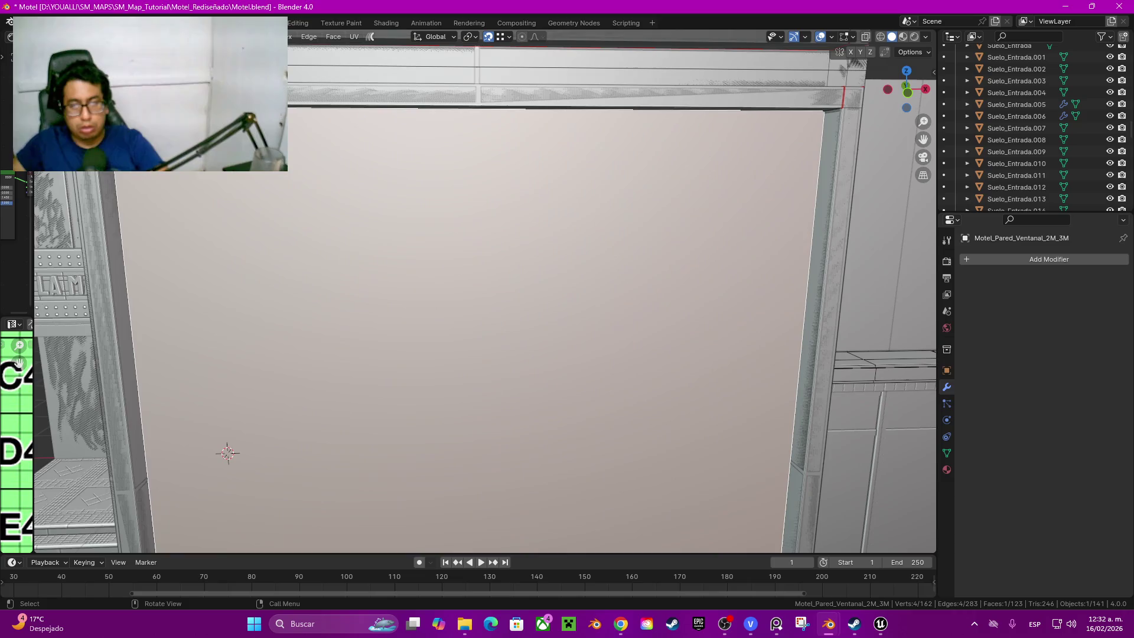
{"action": "scroll", "coordinate": [228, 455], "scroll_direction": "down", "scroll_amount": 2}
Step: Add two evenly spaced vertical loop cuts splitting the window pane into three strips
{"action": "mouse_move", "coordinate": [227, 456]}
{"action": "middle_mouse_down"}
{"action": "mouse_move", "coordinate": [481, 271]}
{"action": "mouse_move", "coordinate": [145, 401]}
{"action": "middle_mouse_up"}
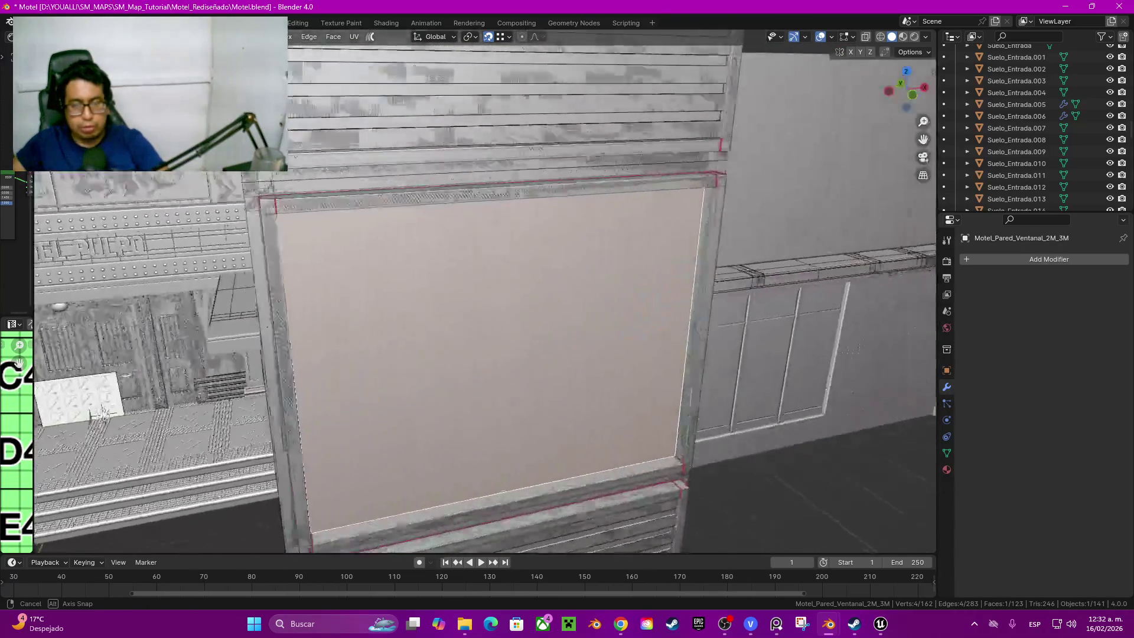
{"action": "scroll", "coordinate": [145, 401], "scroll_direction": "up", "scroll_amount": 2}
{"action": "key", "text": "ctrl+r"}
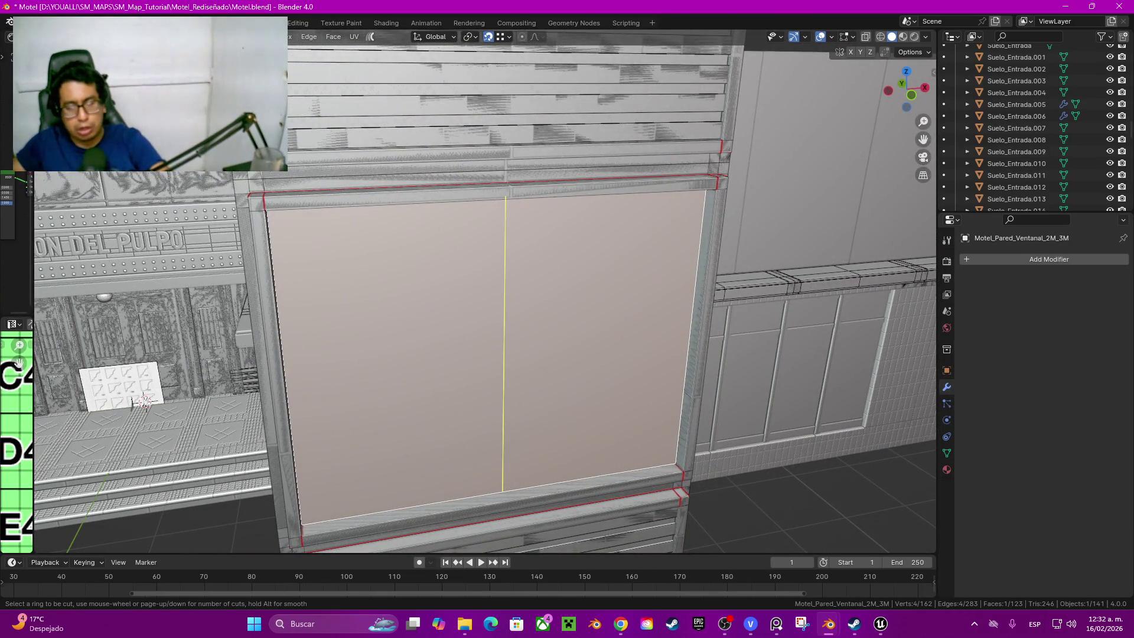
{"action": "scroll", "coordinate": [142, 400], "scroll_direction": "up", "scroll_amount": 2}
{"action": "scroll", "coordinate": [141, 401], "scroll_direction": "up", "scroll_amount": 1}
{"action": "scroll", "coordinate": [142, 401], "scroll_direction": "down", "scroll_amount": 1}
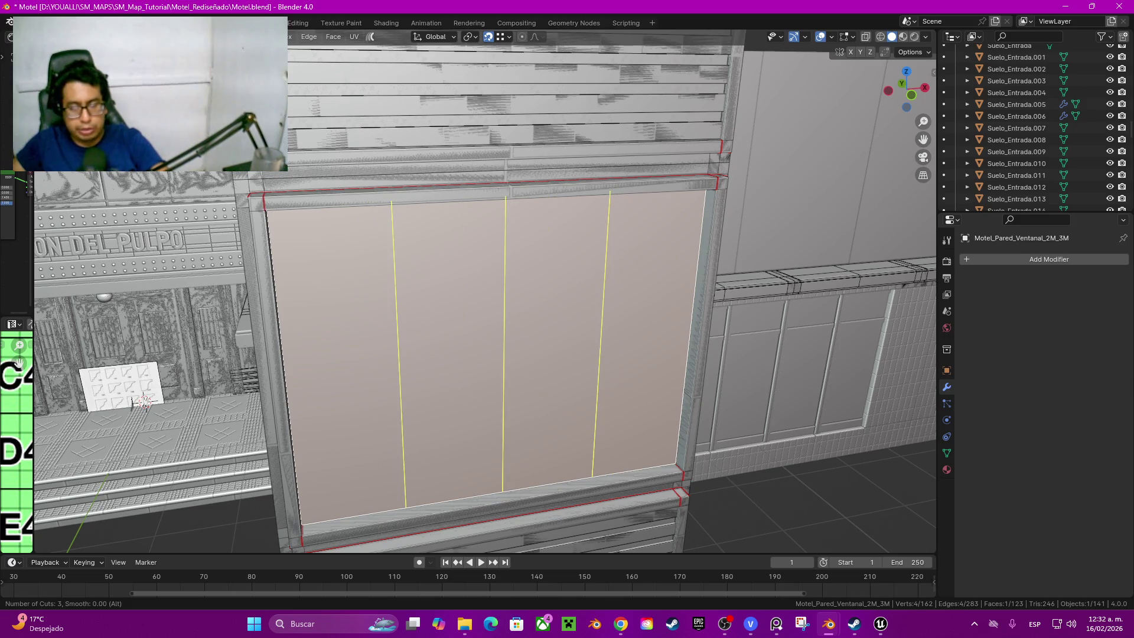
{"action": "scroll", "coordinate": [142, 401], "scroll_direction": "down", "scroll_amount": 1}
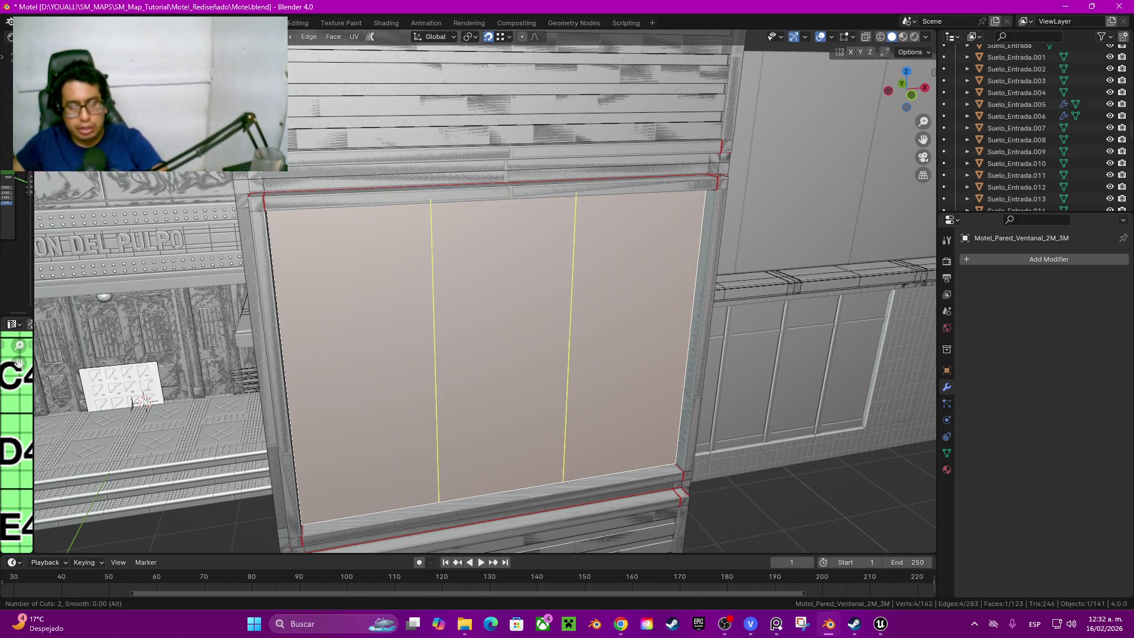
{"action": "left_click", "coordinate": [141, 401]}
{"action": "right_click", "coordinate": [141, 401]}
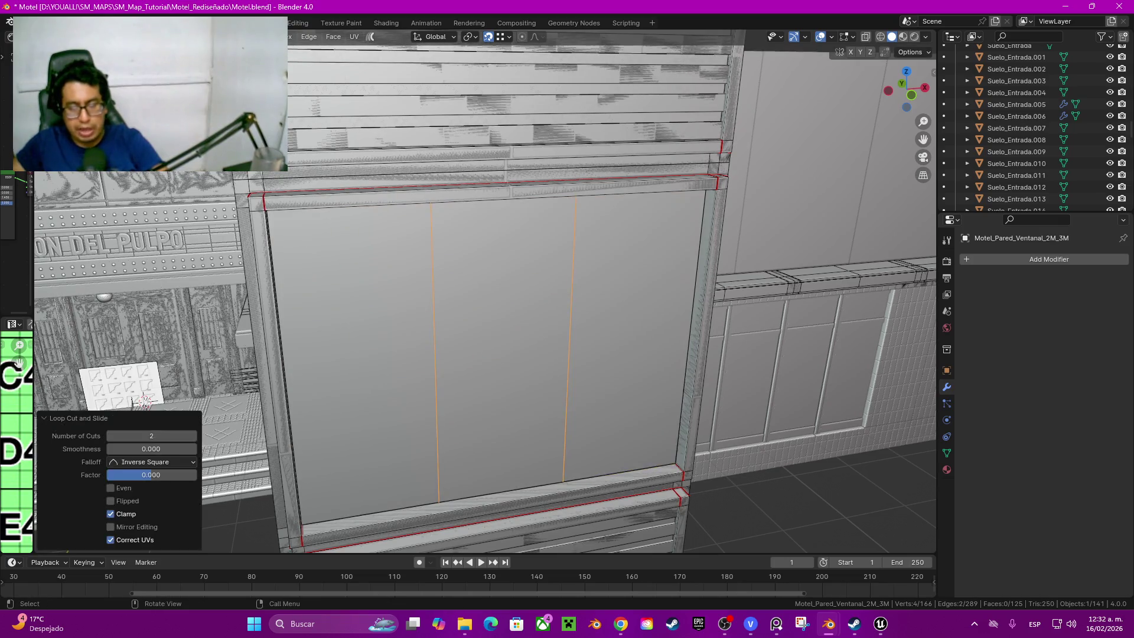
Step: Select a bottom pane edge and enable the Edge Length overlay via Quick Favorites
{"action": "key", "text": "alt+a"}
{"action": "left_click", "coordinate": [501, 493], "text": "shift"}
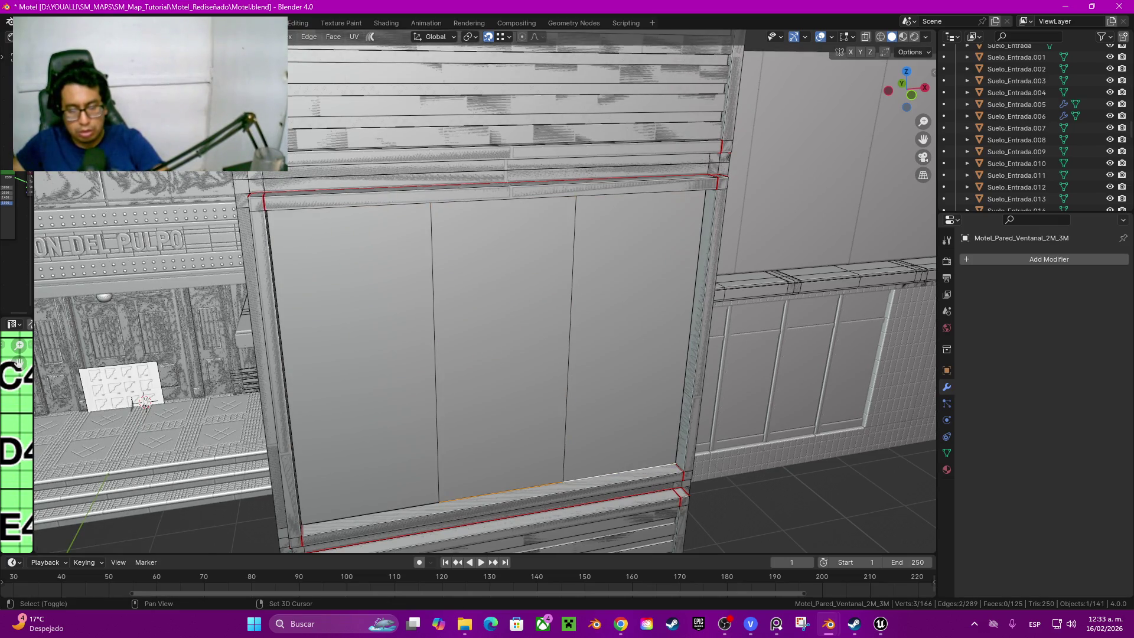
{"action": "key", "text": "q"}
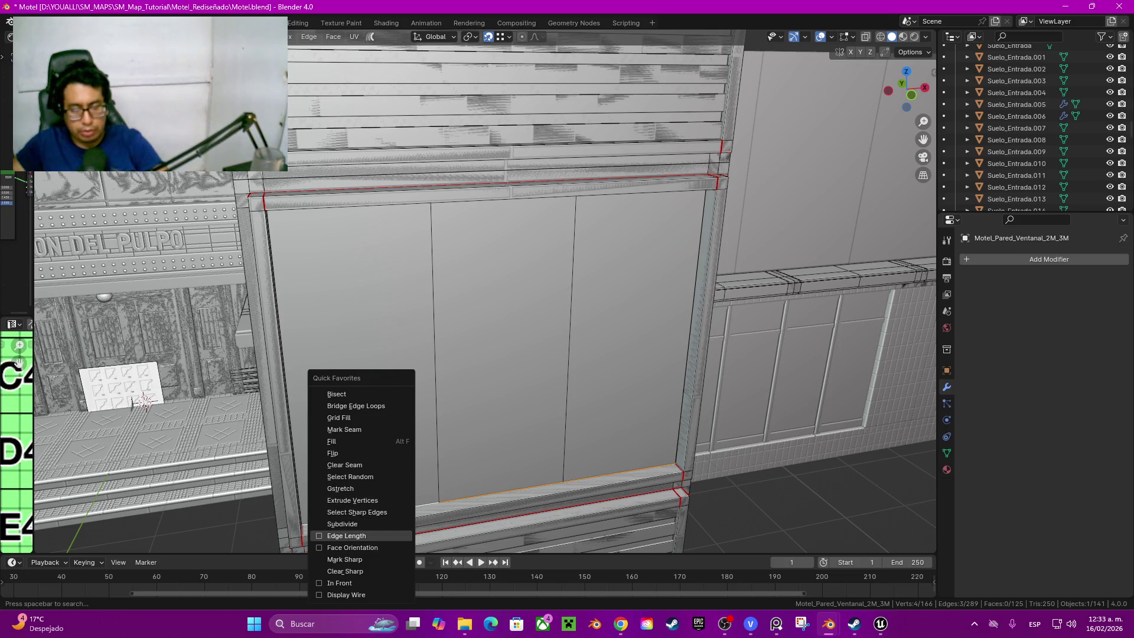
{"action": "left_click", "coordinate": [346, 535]}
{"action": "middle_click_drag", "start_coordinate": [347, 535], "coordinate": [373, 523]}
{"action": "middle_click_drag", "start_coordinate": [182, 406], "coordinate": [191, 410]}
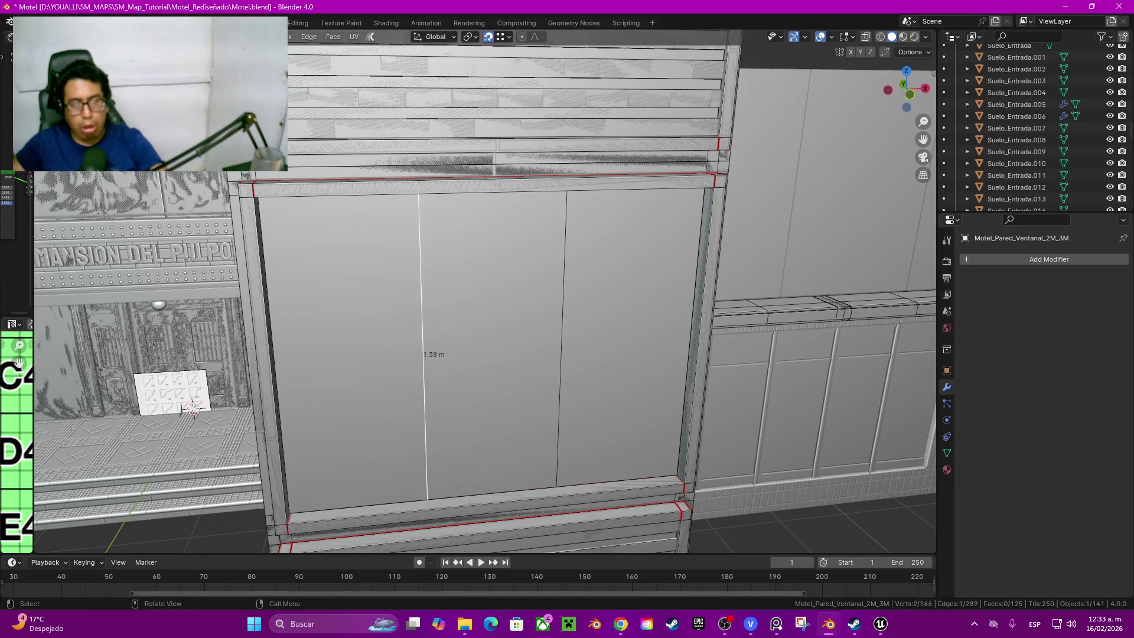
Step: Select the three pane faces, inset them 0.03 m, then undo the inset
{"action": "left_click", "coordinate": [346, 354], "text": "shift"}
{"action": "left_click", "coordinate": [492, 355], "text": "shift"}
{"action": "left_click", "coordinate": [621, 354], "text": "shift"}
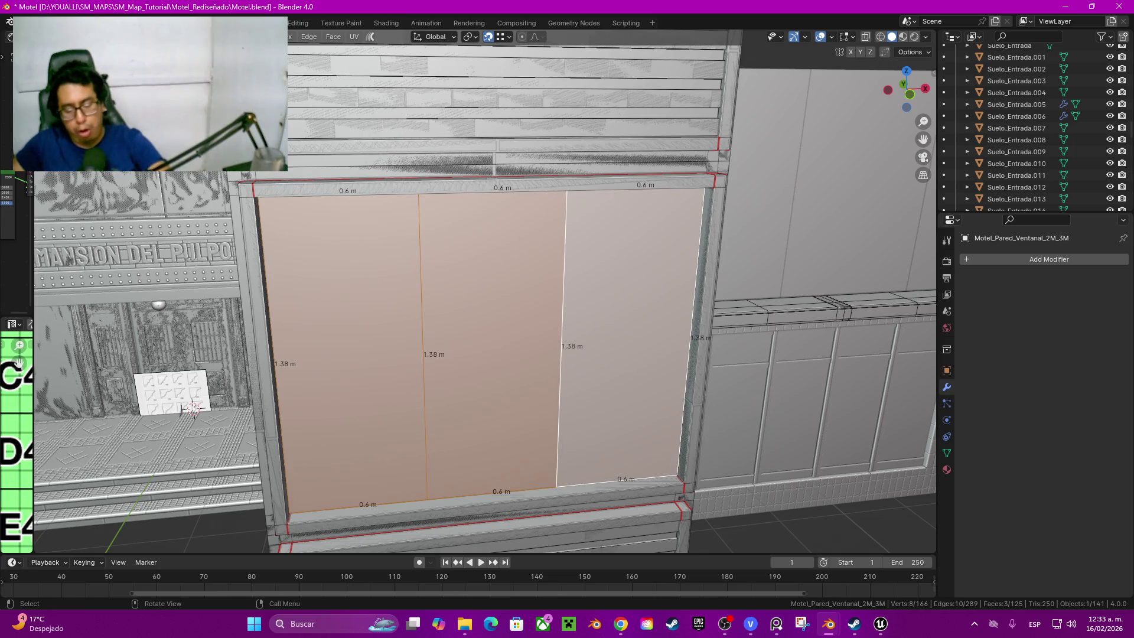
{"action": "key", "text": "i"}
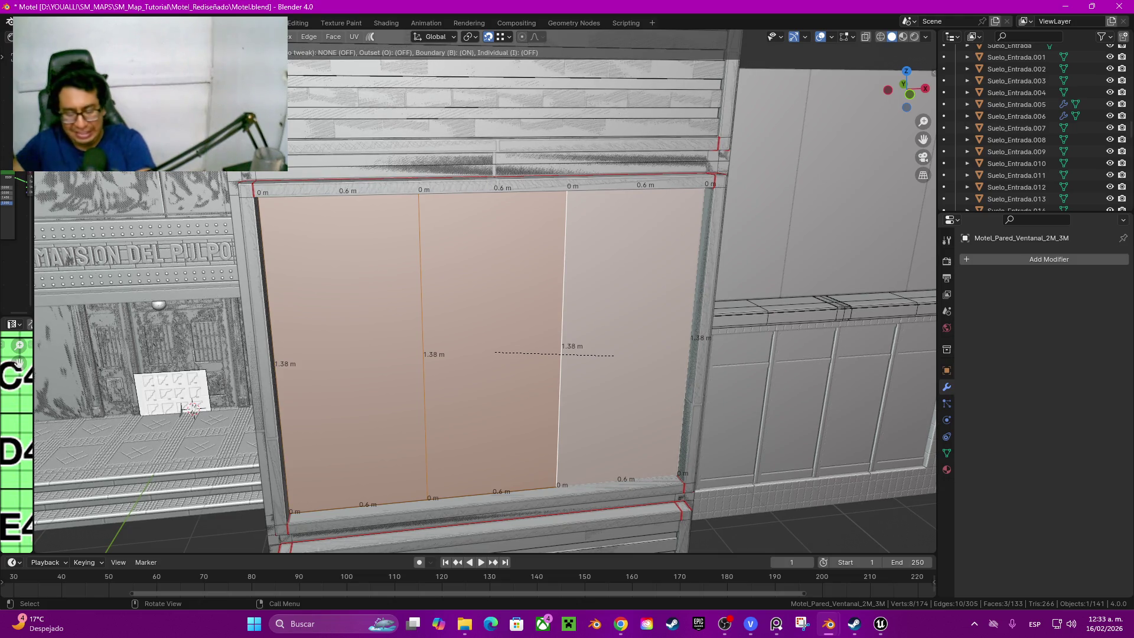
{"action": "type", "text": "0.03"}
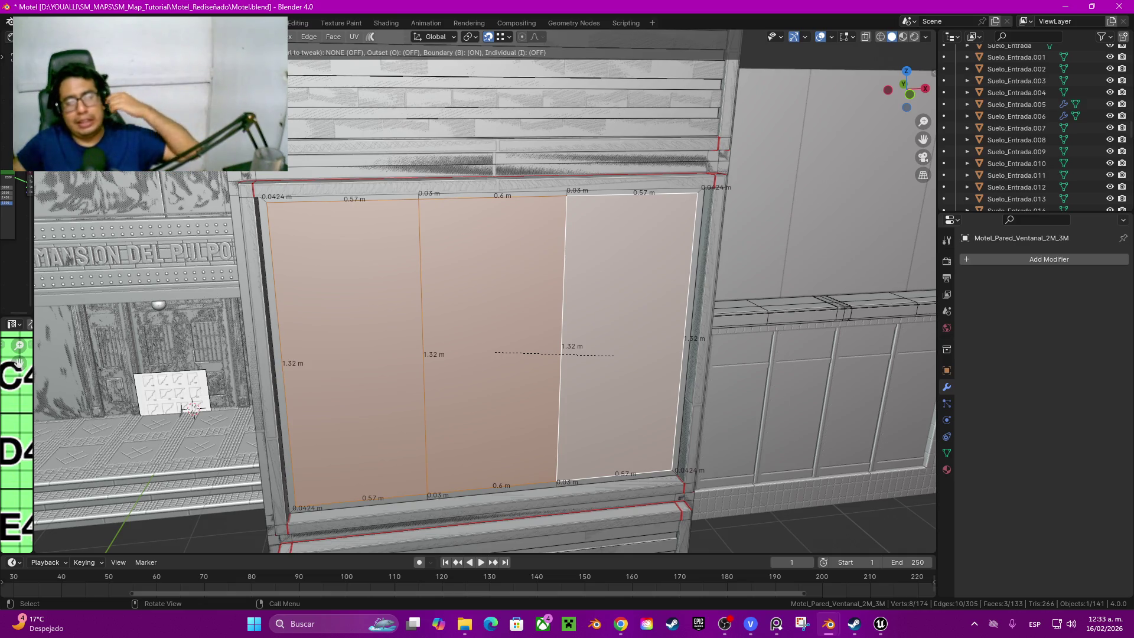
{"action": "type", "text": "i"}
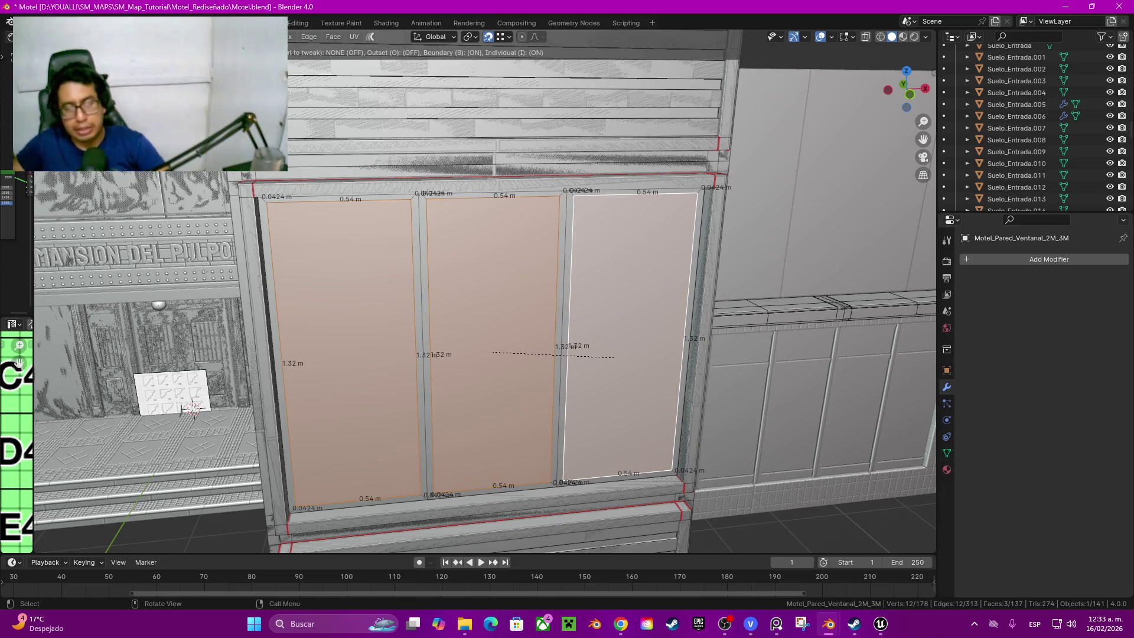
{"action": "key", "text": "Return"}
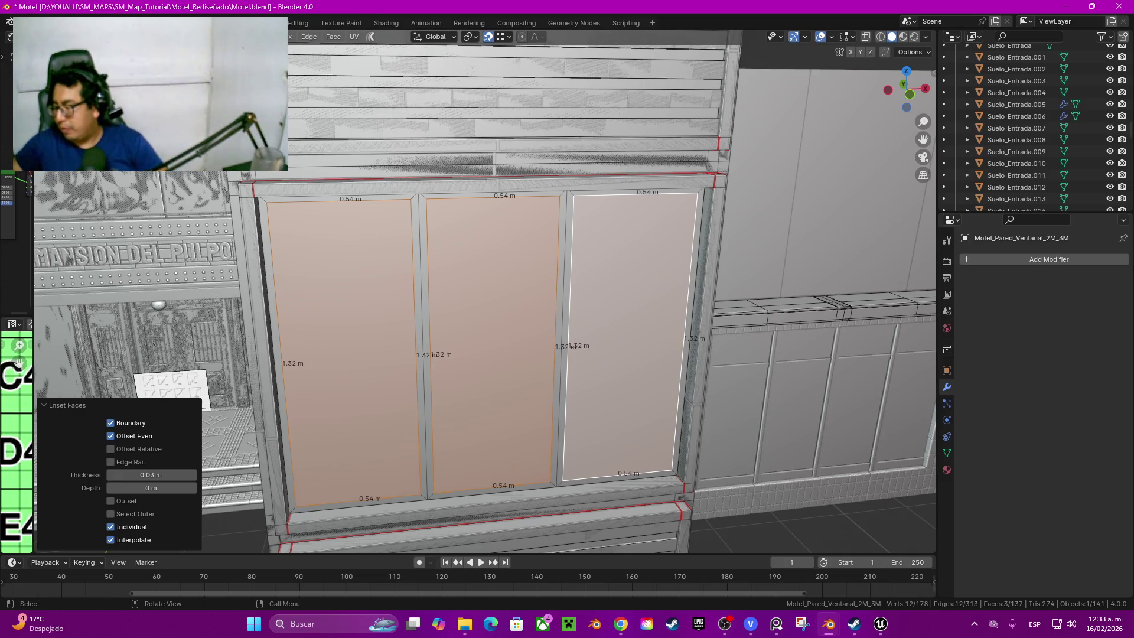
{"action": "middle_click_drag", "start_coordinate": [276, 368], "coordinate": [292, 347]}
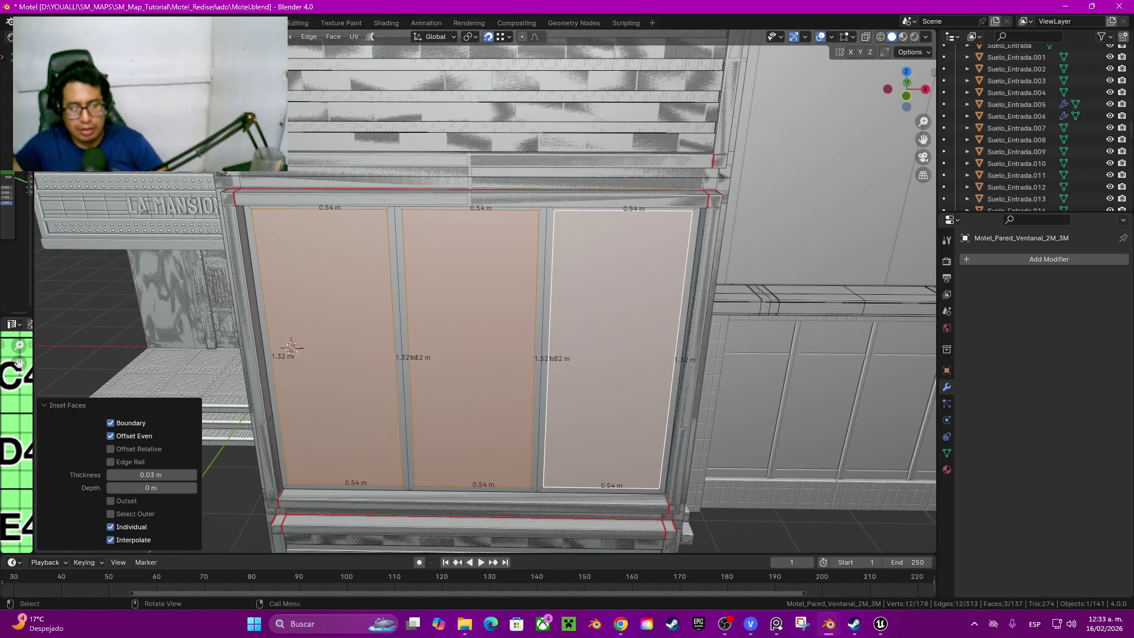
{"action": "key", "text": "ctrl+z"}
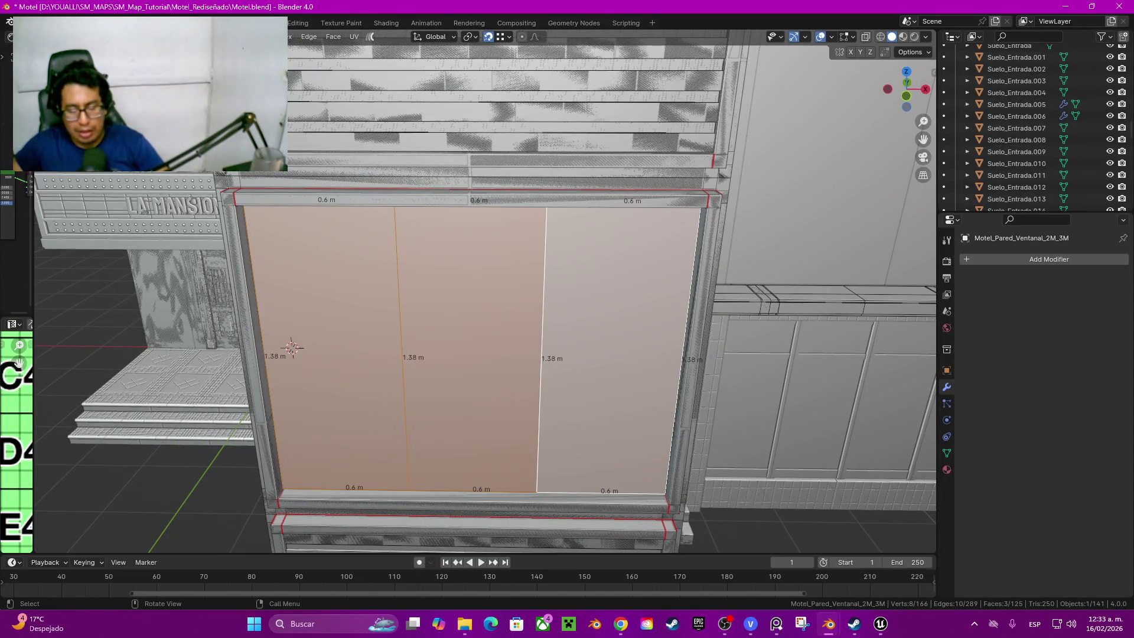
Step: Inset the three pane faces individually with 0.02 m thickness, leaving 0.56 m inner panels
{"action": "key", "text": "ctrl"}
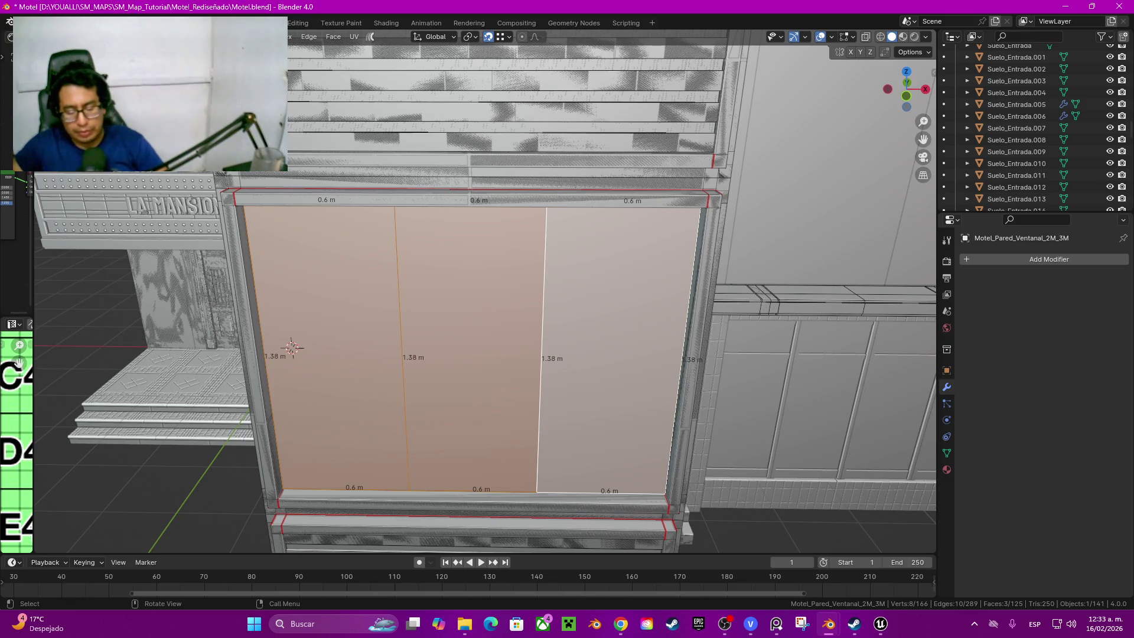
{"action": "key", "text": "i"}
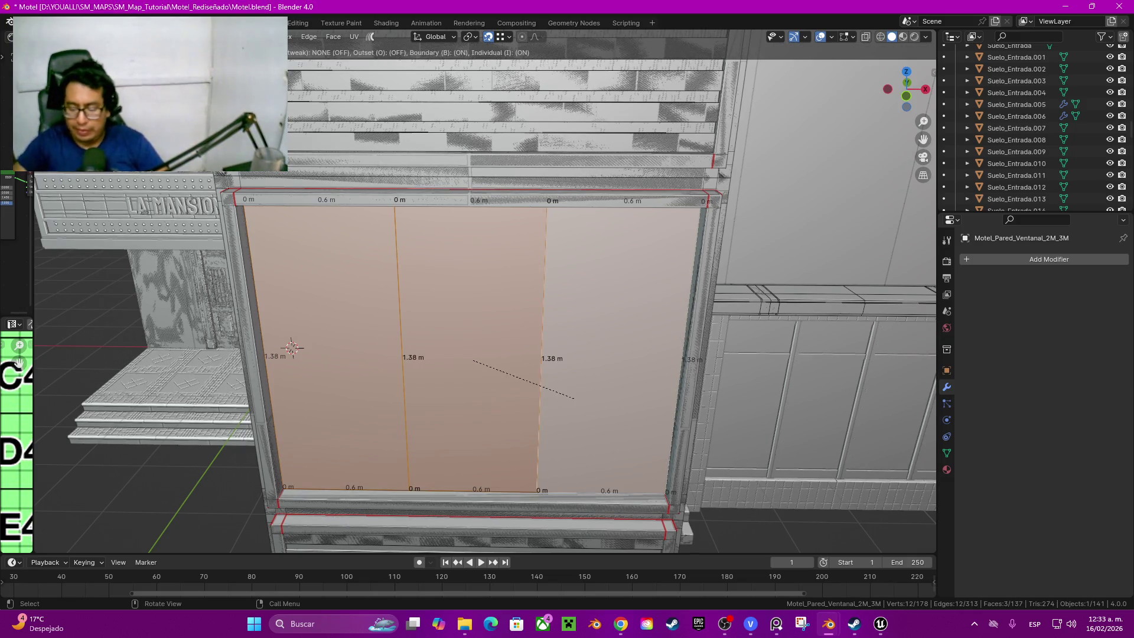
{"action": "left_click", "coordinate": [574, 398]}
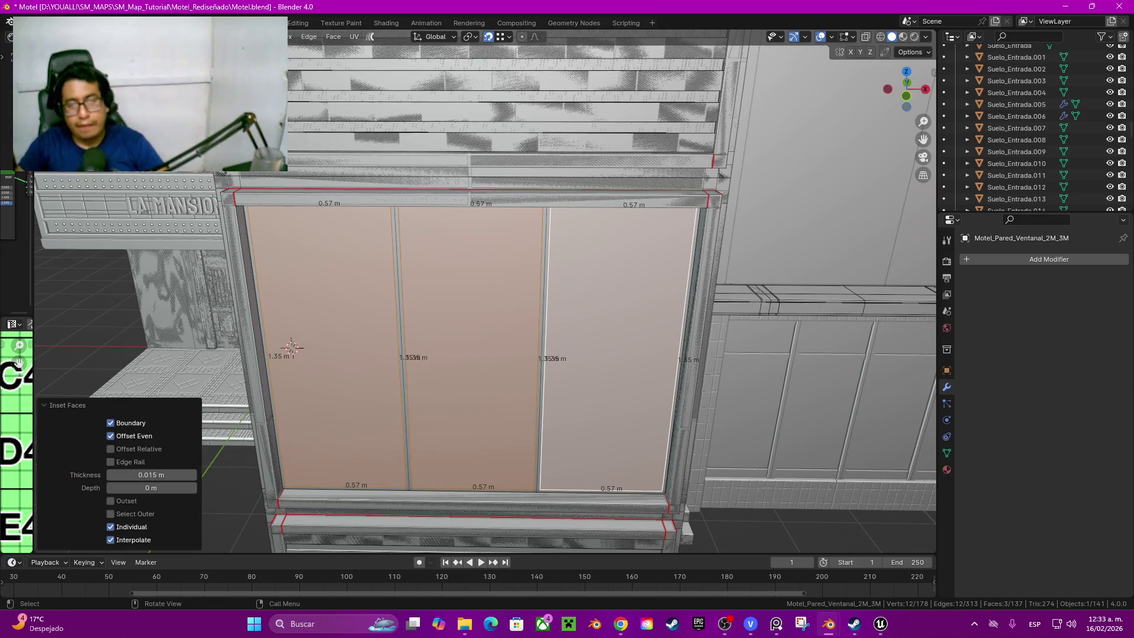
{"action": "scroll", "coordinate": [575, 398], "scroll_direction": "up", "scroll_amount": 2}
{"action": "middle_click_drag", "start_coordinate": [575, 398], "coordinate": [574, 373]}
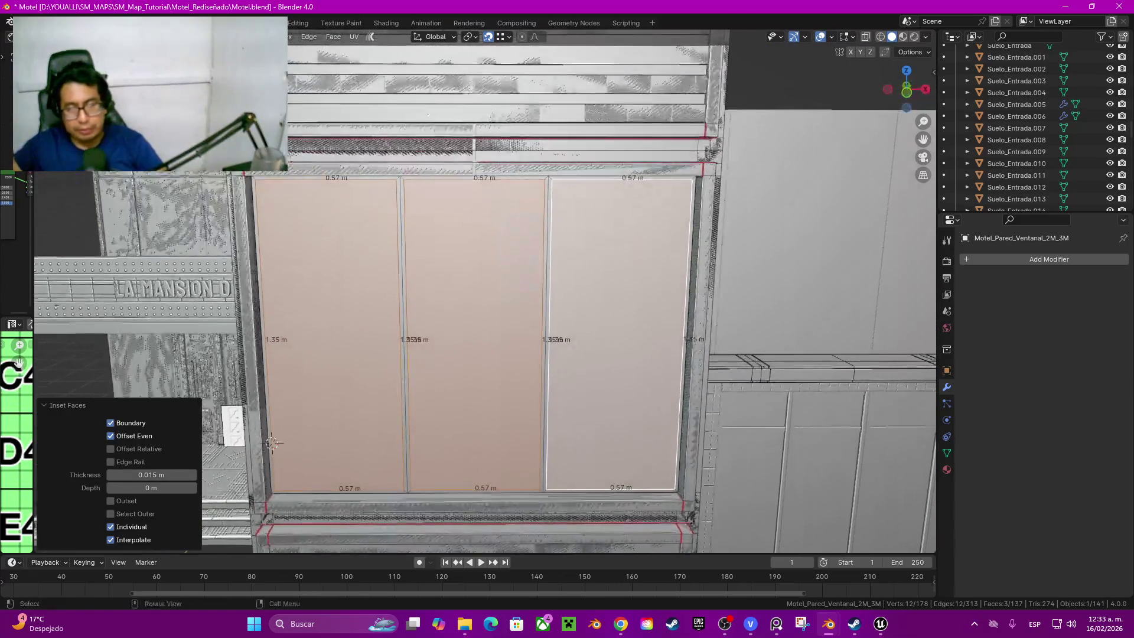
{"action": "scroll", "coordinate": [574, 372], "scroll_direction": "up", "scroll_amount": 1}
{"action": "mouse_move", "coordinate": [261, 452]}
{"action": "middle_mouse_down", "text": "shift"}
{"action": "mouse_move", "coordinate": [254, 433]}
{"action": "mouse_move", "coordinate": [283, 417]}
{"action": "middle_mouse_up", "text": "shift"}
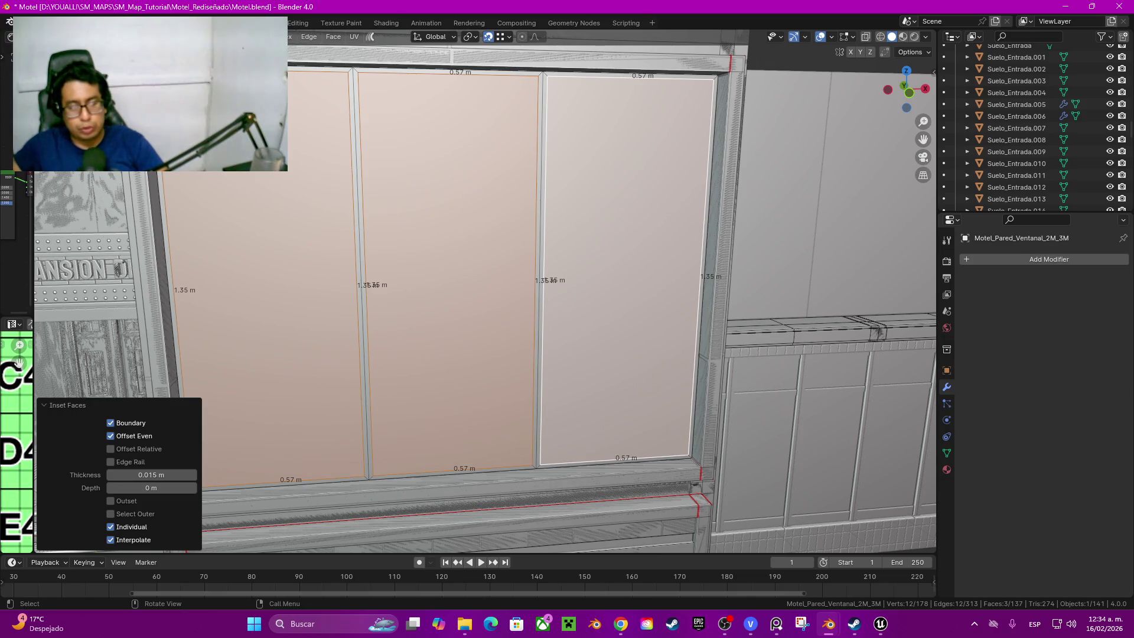
{"action": "type", "text": "0.01"}
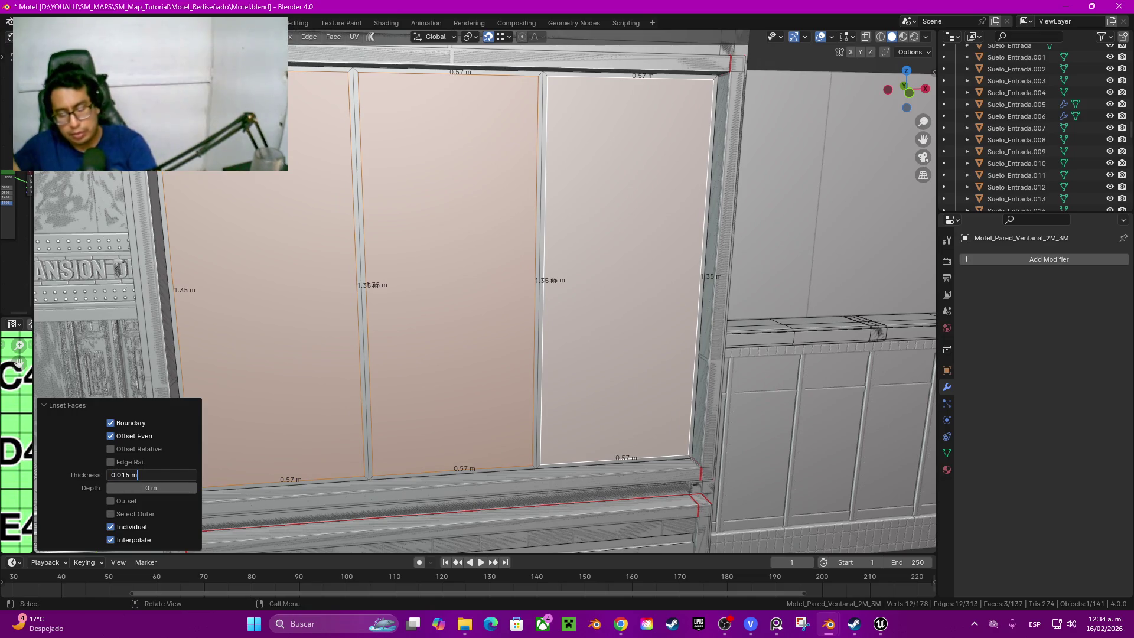
{"action": "type", "text": "5"}
{"action": "type", "text": "2"}
{"action": "key", "text": "Return"}
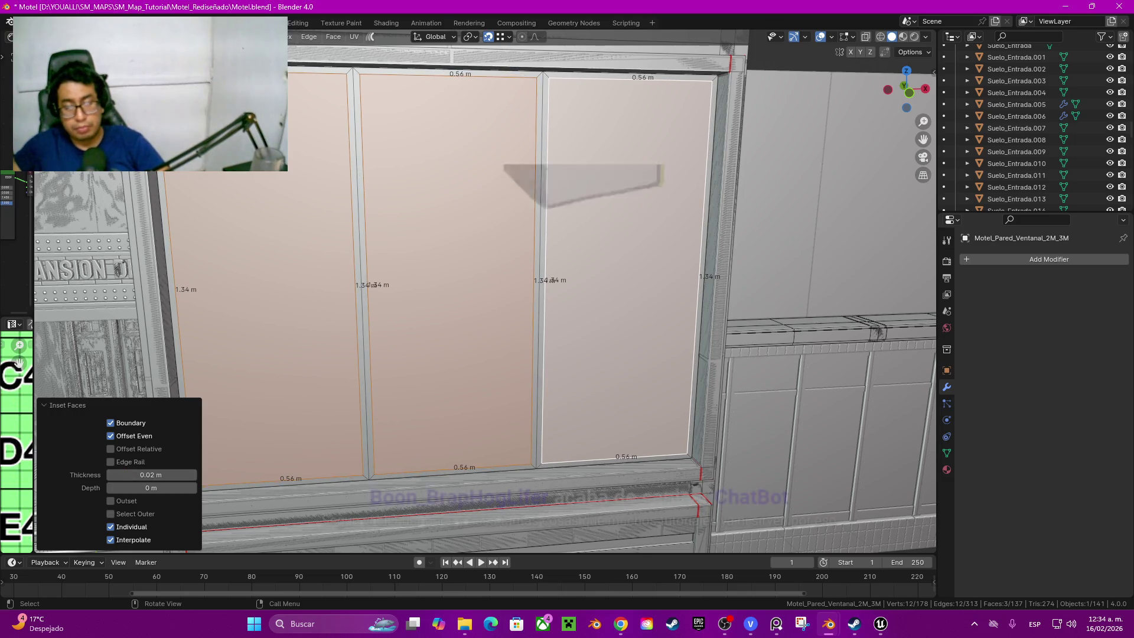
Step: Orbit to a front-on view of the window wall and start a new loop cut across the panel
{"action": "middle_click_drag", "start_coordinate": [567, 293], "coordinate": [567, 257]}
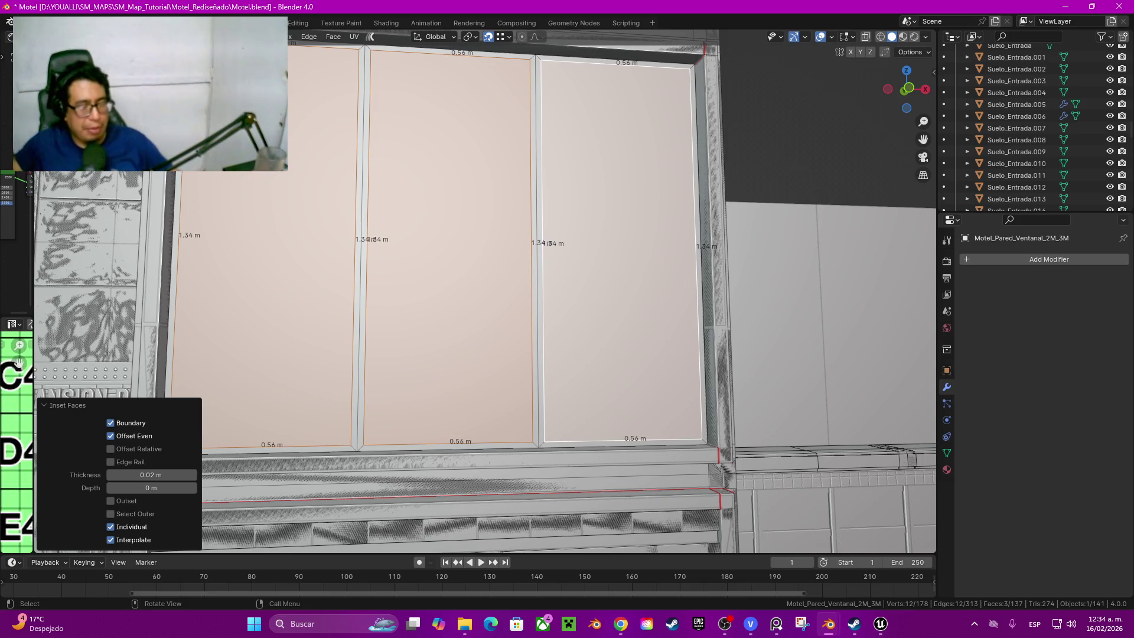
{"action": "scroll", "coordinate": [282, 413], "scroll_direction": "down", "scroll_amount": 5}
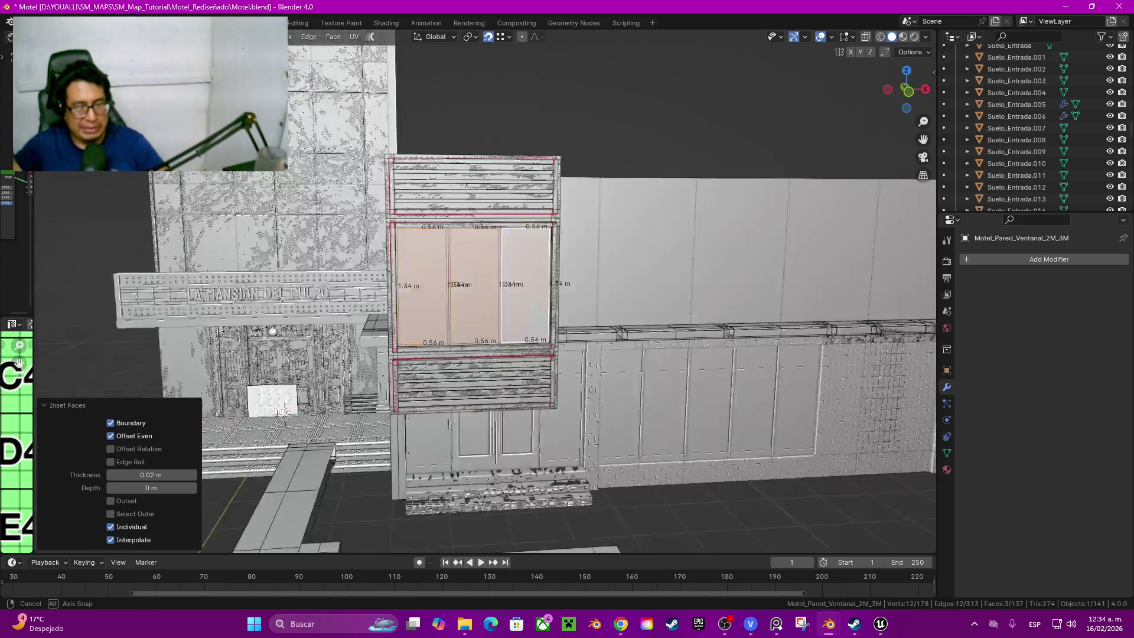
{"action": "mouse_move", "coordinate": [282, 414]}
{"action": "middle_mouse_down"}
{"action": "mouse_move", "coordinate": [226, 476]}
{"action": "mouse_move", "coordinate": [241, 483]}
{"action": "middle_mouse_up"}
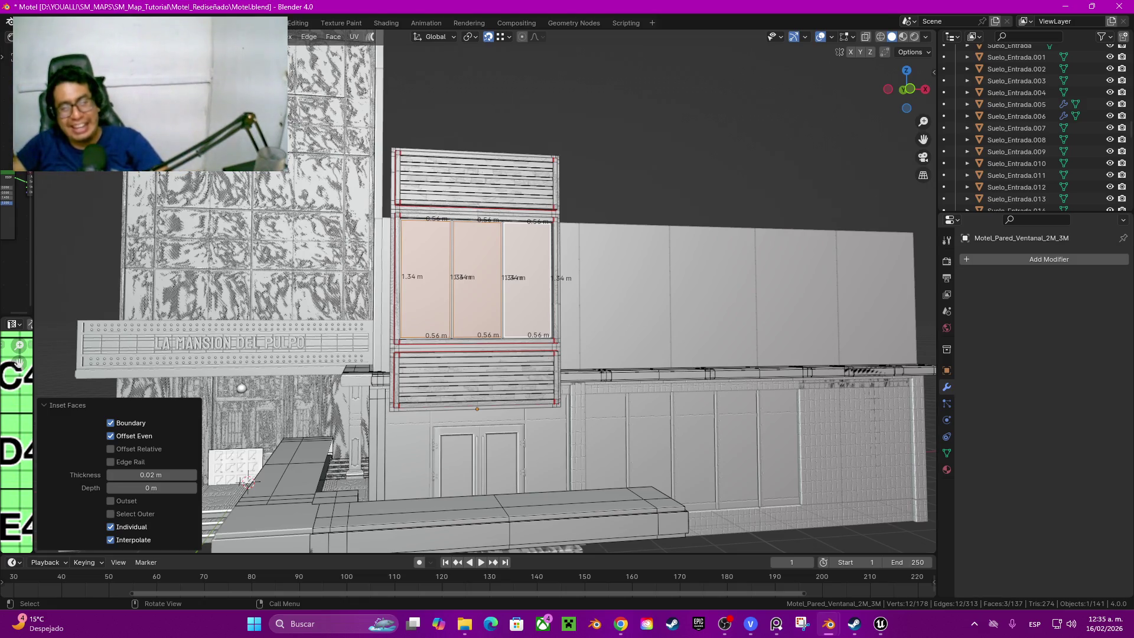
{"action": "scroll", "coordinate": [478, 283], "scroll_direction": "up", "scroll_amount": 2}
{"action": "scroll", "coordinate": [478, 283], "scroll_direction": "up", "scroll_amount": 3}
{"action": "mouse_move", "coordinate": [479, 293]}
{"action": "middle_mouse_down"}
{"action": "mouse_move", "coordinate": [354, 302]}
{"action": "mouse_move", "coordinate": [382, 178]}
{"action": "middle_mouse_up"}
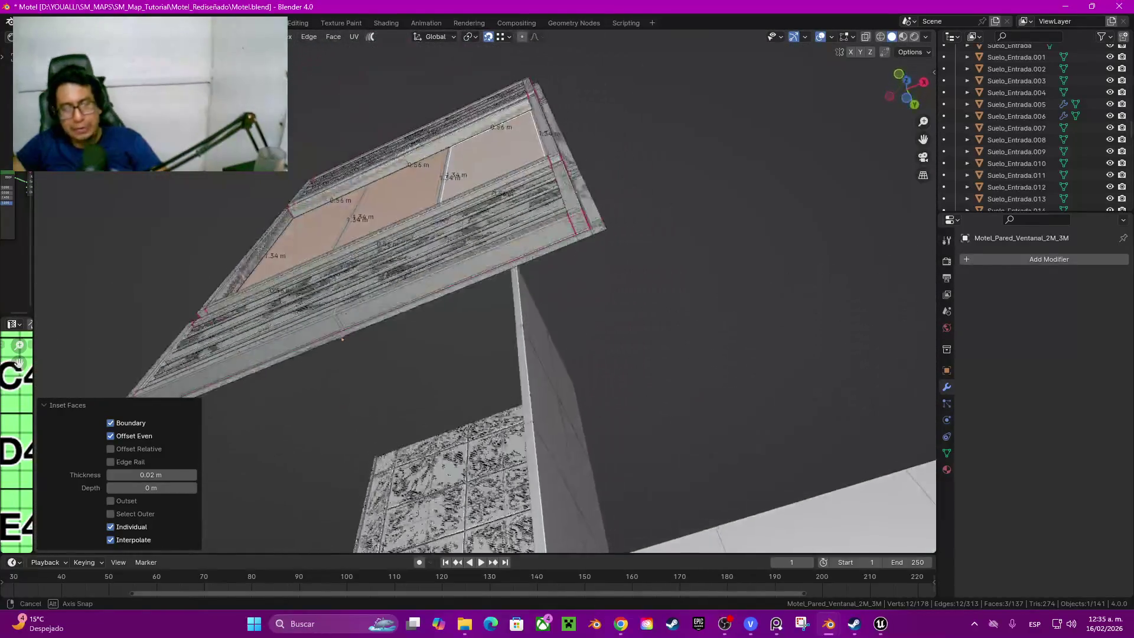
{"action": "mouse_move", "coordinate": [364, 115]}
{"action": "middle_mouse_down"}
{"action": "mouse_move", "coordinate": [391, 445]}
{"action": "mouse_move", "coordinate": [618, 280]}
{"action": "mouse_move", "coordinate": [628, 348]}
{"action": "mouse_move", "coordinate": [536, 514]}
{"action": "middle_mouse_up"}
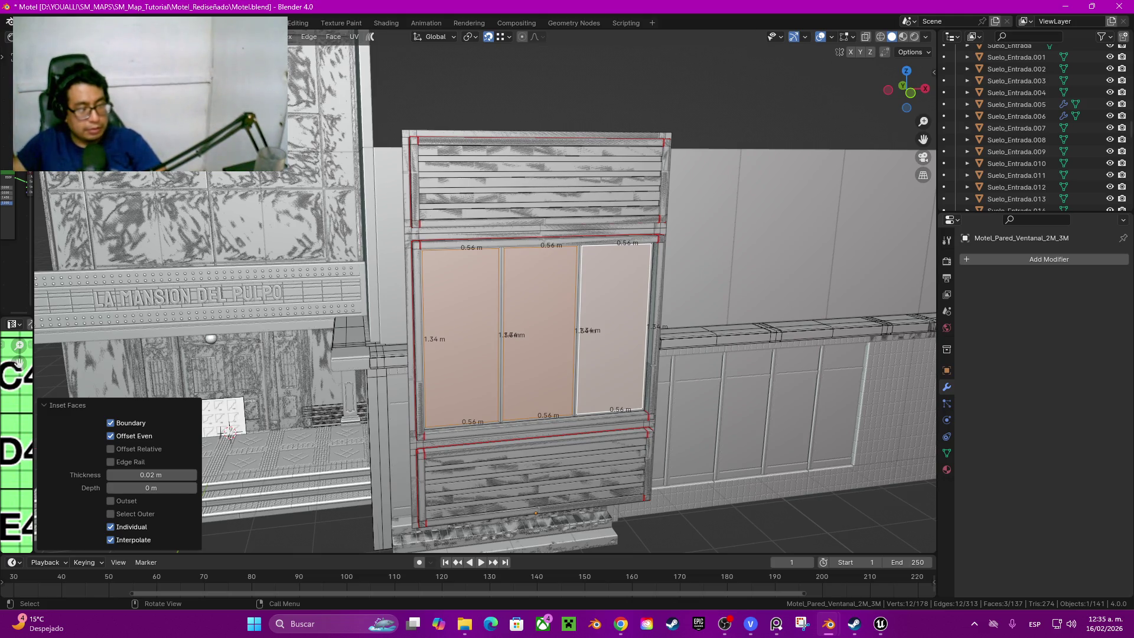
{"action": "key", "text": "ctrl+r"}
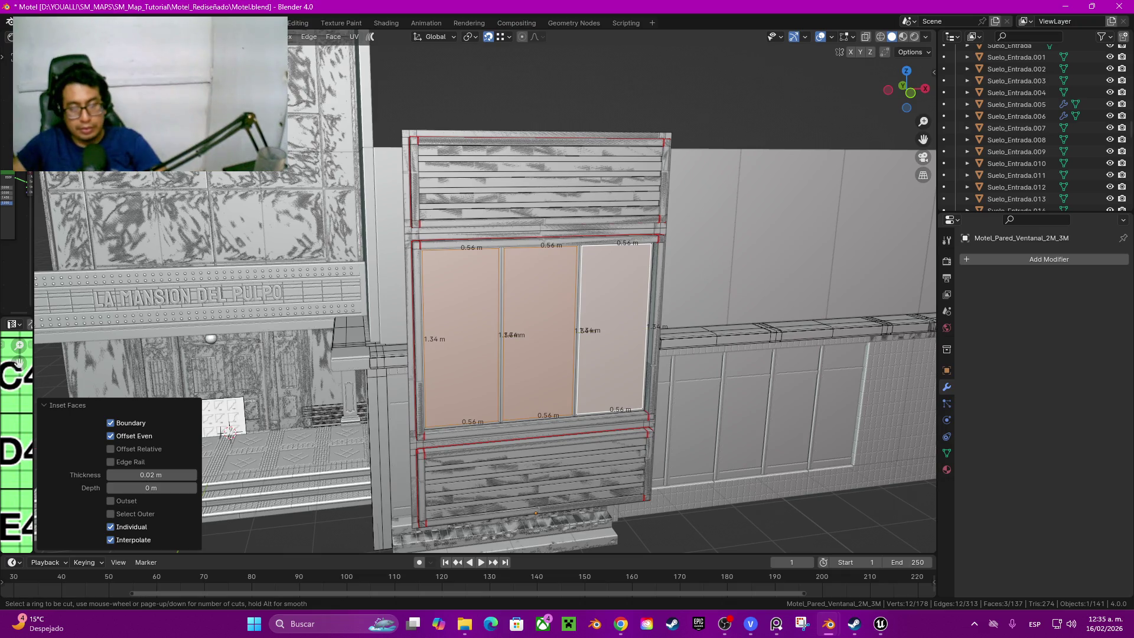
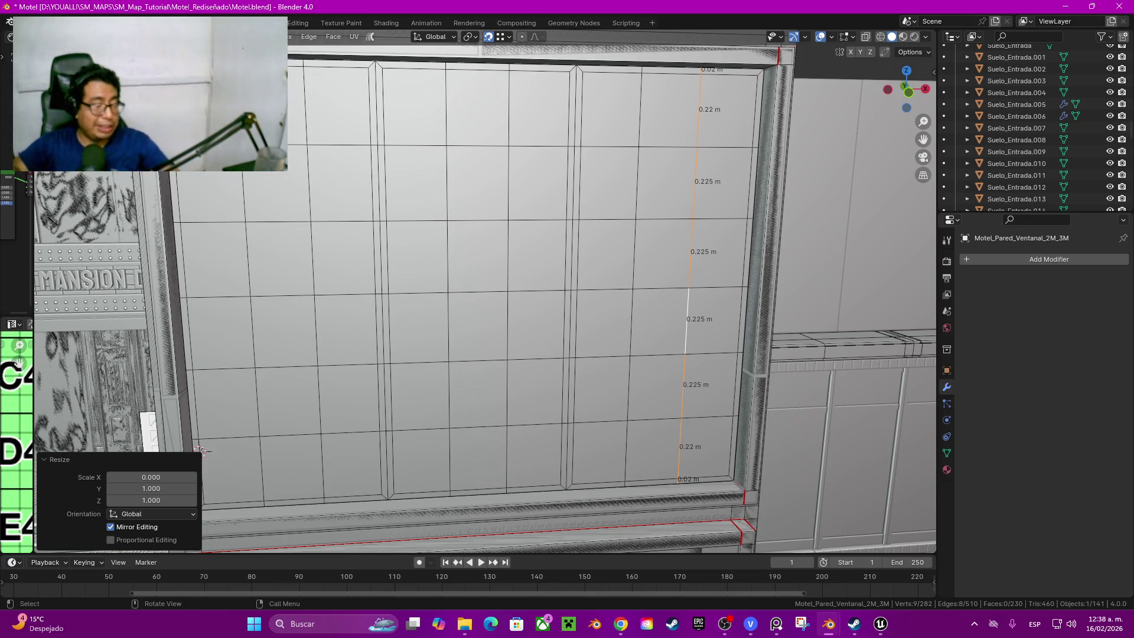
{"action": "scroll", "coordinate": [205, 448], "scroll_direction": "down", "scroll_amount": 1}
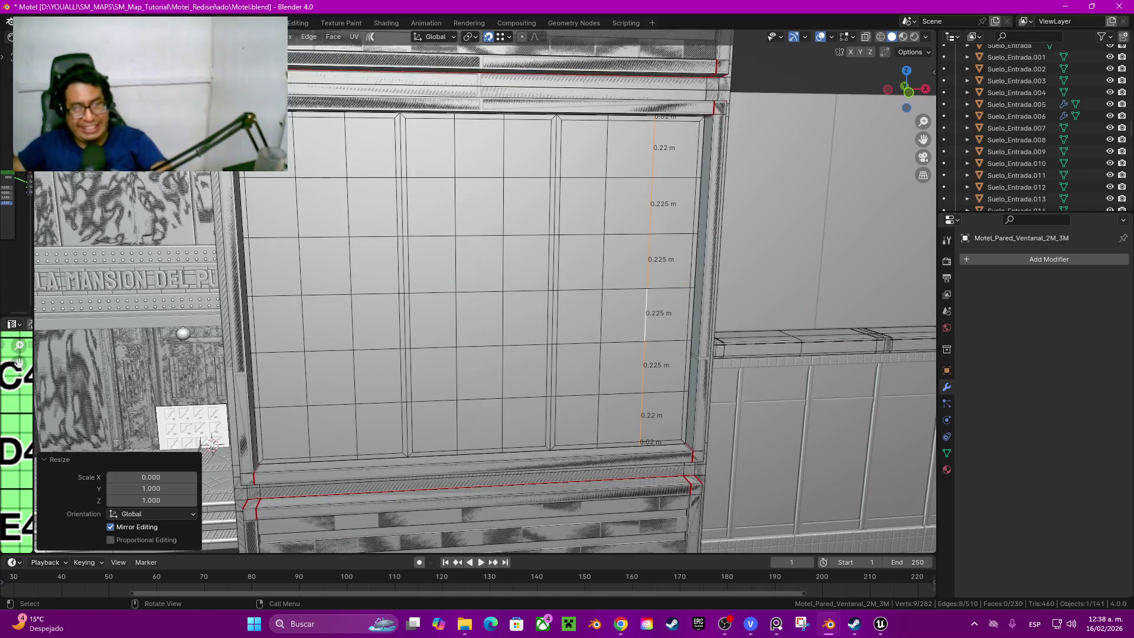
Step: Shift-select the pane faces of the right window column one by one, from bottom rows to the top row
{"action": "key", "text": "ctrl+z"}
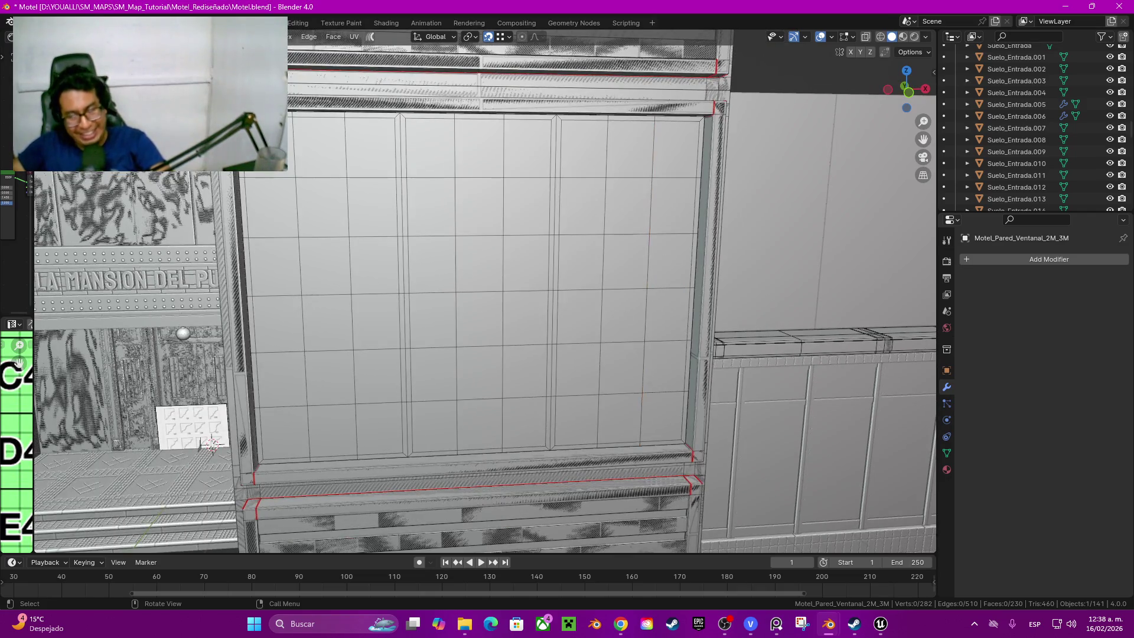
{"action": "key", "text": "ctrl+z"}
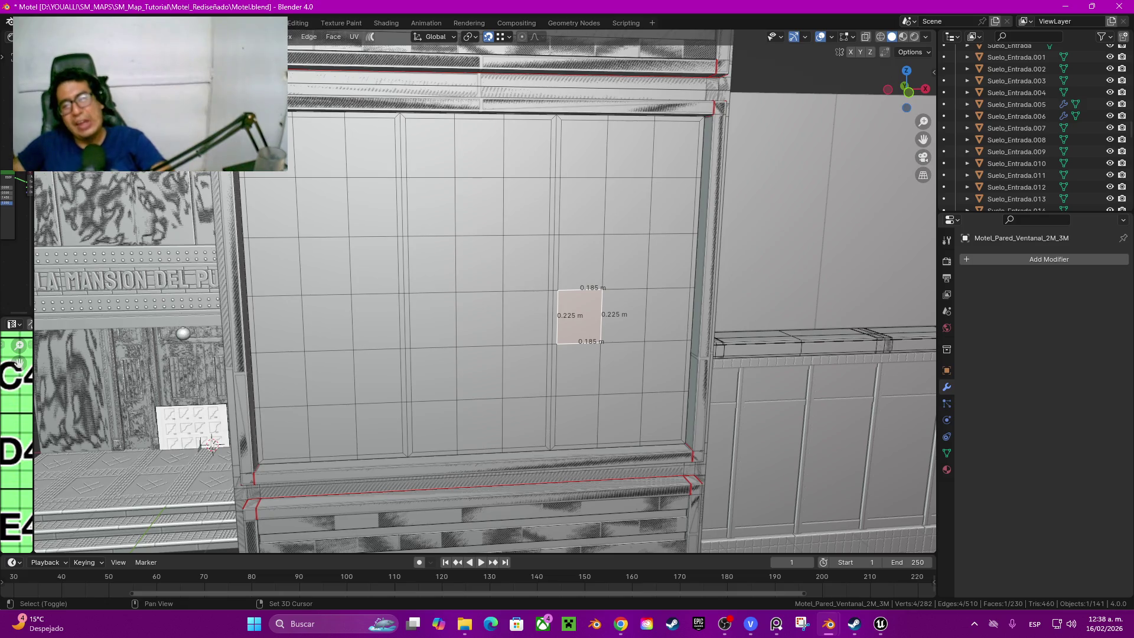
{"action": "left_click", "coordinate": [625, 313], "text": "shift"}
{"action": "left_click", "coordinate": [624, 367], "text": "shift"}
{"action": "left_click", "coordinate": [669, 417], "text": "shift"}
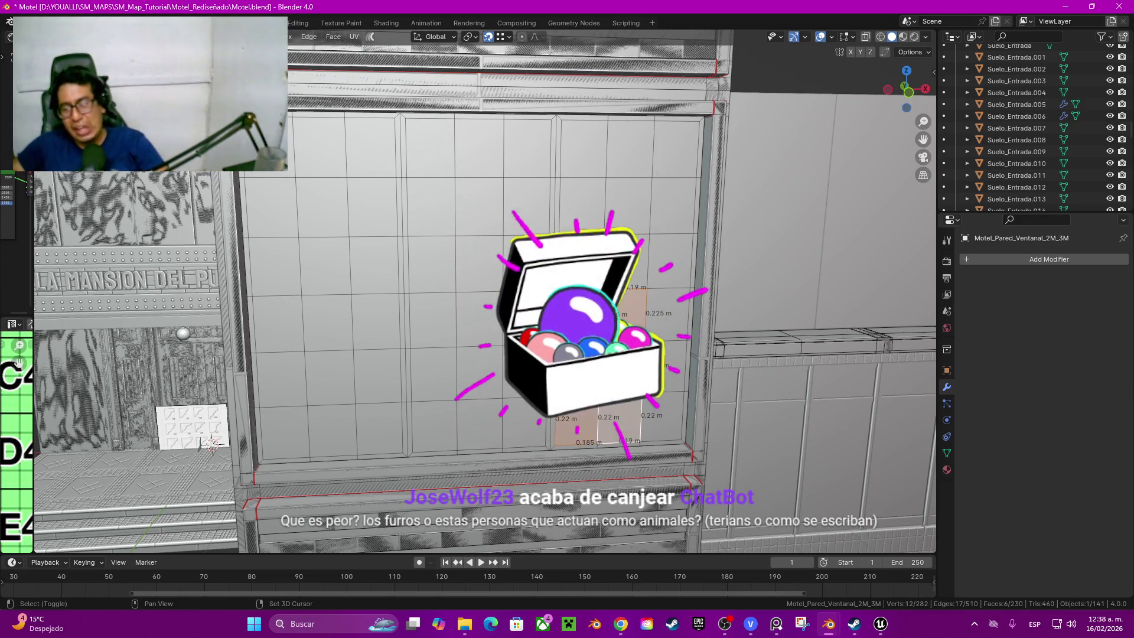
{"action": "left_click", "coordinate": [665, 301], "text": "shift"}
{"action": "left_click", "coordinate": [665, 257], "text": "shift"}
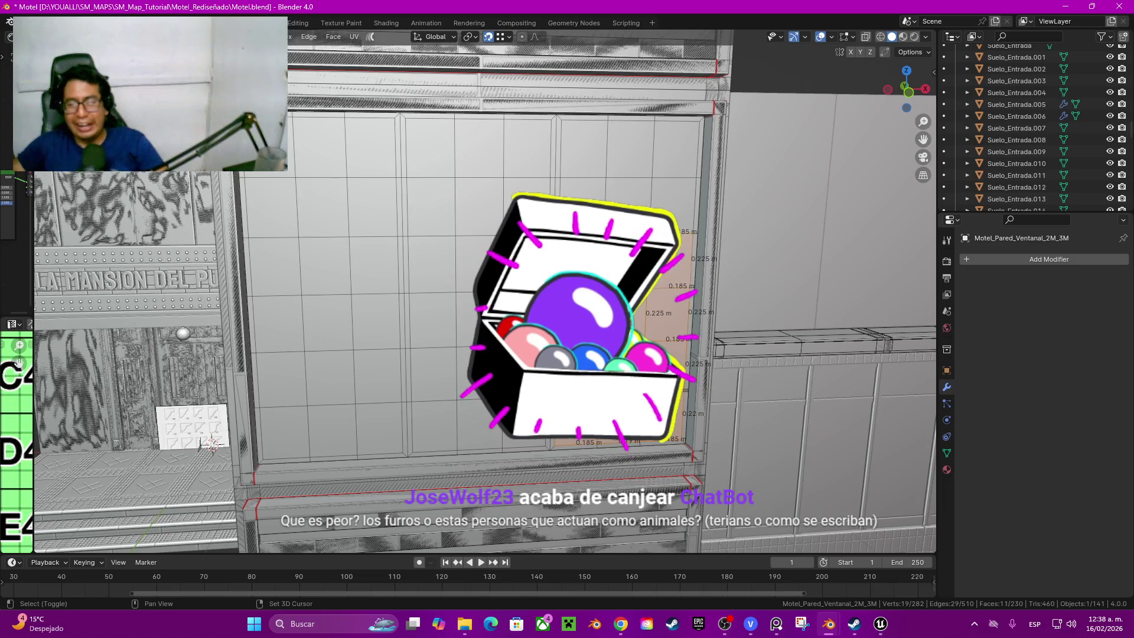
{"action": "left_click", "coordinate": [585, 181], "text": "shift"}
{"action": "left_click", "coordinate": [673, 204], "text": "shift"}
{"action": "left_click", "coordinate": [674, 147], "text": "shift"}
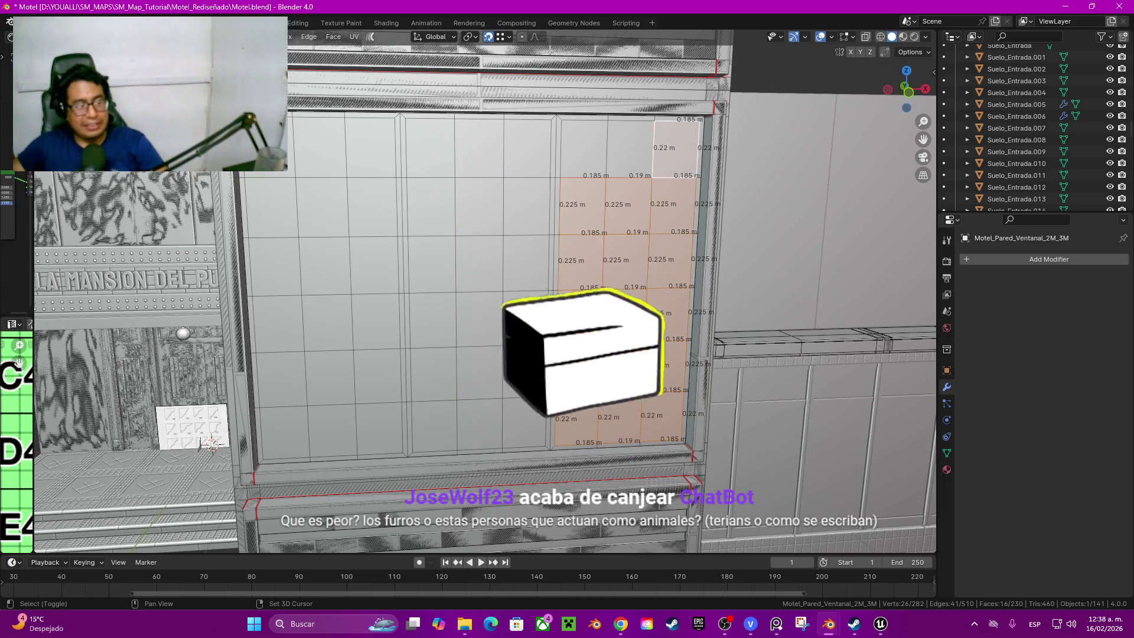
{"action": "left_click", "coordinate": [629, 146], "text": "shift"}
{"action": "left_click", "coordinate": [585, 147], "text": "shift"}
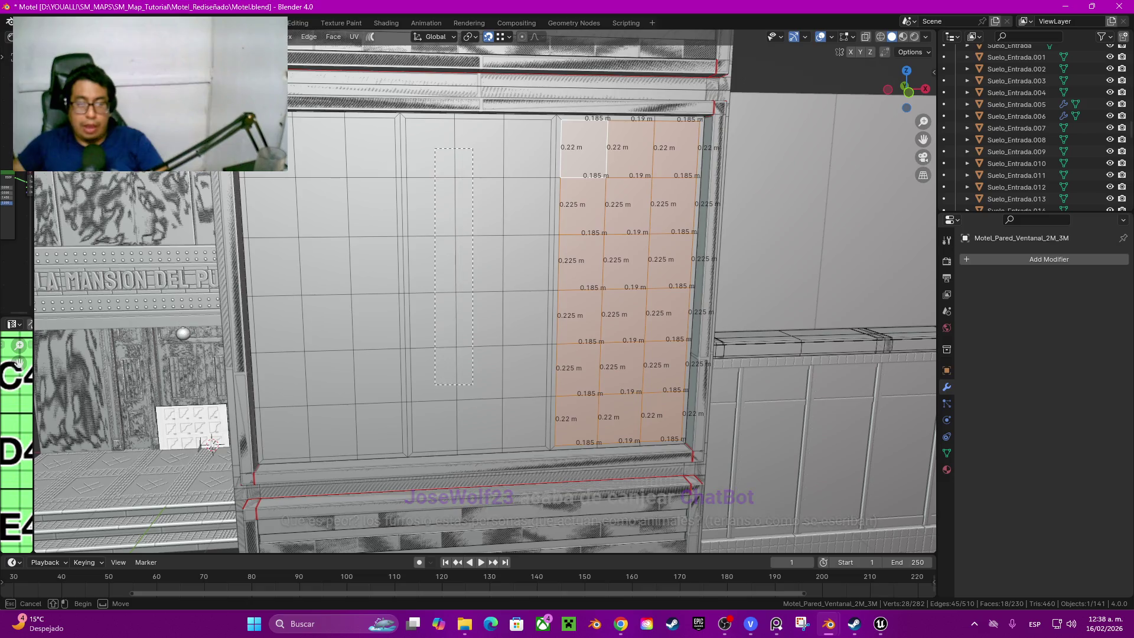
Step: Box-select the middle and left pane columns, adding them without the strips between columns
{"action": "key", "text": "b"}
{"action": "mouse_move", "coordinate": [434, 147]}
{"action": "left_mouse_down"}
{"action": "mouse_move", "coordinate": [516, 427]}
{"action": "mouse_move", "coordinate": [530, 433]}
{"action": "left_mouse_up"}
{"action": "key", "text": "b"}
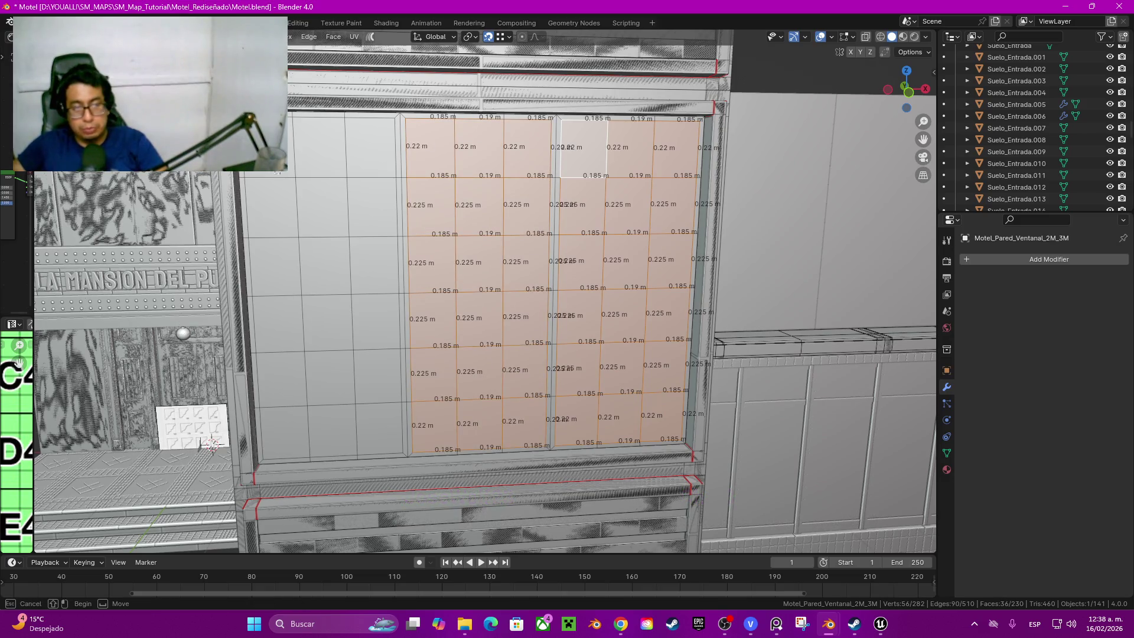
{"action": "left_click_drag", "start_coordinate": [338, 355], "coordinate": [390, 445]}
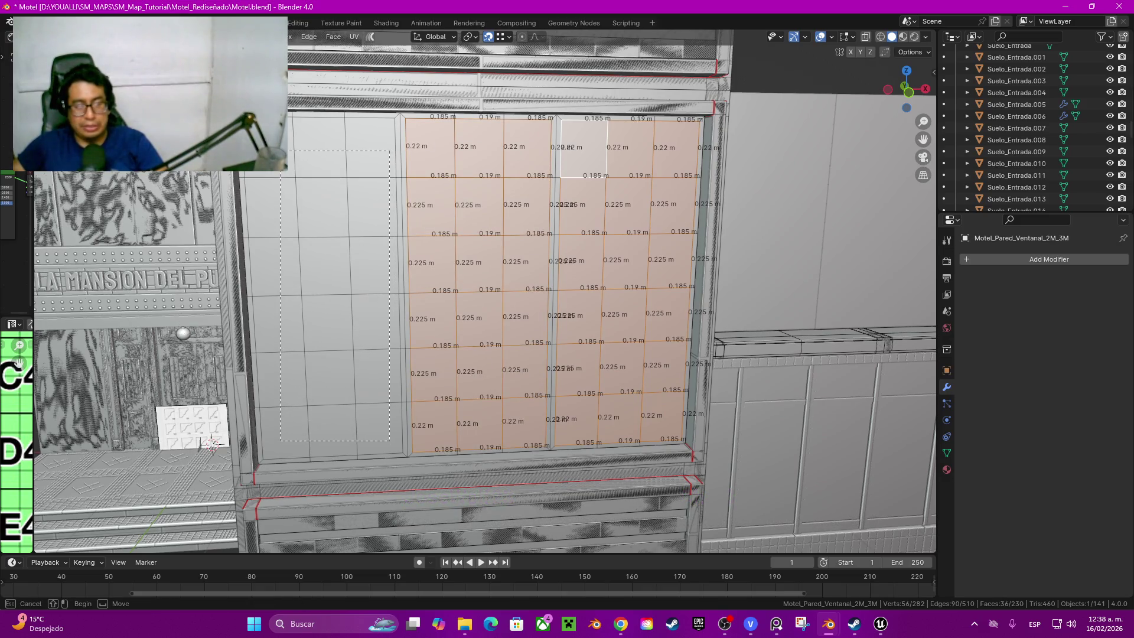
{"action": "left_click_drag", "start_coordinate": [390, 446], "coordinate": [381, 450]}
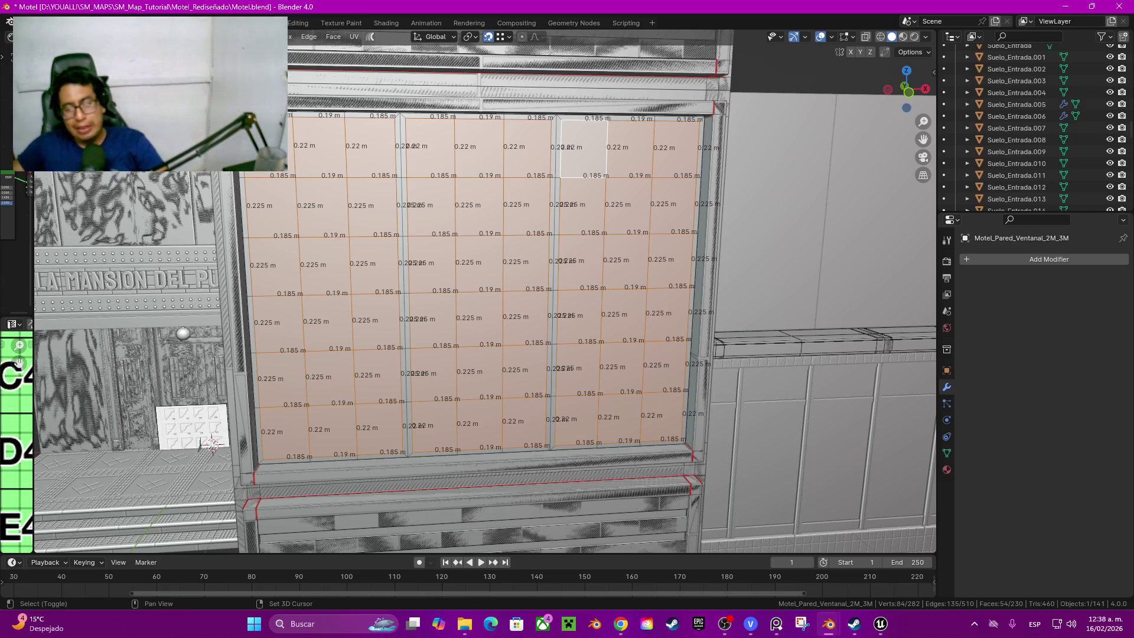
{"action": "middle_click_drag", "start_coordinate": [212, 446], "coordinate": [214, 381]}
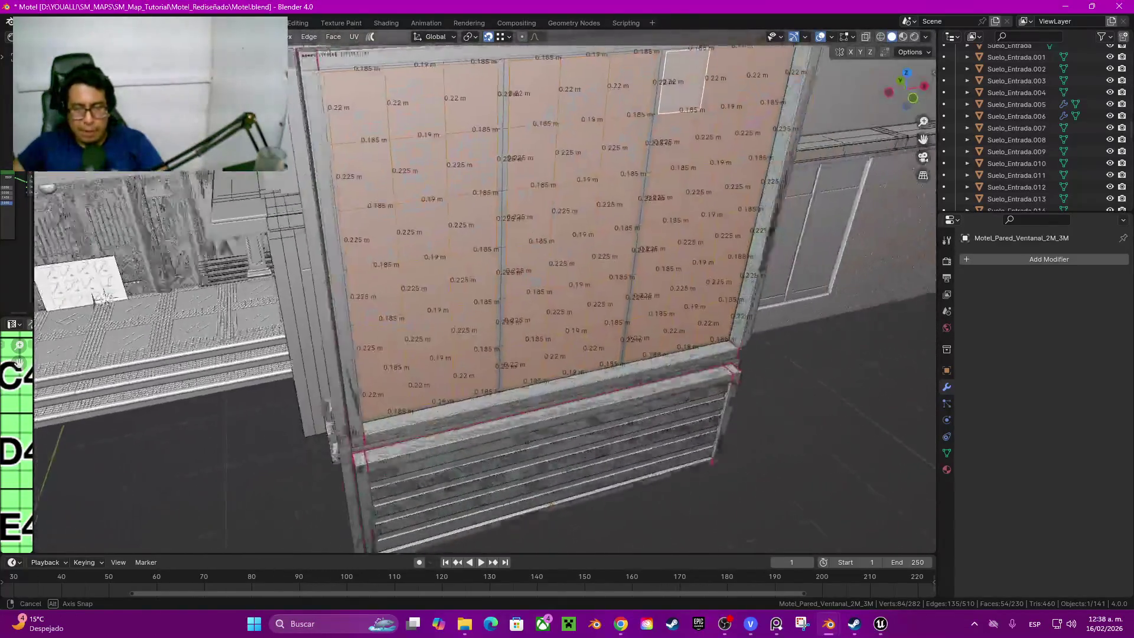
Step: Select the linked window-wall faces and extrude them in place with no offset
{"action": "mouse_move", "coordinate": [212, 381]}
{"action": "middle_mouse_down"}
{"action": "mouse_move", "coordinate": [127, 277]}
{"action": "mouse_move", "coordinate": [60, 404]}
{"action": "middle_mouse_up"}
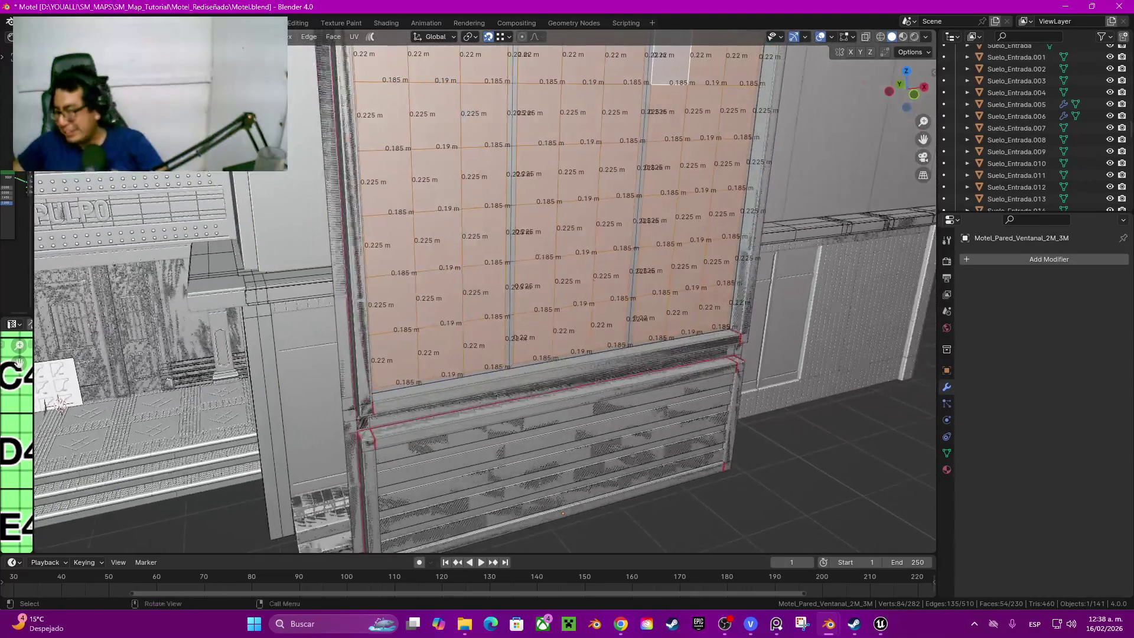
{"action": "key", "text": "a"}
{"action": "left_click", "coordinate": [575, 281]}
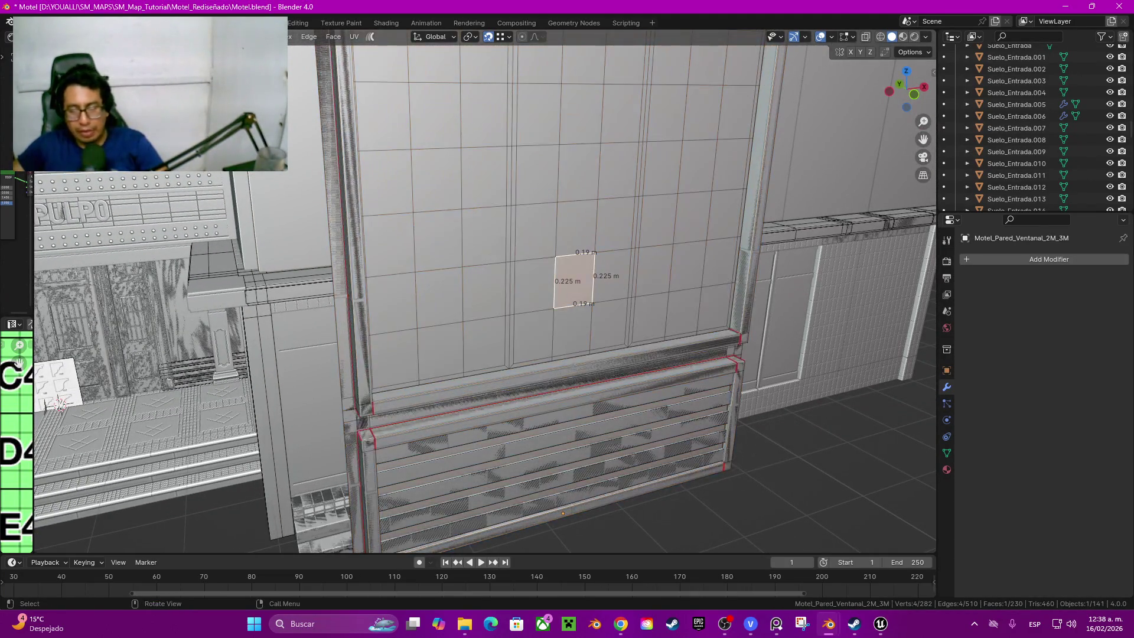
{"action": "key", "text": "l"}
{"action": "mouse_move", "coordinate": [575, 292]}
{"action": "middle_mouse_down"}
{"action": "mouse_move", "coordinate": [651, 471]}
{"action": "mouse_move", "coordinate": [527, 377]}
{"action": "middle_mouse_up"}
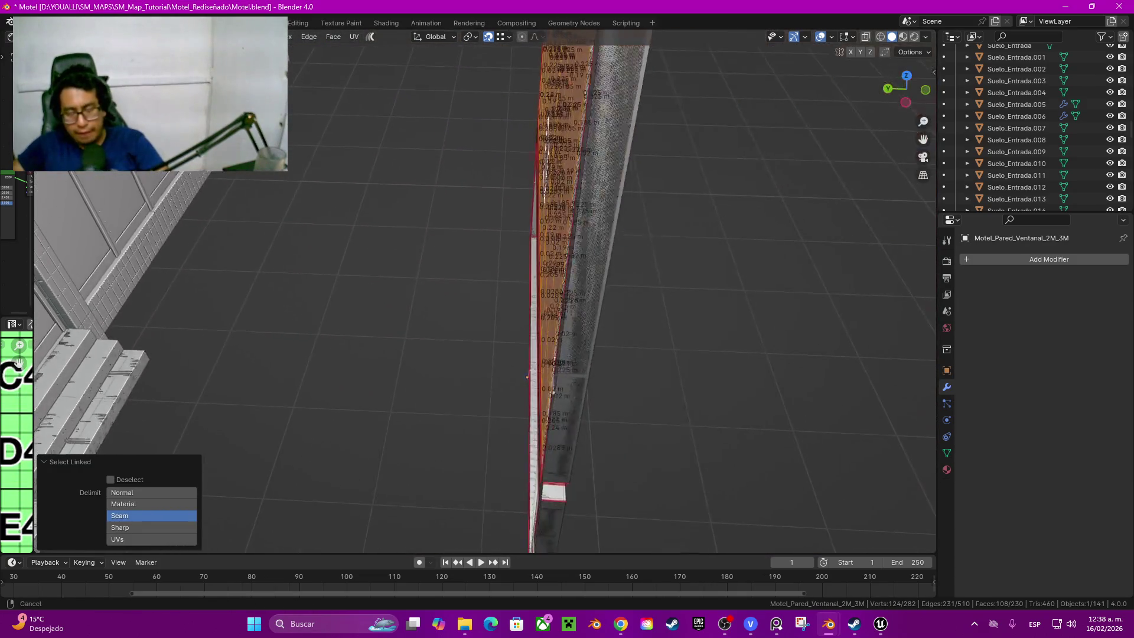
{"action": "key", "text": "g"}
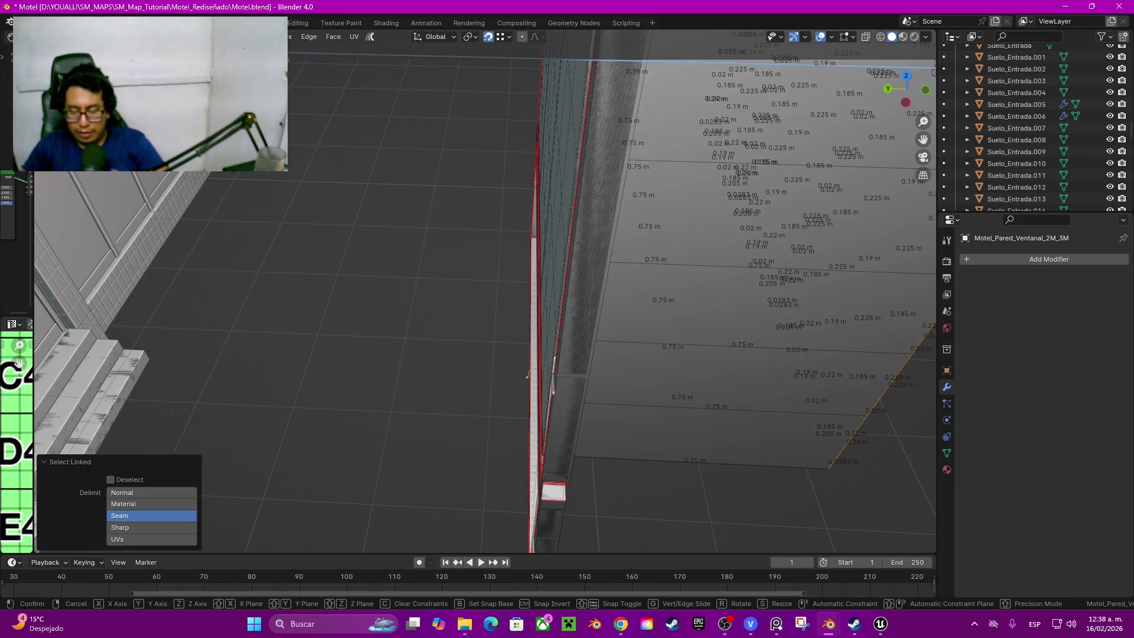
{"action": "right_click", "coordinate": [527, 377]}
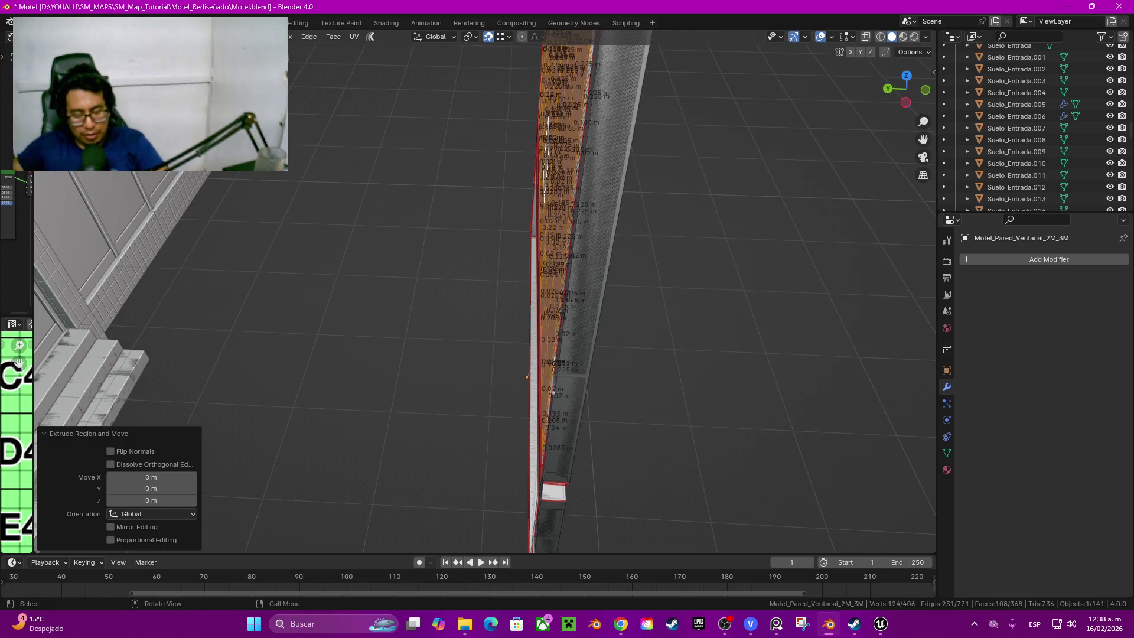
Step: Move the extruded faces along Y and set the Move panel's Y offset to 0.075 m
{"action": "key", "text": "g"}
{"action": "type", "text": "y"}
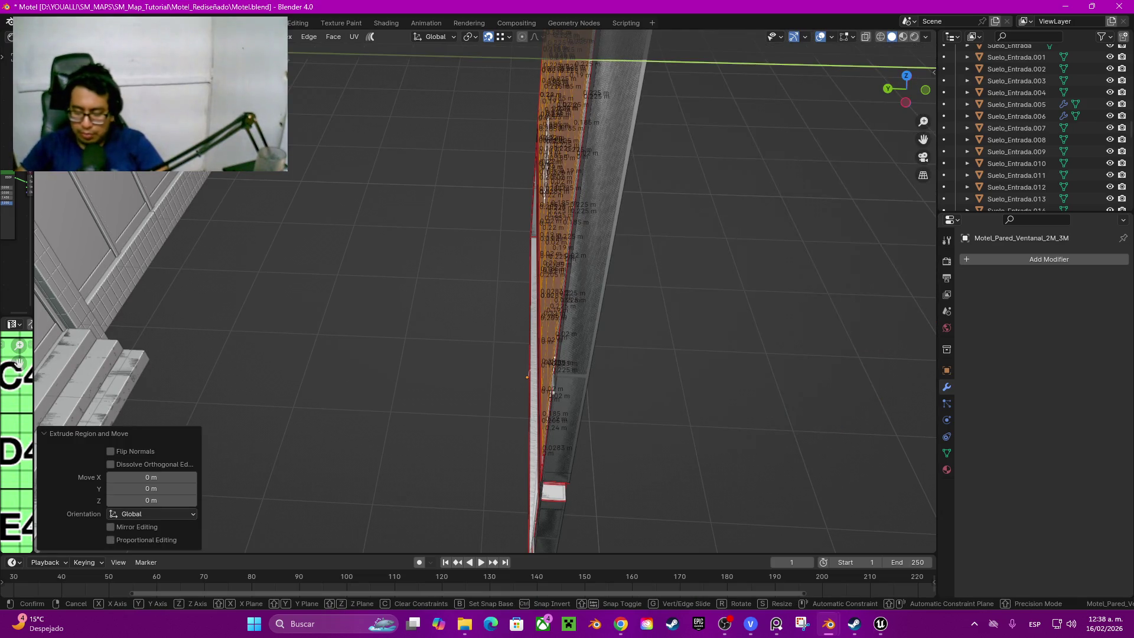
{"action": "type", "text": "-0.075"}
{"action": "key", "text": "Return"}
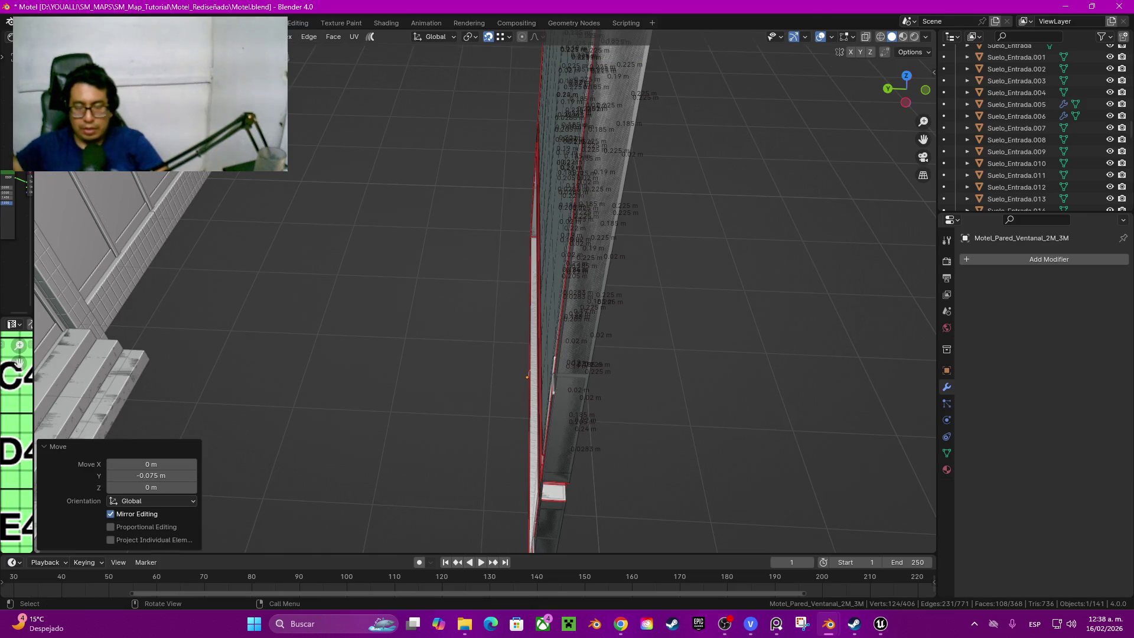
{"action": "key", "text": "KP_Decimal"}
{"action": "mouse_move", "coordinate": [527, 376]}
{"action": "middle_mouse_down"}
{"action": "mouse_move", "coordinate": [549, 381]}
{"action": "mouse_move", "coordinate": [372, 355]}
{"action": "middle_mouse_up"}
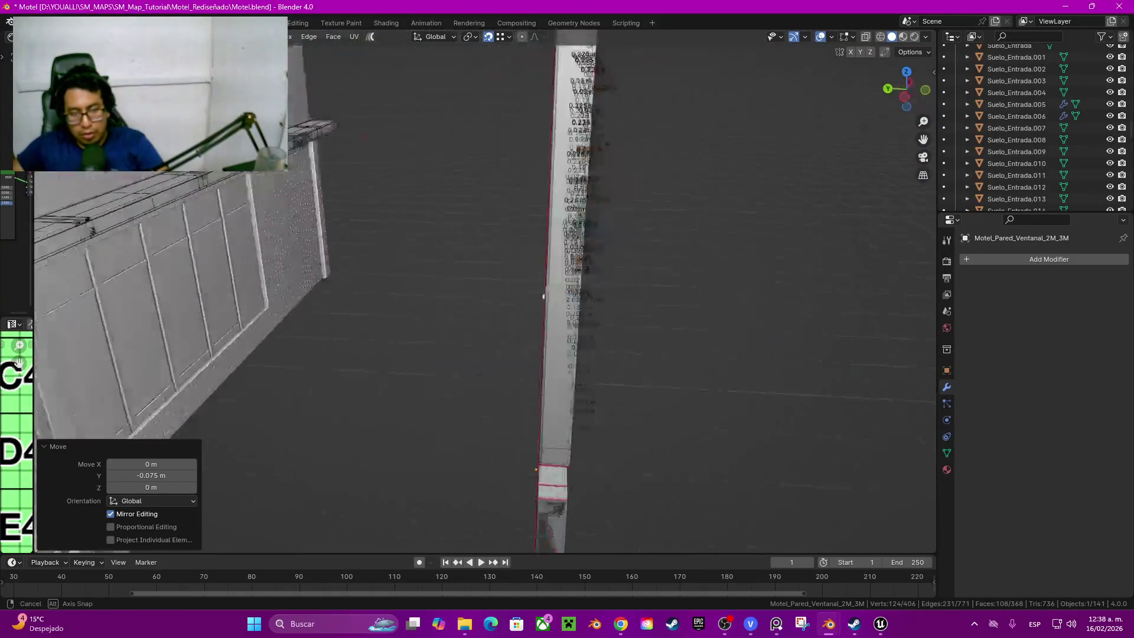
{"action": "middle_click_drag", "start_coordinate": [437, 481], "coordinate": [151, 487]}
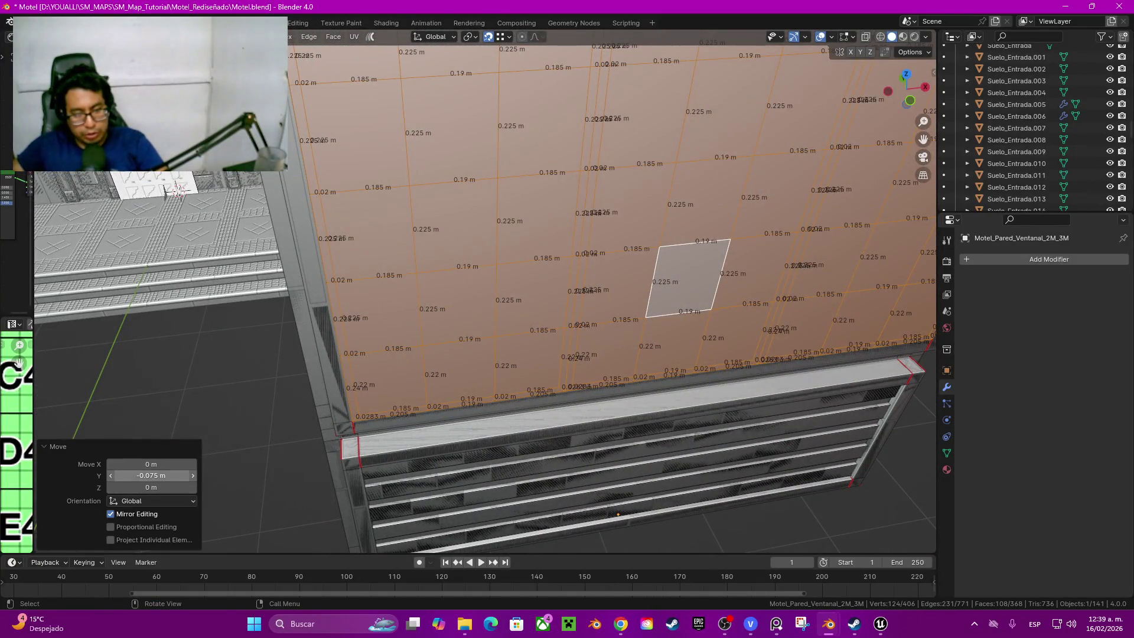
{"action": "left_click", "coordinate": [143, 477]}
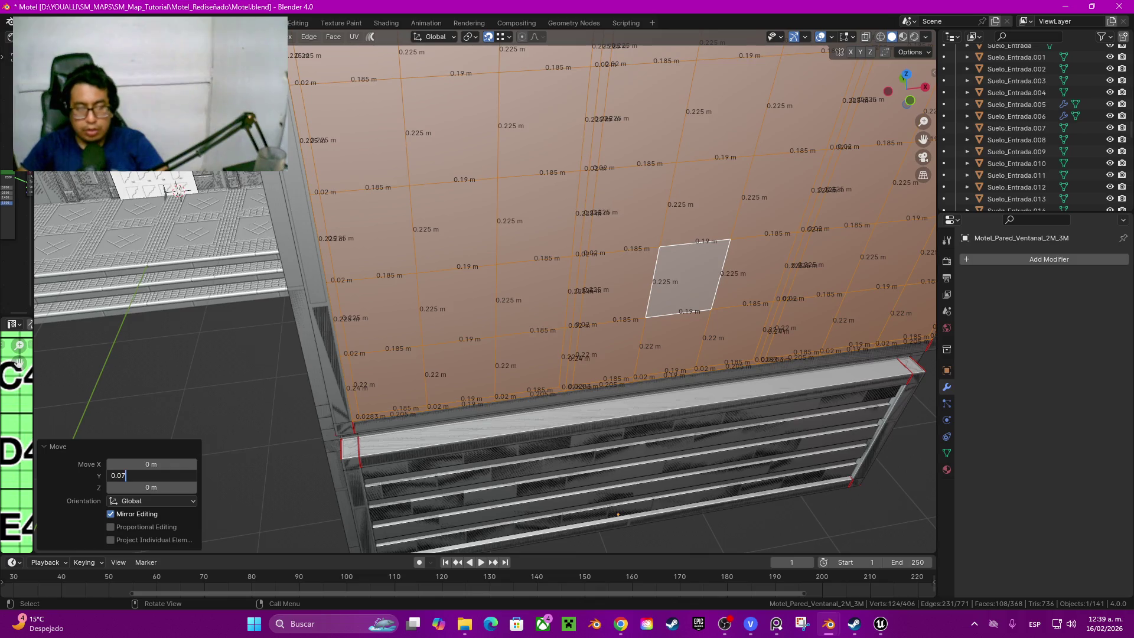
{"action": "type", "text": "5"}
{"action": "key", "text": "Return"}
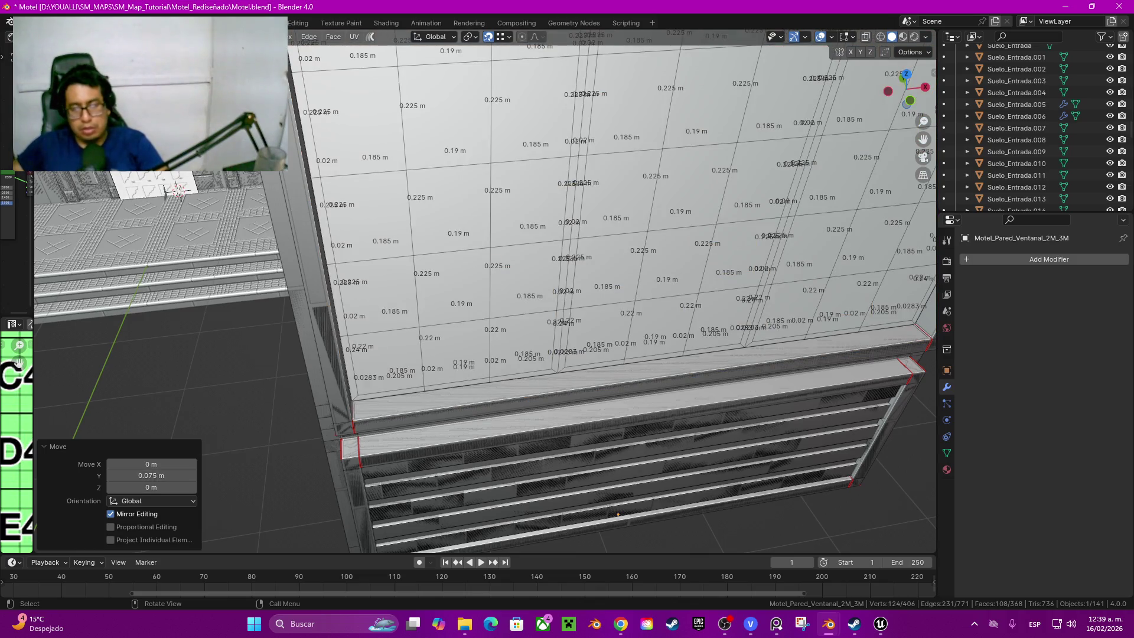
{"action": "mouse_move", "coordinate": [621, 496]}
{"action": "middle_mouse_down"}
{"action": "mouse_move", "coordinate": [471, 533]}
{"action": "mouse_move", "coordinate": [496, 497]}
{"action": "middle_mouse_up"}
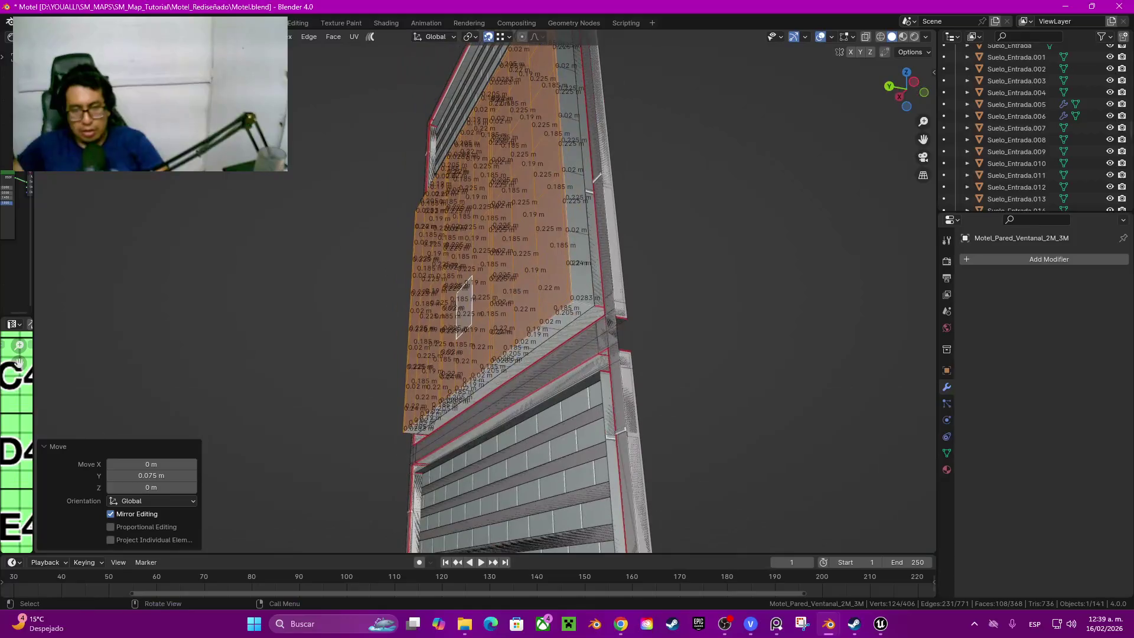
{"action": "scroll", "coordinate": [496, 354], "scroll_direction": "up", "scroll_amount": 5}
{"action": "middle_click_drag", "start_coordinate": [497, 355], "coordinate": [532, 338]}
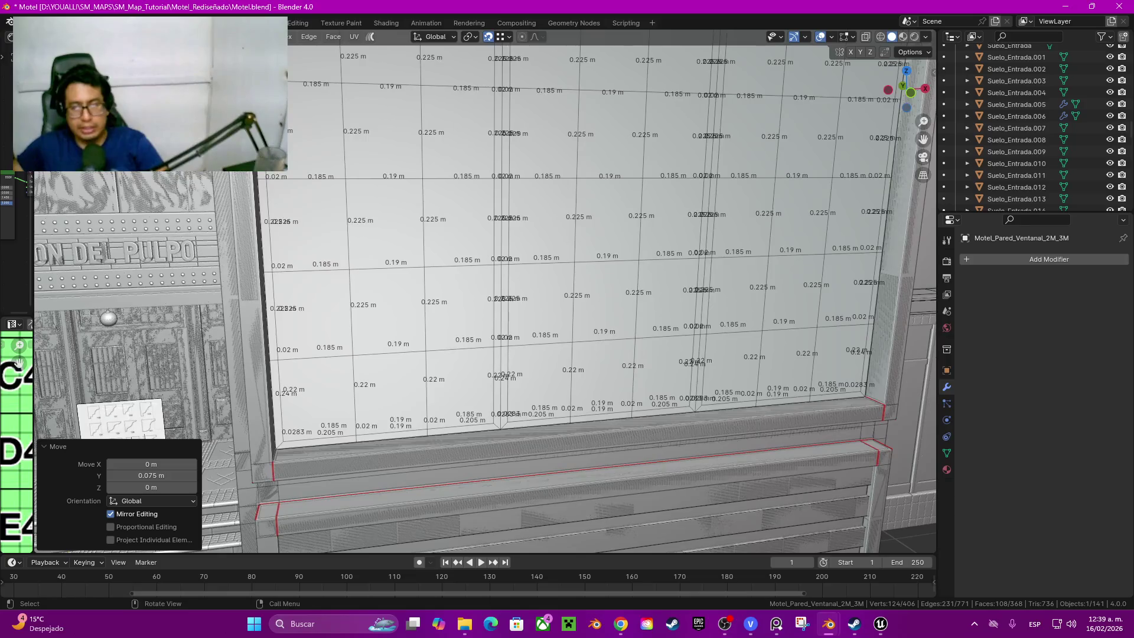
Step: From the front orthographic view, box-select the grid faces of the left and middle panes
{"action": "left_click", "coordinate": [911, 91]}
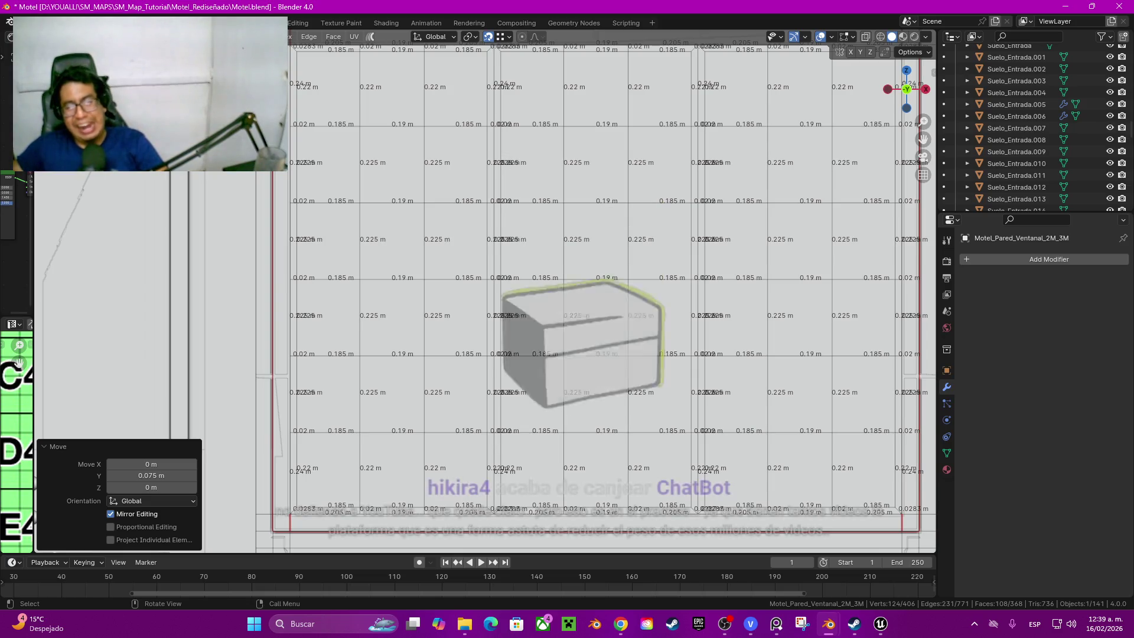
{"action": "scroll", "coordinate": [567, 292], "scroll_direction": "down", "scroll_amount": 3}
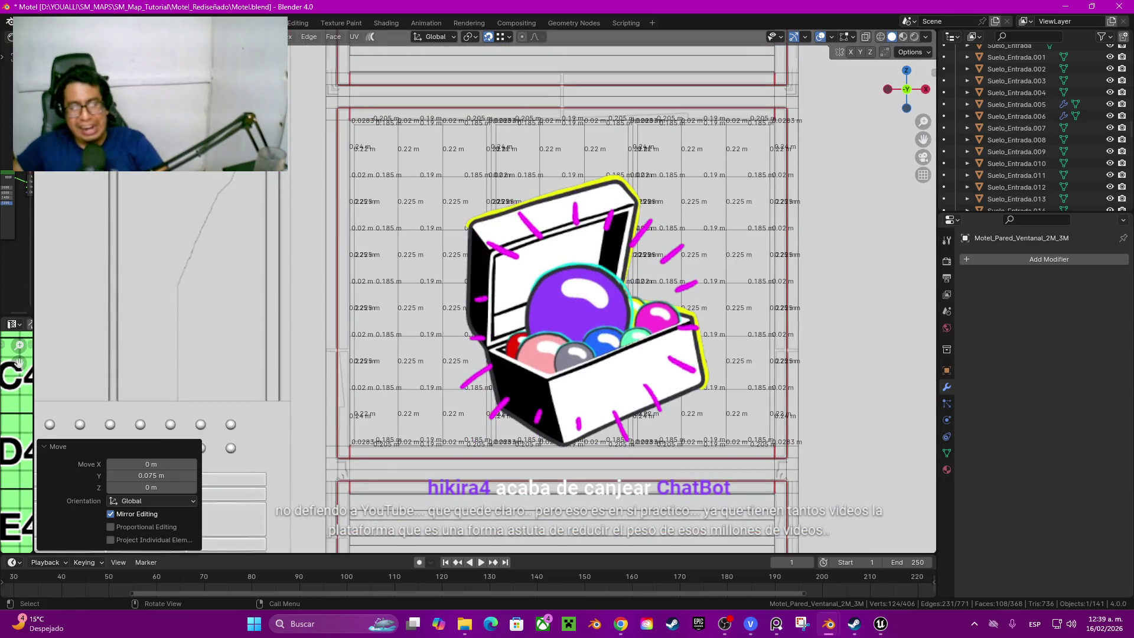
{"action": "key", "text": "z"}
{"action": "left_click", "coordinate": [381, 240]}
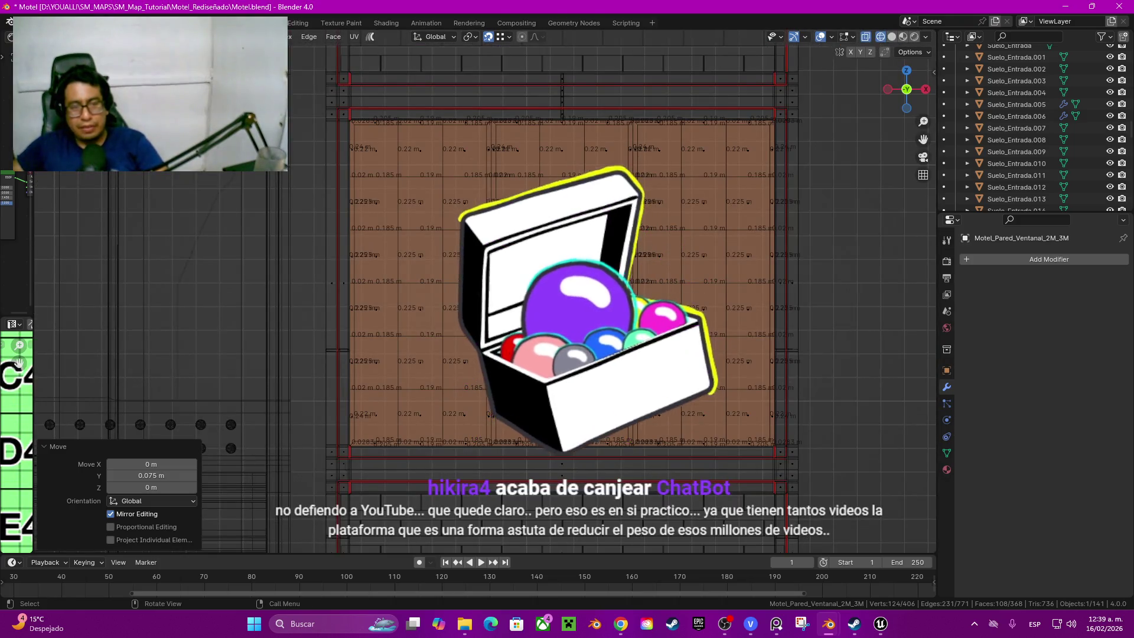
{"action": "key", "text": "ctrl+z"}
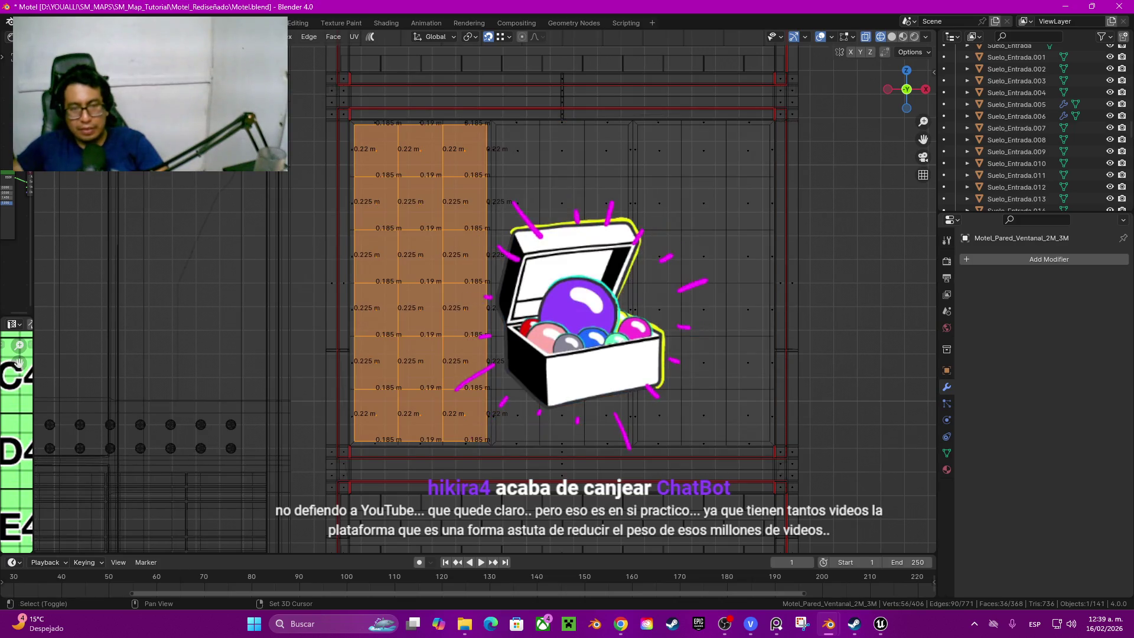
{"action": "left_click_drag", "start_coordinate": [512, 144], "coordinate": [625, 430]}
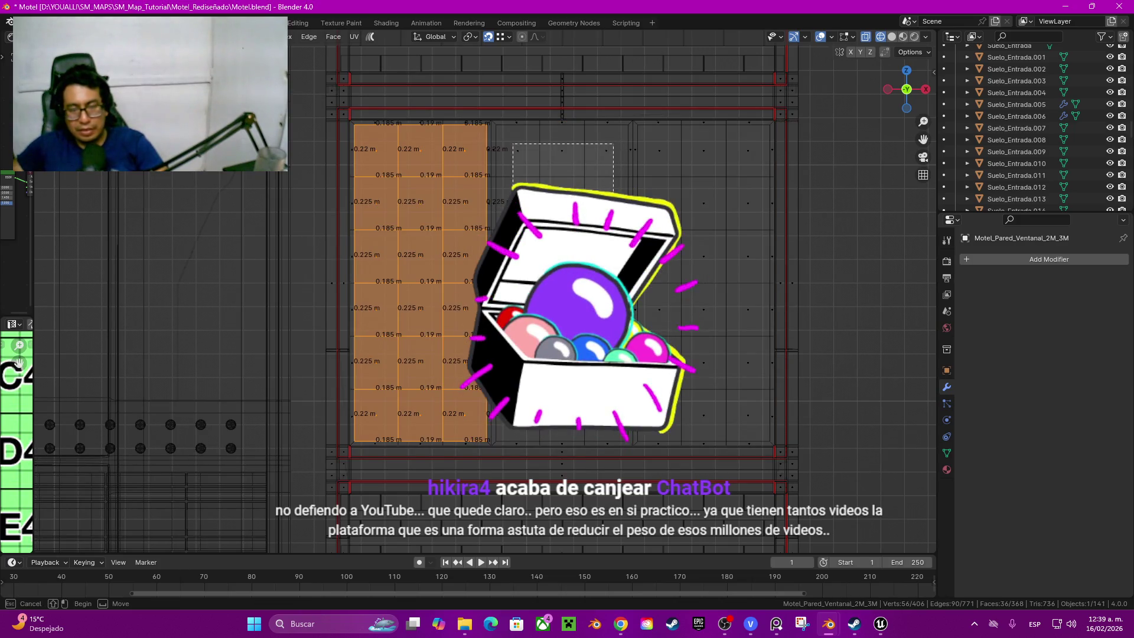
{"action": "key", "text": "b"}
{"action": "left_click_drag", "start_coordinate": [657, 141], "coordinate": [755, 436]}
Step: Switch the viewport to solid shading and orbit to an angled view of the wall
{"action": "key", "text": "z"}
{"action": "left_click", "coordinate": [836, 417]}
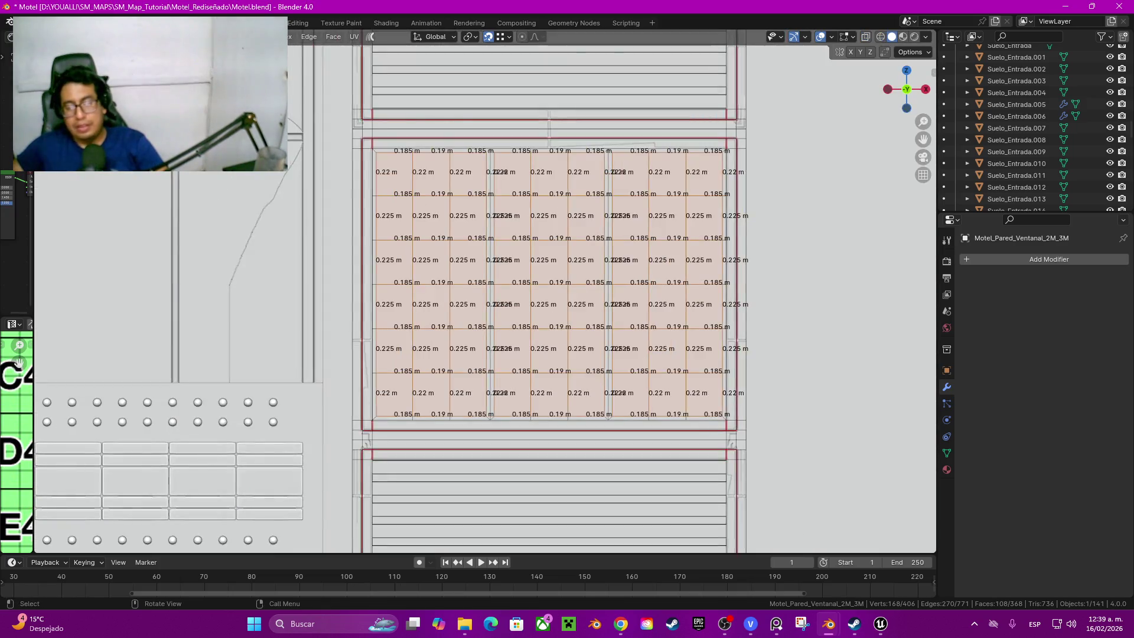
{"action": "mouse_move", "coordinate": [568, 355]}
{"action": "middle_mouse_down"}
{"action": "mouse_move", "coordinate": [585, 222]}
{"action": "mouse_move", "coordinate": [532, 354]}
{"action": "middle_mouse_up"}
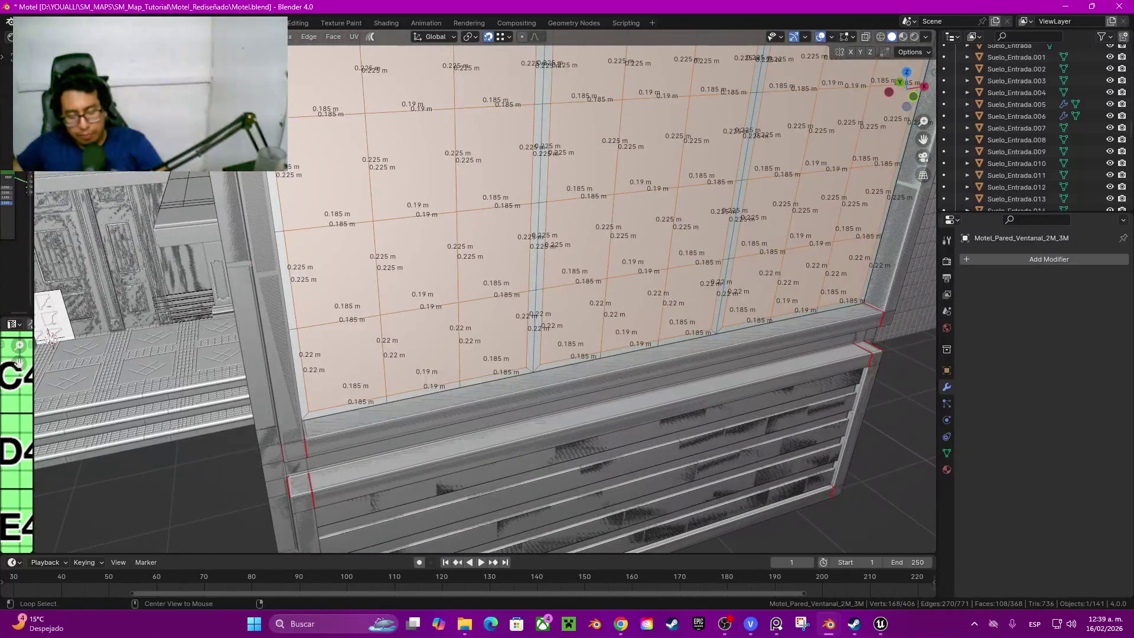
Step: Extrude the pane faces along their normals with a 0.025 m offset
{"action": "key", "text": "alt+e"}
{"action": "left_click", "coordinate": [532, 354]}
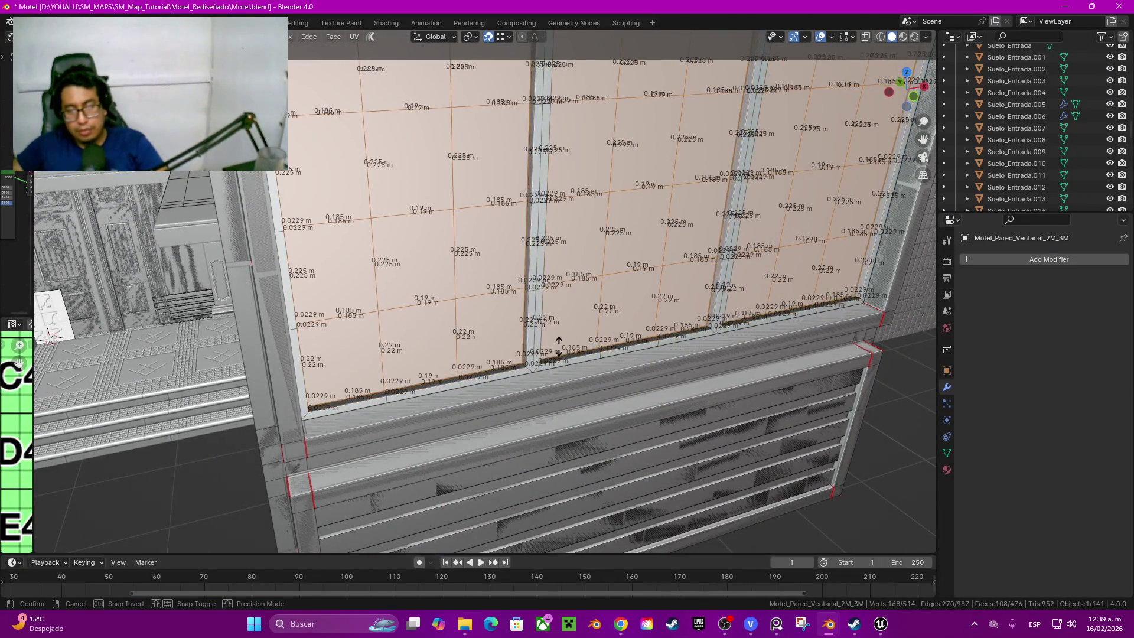
{"action": "left_click", "coordinate": [559, 347]}
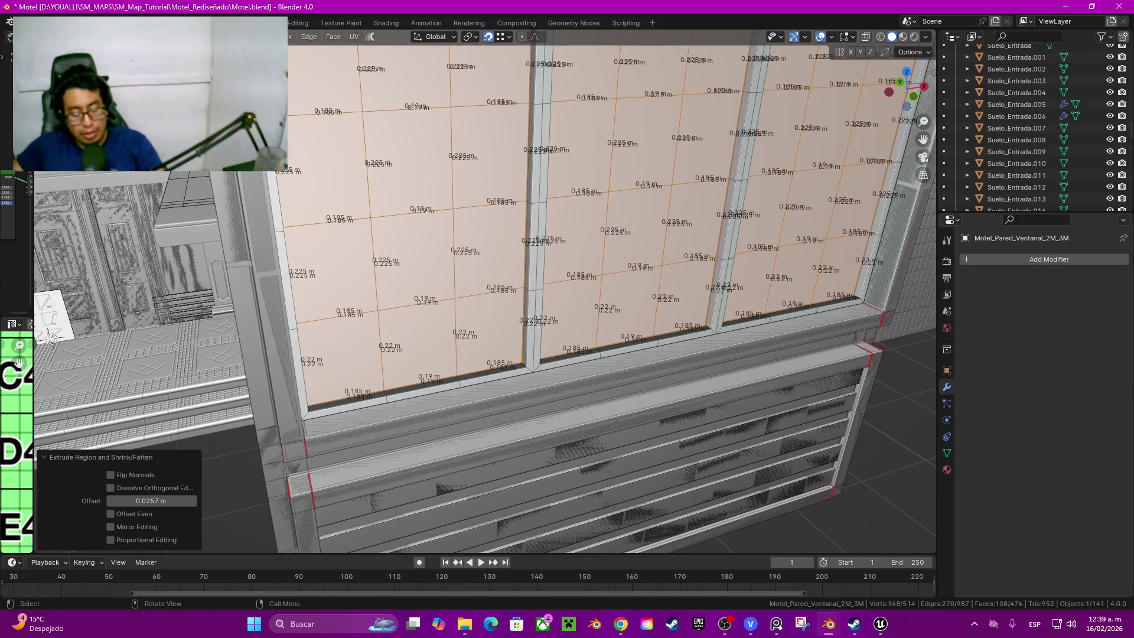
{"action": "mouse_move", "coordinate": [532, 310]}
{"action": "middle_mouse_down"}
{"action": "mouse_move", "coordinate": [461, 284]}
{"action": "mouse_move", "coordinate": [531, 265]}
{"action": "middle_mouse_up"}
{"action": "scroll", "coordinate": [488, 292], "scroll_direction": "up", "scroll_amount": 2}
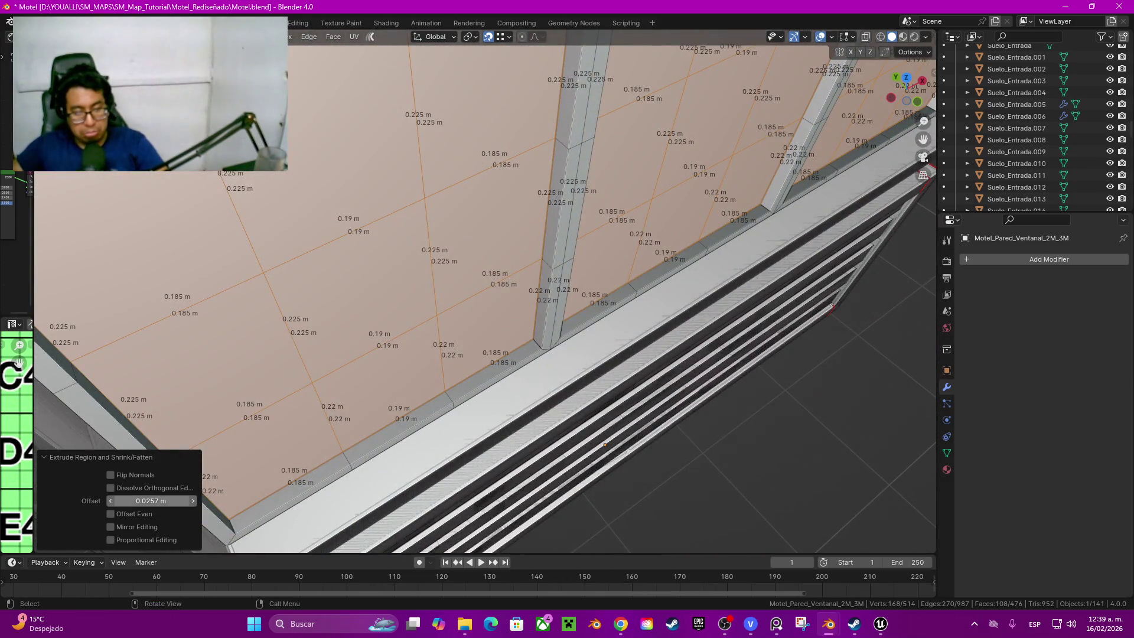
{"action": "left_click", "coordinate": [151, 501]}
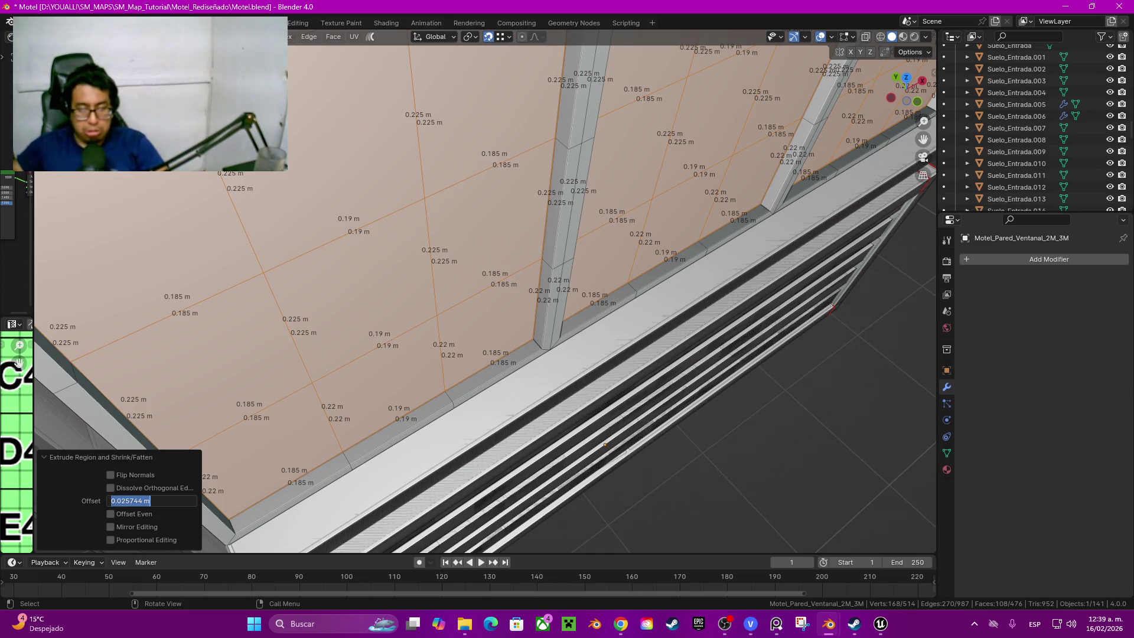
{"action": "type", "text": "0."}
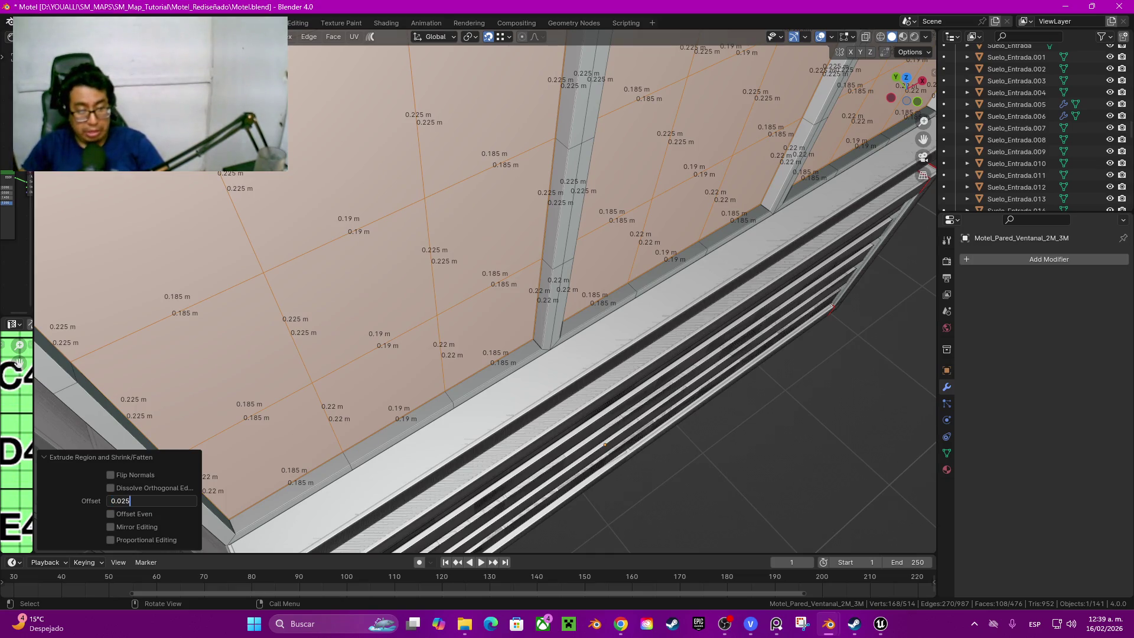
{"action": "key", "text": "Return"}
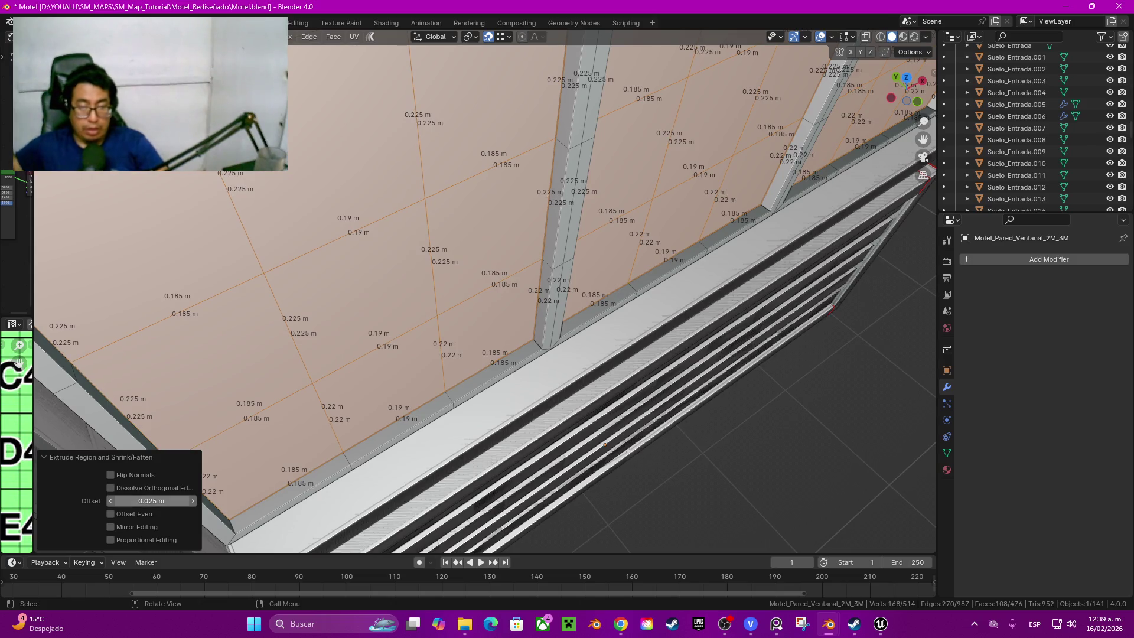
{"action": "middle_click_drag", "start_coordinate": [605, 446], "coordinate": [576, 457]}
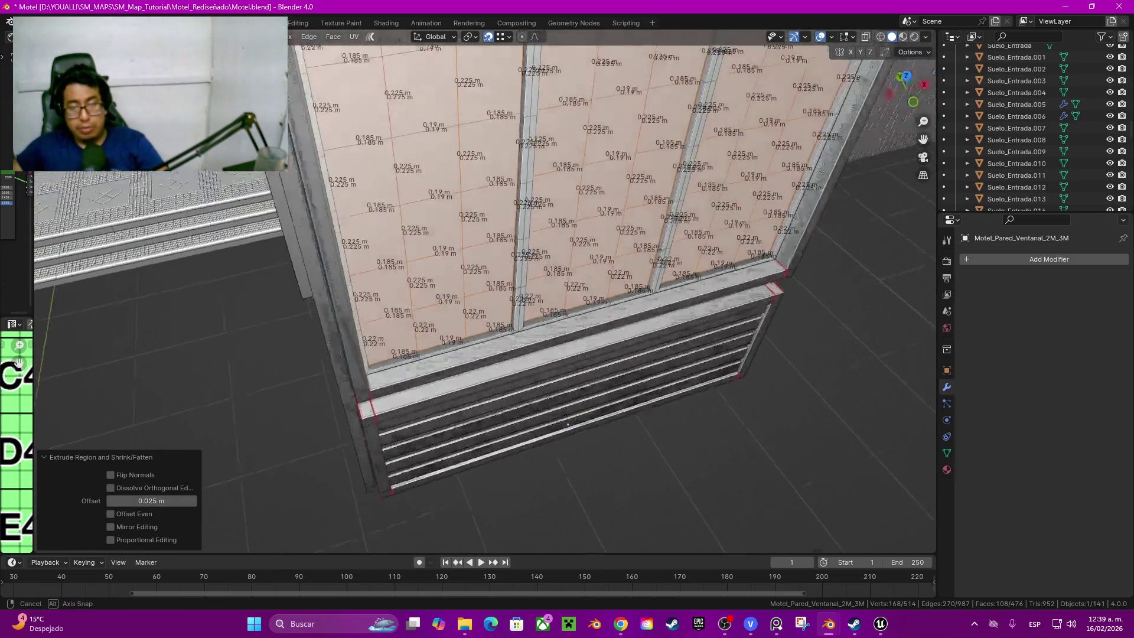
{"action": "scroll", "coordinate": [576, 456], "scroll_direction": "up", "scroll_amount": 5}
{"action": "scroll", "coordinate": [577, 457], "scroll_direction": "up", "scroll_amount": 1}
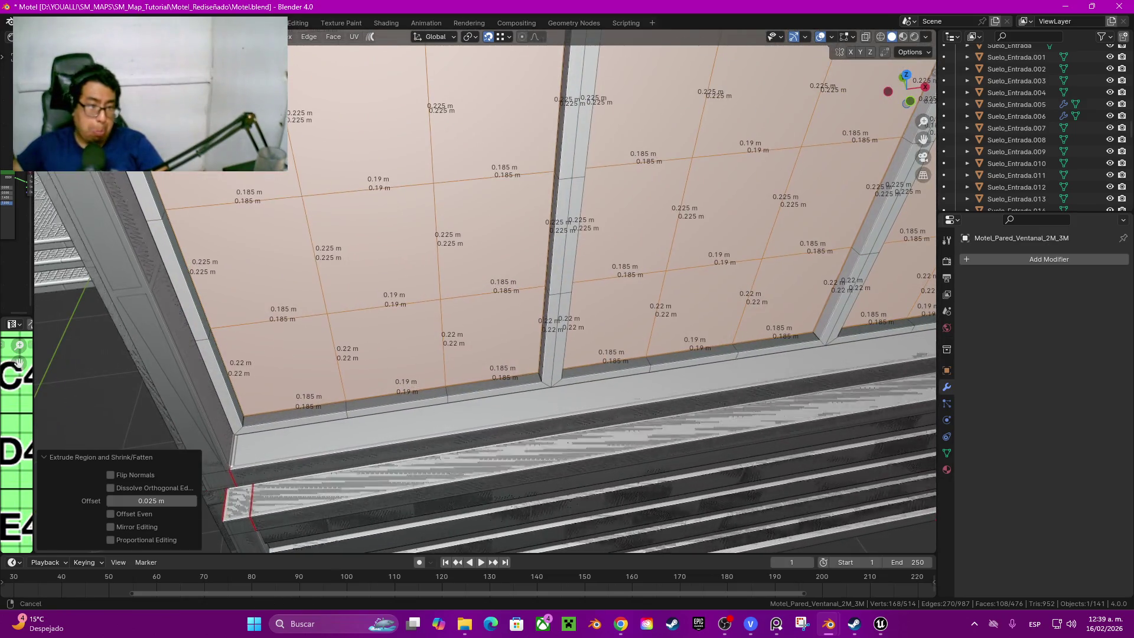
{"action": "mouse_move", "coordinate": [576, 456]}
{"action": "middle_mouse_down"}
{"action": "mouse_move", "coordinate": [581, 467]}
{"action": "mouse_move", "coordinate": [532, 460]}
{"action": "middle_mouse_up"}
{"action": "scroll", "coordinate": [582, 467], "scroll_direction": "down", "scroll_amount": 5}
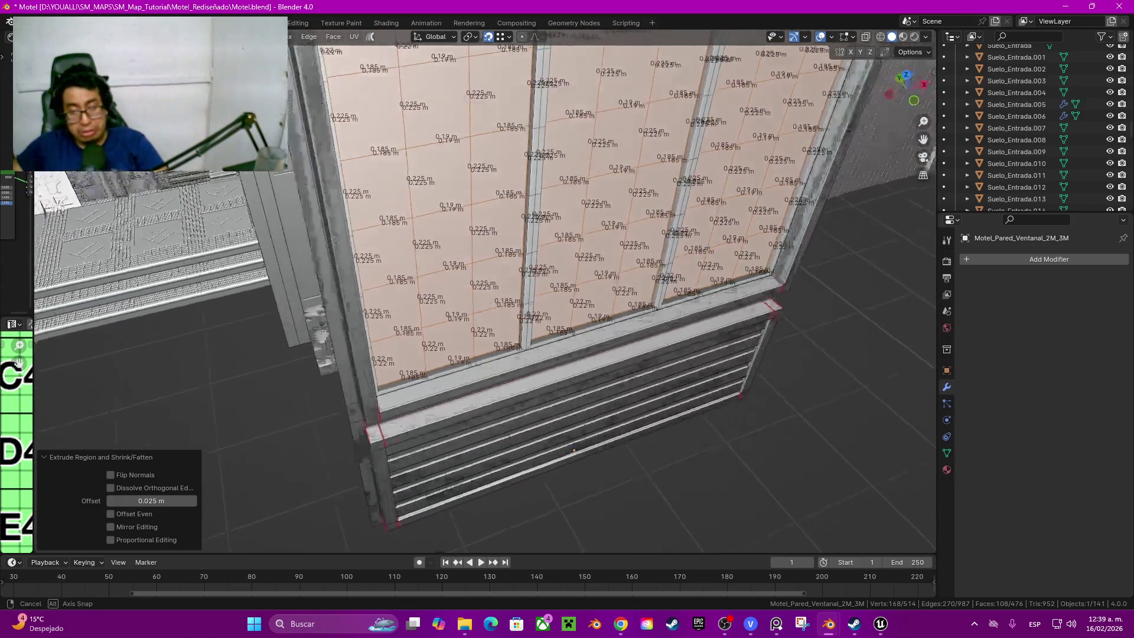
Step: Duplicate the extruded pane faces in place and hide all unselected geometry
{"action": "key", "text": "shift+d"}
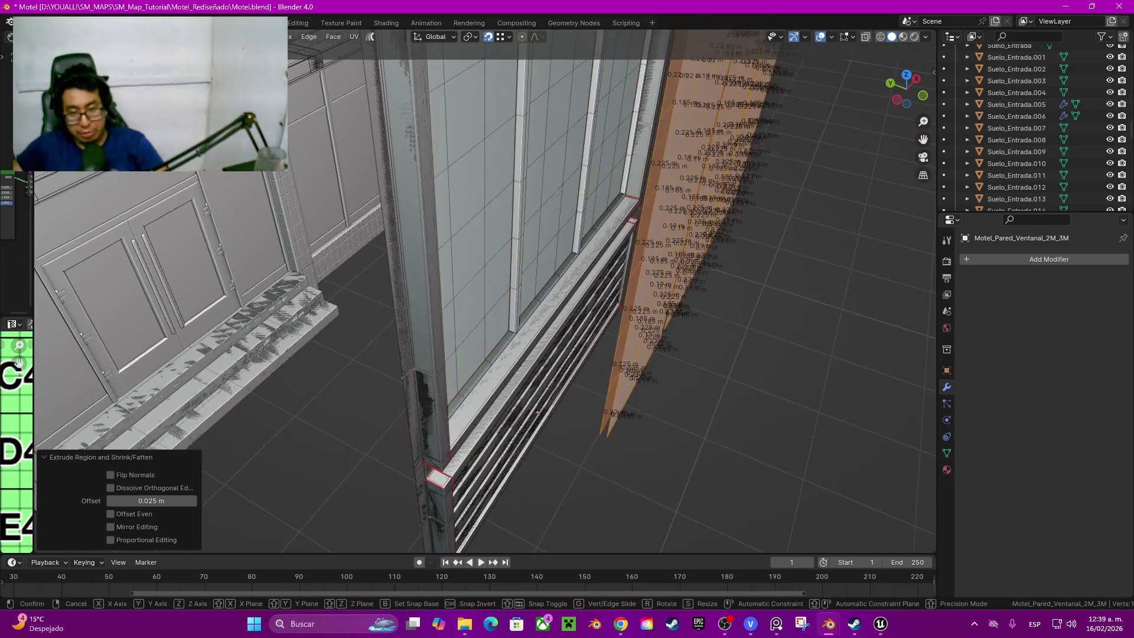
{"action": "key", "text": "Escape"}
{"action": "key", "text": "shift+h"}
{"action": "mouse_move", "coordinate": [532, 408]}
{"action": "middle_mouse_down"}
{"action": "mouse_move", "coordinate": [239, 311]}
{"action": "mouse_move", "coordinate": [239, 325]}
{"action": "middle_mouse_up"}
{"action": "scroll", "coordinate": [239, 310], "scroll_direction": "up", "scroll_amount": 2}
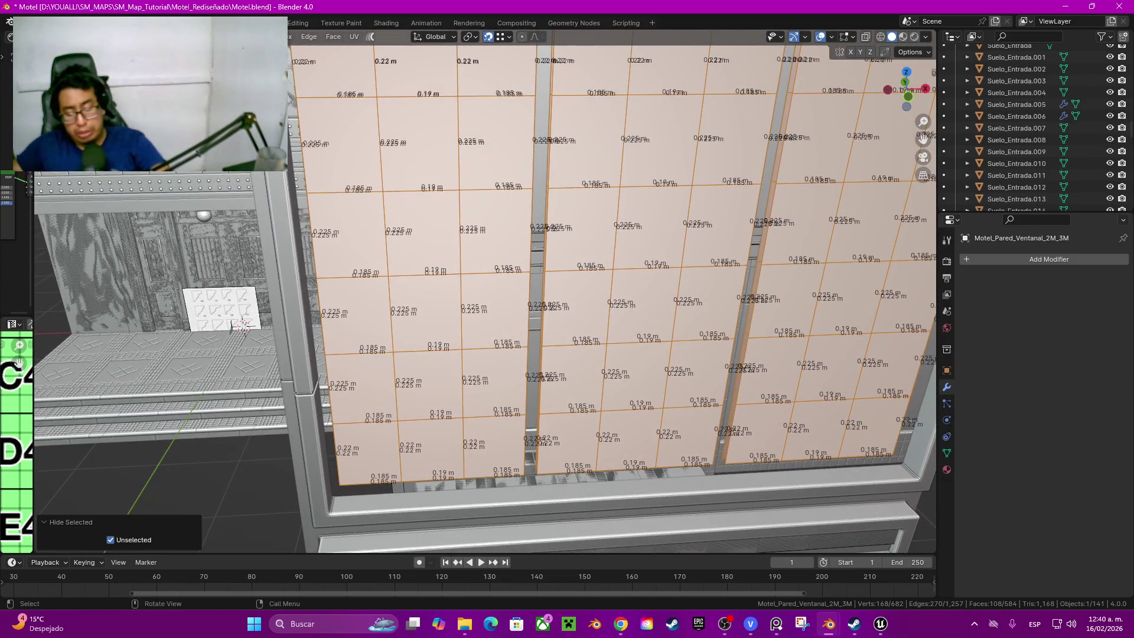
{"action": "key", "text": "i"}
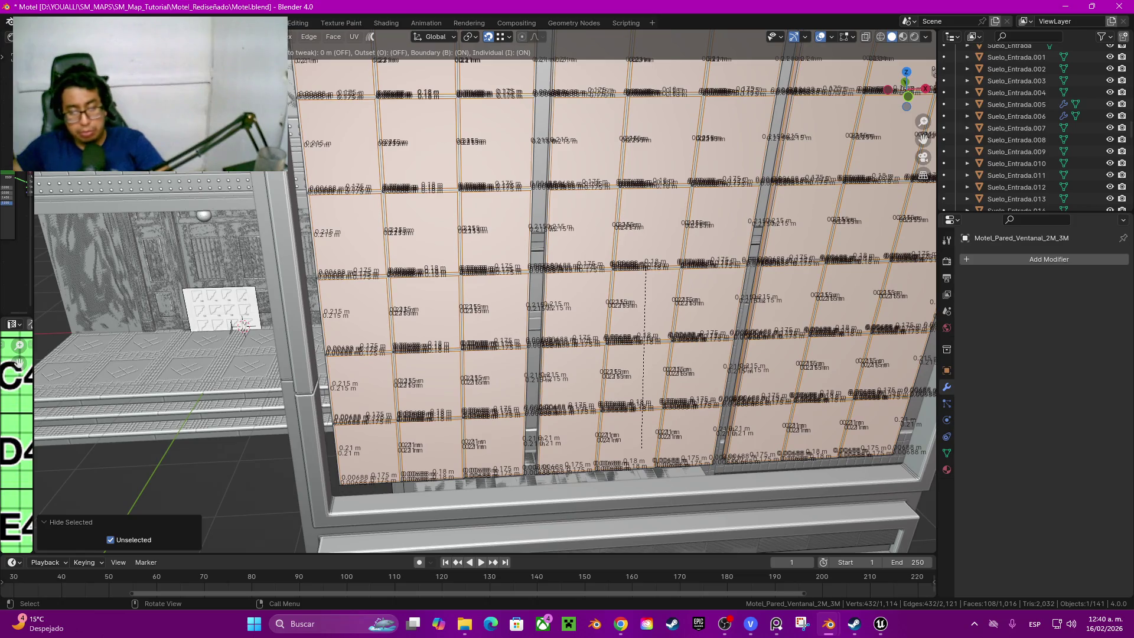
Step: Inset each pane tile individually, setting Thickness to 0.01 m with zero Depth
{"action": "key", "text": "Return"}
{"action": "left_click", "coordinate": [150, 475]}
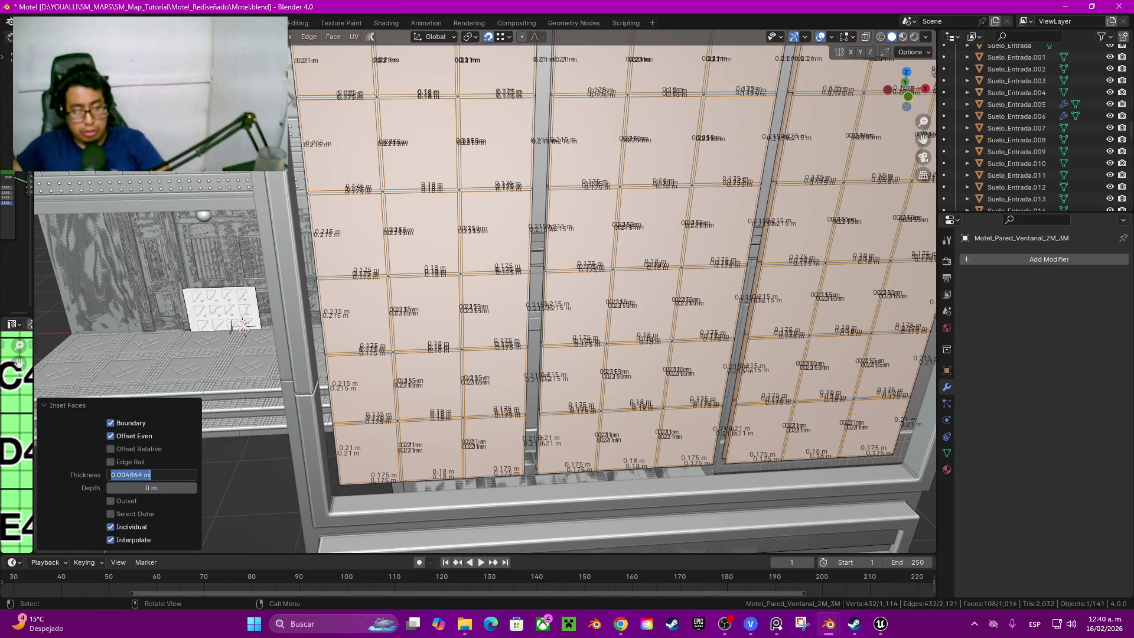
{"action": "type", "text": "0.015"}
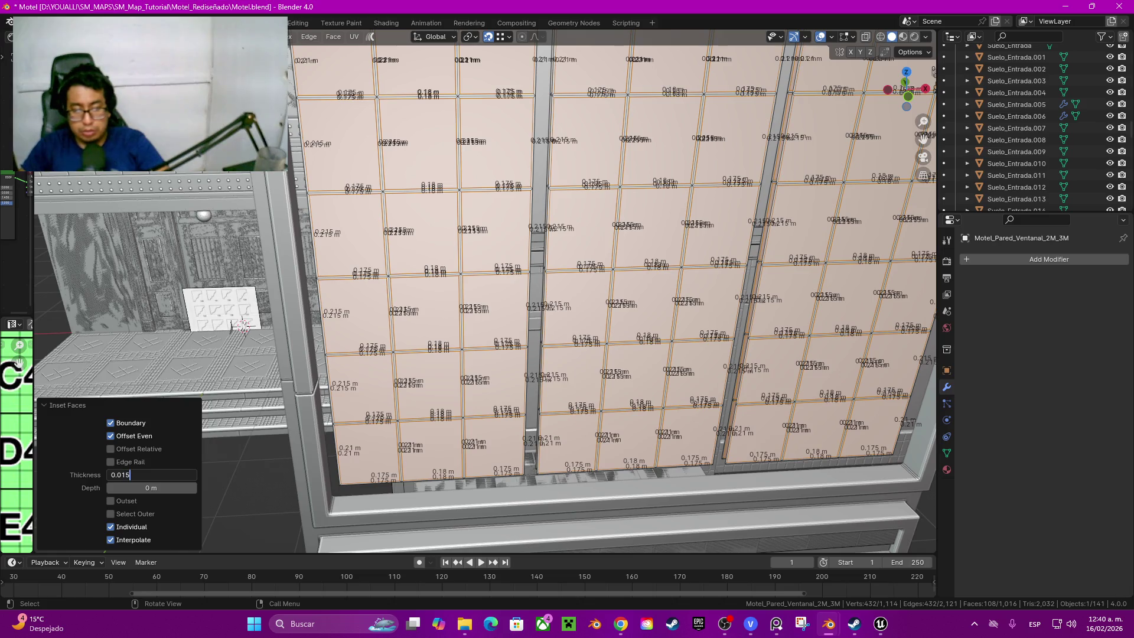
{"action": "key", "text": "Return"}
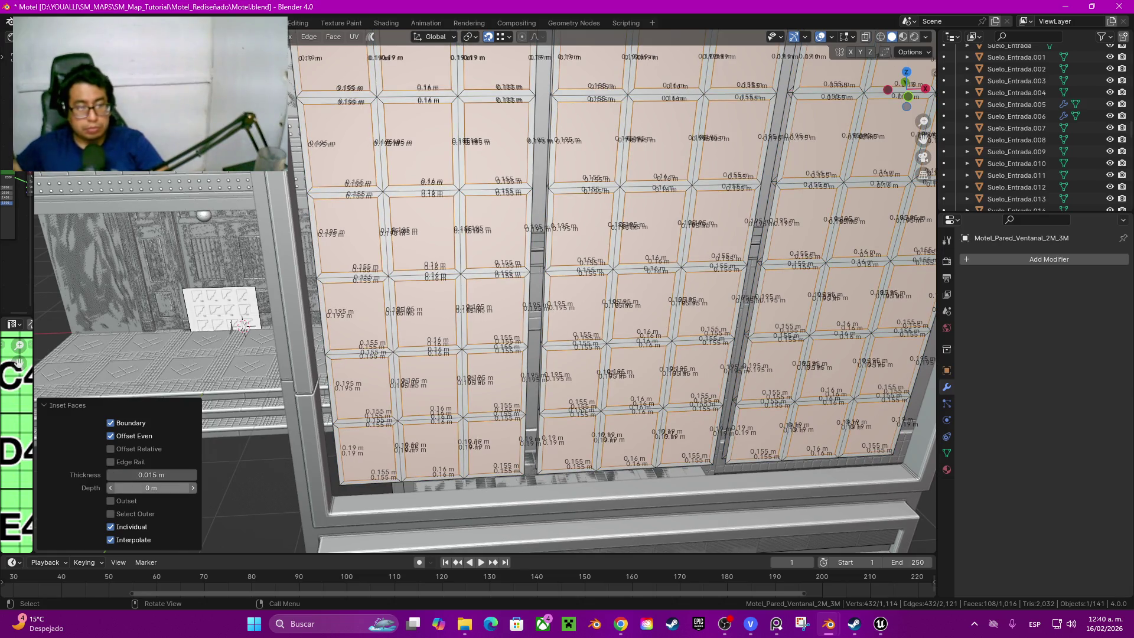
{"action": "left_click", "coordinate": [150, 488]}
{"action": "key", "text": "shift+Tab"}
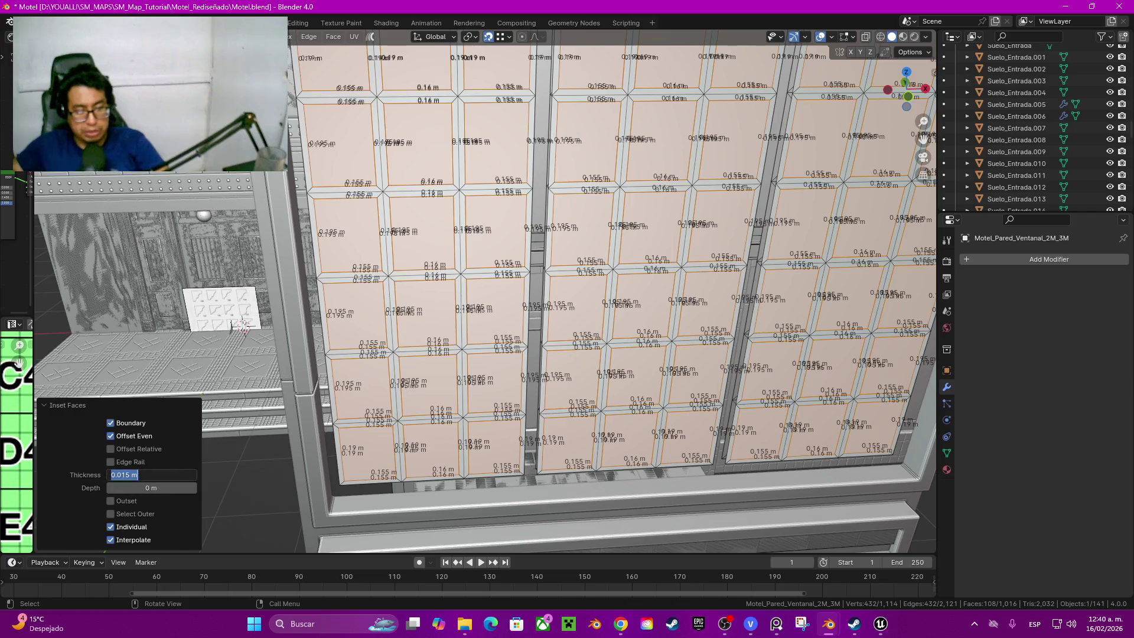
{"action": "type", "text": "0"}
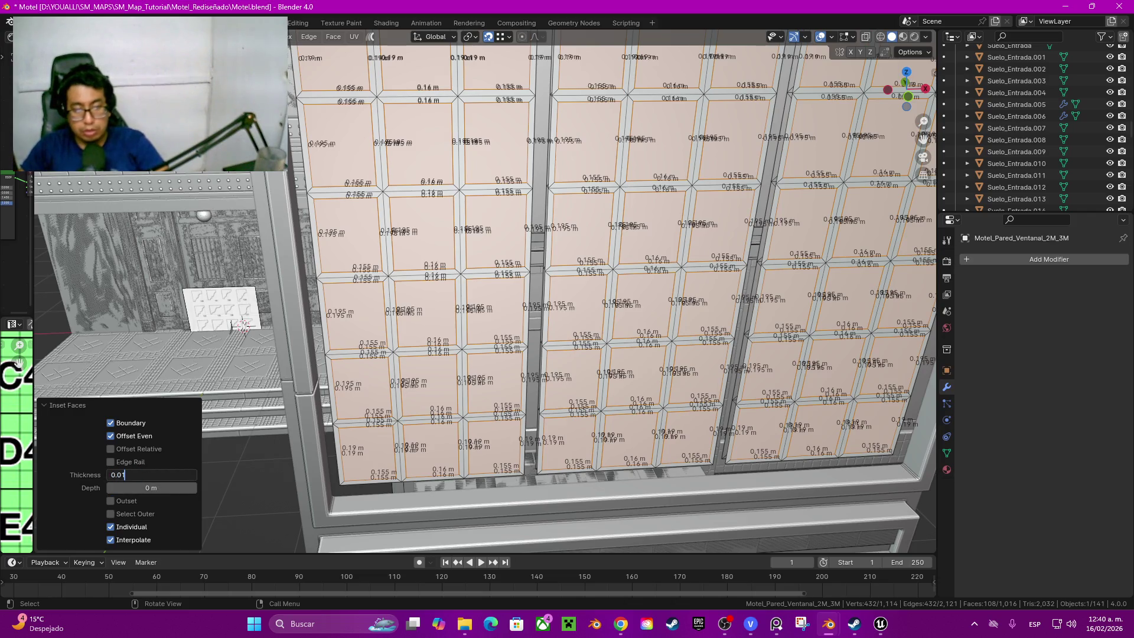
{"action": "key", "text": "Return"}
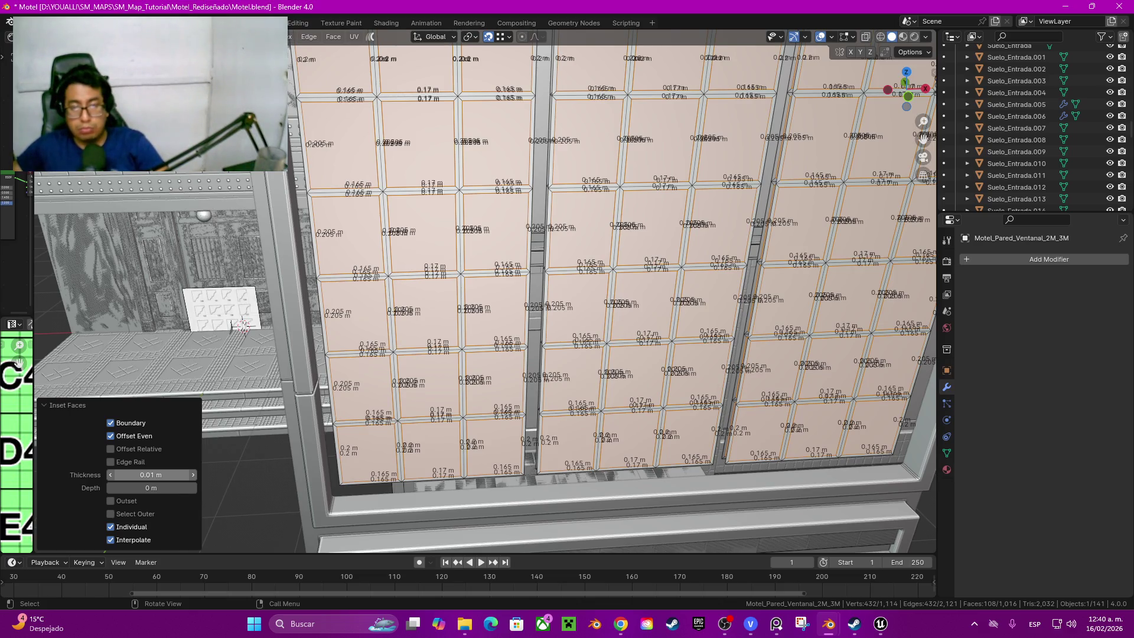
{"action": "mouse_move", "coordinate": [266, 399]}
{"action": "middle_mouse_down"}
{"action": "mouse_move", "coordinate": [448, 498]}
{"action": "mouse_move", "coordinate": [533, 372]}
{"action": "mouse_move", "coordinate": [496, 496]}
{"action": "mouse_move", "coordinate": [487, 354]}
{"action": "mouse_move", "coordinate": [362, 266]}
{"action": "middle_mouse_up"}
{"action": "scroll", "coordinate": [486, 354], "scroll_direction": "up", "scroll_amount": 3}
{"action": "scroll", "coordinate": [486, 292], "scroll_direction": "down", "scroll_amount": 3}
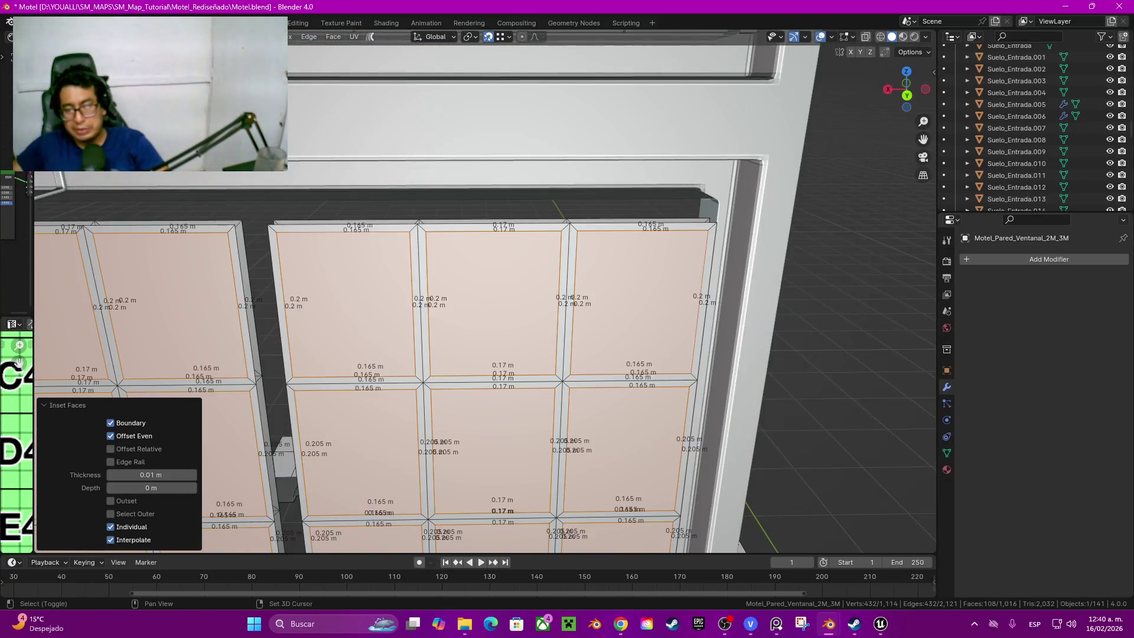
{"action": "middle_click_drag", "start_coordinate": [486, 293], "coordinate": [486, 354]}
{"action": "scroll", "coordinate": [486, 354], "scroll_direction": "up", "scroll_amount": 2}
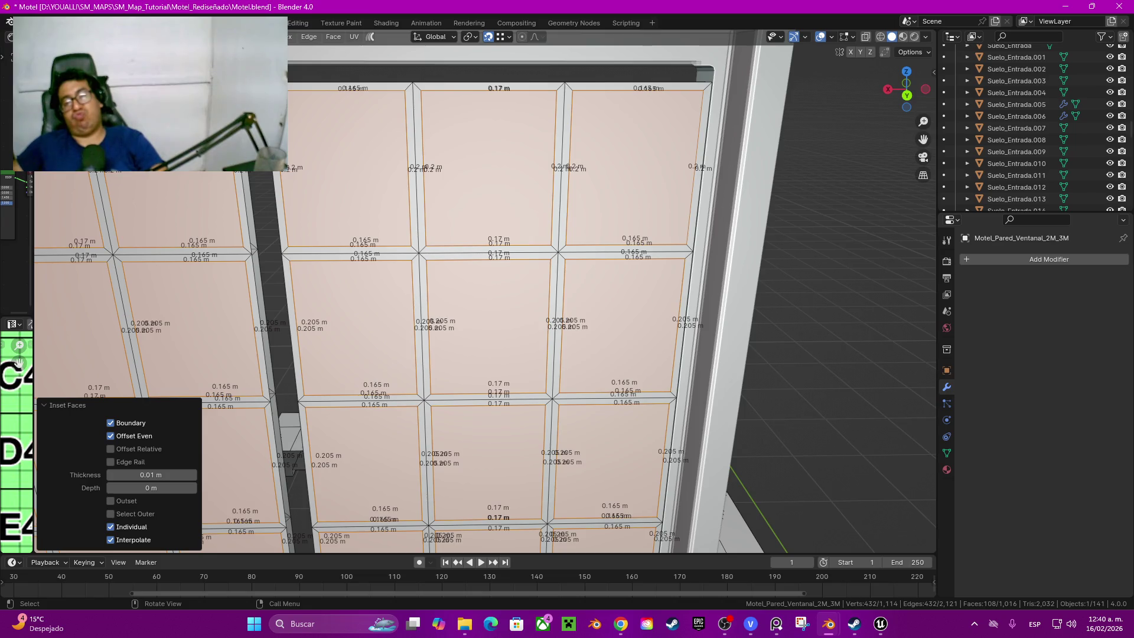
{"action": "scroll", "coordinate": [487, 310], "scroll_direction": "down", "scroll_amount": 2}
{"action": "scroll", "coordinate": [487, 310], "scroll_direction": "down", "scroll_amount": 2}
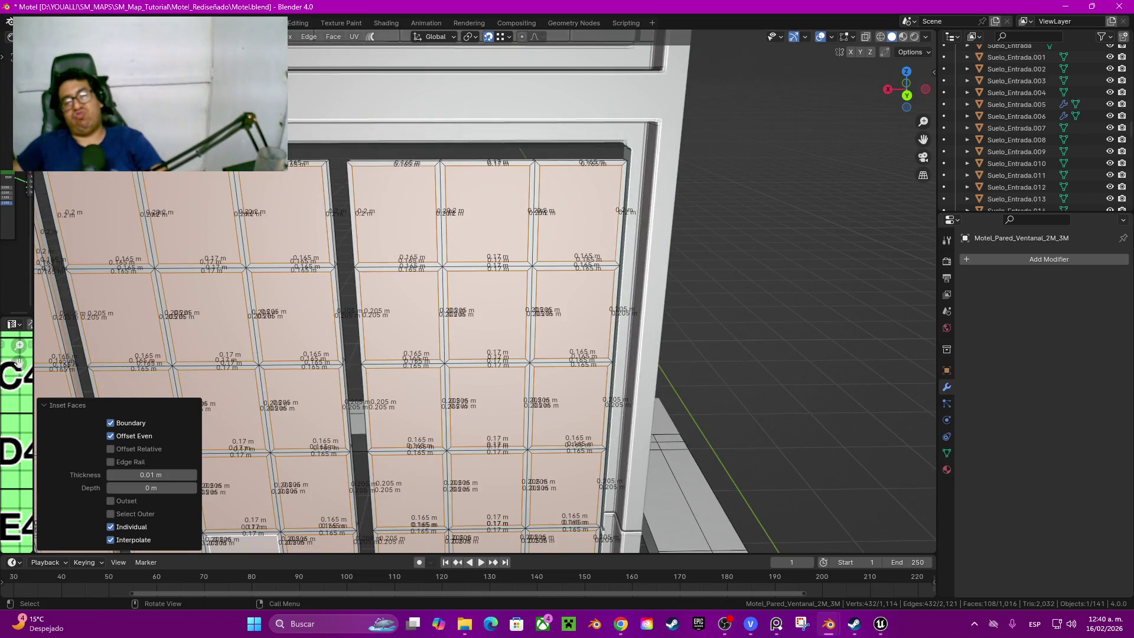
{"action": "mouse_move", "coordinate": [488, 310]}
{"action": "middle_mouse_down"}
{"action": "mouse_move", "coordinate": [444, 320]}
{"action": "mouse_move", "coordinate": [445, 331]}
{"action": "mouse_move", "coordinate": [532, 266]}
{"action": "middle_mouse_up"}
{"action": "scroll", "coordinate": [488, 310], "scroll_direction": "up", "scroll_amount": 2}
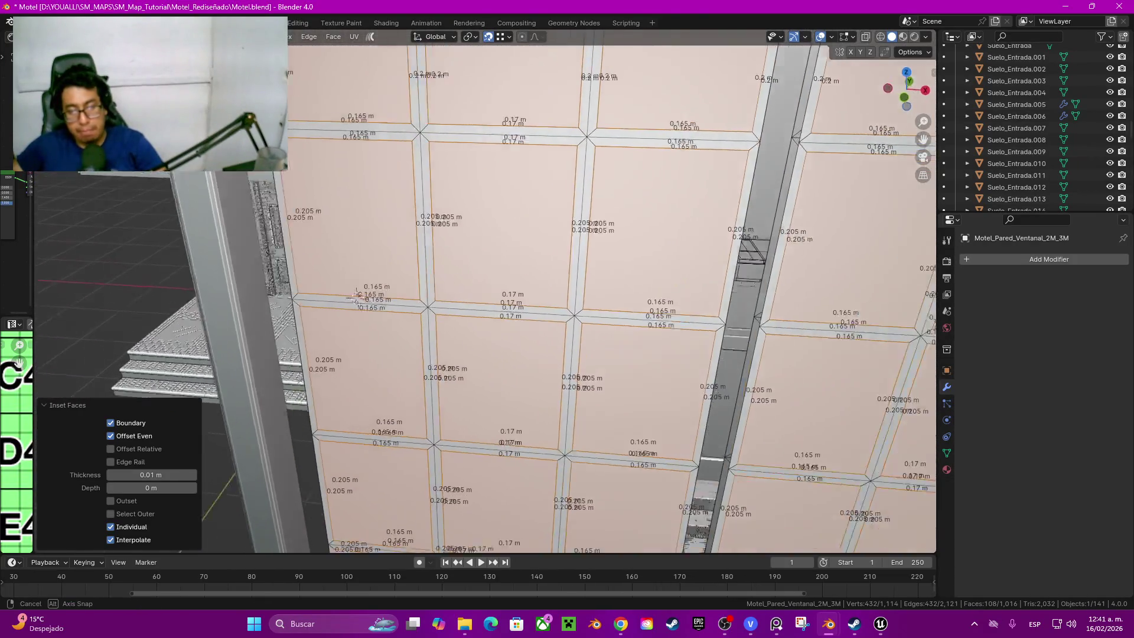
Step: Extrude the tiles along normals at −0.02 m, then flip the offset to positive 0.02 m
{"action": "key", "text": "alt+e"}
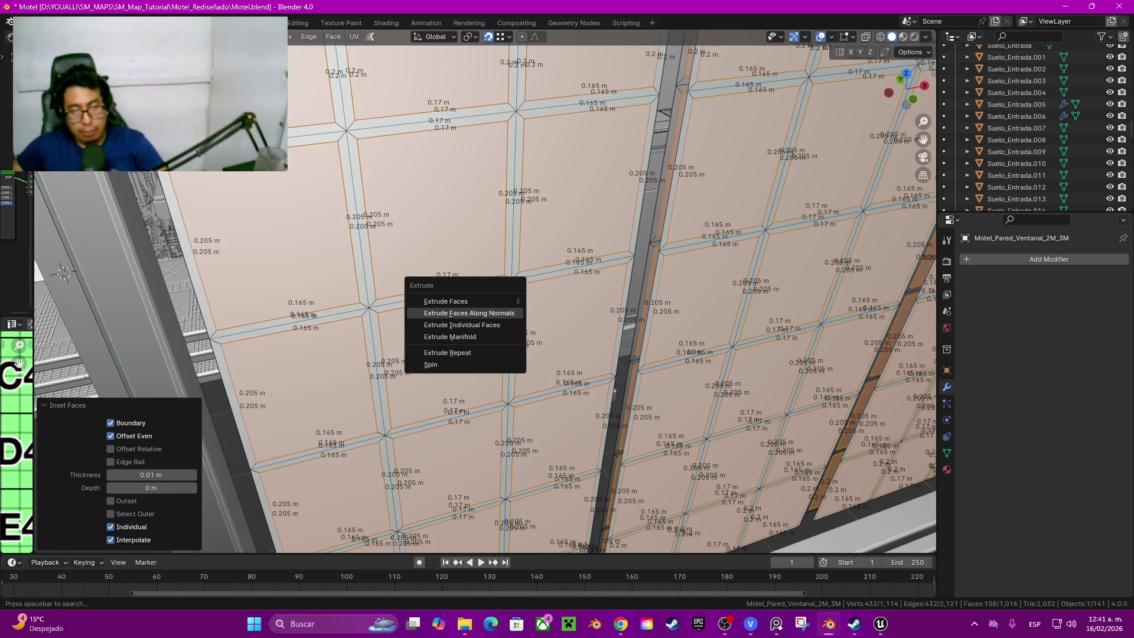
{"action": "left_click", "coordinate": [468, 312]}
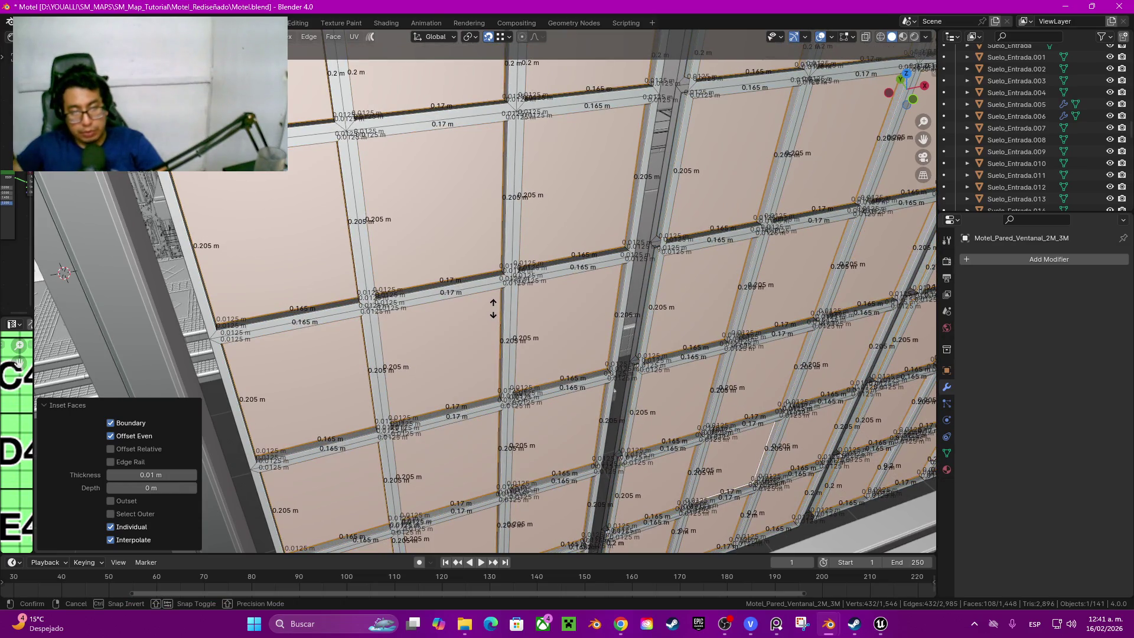
{"action": "left_click", "coordinate": [493, 308]}
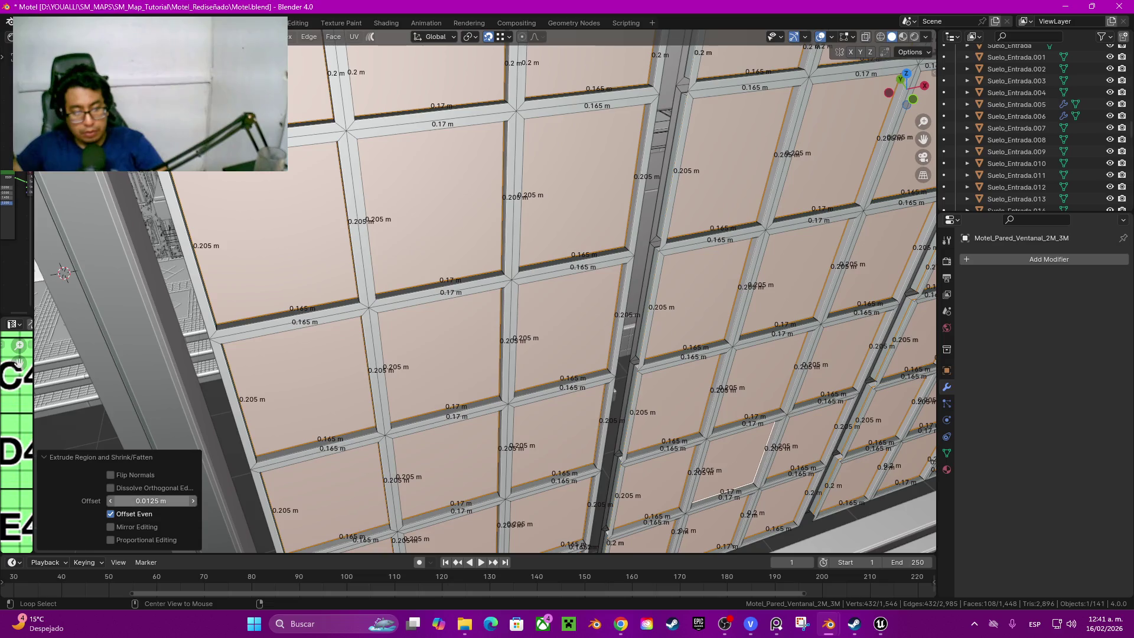
{"action": "type", "text": "-"}
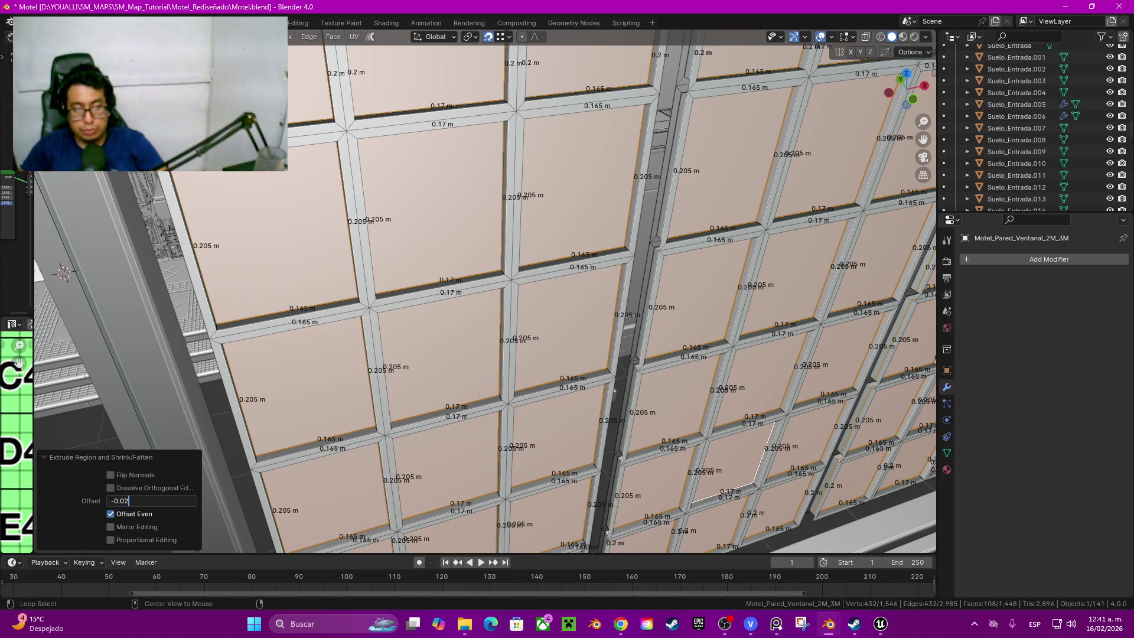
{"action": "key", "text": "Return"}
{"action": "left_click", "coordinate": [151, 501]}
{"action": "type", "text": "0"}
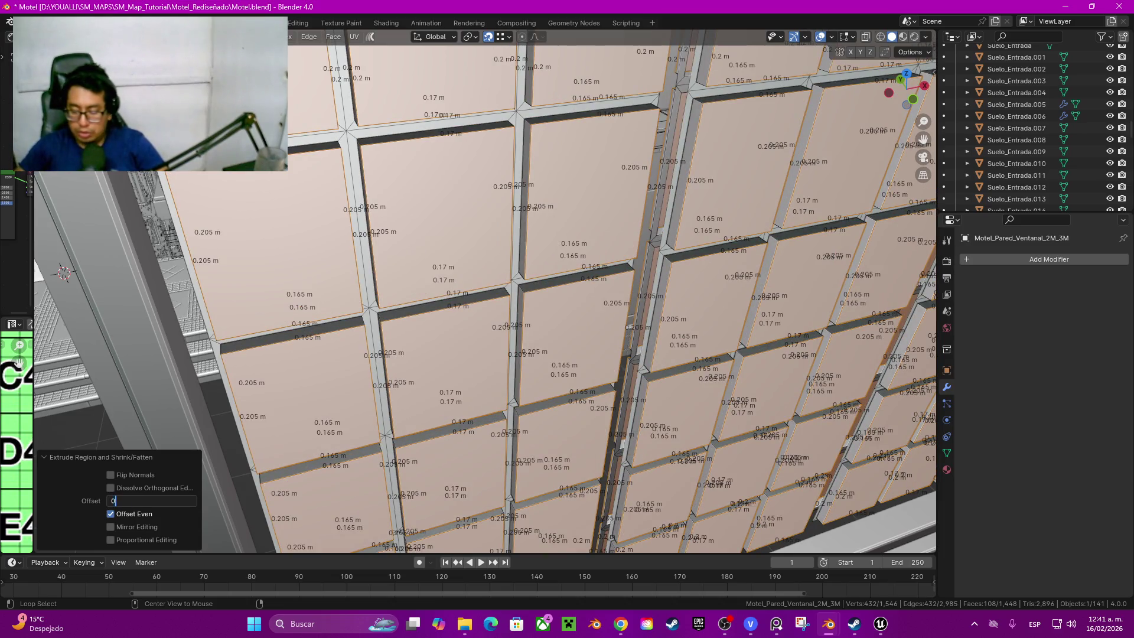
{"action": "key", "text": "Return"}
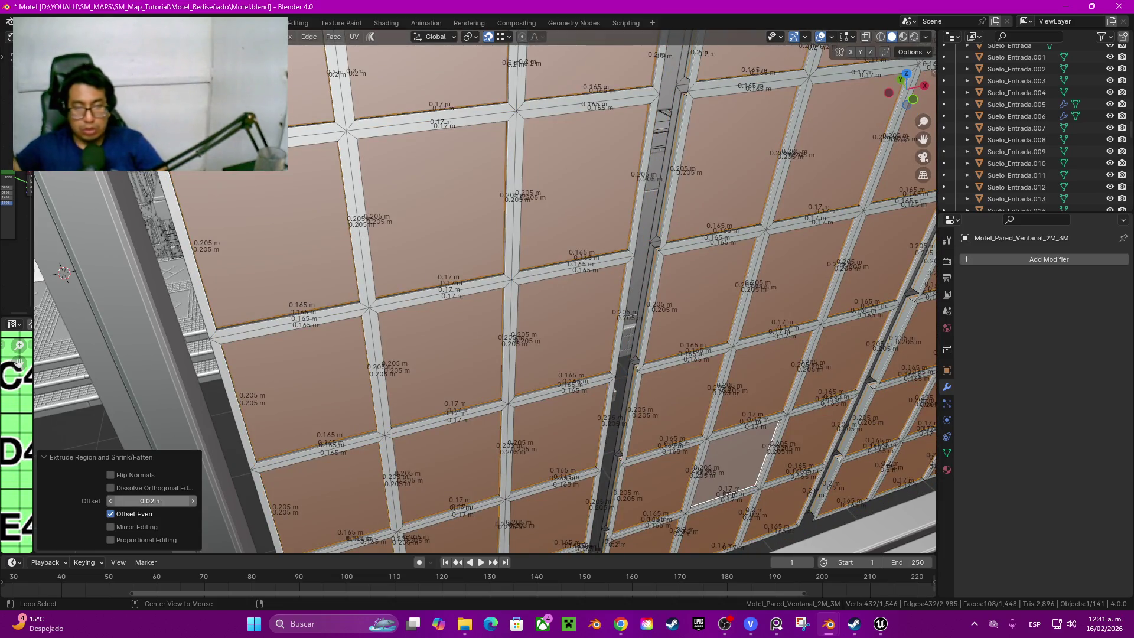
{"action": "mouse_move", "coordinate": [487, 292]}
{"action": "middle_mouse_down"}
{"action": "mouse_move", "coordinate": [531, 319]}
{"action": "mouse_move", "coordinate": [547, 310]}
{"action": "middle_mouse_up"}
Step: In wireframe display, try a 0.03 m extrusion offset, then undo the extrusion
{"action": "key", "text": "z"}
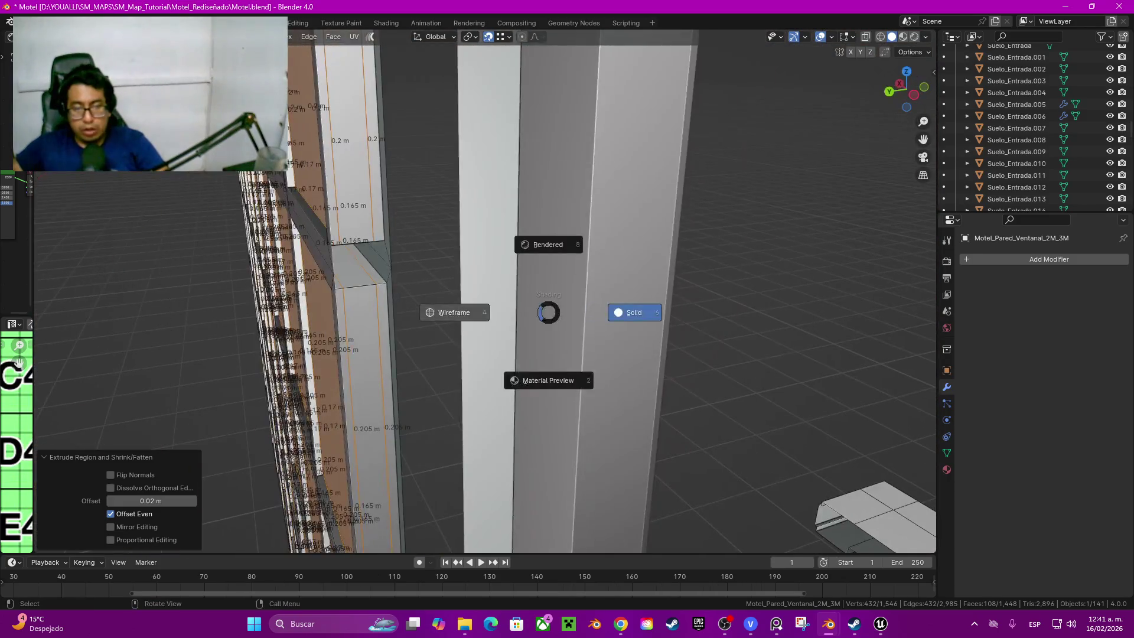
{"action": "left_click", "coordinate": [456, 312]}
{"action": "middle_click_drag", "start_coordinate": [456, 312], "coordinate": [497, 301]}
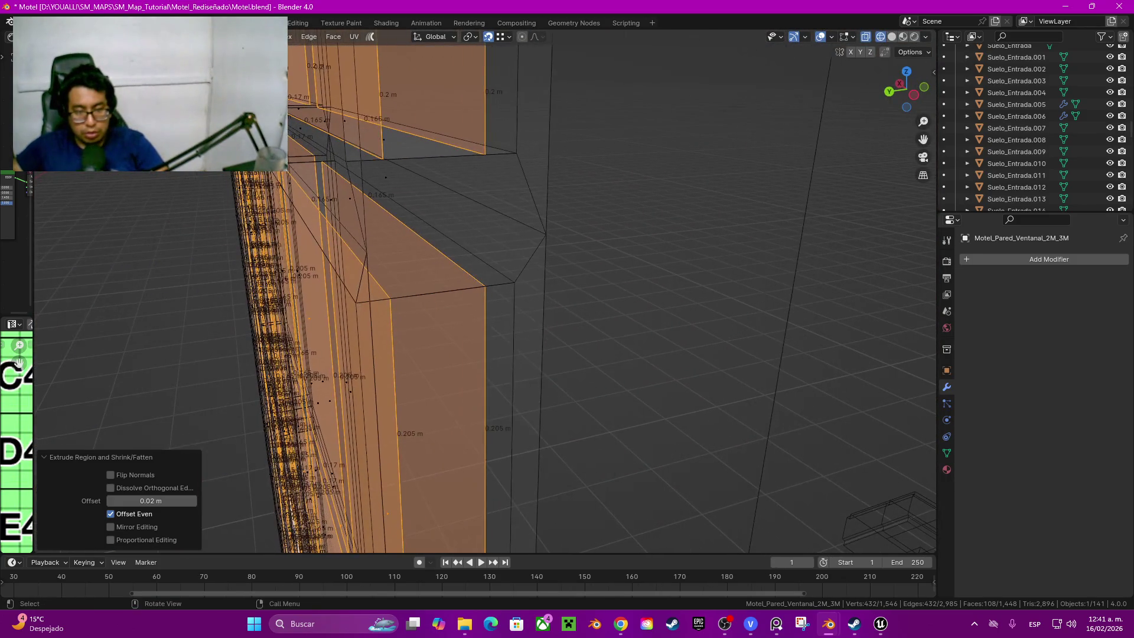
{"action": "left_click", "coordinate": [151, 501]}
{"action": "key", "text": "BackSpace"}
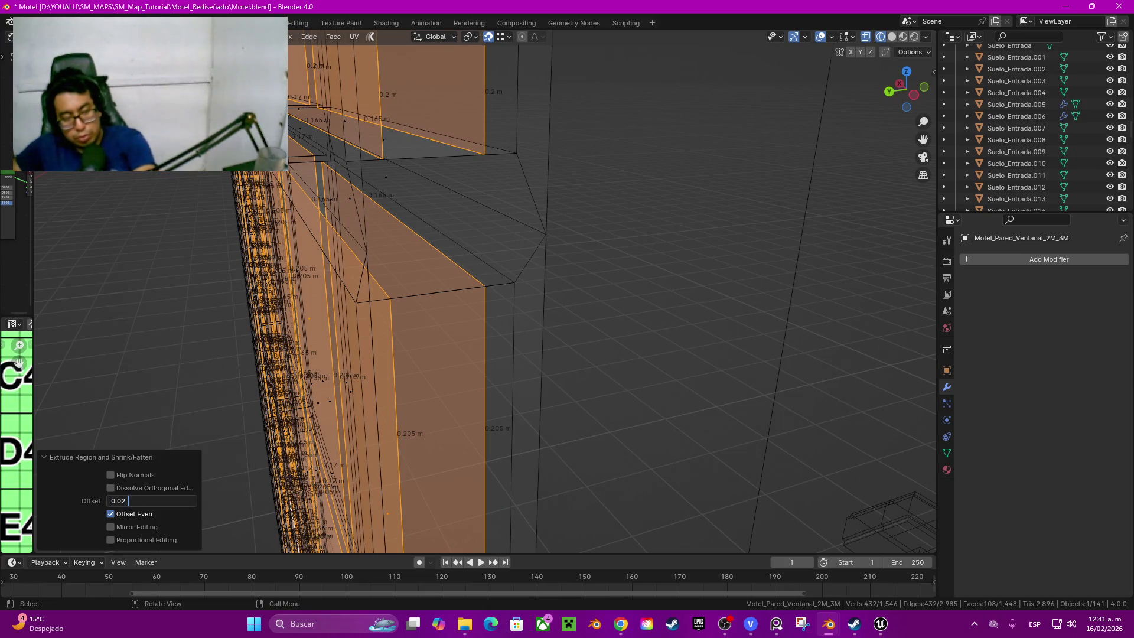
{"action": "type", "text": "3"}
{"action": "key", "text": "Return"}
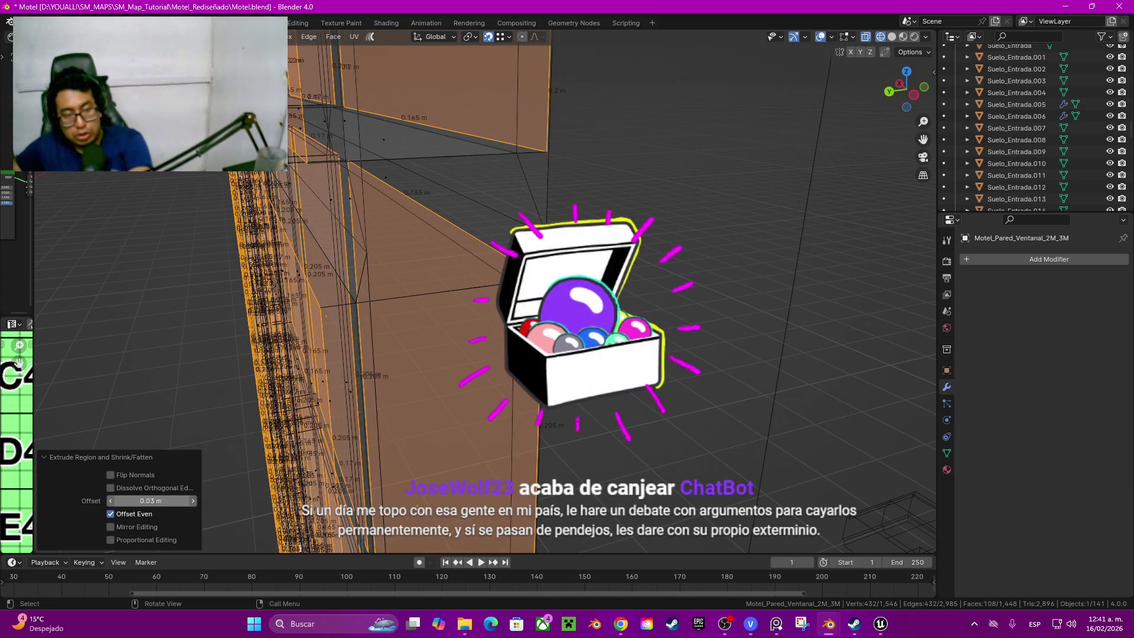
{"action": "left_click", "coordinate": [151, 500]}
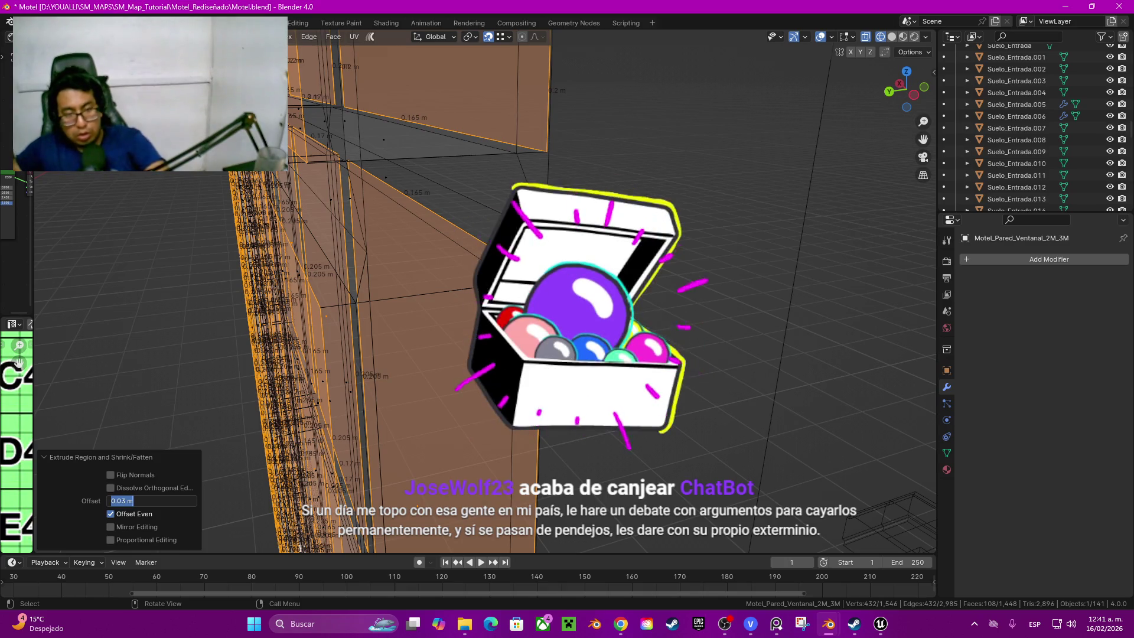
{"action": "key", "text": "Escape"}
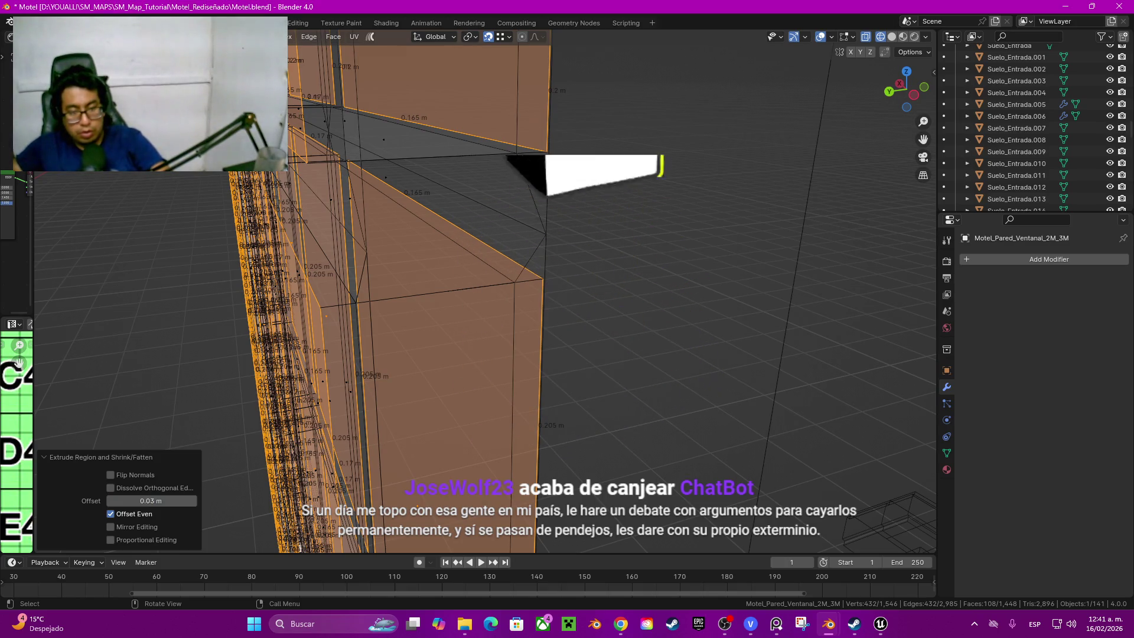
{"action": "key", "text": "ctrl+z"}
Step: Re-extrude the tile faces along normals with a 0.01 m offset and return to solid display
{"action": "key", "text": "alt+e"}
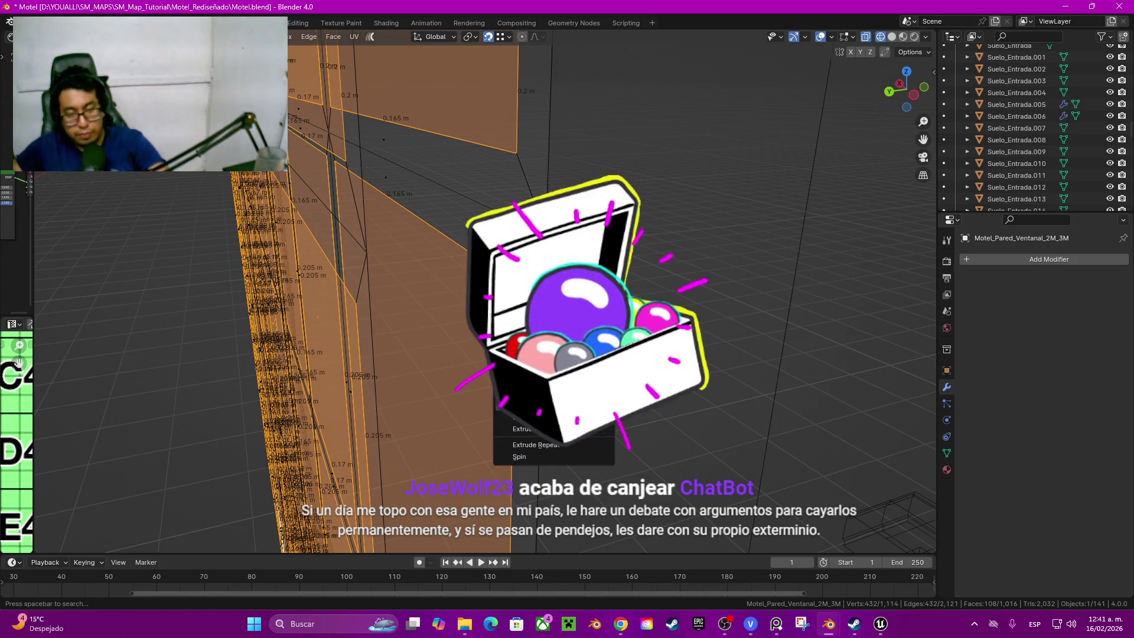
{"action": "left_click", "coordinate": [527, 430]}
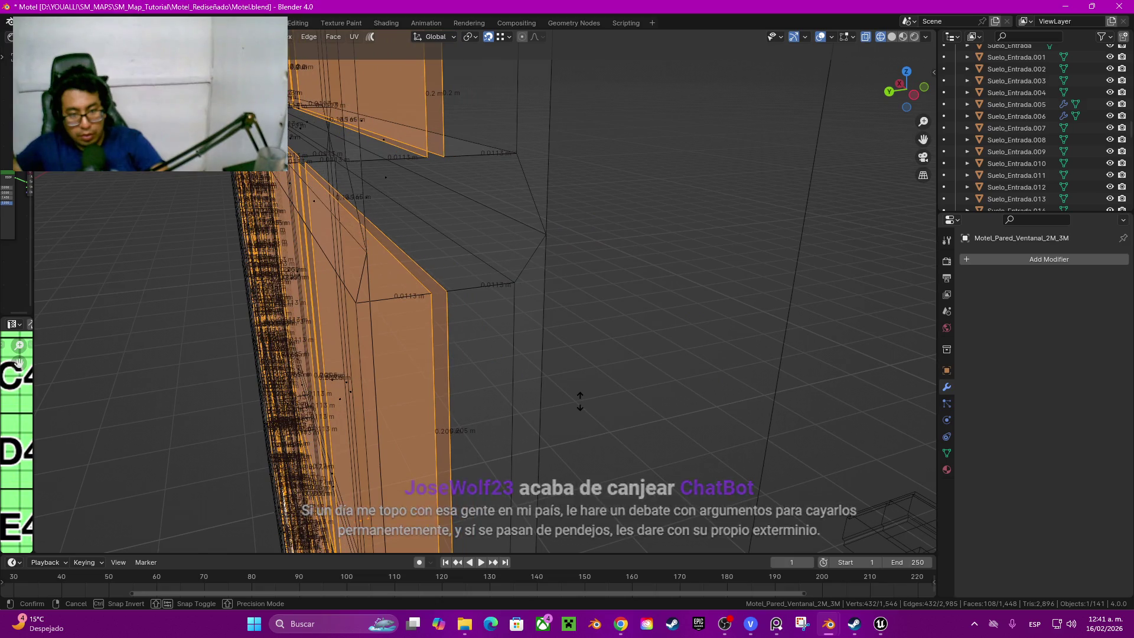
{"action": "left_click", "coordinate": [581, 400]}
{"action": "double_click", "coordinate": [152, 500]}
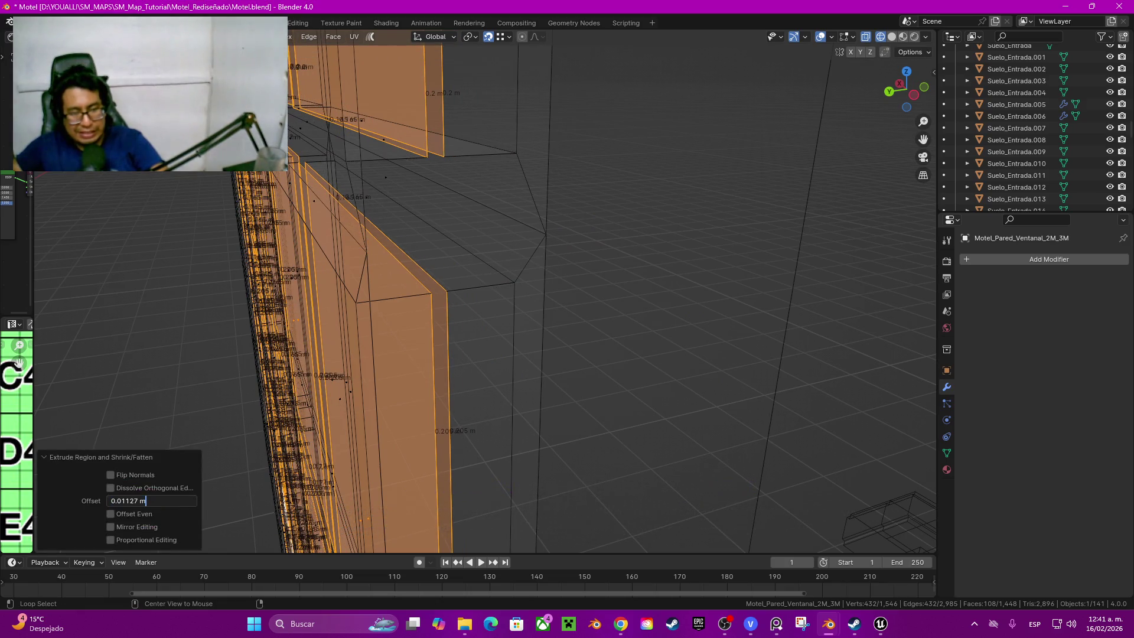
{"action": "key", "text": "BackSpace"}
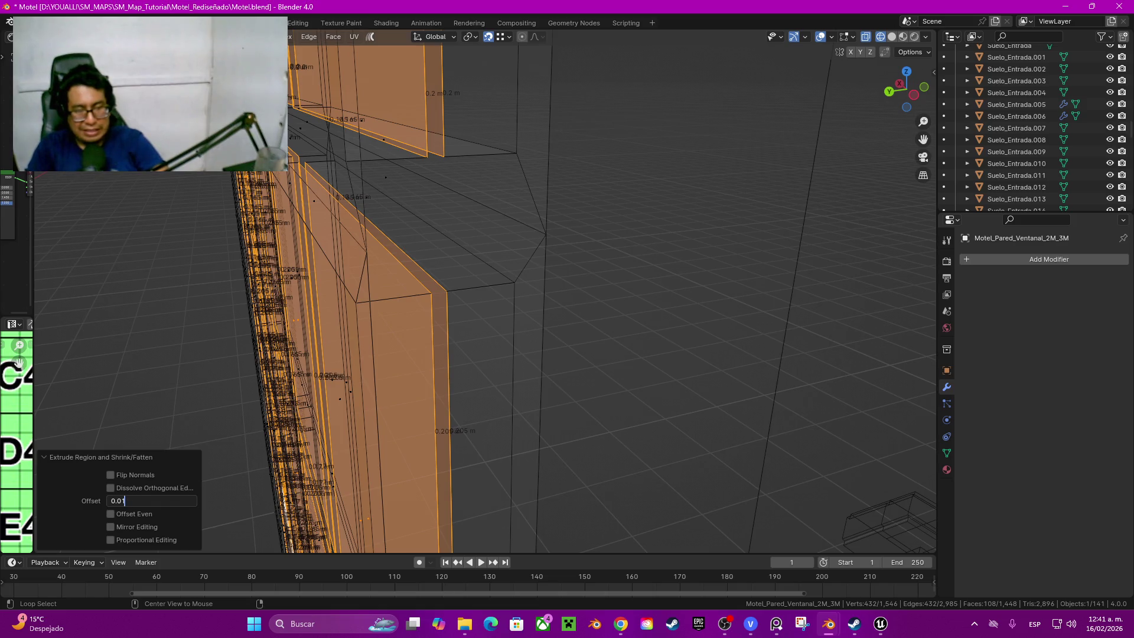
{"action": "key", "text": "Return"}
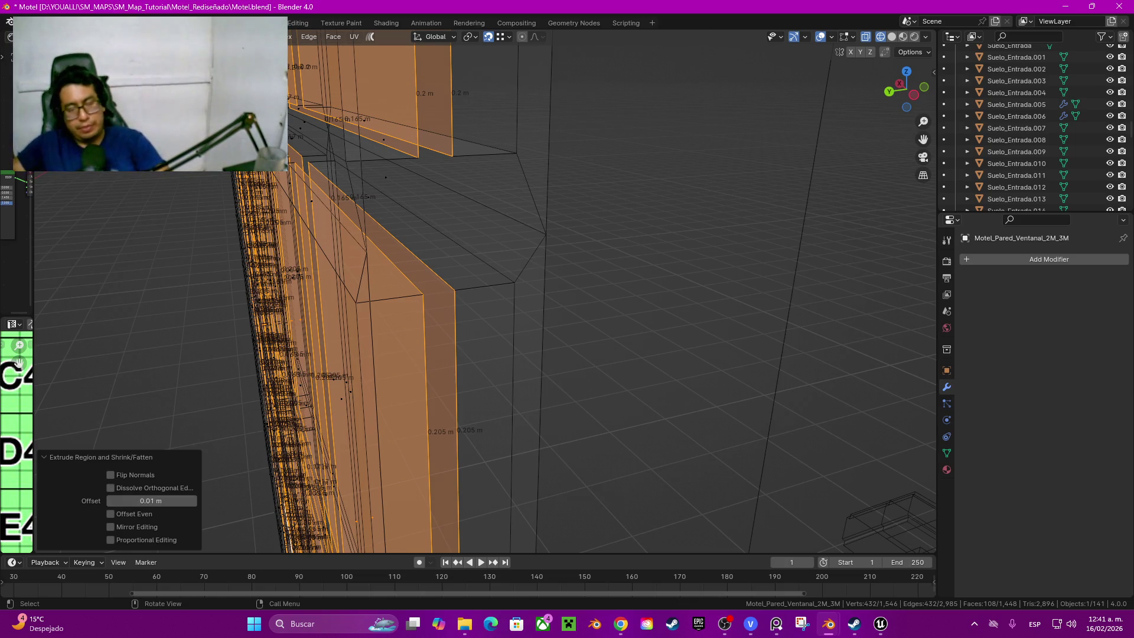
{"action": "key", "text": "z"}
{"action": "left_click", "coordinate": [682, 405]}
Step: Reveal the hidden wall geometry, clear the selection and reselect the window grid faces
{"action": "middle_click_drag", "start_coordinate": [682, 406], "coordinate": [585, 337]}
{"action": "key", "text": "alt+h"}
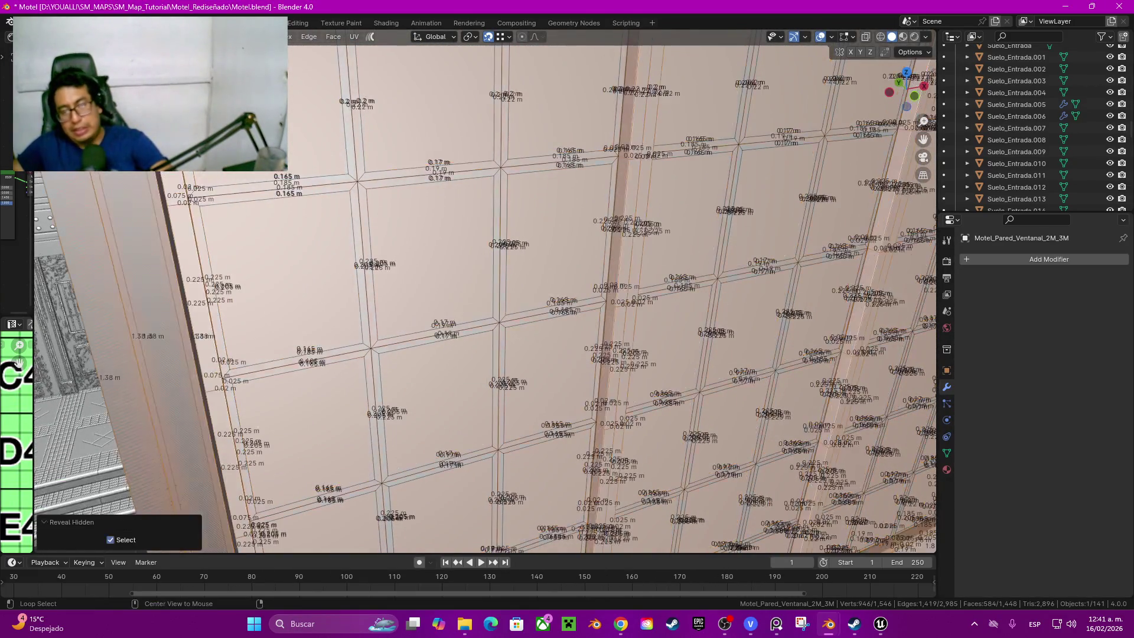
{"action": "scroll", "coordinate": [355, 390], "scroll_direction": "down", "scroll_amount": 5}
{"action": "mouse_move", "coordinate": [355, 390]}
{"action": "middle_mouse_down"}
{"action": "mouse_move", "coordinate": [385, 243]}
{"action": "mouse_move", "coordinate": [731, 292]}
{"action": "middle_mouse_up"}
{"action": "key", "text": "alt+a"}
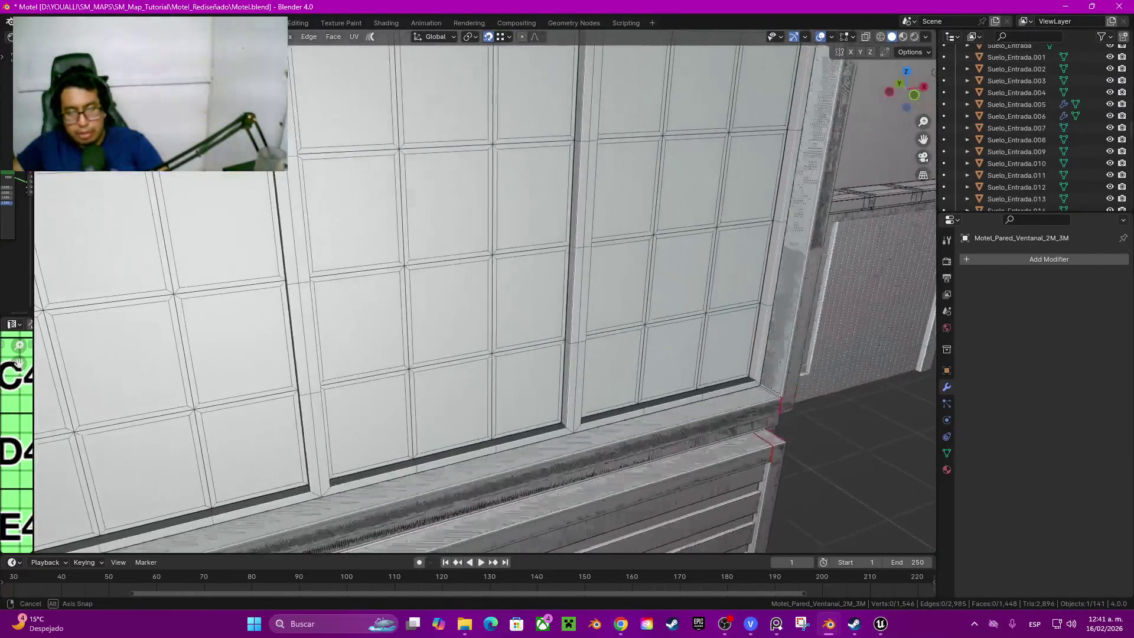
{"action": "middle_click_drag", "start_coordinate": [731, 292], "coordinate": [731, 292]}
{"action": "scroll", "coordinate": [730, 293], "scroll_direction": "down", "scroll_amount": 2}
{"action": "key", "text": "alt+h"}
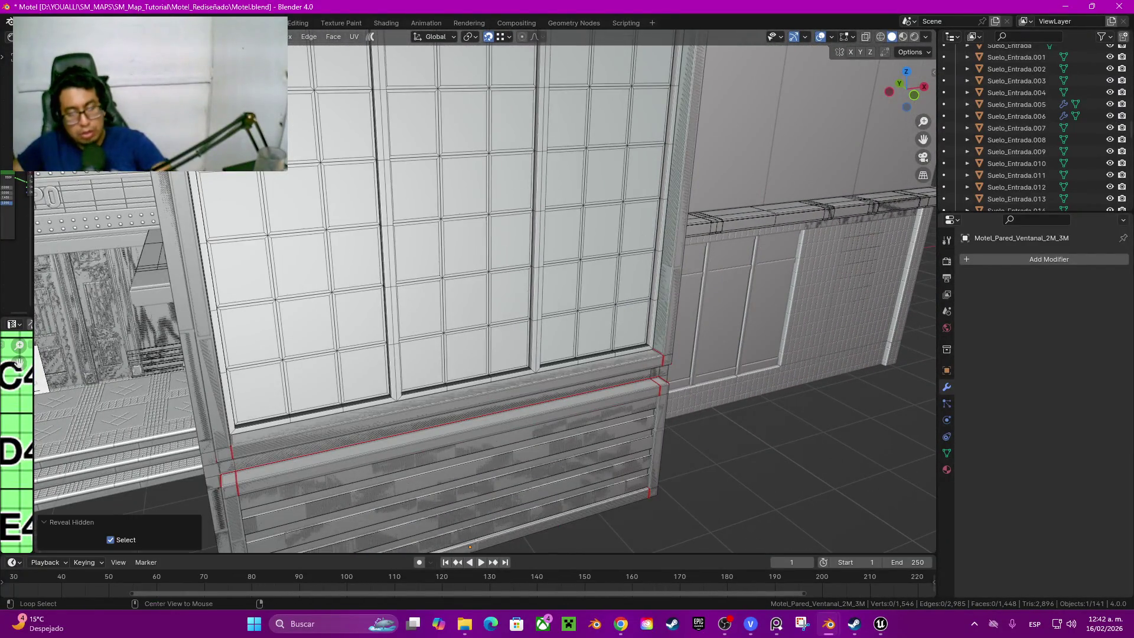
{"action": "key", "text": "l"}
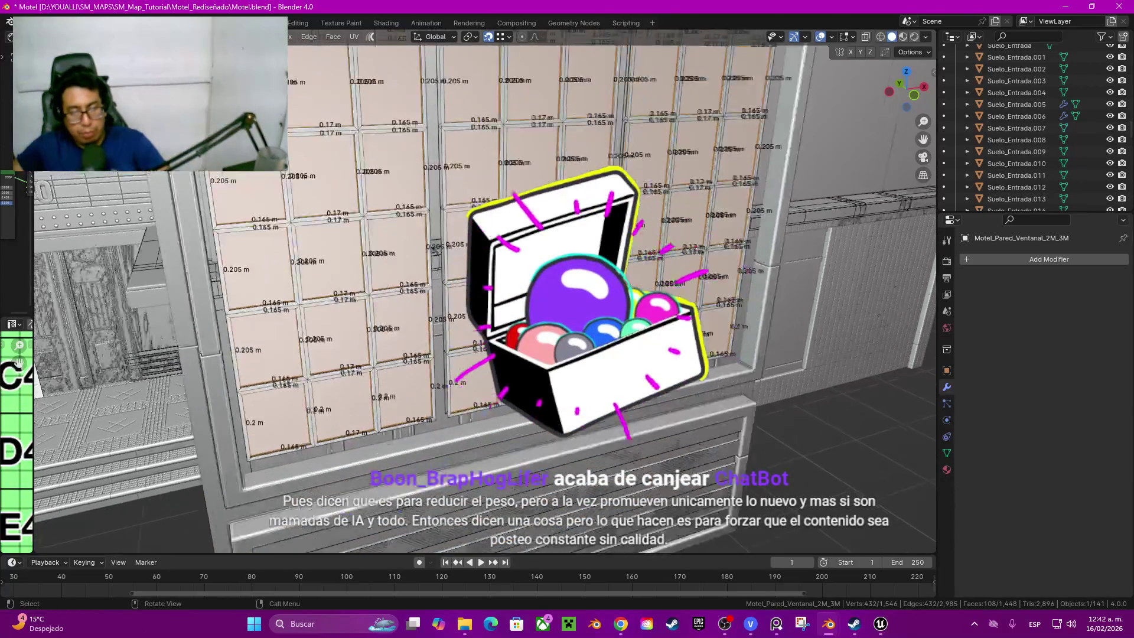
{"action": "scroll", "coordinate": [486, 292], "scroll_direction": "up", "scroll_amount": 3}
{"action": "middle_click_drag", "start_coordinate": [486, 292], "coordinate": [444, 293]}
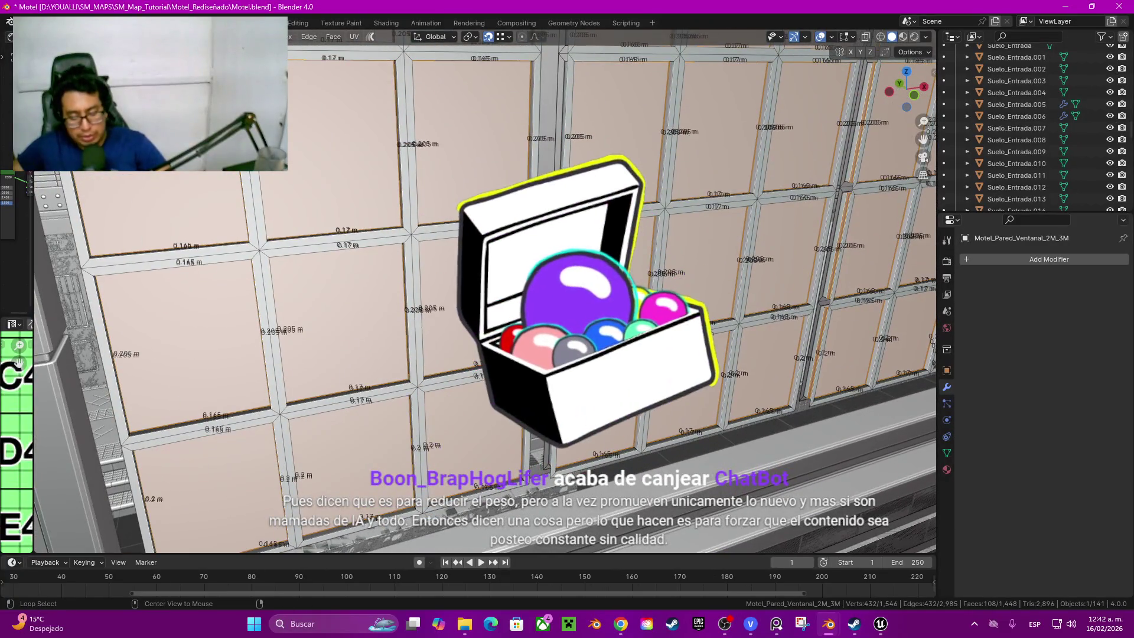
{"action": "key", "text": "alt+h"}
Step: Select the whole linked window-wall mesh from one face and start moving it aside
{"action": "left_click", "coordinate": [474, 306]}
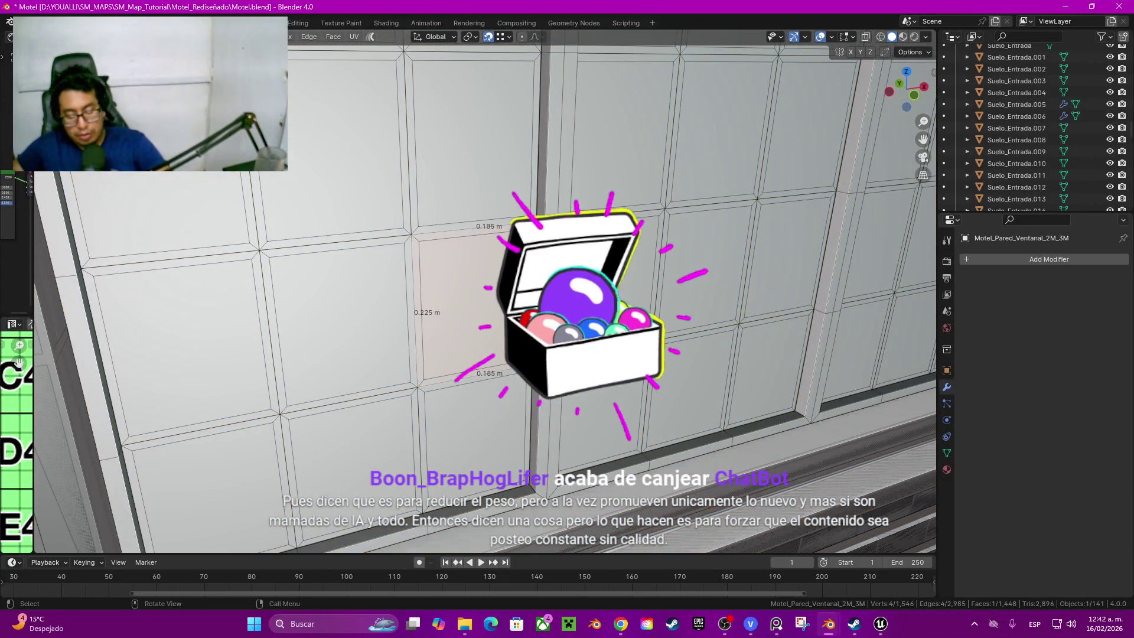
{"action": "key", "text": "ctrl+l"}
{"action": "mouse_move", "coordinate": [474, 305]}
{"action": "middle_mouse_down"}
{"action": "mouse_move", "coordinate": [474, 434]}
{"action": "mouse_move", "coordinate": [498, 391]}
{"action": "mouse_move", "coordinate": [560, 534]}
{"action": "mouse_move", "coordinate": [532, 496]}
{"action": "mouse_move", "coordinate": [560, 535]}
{"action": "mouse_move", "coordinate": [553, 402]}
{"action": "middle_mouse_up"}
{"action": "middle_click_drag", "start_coordinate": [553, 401], "coordinate": [35, 306]}
{"action": "key", "text": "alt+a"}
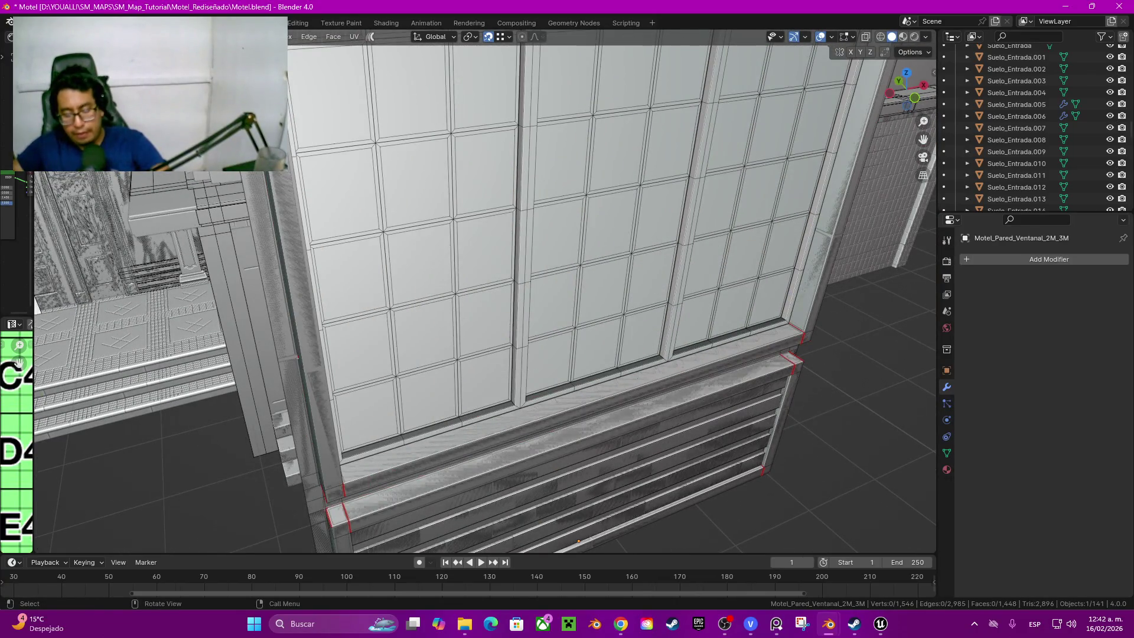
{"action": "key", "text": "l"}
{"action": "mouse_move", "coordinate": [443, 310]}
{"action": "middle_mouse_down"}
{"action": "mouse_move", "coordinate": [529, 403]}
{"action": "mouse_move", "coordinate": [127, 450]}
{"action": "middle_mouse_up"}
{"action": "key", "text": "g"}
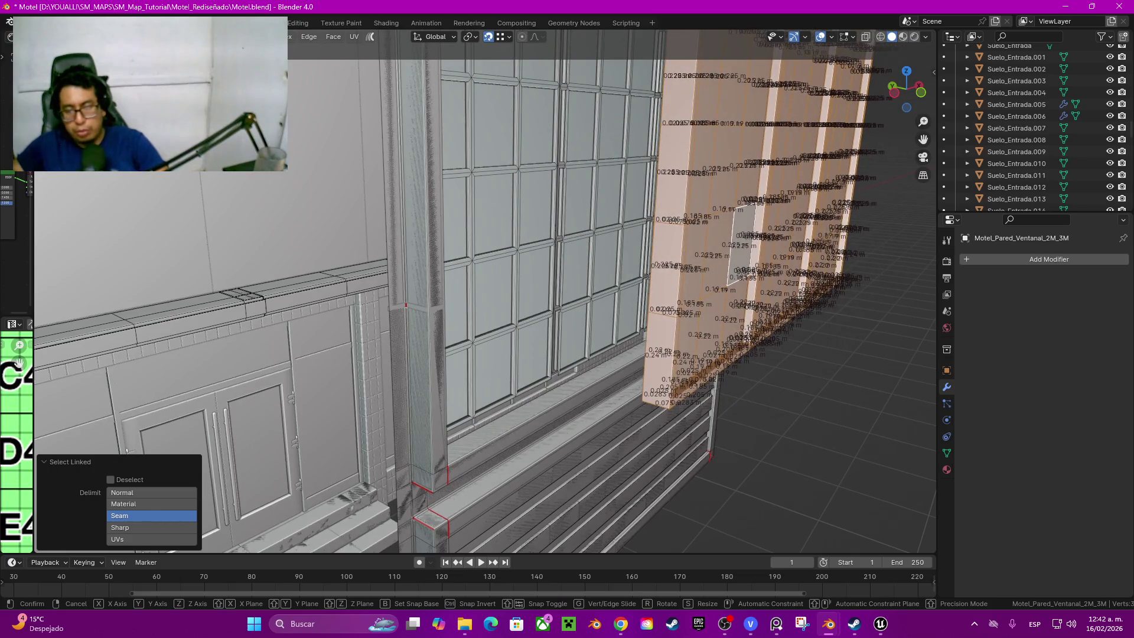
Step: Cancel the move, hide everything but the window wall and frame it in front view
{"action": "key", "text": "Escape"}
{"action": "middle_click_drag", "start_coordinate": [127, 451], "coordinate": [133, 390]}
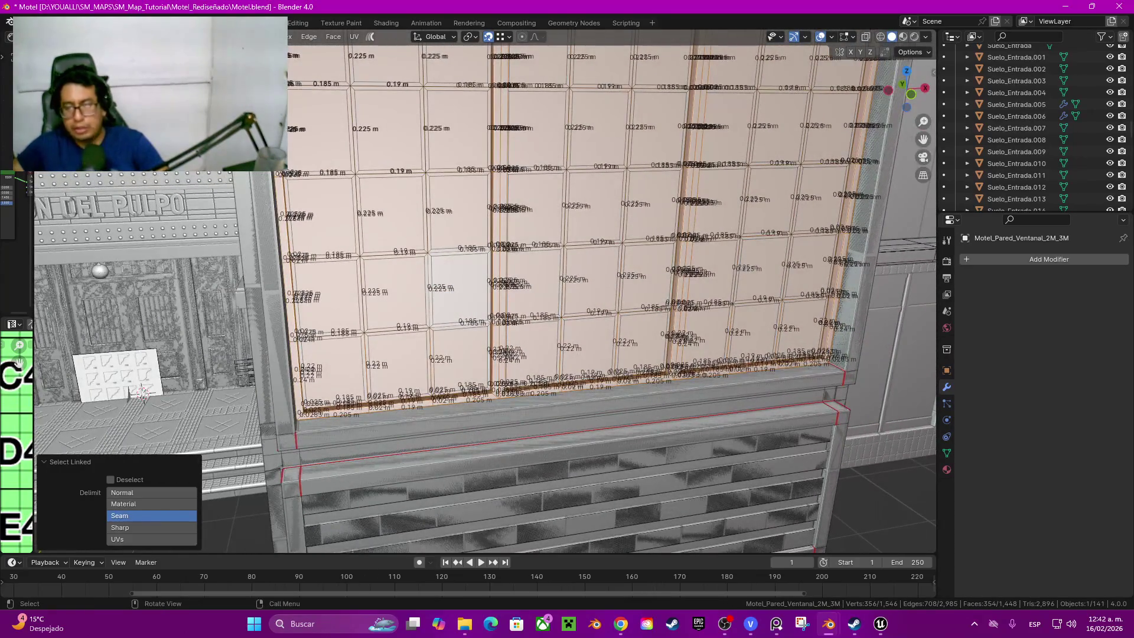
{"action": "key", "text": "shift+h"}
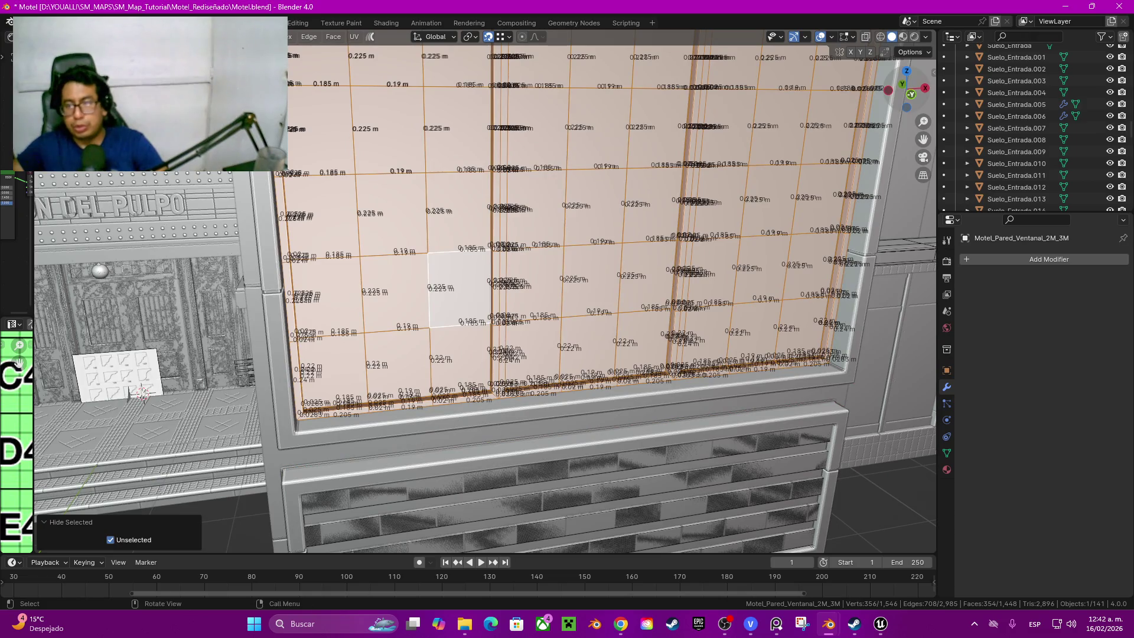
{"action": "key", "text": "KP_1"}
{"action": "key", "text": "KP_Decimal"}
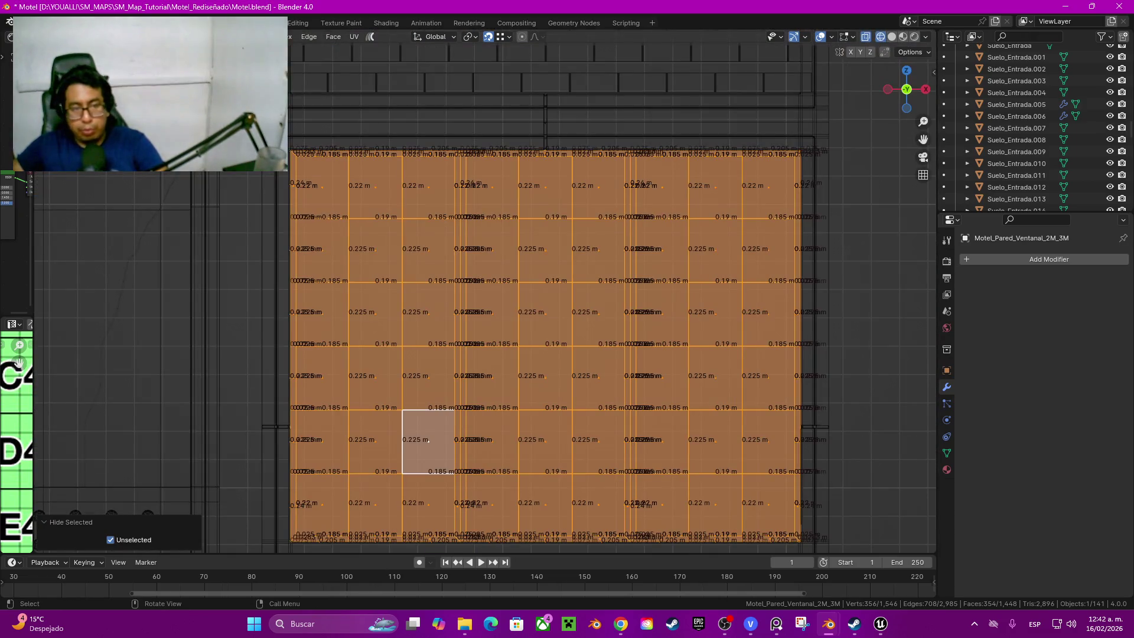
Step: Box-select the left three pane columns and add the next block of columns
{"action": "left_click_drag", "start_coordinate": [314, 170], "coordinate": [758, 497]}
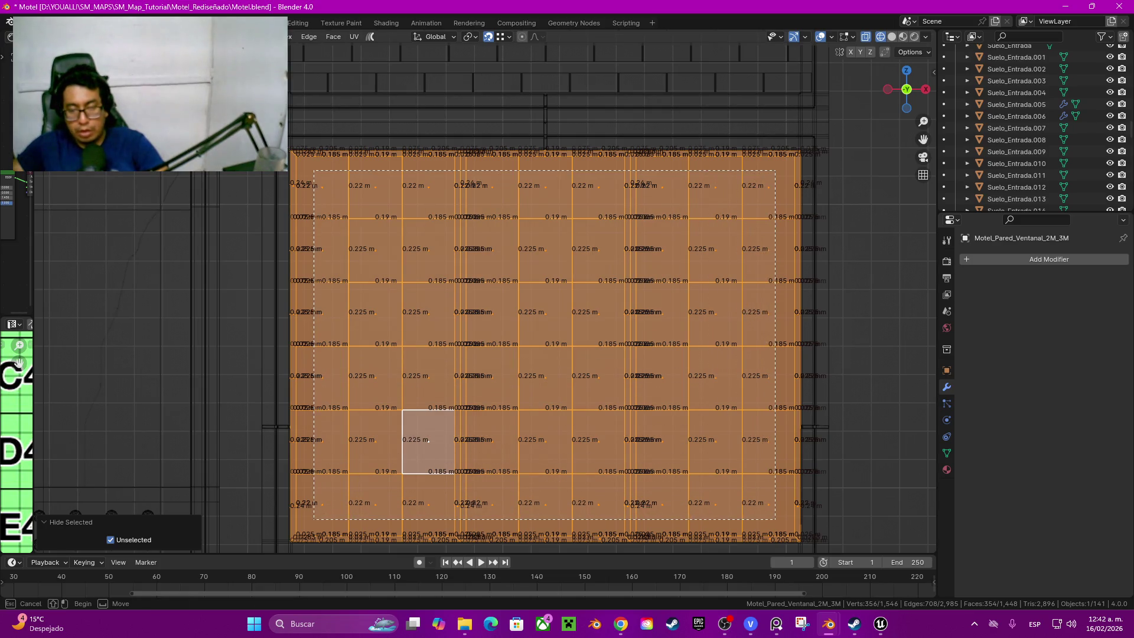
{"action": "left_click_drag", "start_coordinate": [756, 497], "coordinate": [778, 515]}
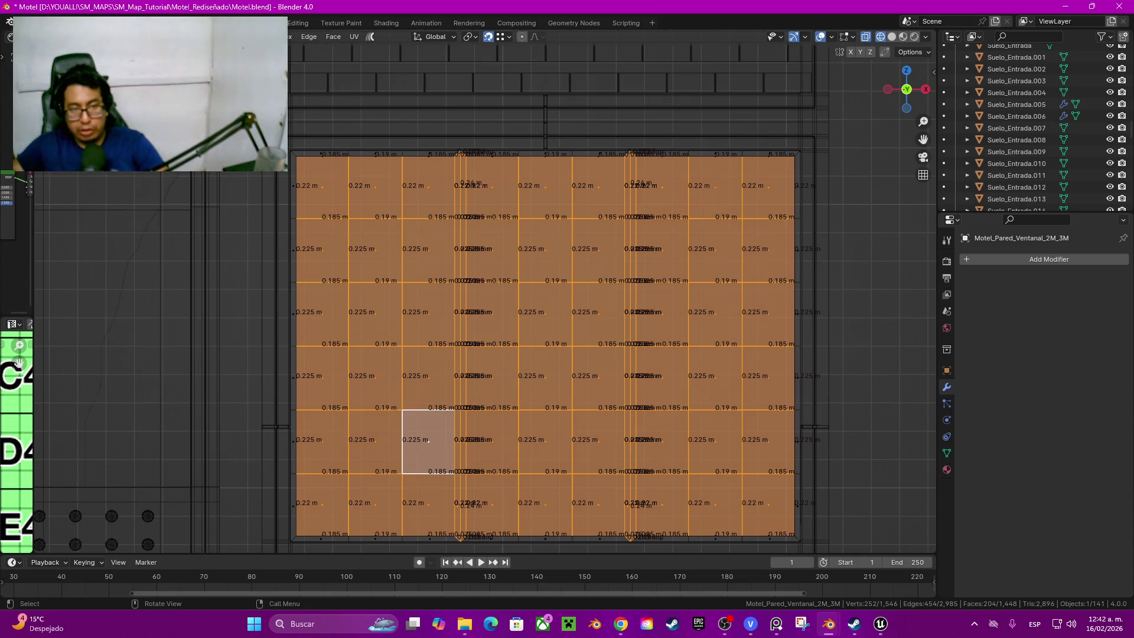
{"action": "key", "text": "ctrl+z"}
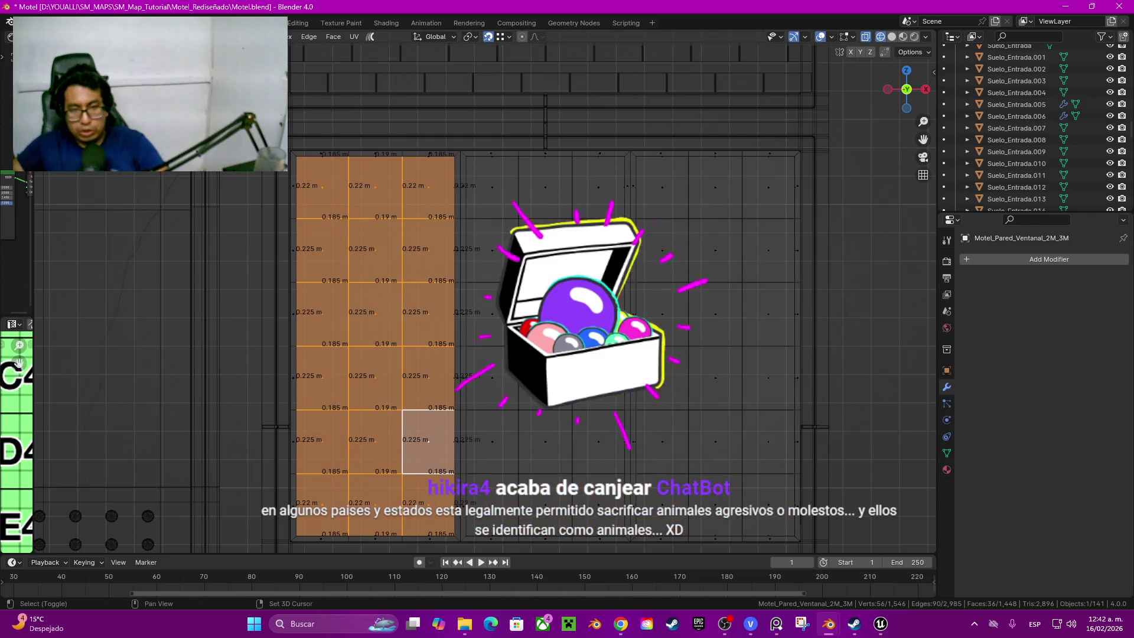
{"action": "key", "text": "b"}
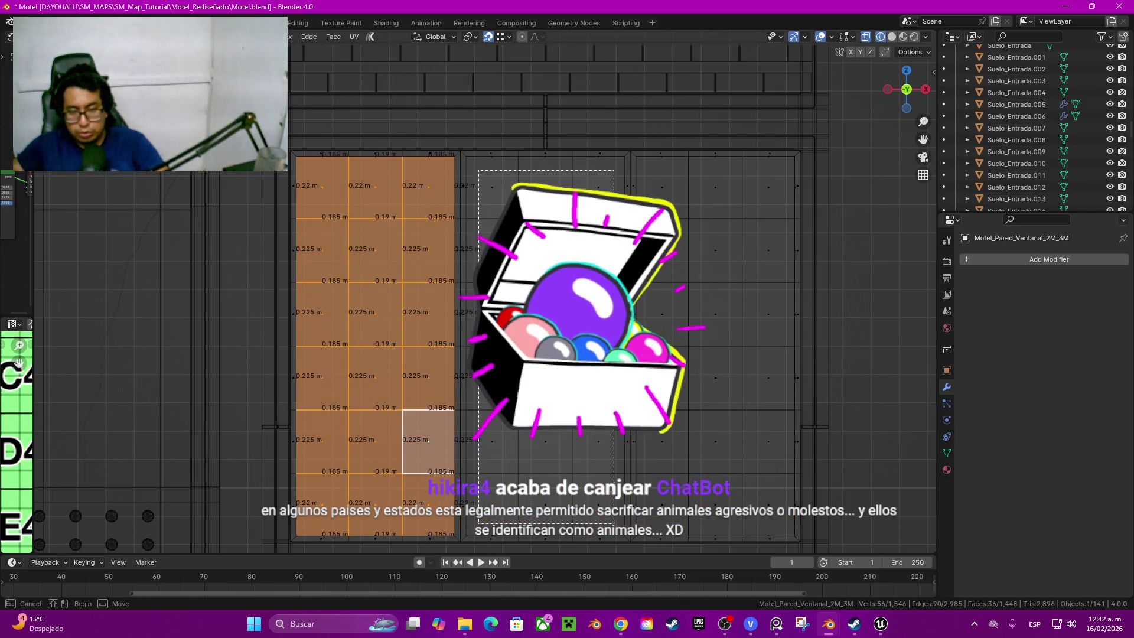
{"action": "left_click_drag", "start_coordinate": [478, 170], "coordinate": [614, 523]}
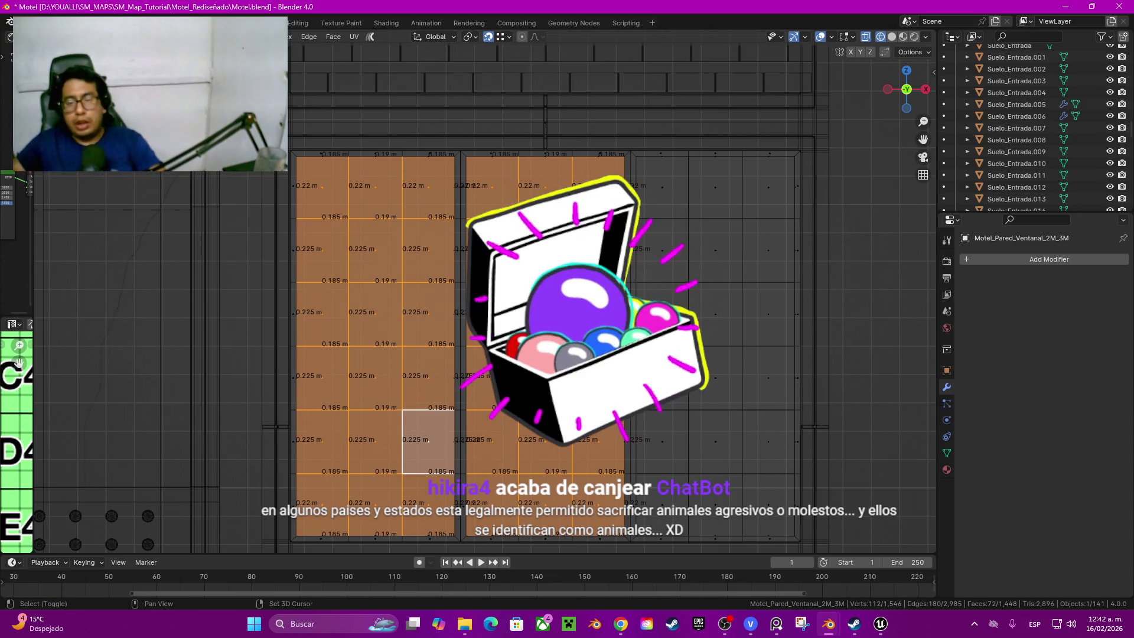
Step: Box-select the third column of pane faces and delete them as faces
{"action": "key", "text": "b"}
{"action": "left_click_drag", "start_coordinate": [654, 174], "coordinate": [783, 522]}
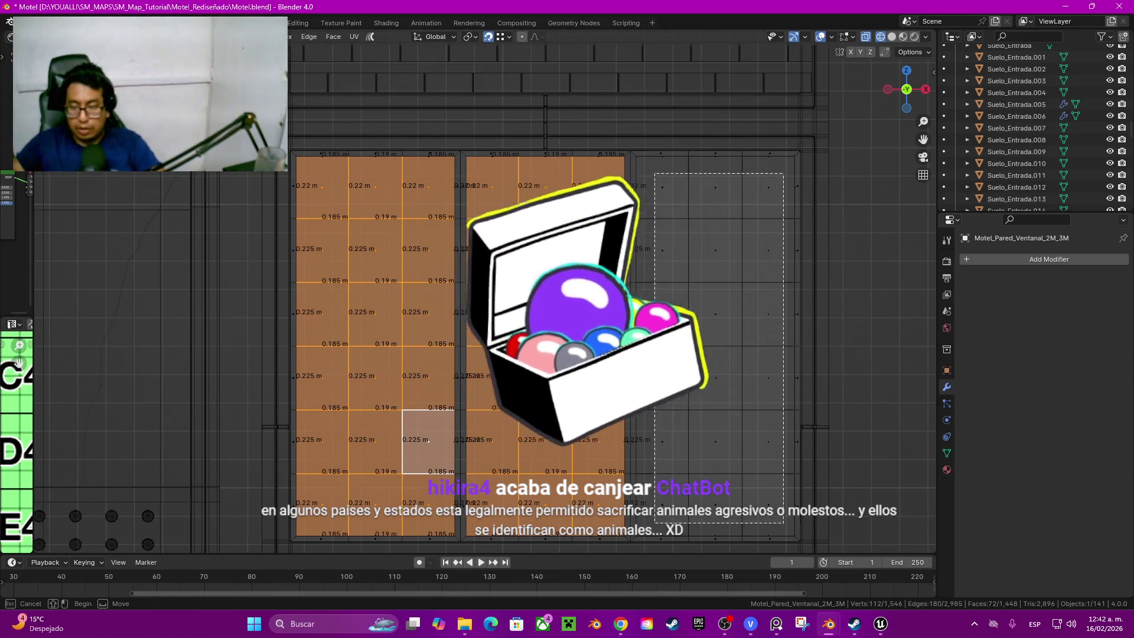
{"action": "key", "text": "x"}
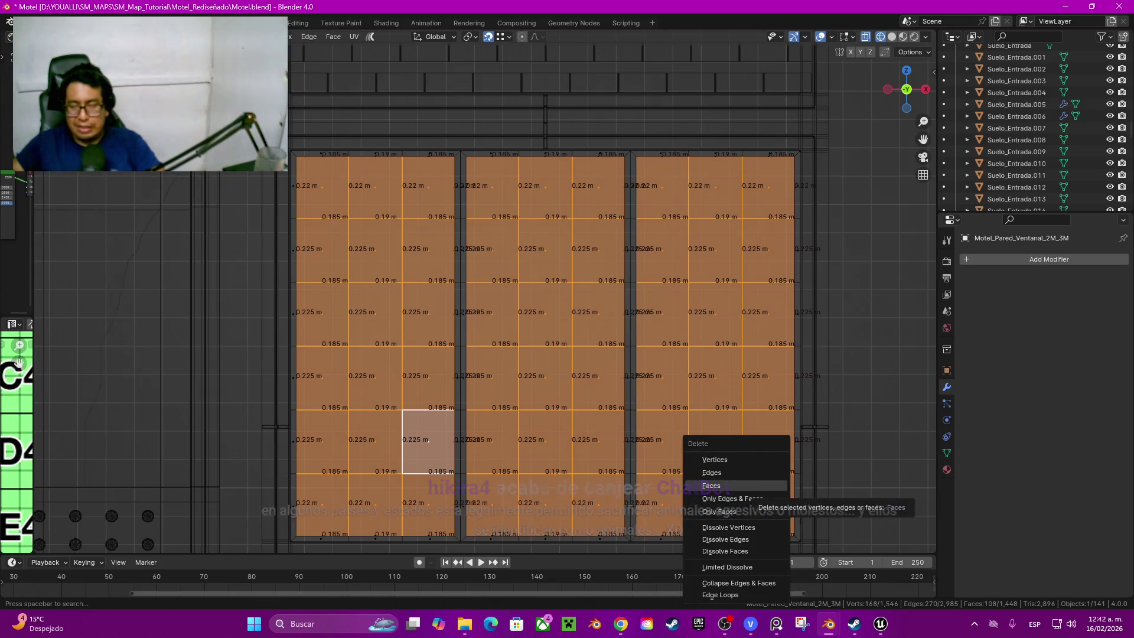
{"action": "left_click", "coordinate": [712, 486]}
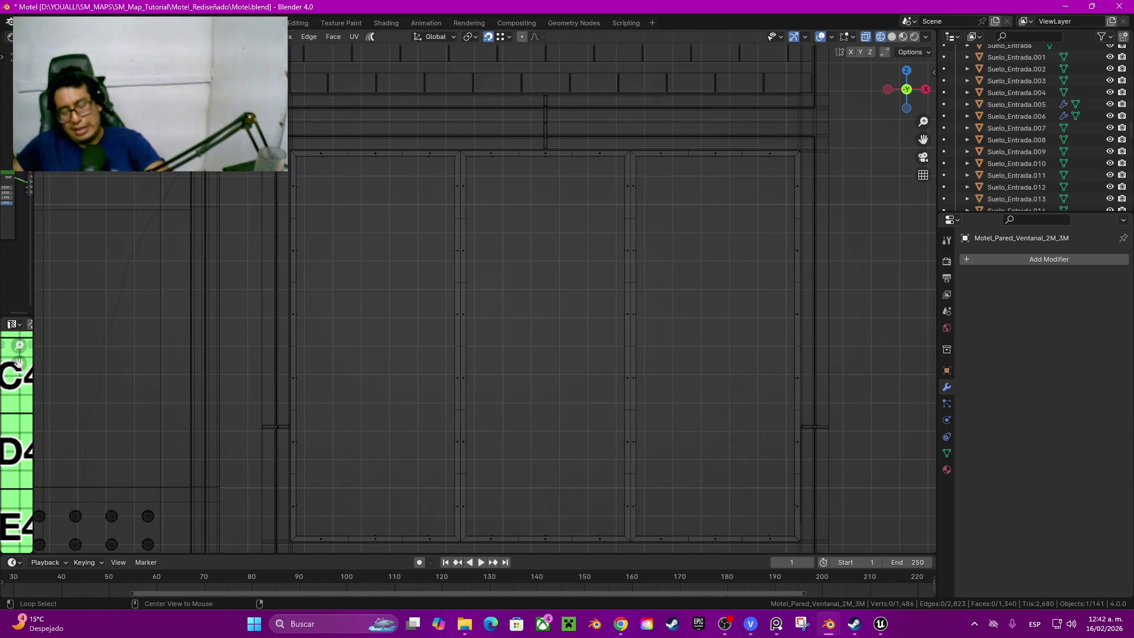
Step: Reveal all hidden geometry and switch the viewport to wireframe
{"action": "key", "text": "alt+h"}
{"action": "key", "text": "z"}
{"action": "left_click", "coordinate": [754, 375]}
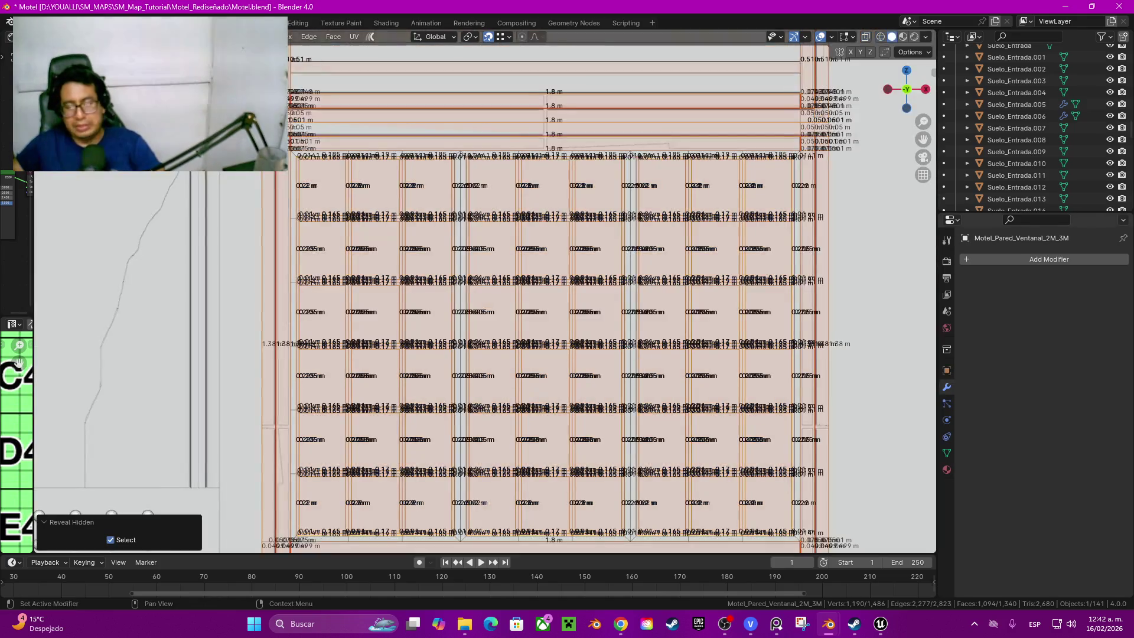
{"action": "middle_click_drag", "start_coordinate": [603, 354], "coordinate": [549, 301]}
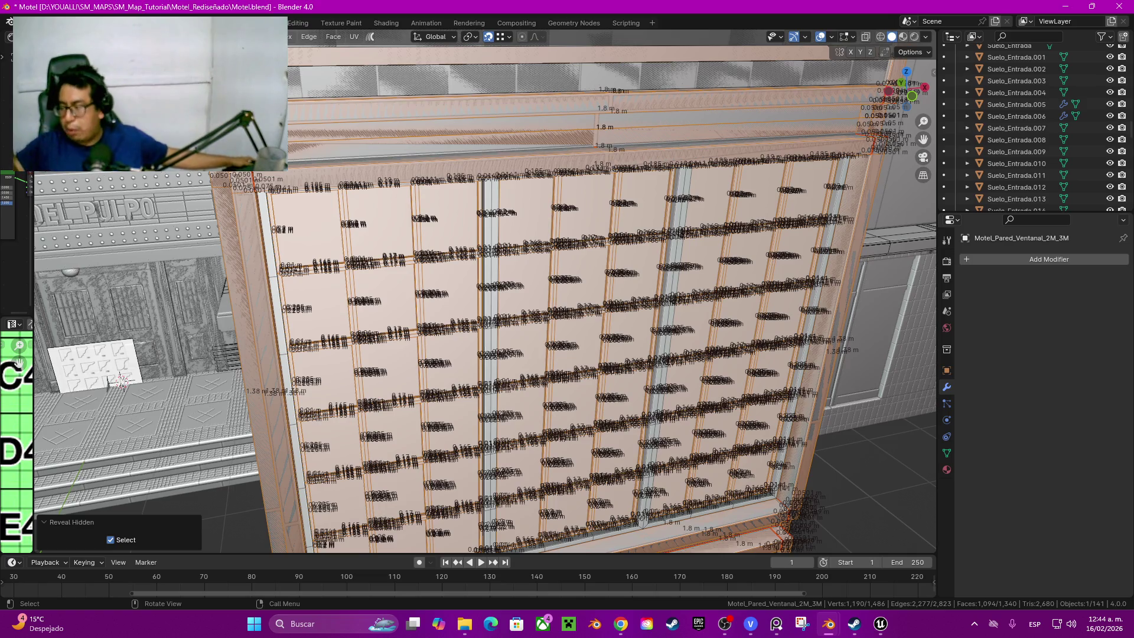
Step: Orbit to a frontal, slightly tilted view of the whole window wall with its pane grid
{"action": "middle_click_drag", "start_coordinate": [611, 355], "coordinate": [612, 354]}
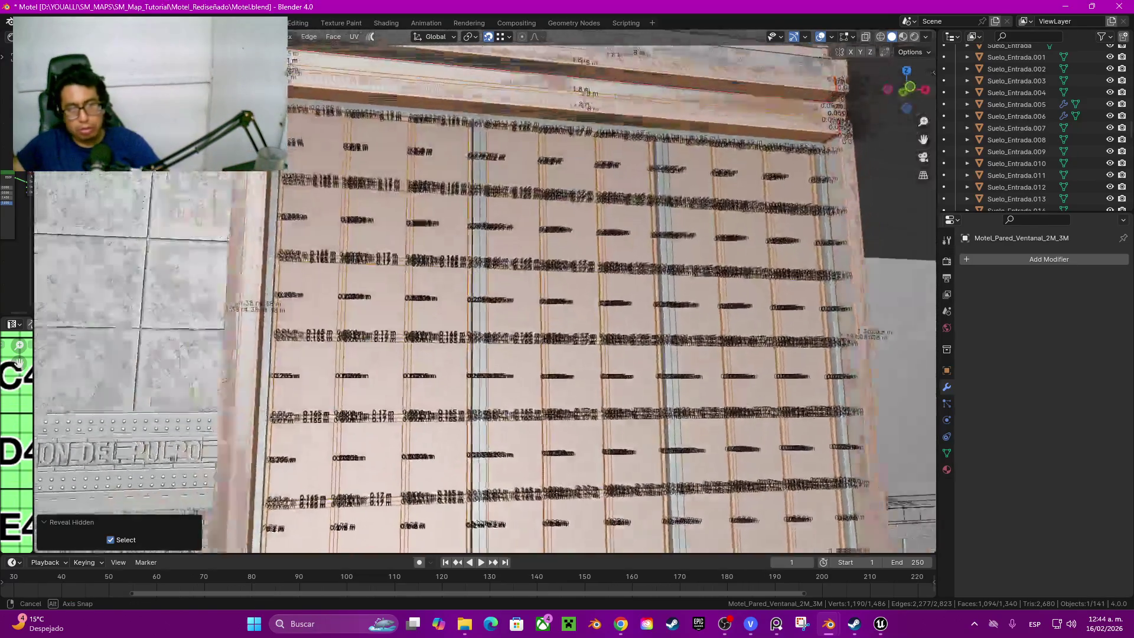
{"action": "scroll", "coordinate": [483, 292], "scroll_direction": "up", "scroll_amount": 2}
{"action": "scroll", "coordinate": [484, 293], "scroll_direction": "up", "scroll_amount": 2}
{"action": "scroll", "coordinate": [482, 293], "scroll_direction": "up", "scroll_amount": 2}
{"action": "scroll", "coordinate": [483, 293], "scroll_direction": "up", "scroll_amount": 2}
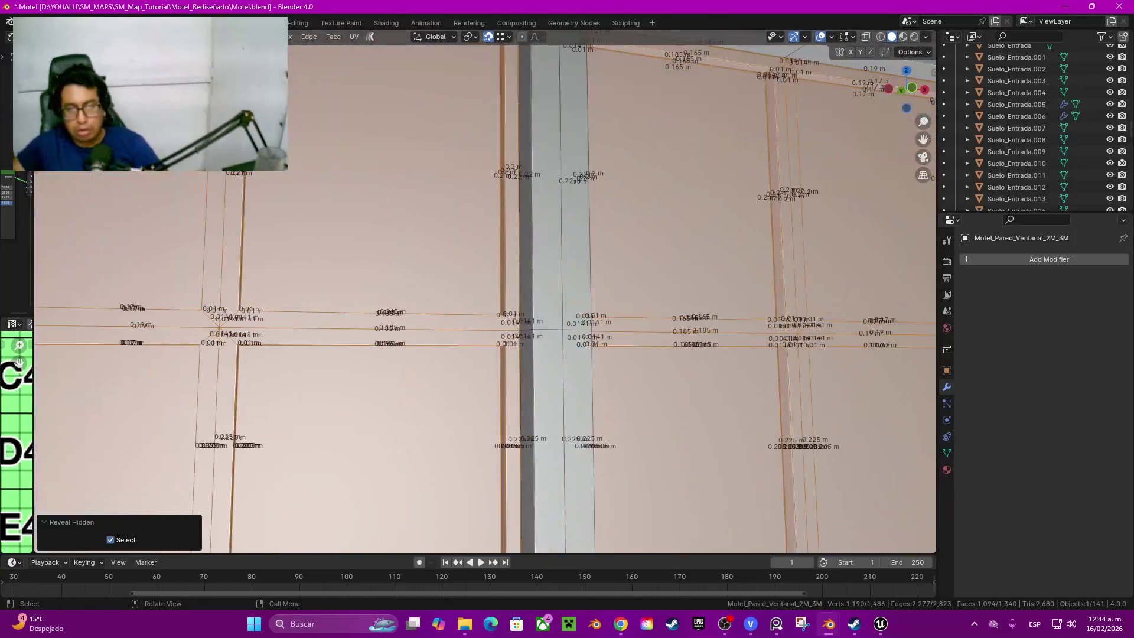
{"action": "scroll", "coordinate": [484, 293], "scroll_direction": "down", "scroll_amount": 2}
{"action": "scroll", "coordinate": [483, 292], "scroll_direction": "down", "scroll_amount": 2}
{"action": "scroll", "coordinate": [483, 293], "scroll_direction": "down", "scroll_amount": 2}
{"action": "middle_click_drag", "start_coordinate": [483, 293], "coordinate": [483, 293]}
{"action": "scroll", "coordinate": [483, 292], "scroll_direction": "down", "scroll_amount": 2}
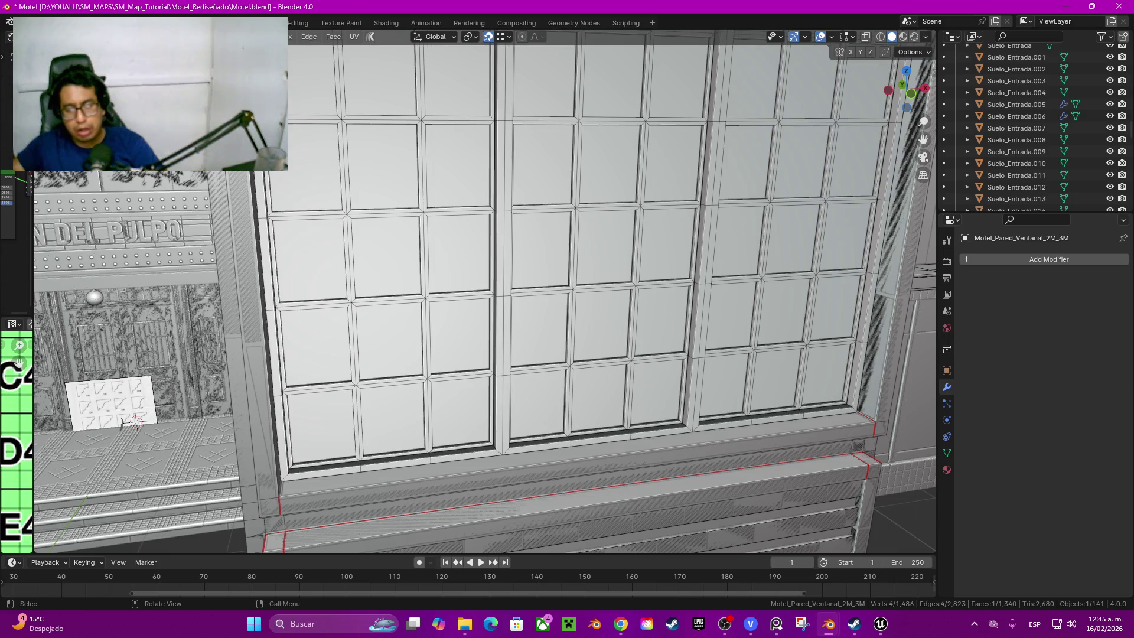
{"action": "scroll", "coordinate": [483, 293], "scroll_direction": "down", "scroll_amount": 3}
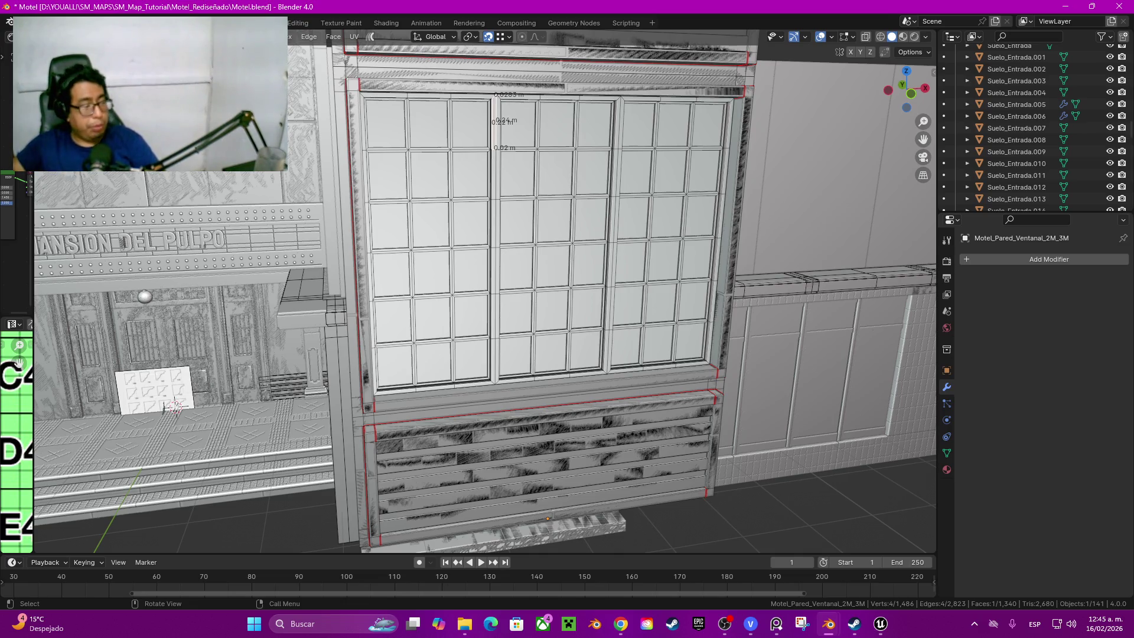
Step: Orbit around the window assembly and the building's left side to review it before saving
{"action": "middle_click_drag", "start_coordinate": [532, 354], "coordinate": [306, 306]}
{"action": "middle_click_drag", "start_coordinate": [263, 409], "coordinate": [246, 405]}
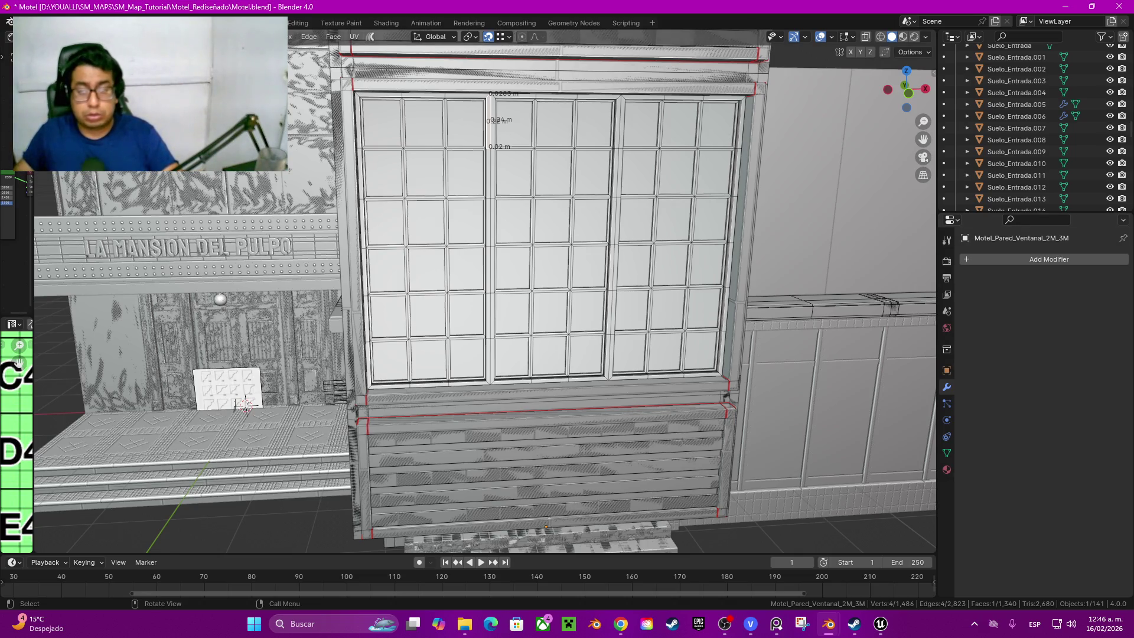
{"action": "scroll", "coordinate": [546, 525], "scroll_direction": "down", "scroll_amount": 5}
{"action": "middle_click_drag", "start_coordinate": [547, 525], "coordinate": [511, 382]}
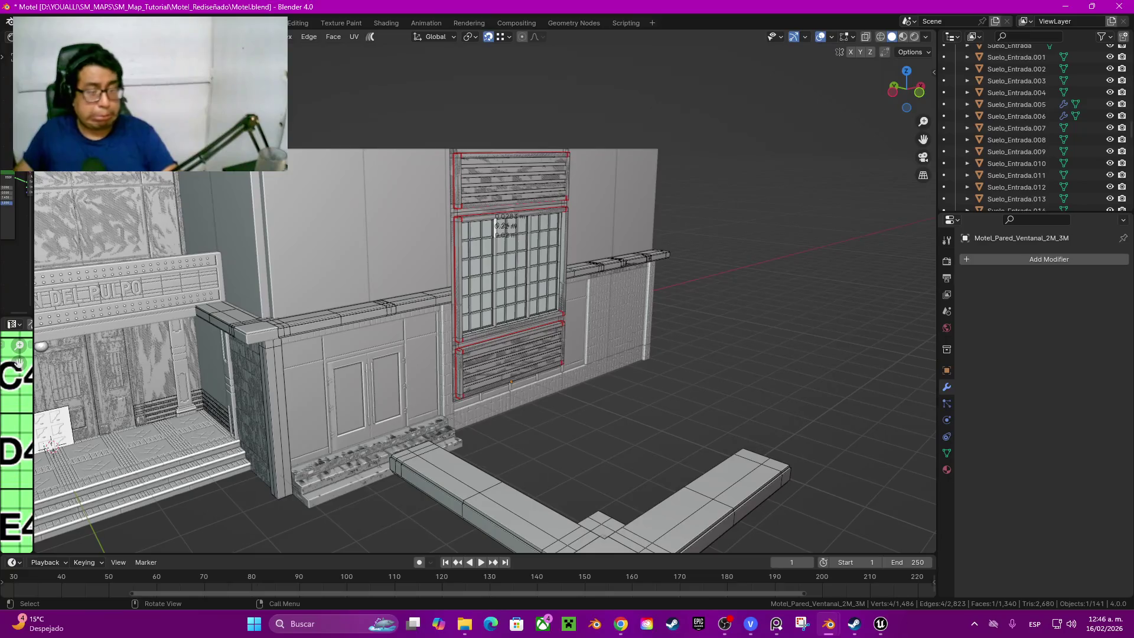
{"action": "scroll", "coordinate": [486, 293], "scroll_direction": "up", "scroll_amount": 3}
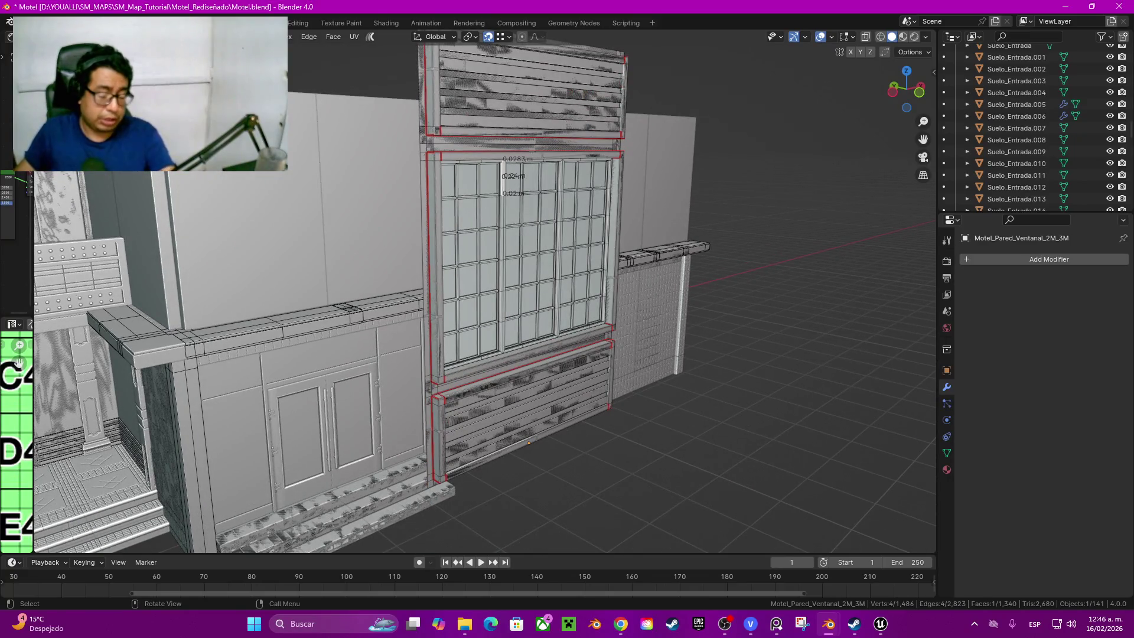
{"action": "mouse_move", "coordinate": [529, 441]}
{"action": "middle_mouse_down"}
{"action": "mouse_move", "coordinate": [602, 417]}
{"action": "mouse_move", "coordinate": [585, 408]}
{"action": "middle_mouse_up"}
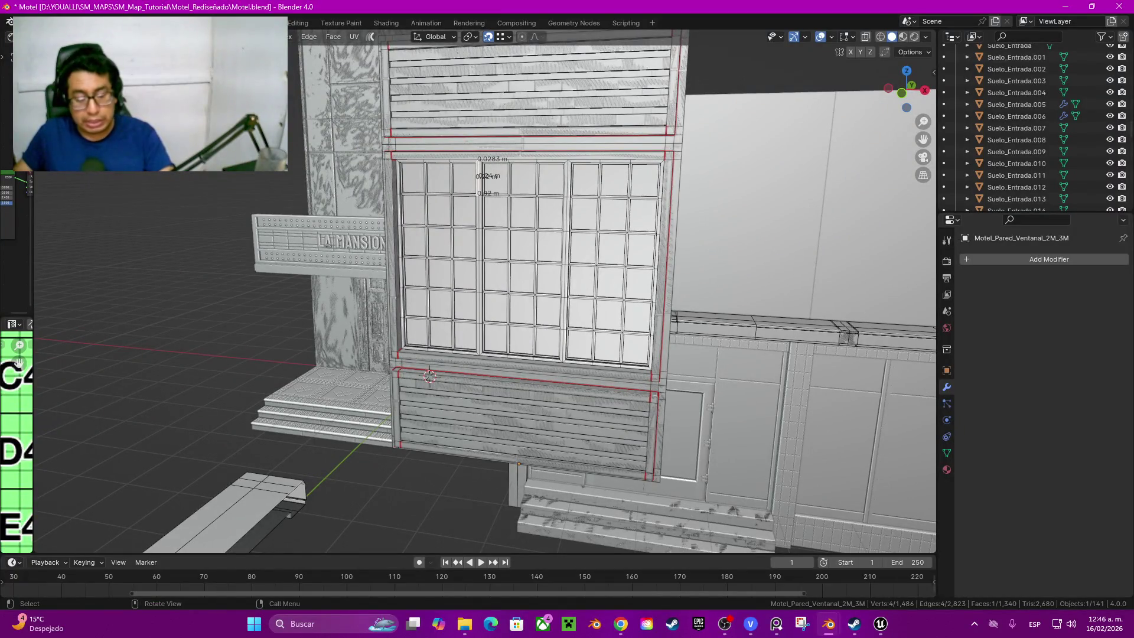
{"action": "key", "text": "ctrl+s"}
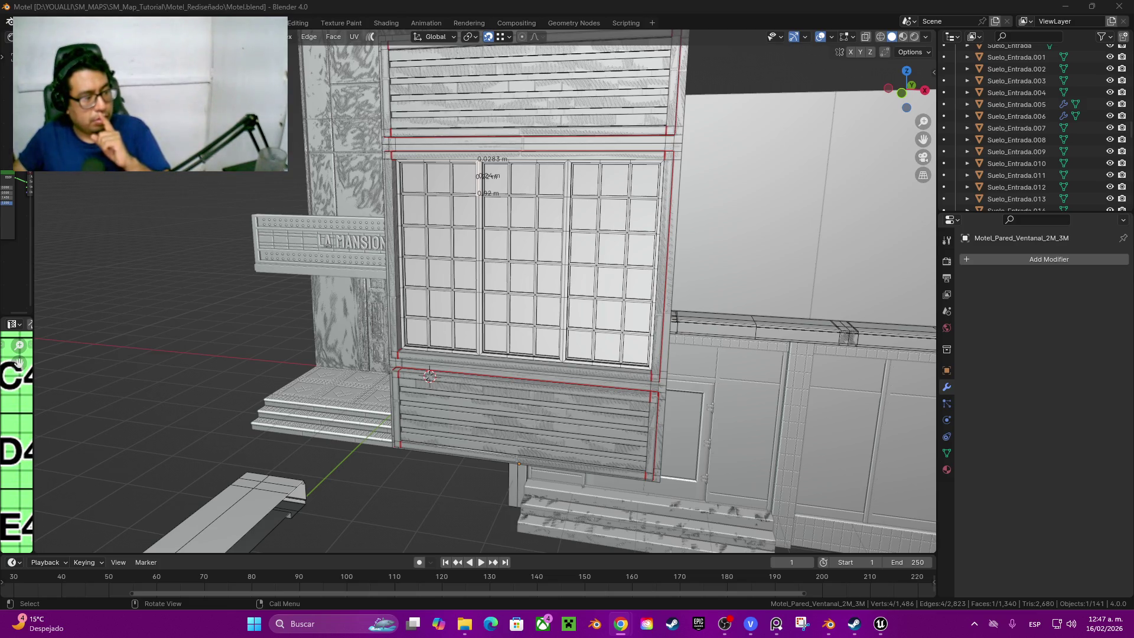
Step: Switch to the Chrome YouTube window, pause the Fortnite Short and maximize the browser
{"action": "key", "text": "alt+Tab"}
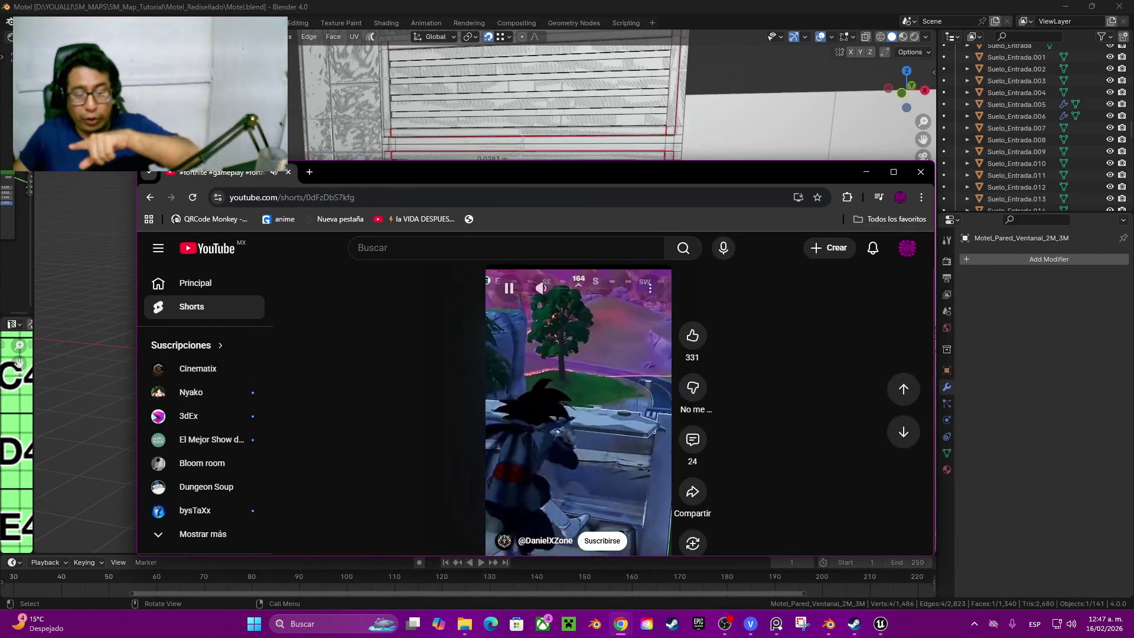
{"action": "key", "text": "space"}
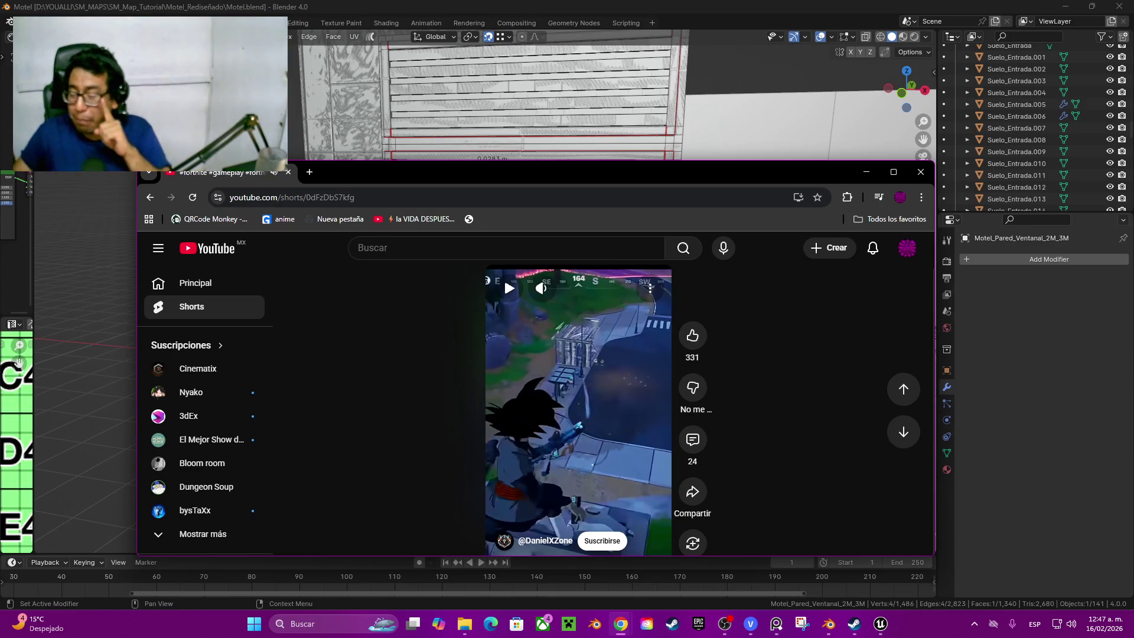
{"action": "key", "text": "alt+Tab"}
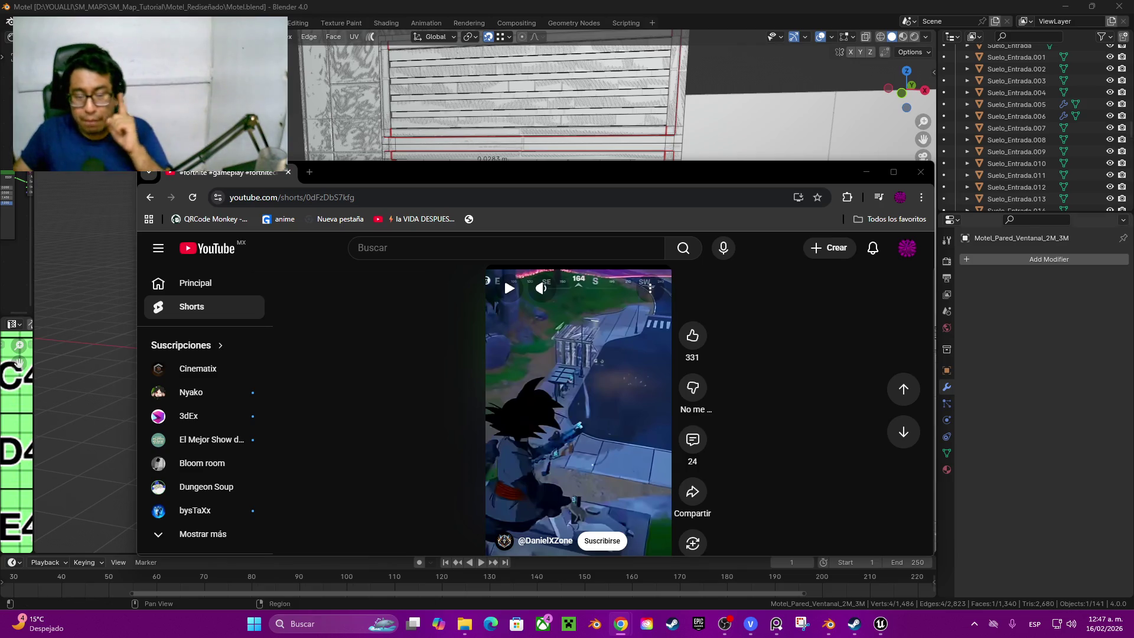
{"action": "left_click", "coordinate": [893, 171]}
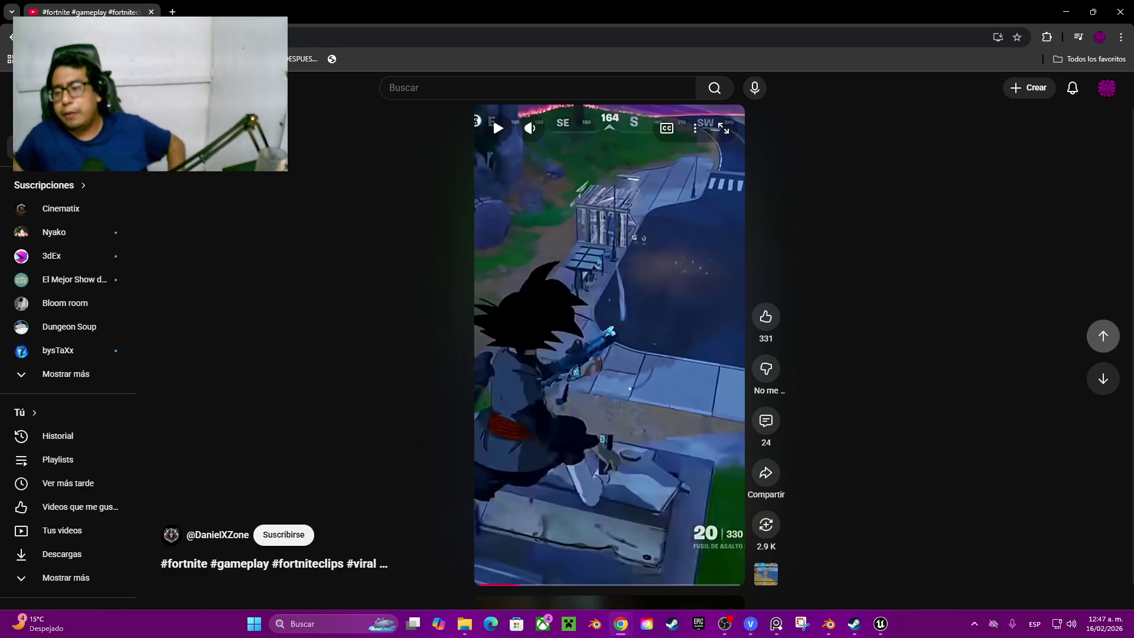
Step: Flip back and forth between the Fortnite Short and its neighbour, pausing and resuming playback
{"action": "left_click", "coordinate": [1103, 335]}
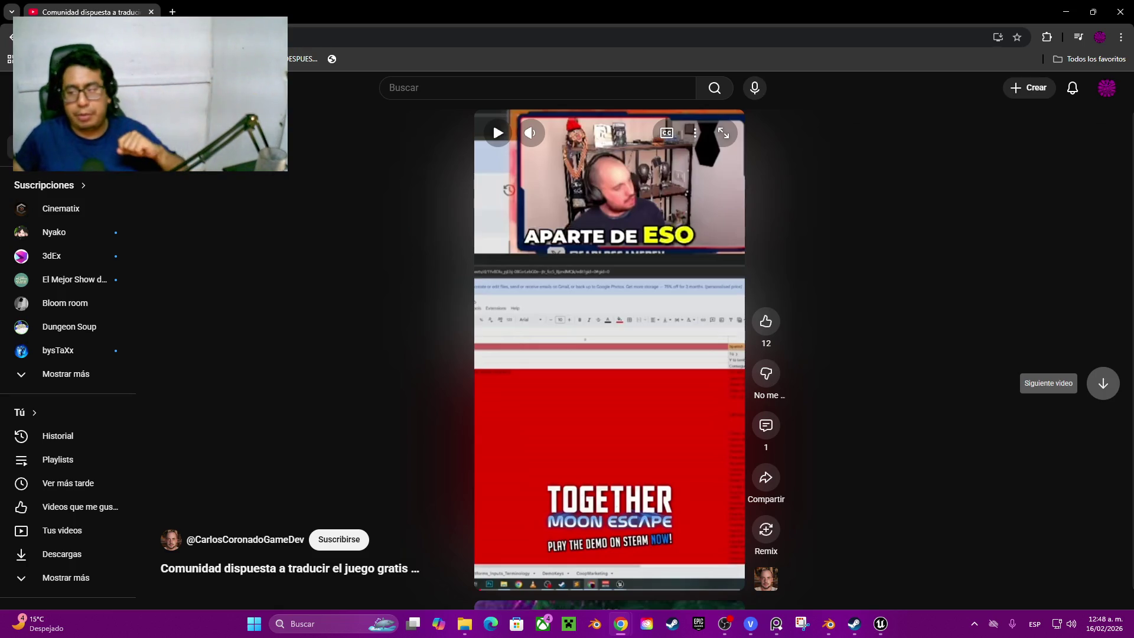
{"action": "left_click", "coordinate": [1103, 383]}
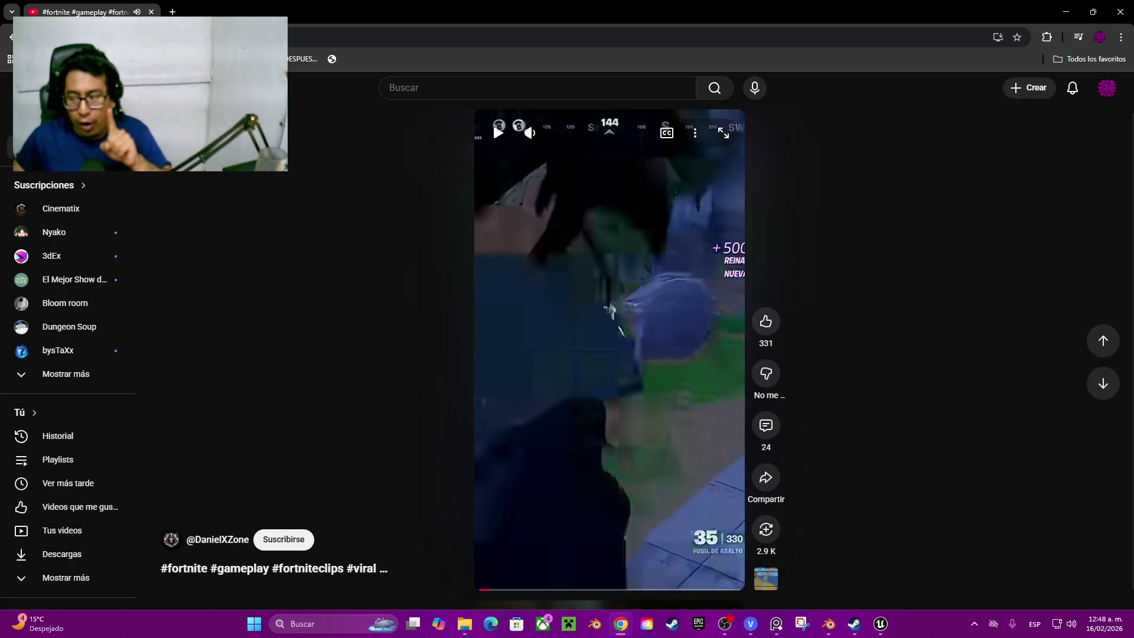
{"action": "left_click", "coordinate": [610, 309]}
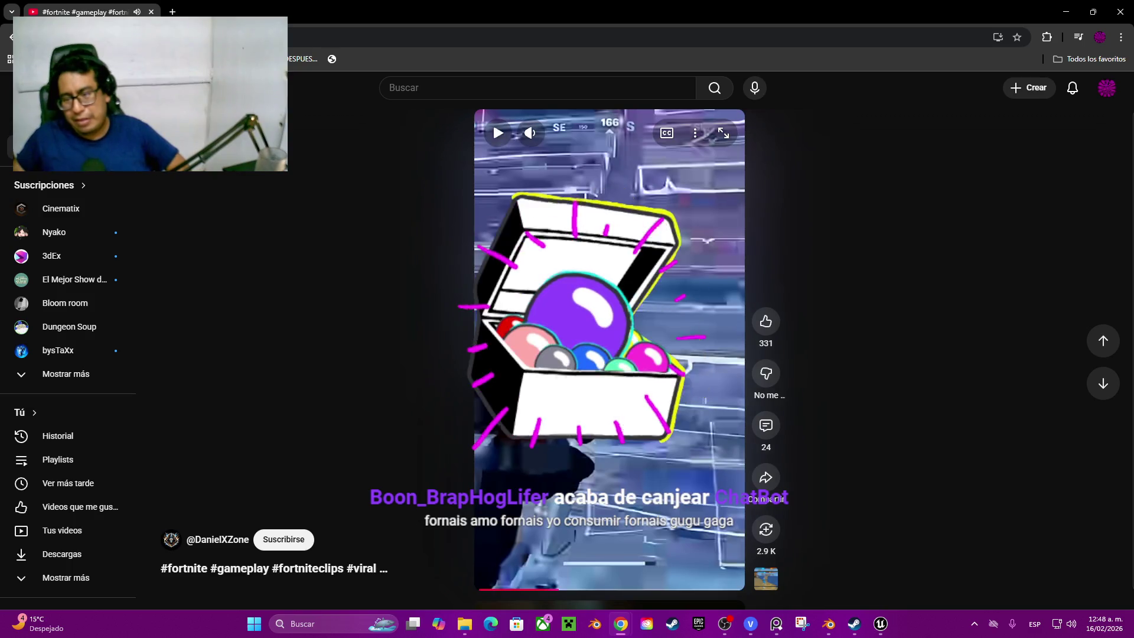
{"action": "left_click", "coordinate": [493, 121]}
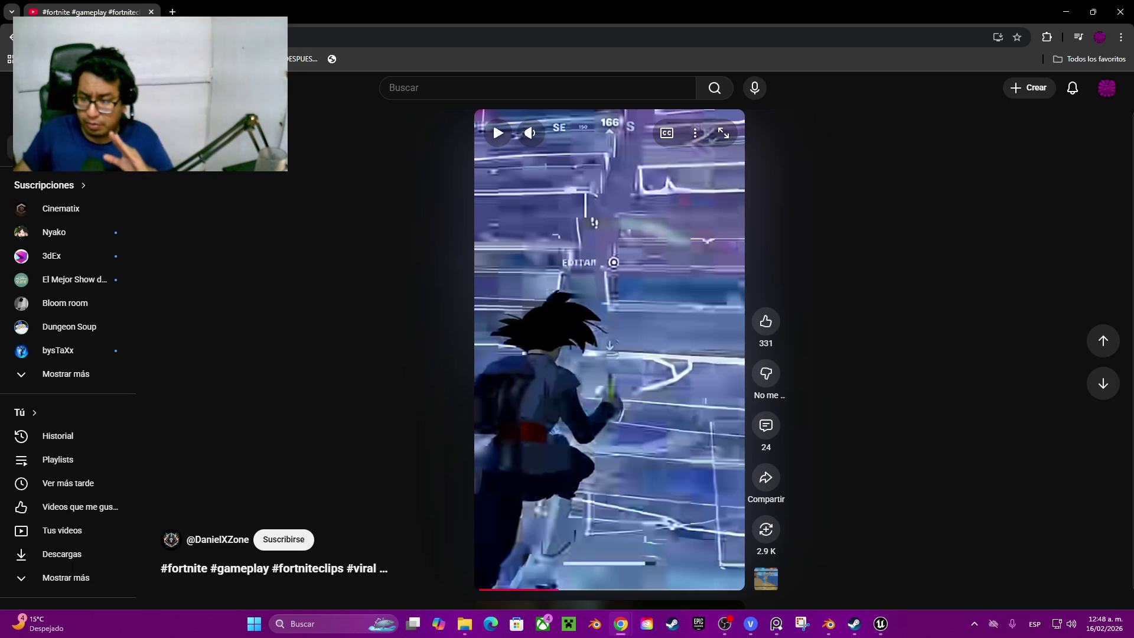
{"action": "left_click", "coordinate": [1103, 341]}
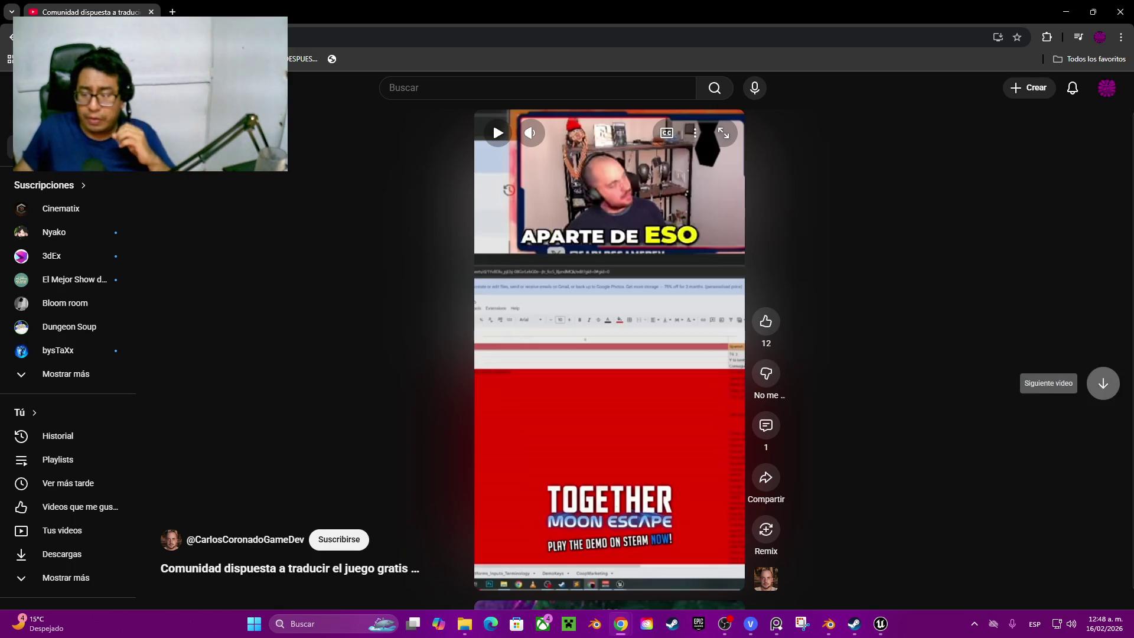
{"action": "left_click", "coordinate": [1103, 383]}
{"action": "left_click", "coordinate": [493, 122]}
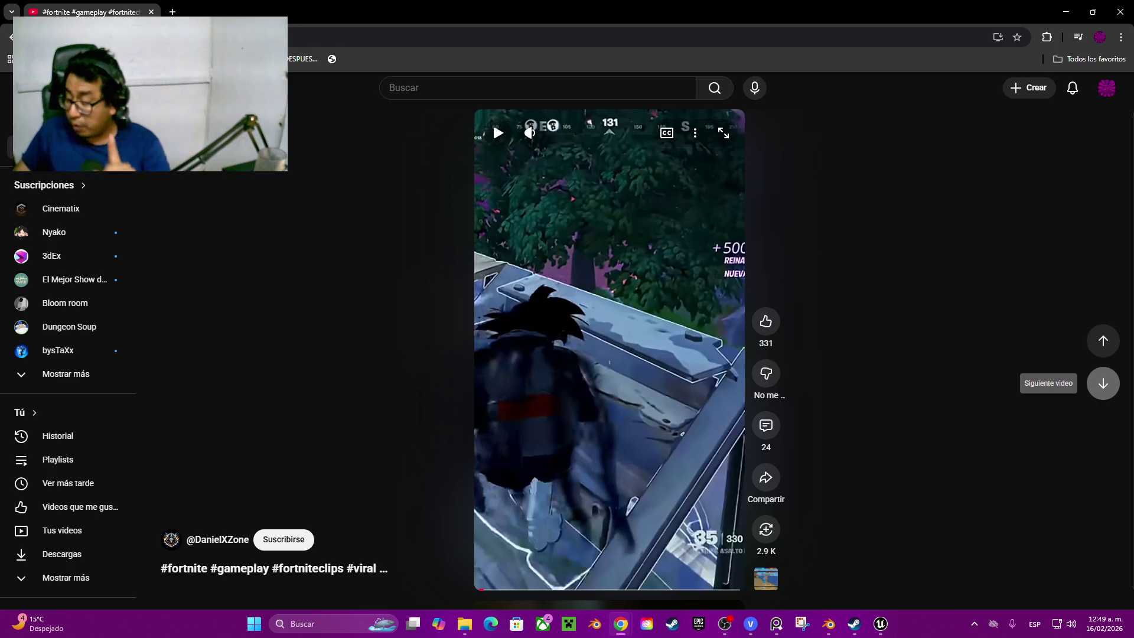
Step: Skip past the Fortnite and kitchen Shorts and leave the cat Short paused
{"action": "left_click", "coordinate": [1104, 383]}
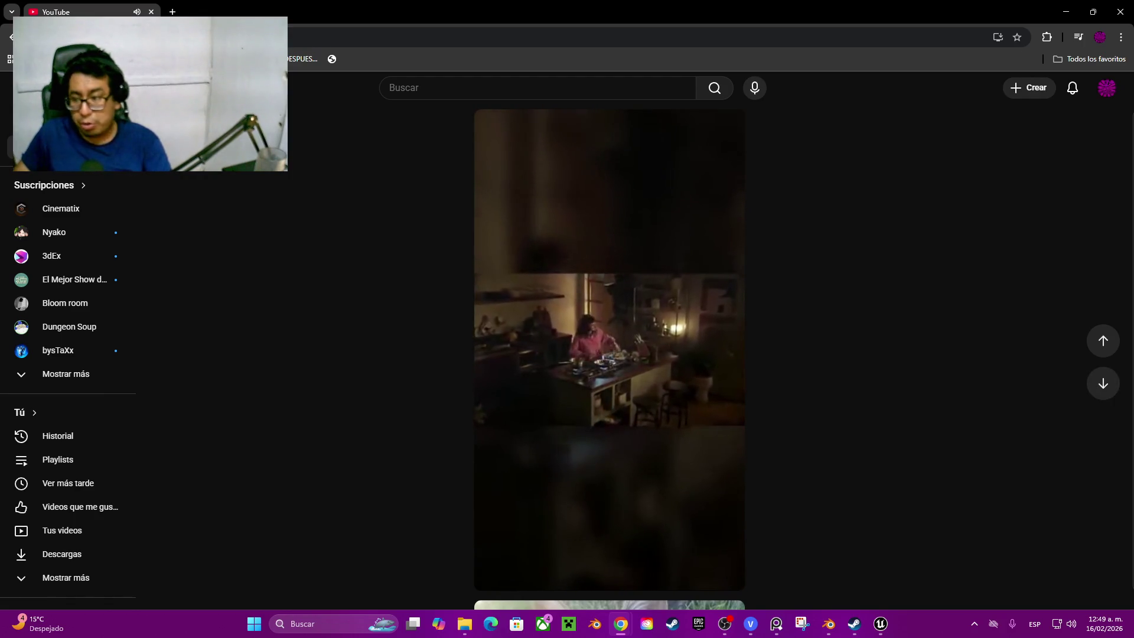
{"action": "left_click", "coordinate": [1103, 383]}
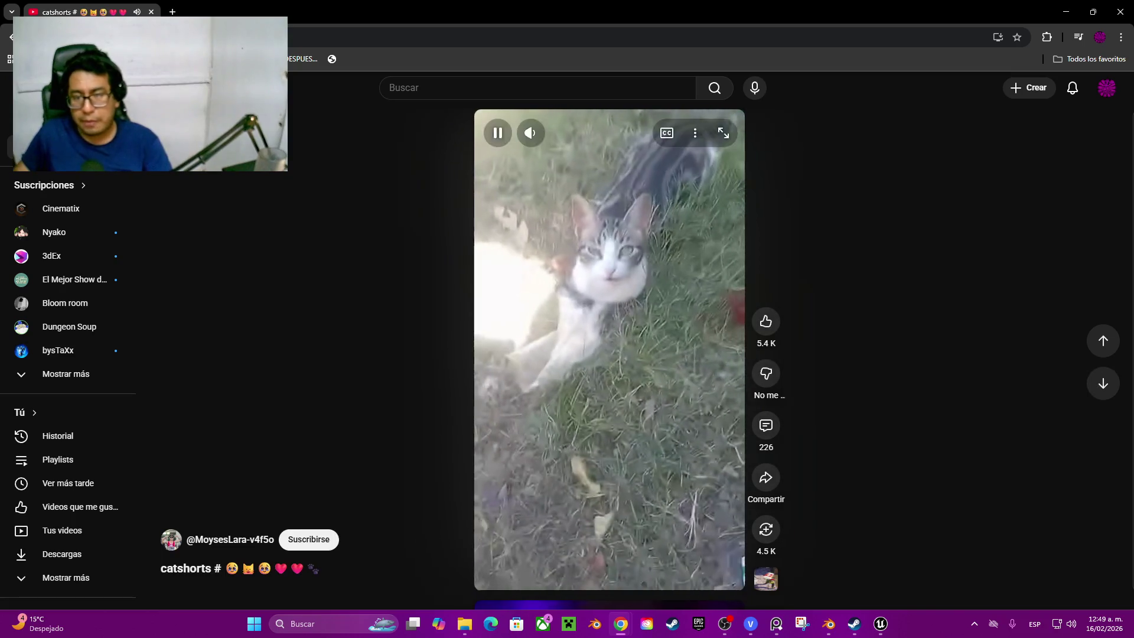
{"action": "key", "text": "space"}
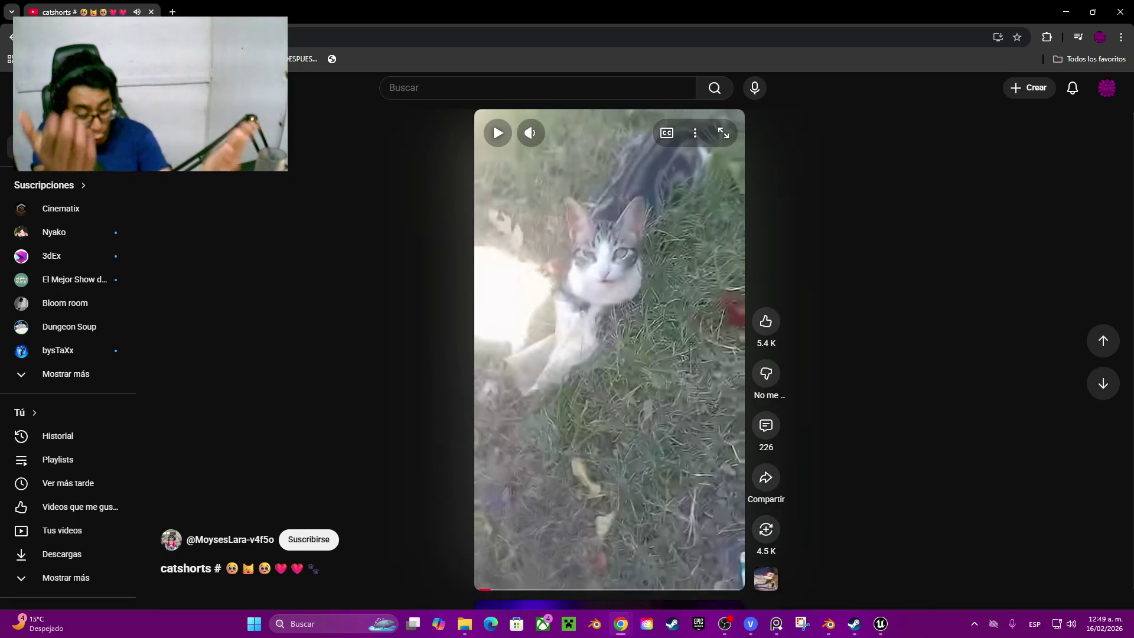
{"action": "key", "text": "space"}
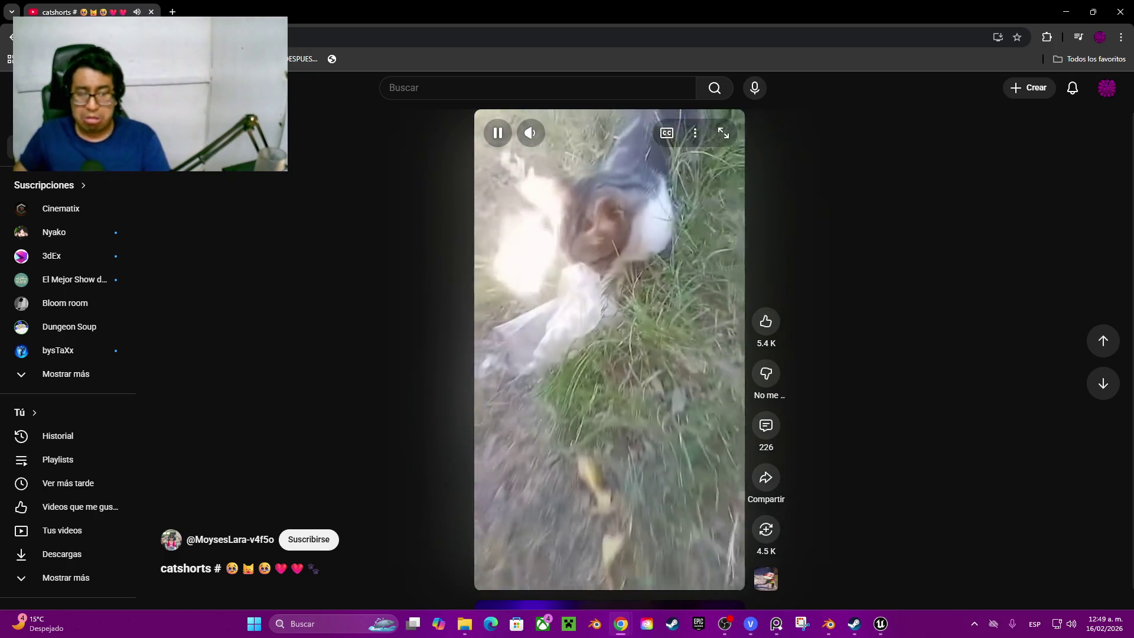
{"action": "key", "text": "space"}
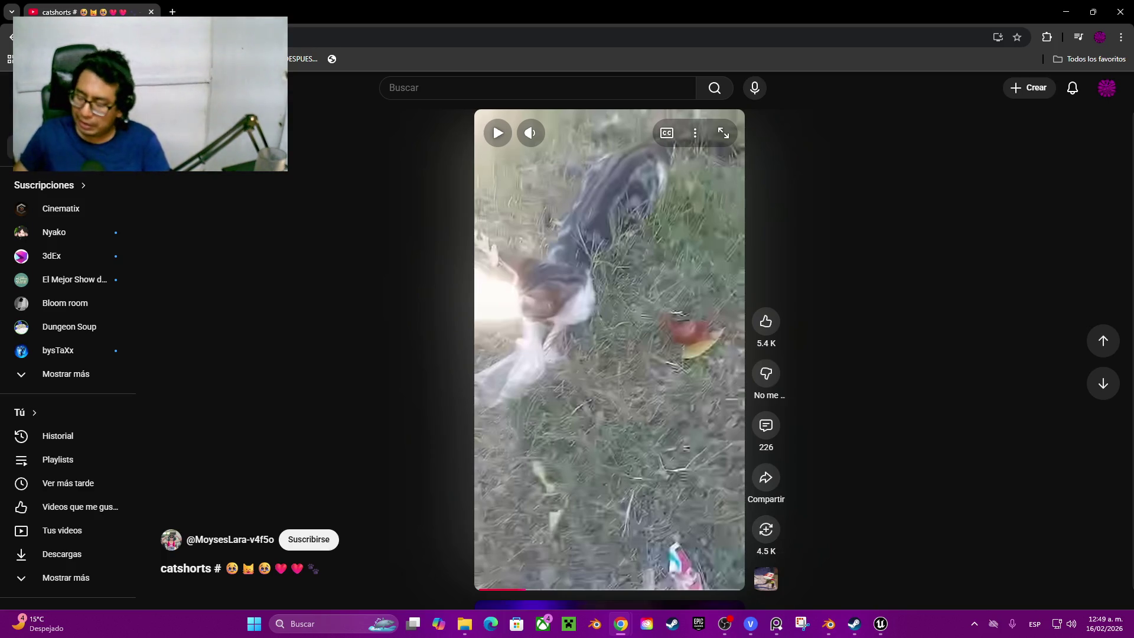
Step: Skip through several more Shorts and an ad, ending paused on the pen-drawing Short
{"action": "left_click", "coordinate": [1102, 383]}
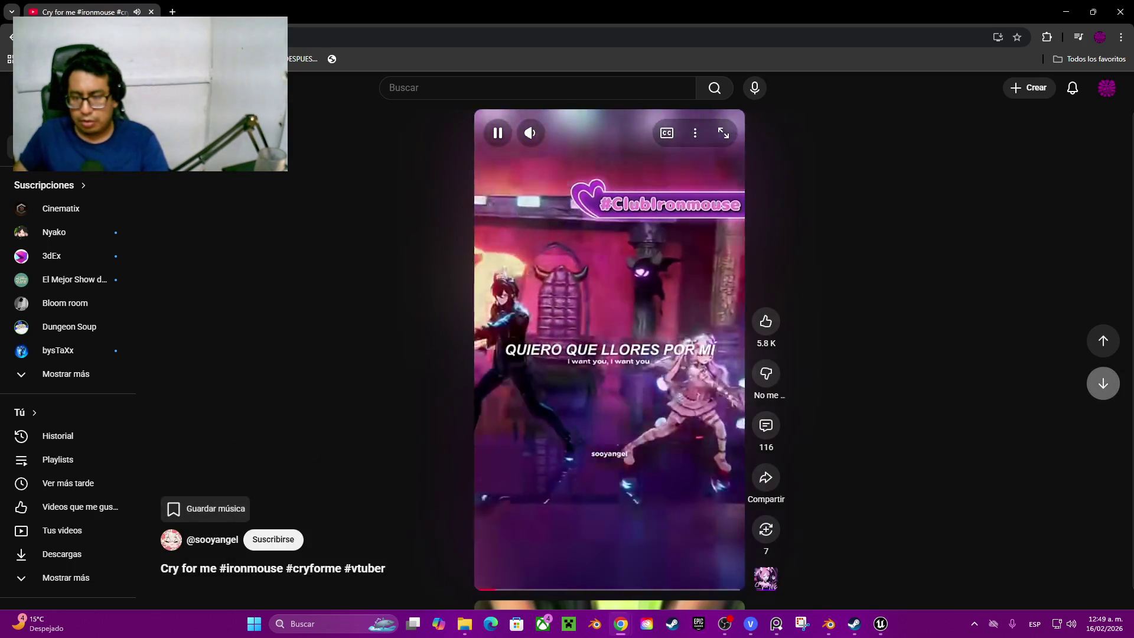
{"action": "left_click", "coordinate": [1103, 383]}
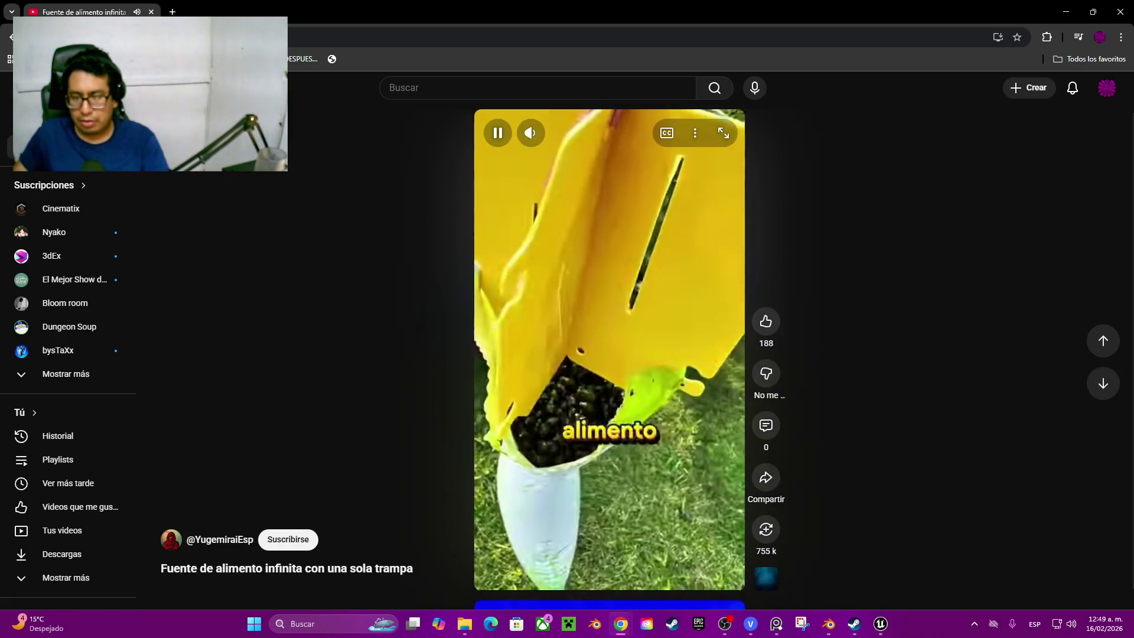
{"action": "key", "text": "space"}
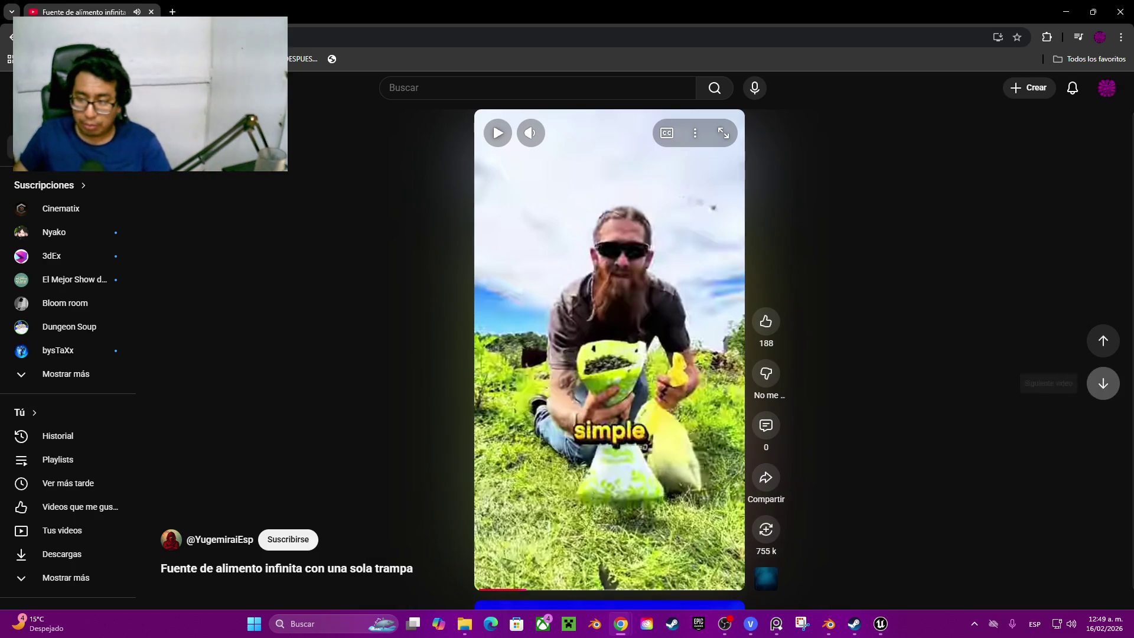
{"action": "left_click", "coordinate": [1104, 382]}
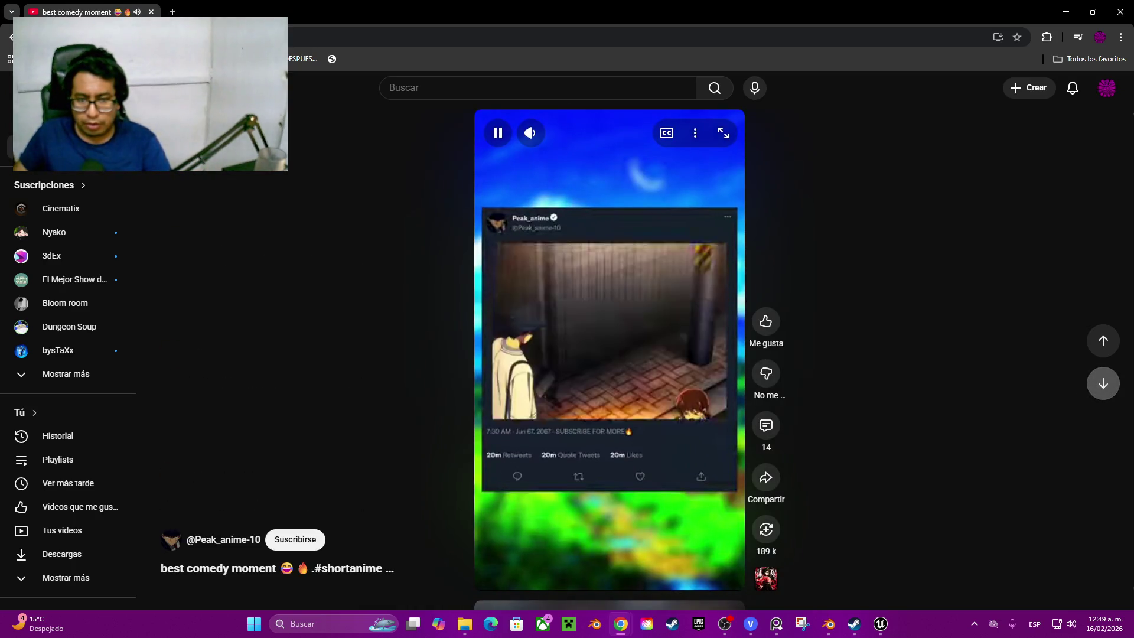
{"action": "key", "text": "space"}
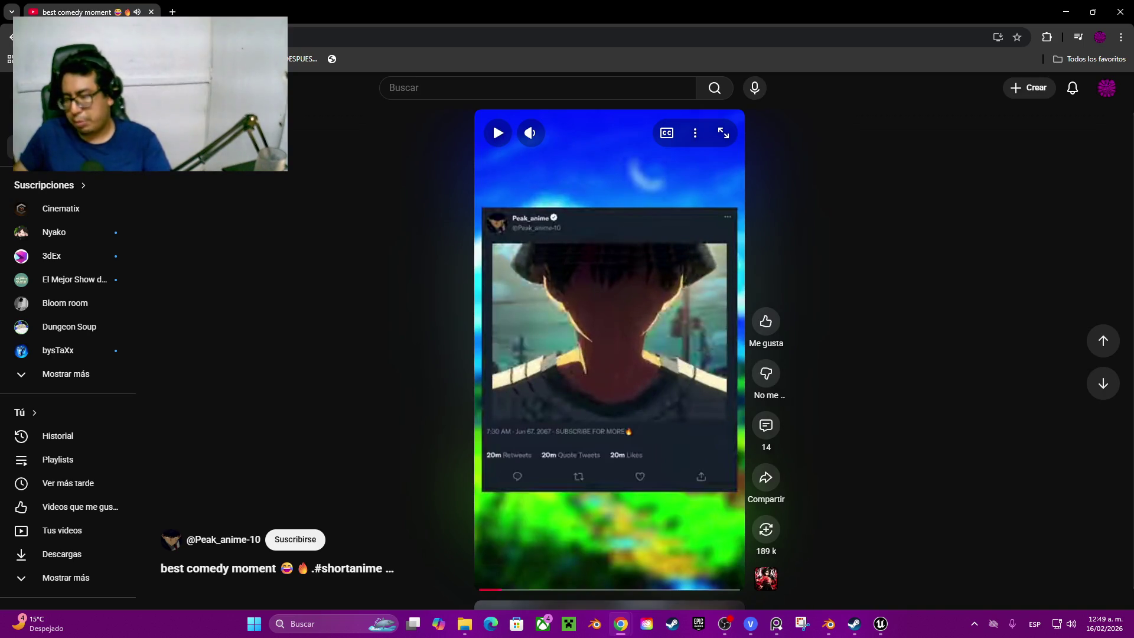
{"action": "left_click", "coordinate": [1102, 383]}
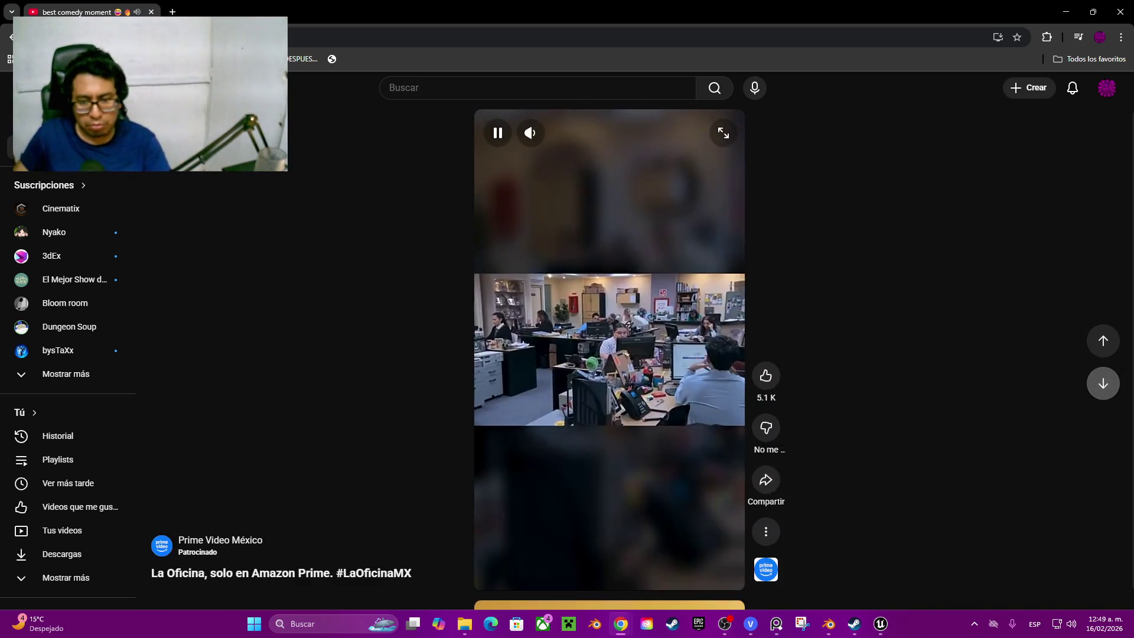
{"action": "left_click", "coordinate": [1103, 383]}
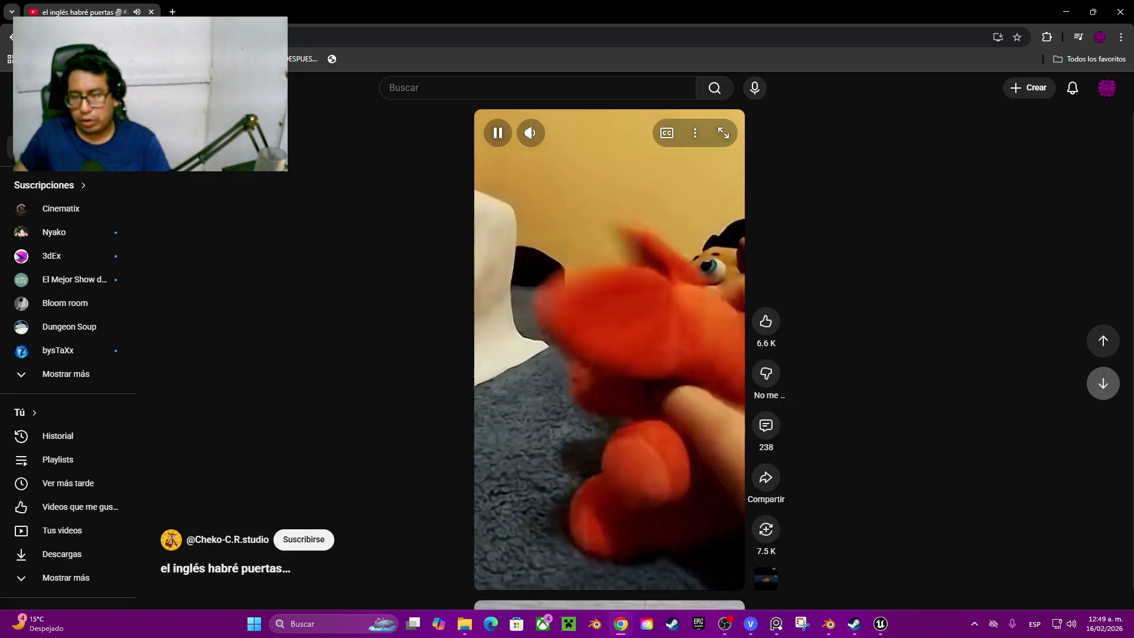
{"action": "left_click", "coordinate": [1103, 383]}
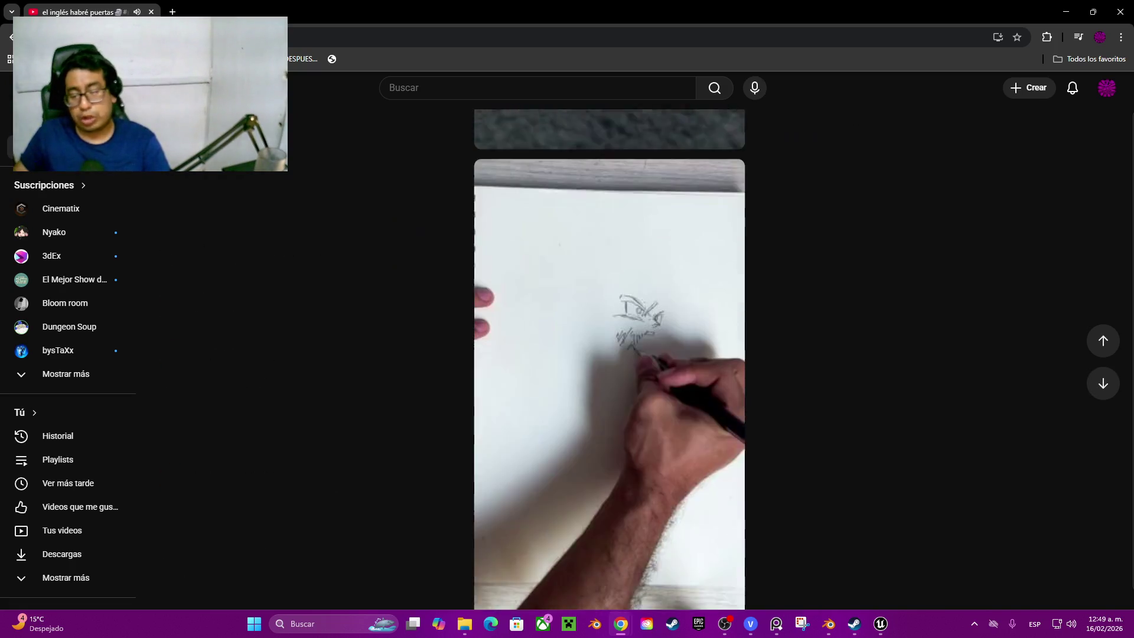
{"action": "key", "text": "space"}
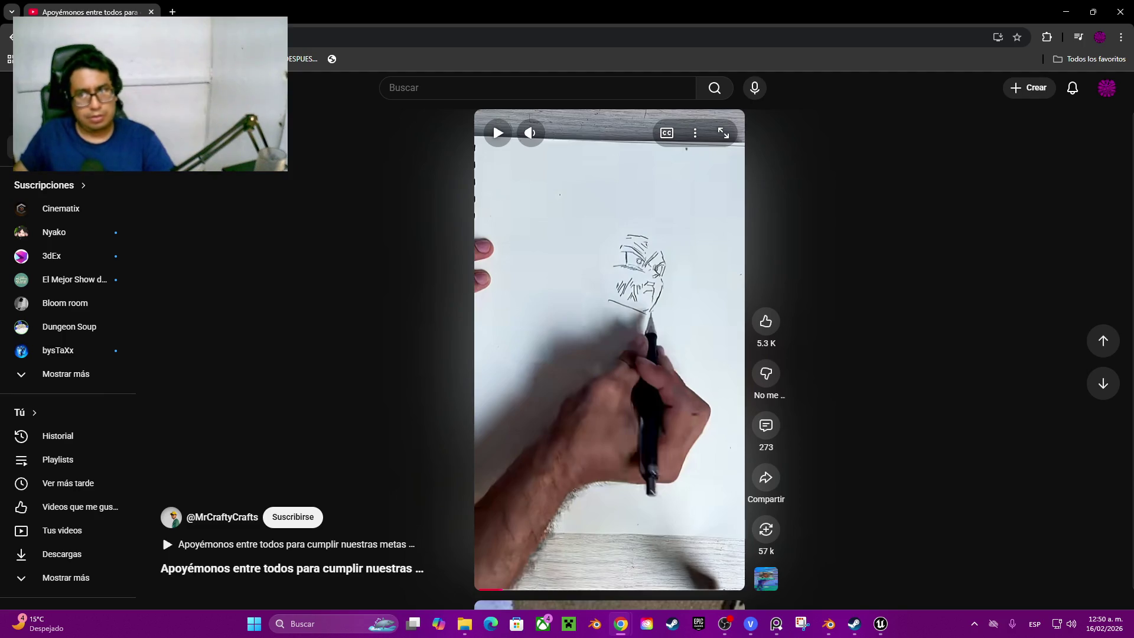
Step: Return to Blender and select a vertical mullion edge of the pane grid in Edit Mode
{"action": "key", "text": "alt+Tab"}
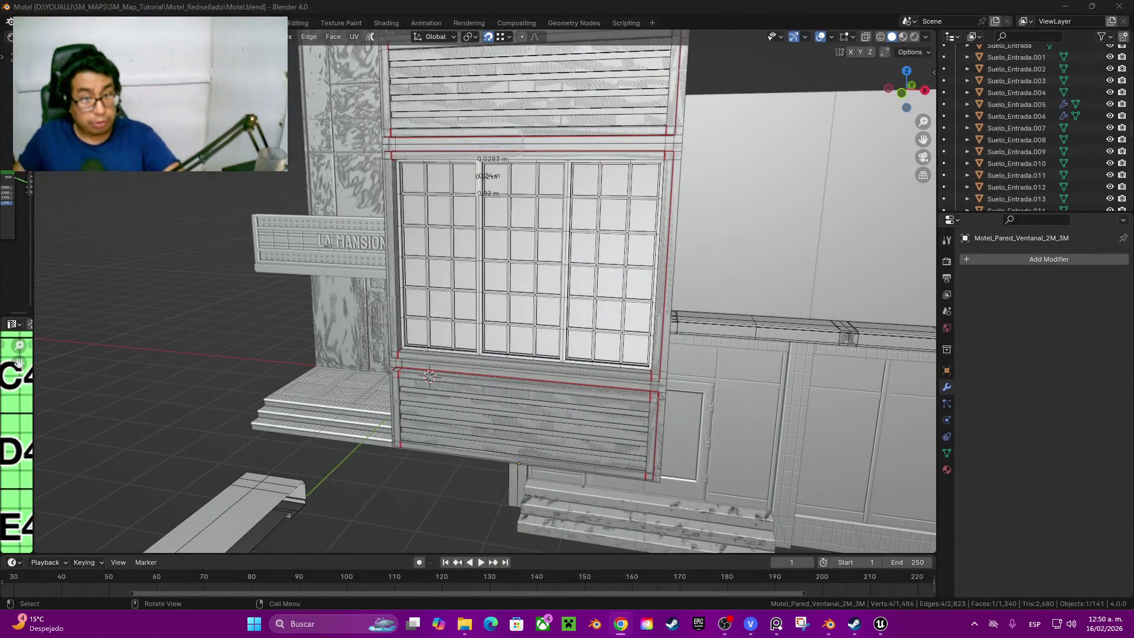
{"action": "mouse_move", "coordinate": [479, 293]}
{"action": "middle_mouse_down"}
{"action": "mouse_move", "coordinate": [532, 265]}
{"action": "mouse_move", "coordinate": [497, 284]}
{"action": "middle_mouse_up"}
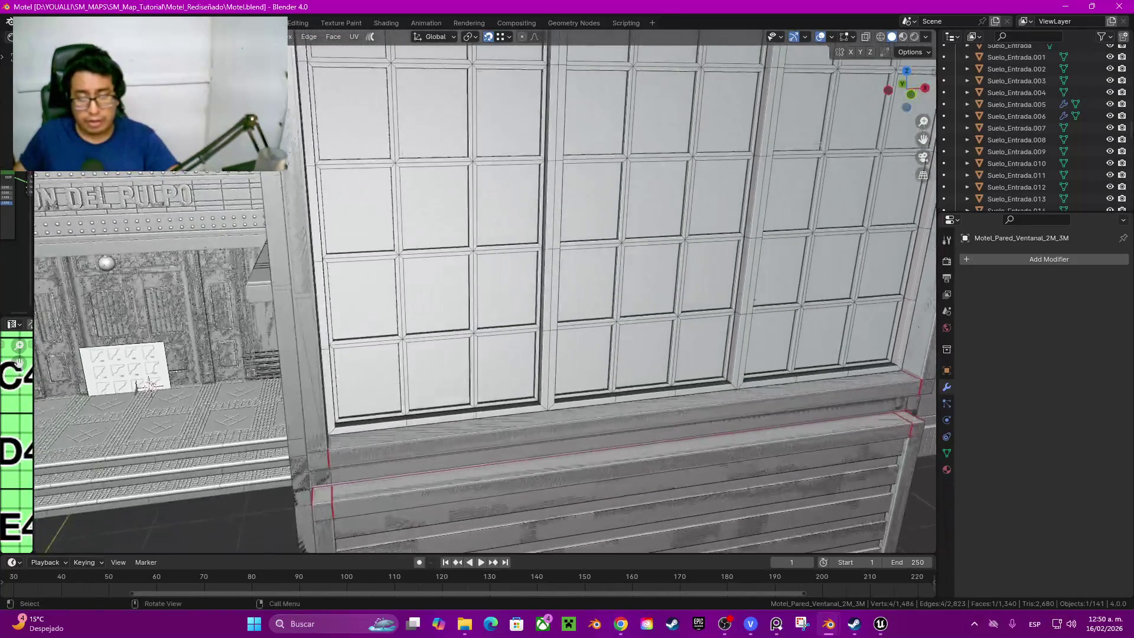
{"action": "middle_click_drag", "start_coordinate": [569, 203], "coordinate": [587, 203]}
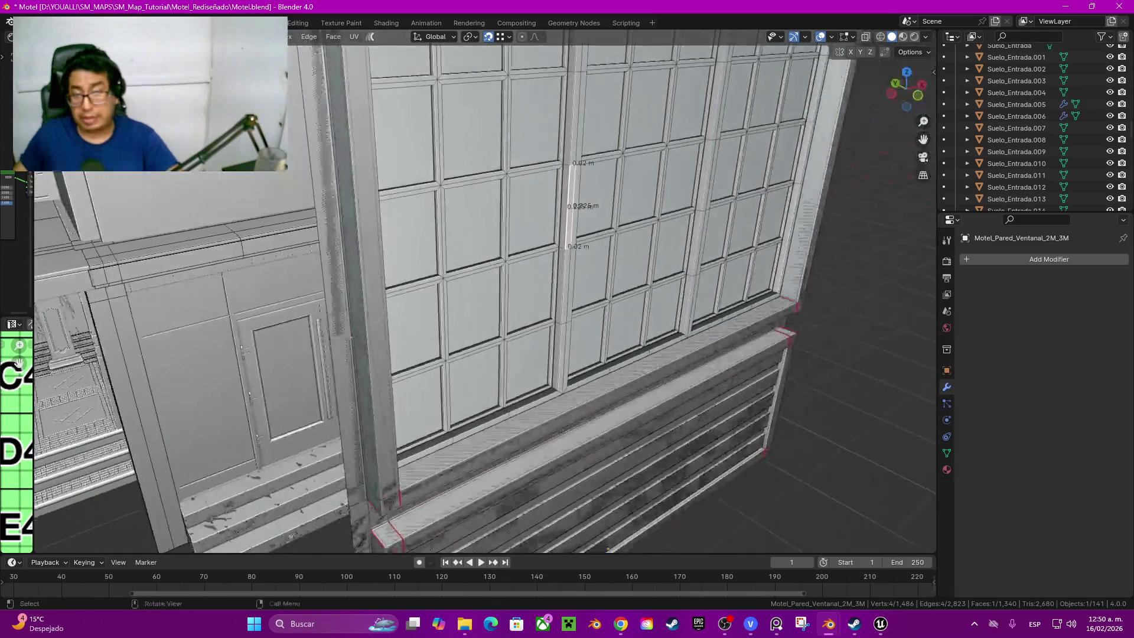
{"action": "left_click", "coordinate": [616, 160]}
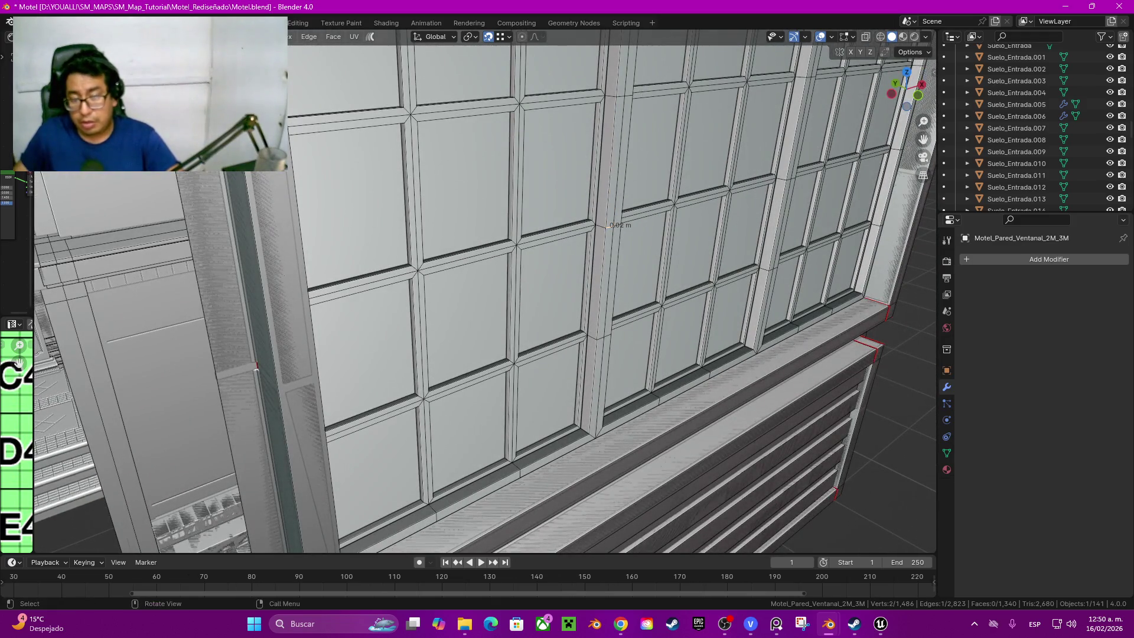
{"action": "middle_click_drag", "start_coordinate": [257, 368], "coordinate": [89, 337]}
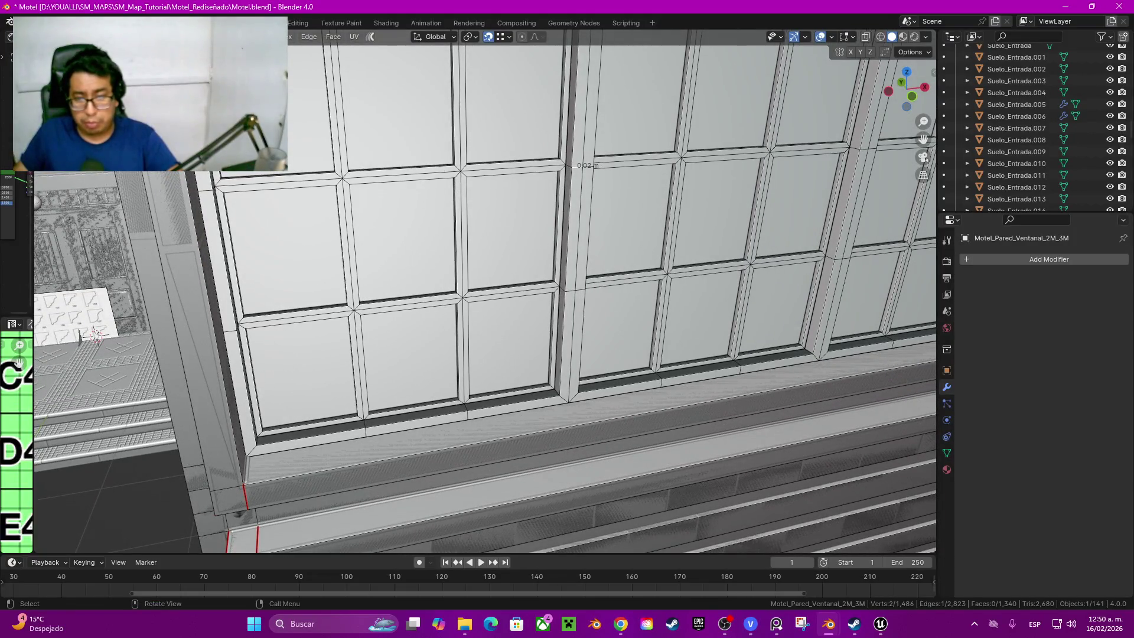
Step: Duplicate the mullion edge at the frame corner and snap it 0.075 m out from the frame
{"action": "mouse_move", "coordinate": [93, 335]}
{"action": "middle_mouse_down"}
{"action": "mouse_move", "coordinate": [463, 425]}
{"action": "mouse_move", "coordinate": [171, 276]}
{"action": "mouse_move", "coordinate": [560, 189]}
{"action": "middle_mouse_up"}
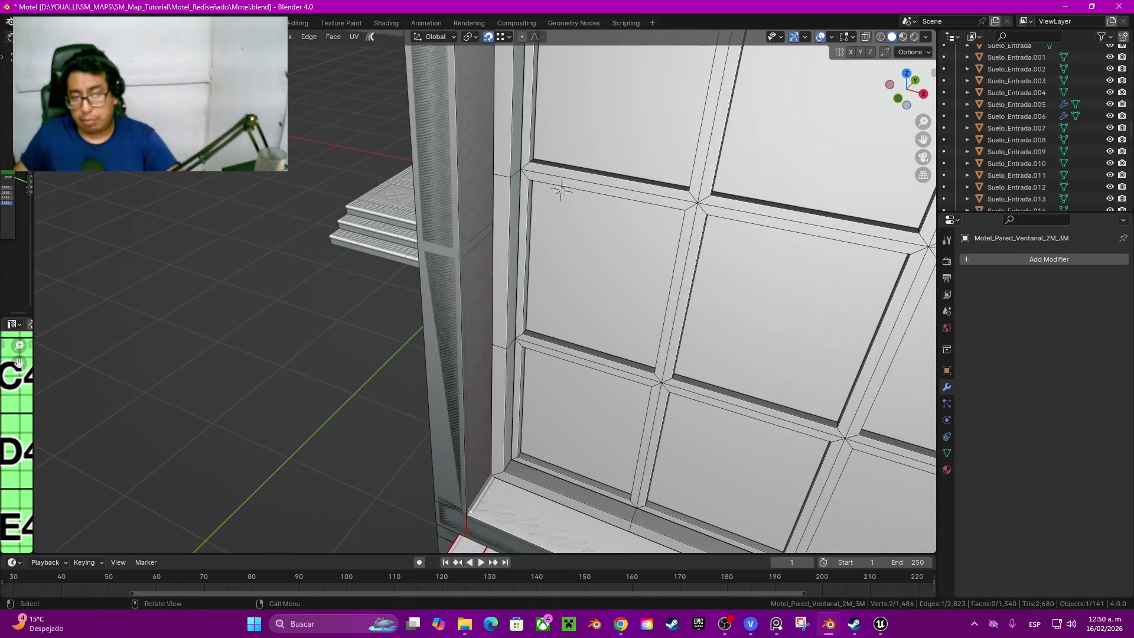
{"action": "scroll", "coordinate": [560, 188], "scroll_direction": "up", "scroll_amount": 3}
{"action": "scroll", "coordinate": [799, 291], "scroll_direction": "up", "scroll_amount": 3}
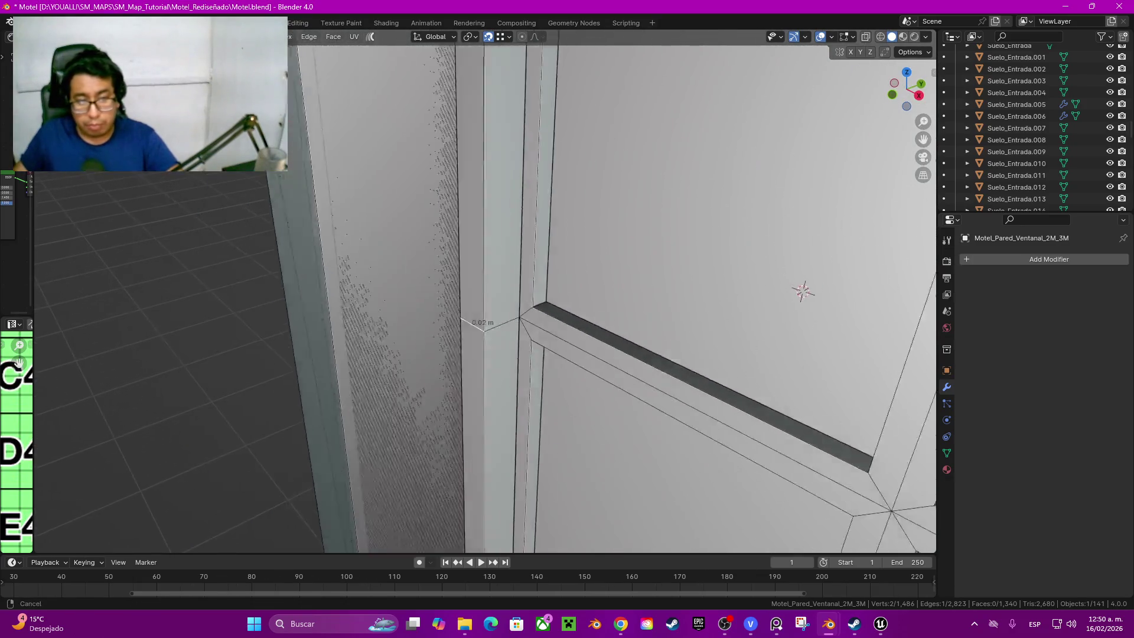
{"action": "mouse_move", "coordinate": [805, 291]}
{"action": "middle_mouse_down"}
{"action": "mouse_move", "coordinate": [869, 300]}
{"action": "mouse_move", "coordinate": [884, 329]}
{"action": "middle_mouse_up"}
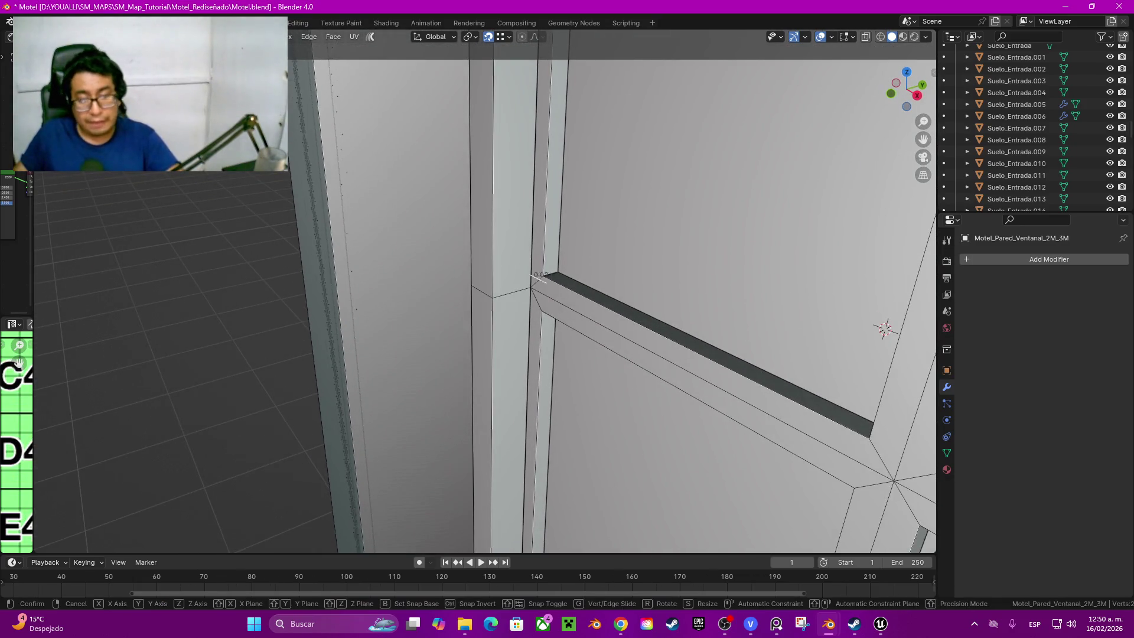
{"action": "key", "text": "shift+d"}
{"action": "mouse_move", "coordinate": [488, 287]}
{"action": "middle_mouse_down"}
{"action": "mouse_move", "coordinate": [621, 293]}
{"action": "mouse_move", "coordinate": [726, 275]}
{"action": "middle_mouse_up"}
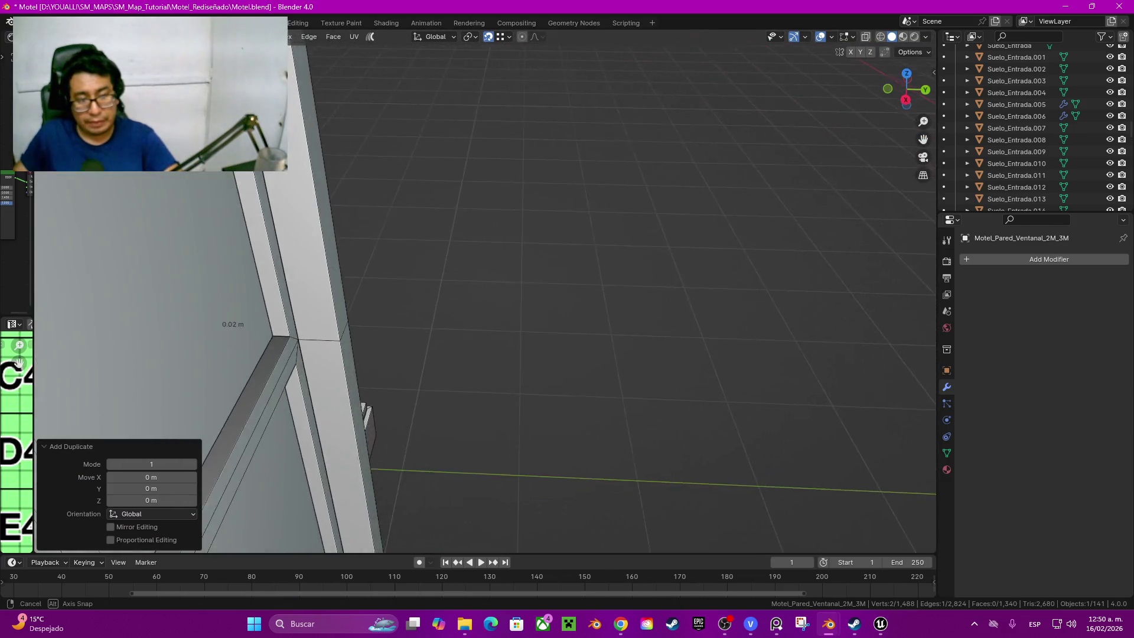
{"action": "key", "text": "g"}
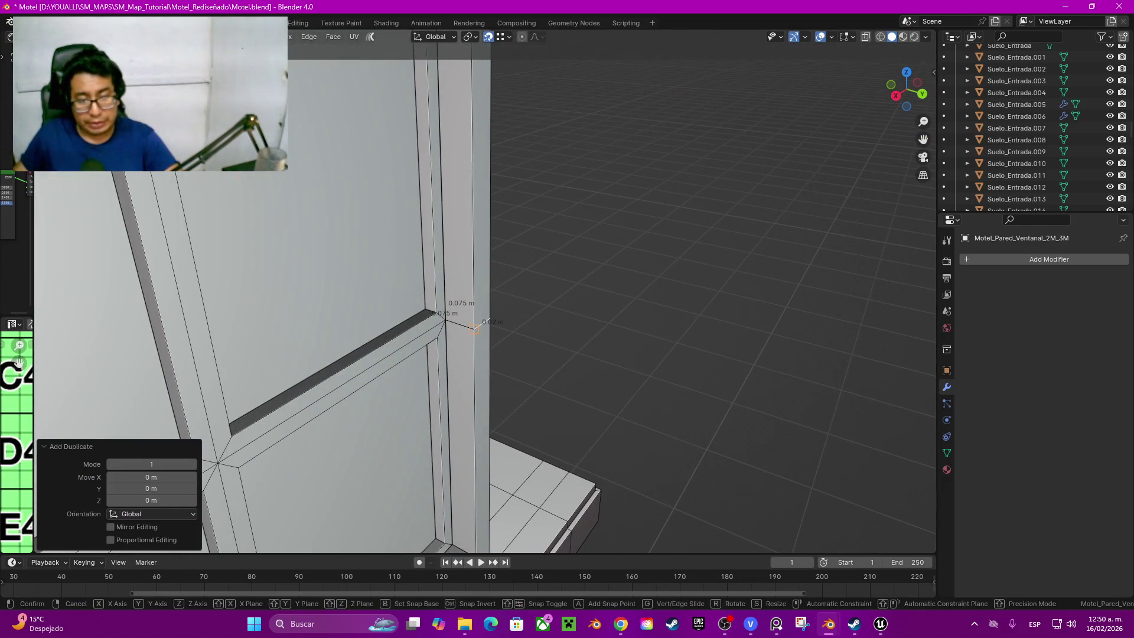
{"action": "left_click", "coordinate": [476, 326]}
Step: Extrude the edge 1.1402 m upward into a strip, then select the geometry linked to the 0.24 m edge
{"action": "mouse_move", "coordinate": [476, 326]}
{"action": "middle_mouse_down"}
{"action": "mouse_move", "coordinate": [858, 462]}
{"action": "mouse_move", "coordinate": [544, 252]}
{"action": "middle_mouse_up"}
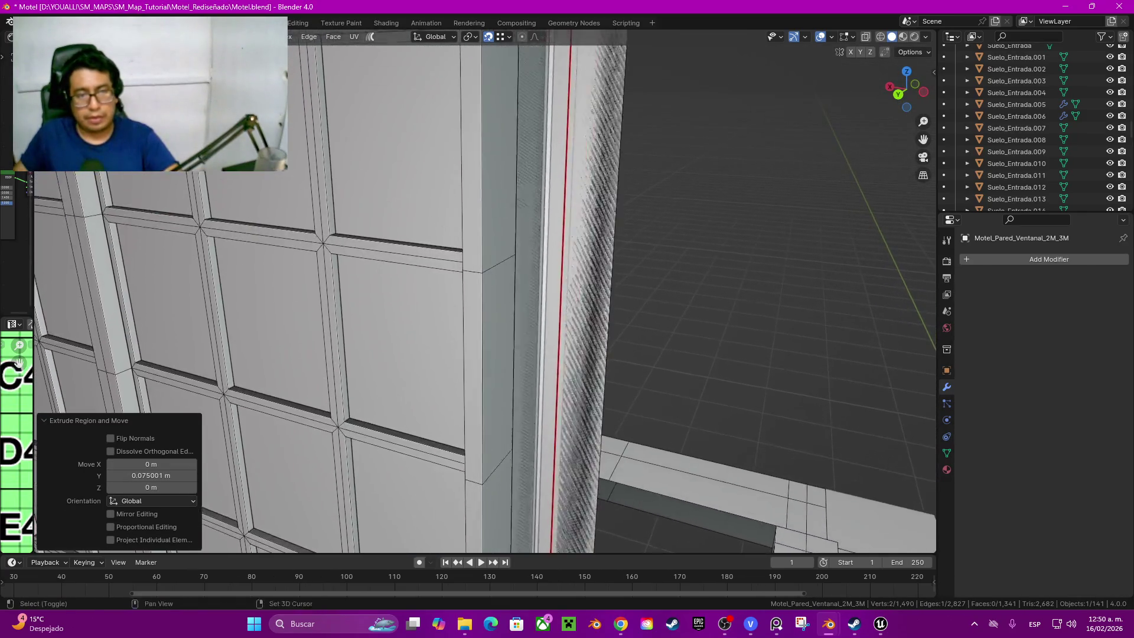
{"action": "key", "text": "e"}
{"action": "key", "text": "z"}
{"action": "left_click", "coordinate": [547, 252]}
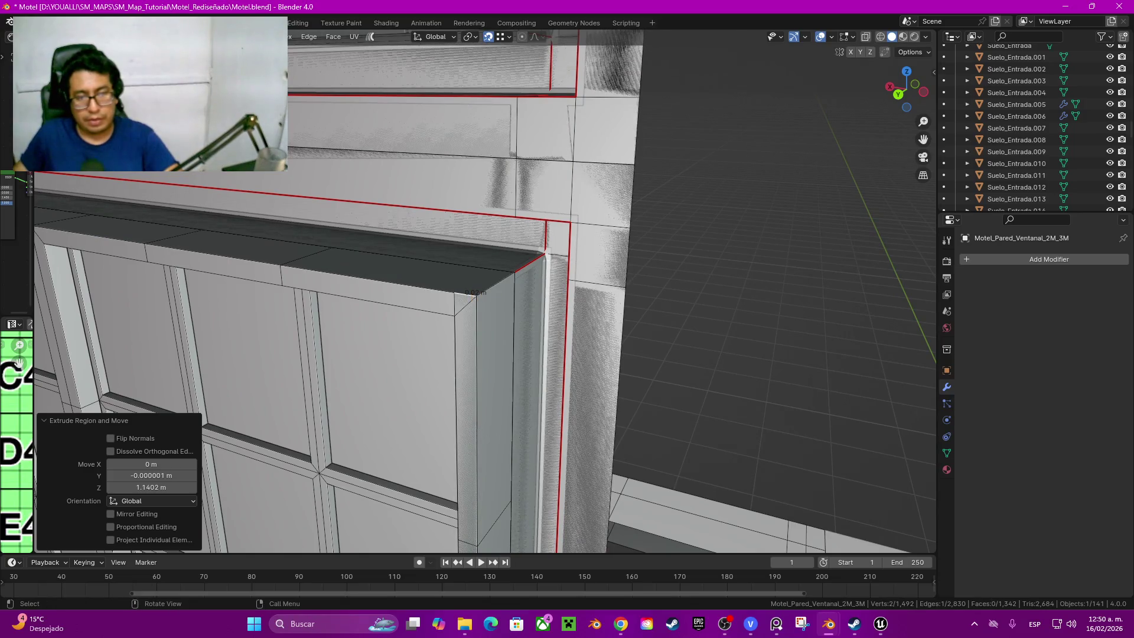
{"action": "scroll", "coordinate": [547, 253], "scroll_direction": "down", "scroll_amount": 3}
{"action": "middle_click_drag", "start_coordinate": [546, 253], "coordinate": [527, 355], "text": "shift"}
{"action": "scroll", "coordinate": [531, 355], "scroll_direction": "up", "scroll_amount": 2}
{"action": "scroll", "coordinate": [532, 355], "scroll_direction": "up", "scroll_amount": 2}
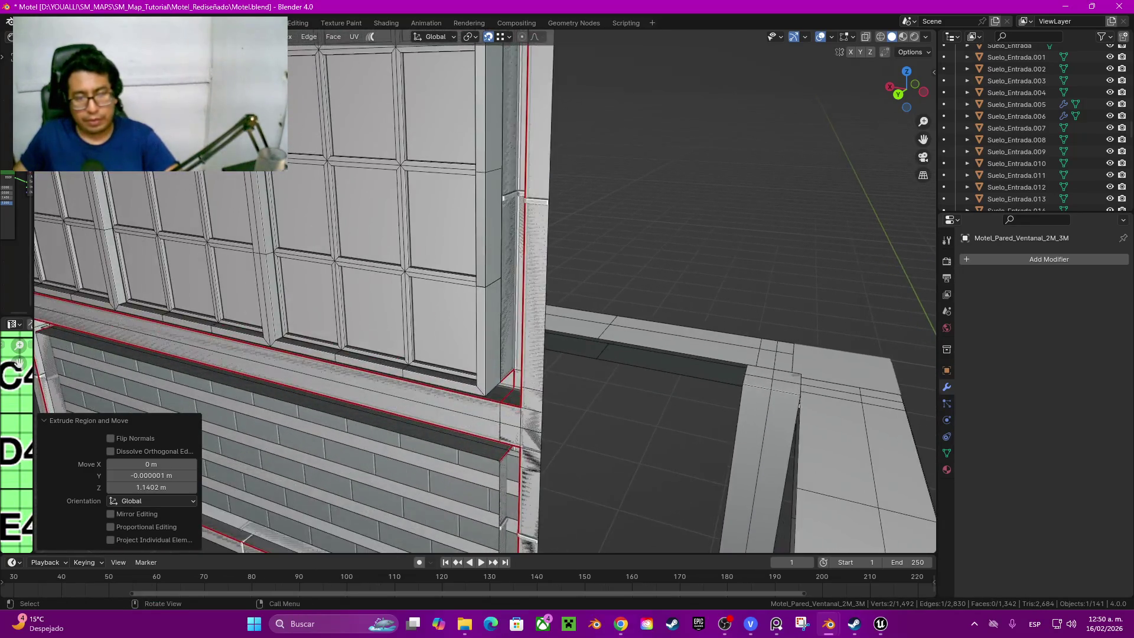
{"action": "scroll", "coordinate": [532, 355], "scroll_direction": "up", "scroll_amount": 2}
{"action": "scroll", "coordinate": [532, 355], "scroll_direction": "up", "scroll_amount": 2}
{"action": "left_click", "coordinate": [485, 416]}
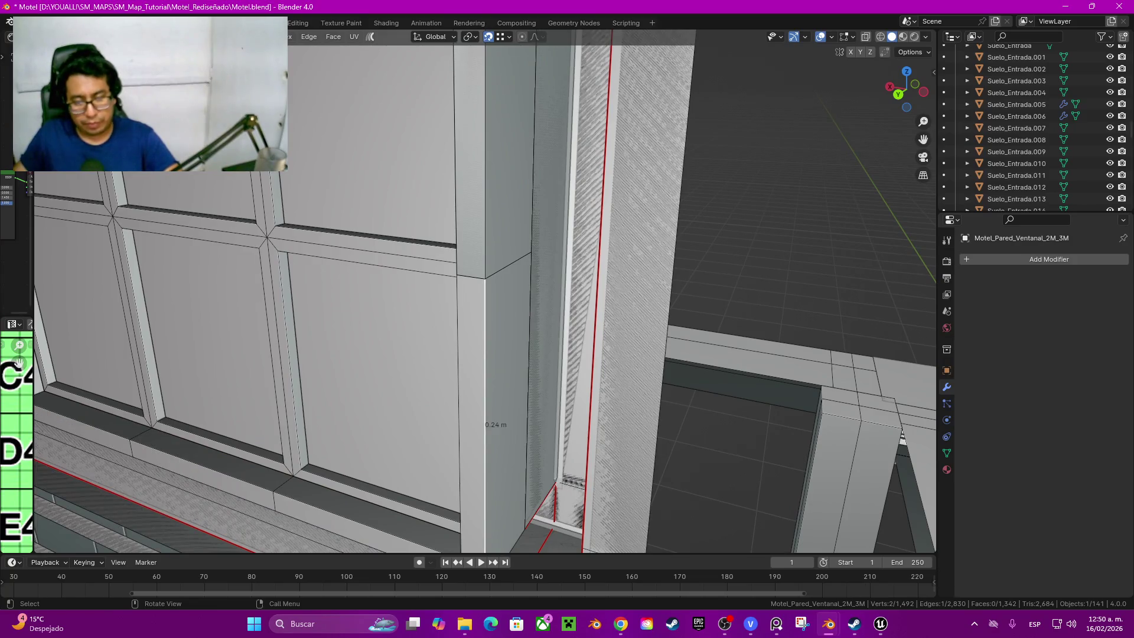
{"action": "key", "text": "ctrl+l"}
Step: Hide the linked pane mesh and select the stray edge on the wall beside the frame
{"action": "key", "text": "h"}
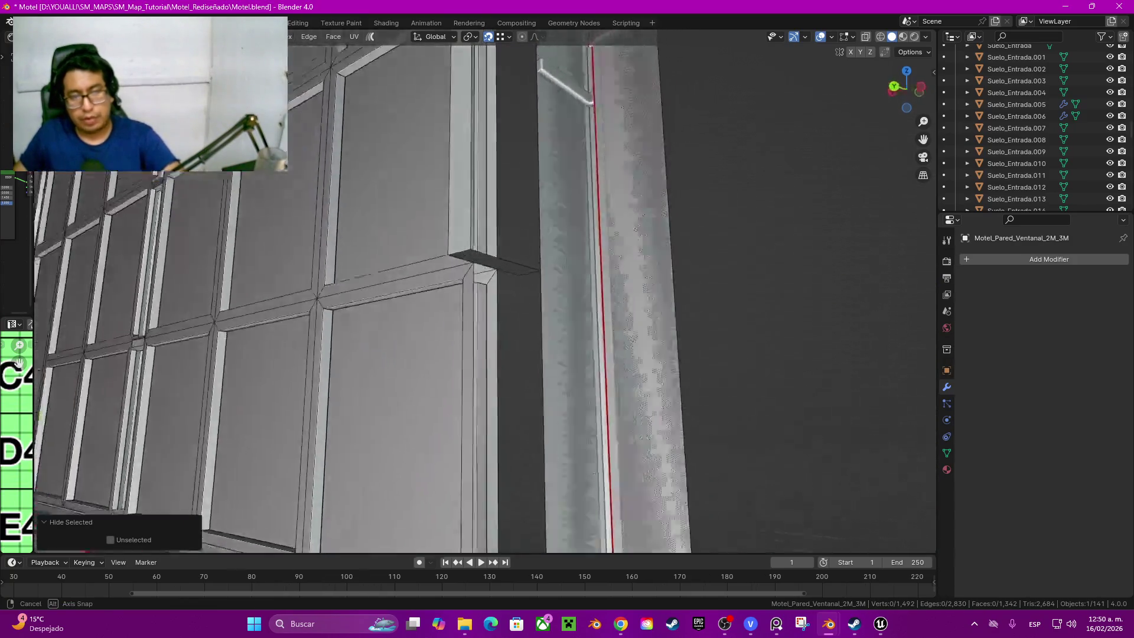
{"action": "middle_click_drag", "start_coordinate": [487, 292], "coordinate": [425, 293]}
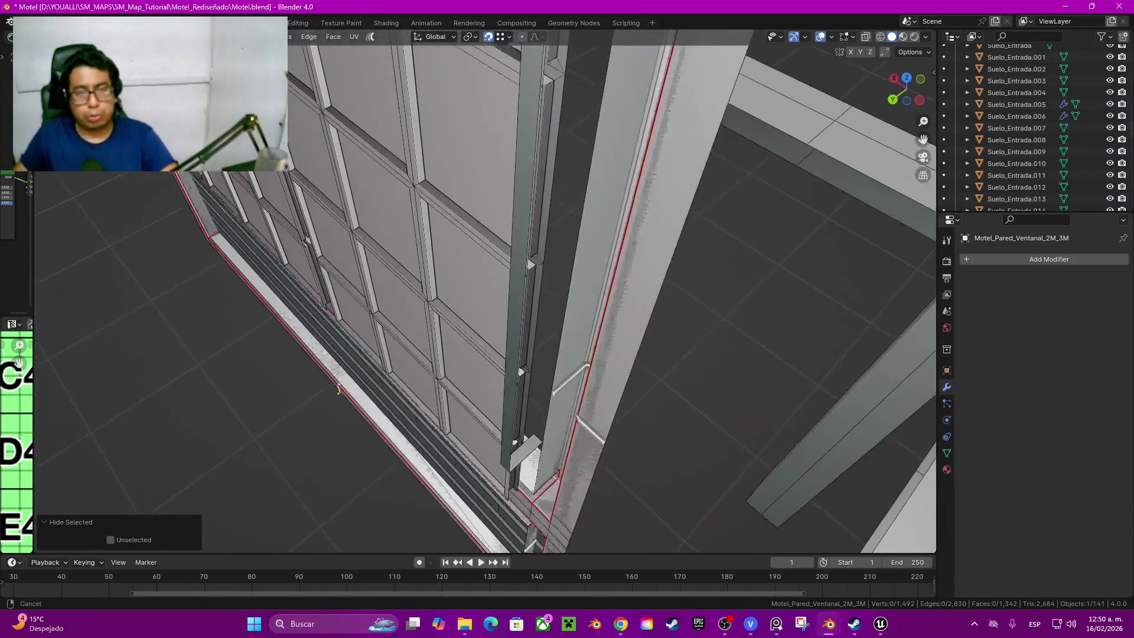
{"action": "mouse_move", "coordinate": [297, 381]}
{"action": "middle_mouse_down"}
{"action": "mouse_move", "coordinate": [512, 352]}
{"action": "mouse_move", "coordinate": [512, 508]}
{"action": "mouse_move", "coordinate": [512, 425]}
{"action": "middle_mouse_up"}
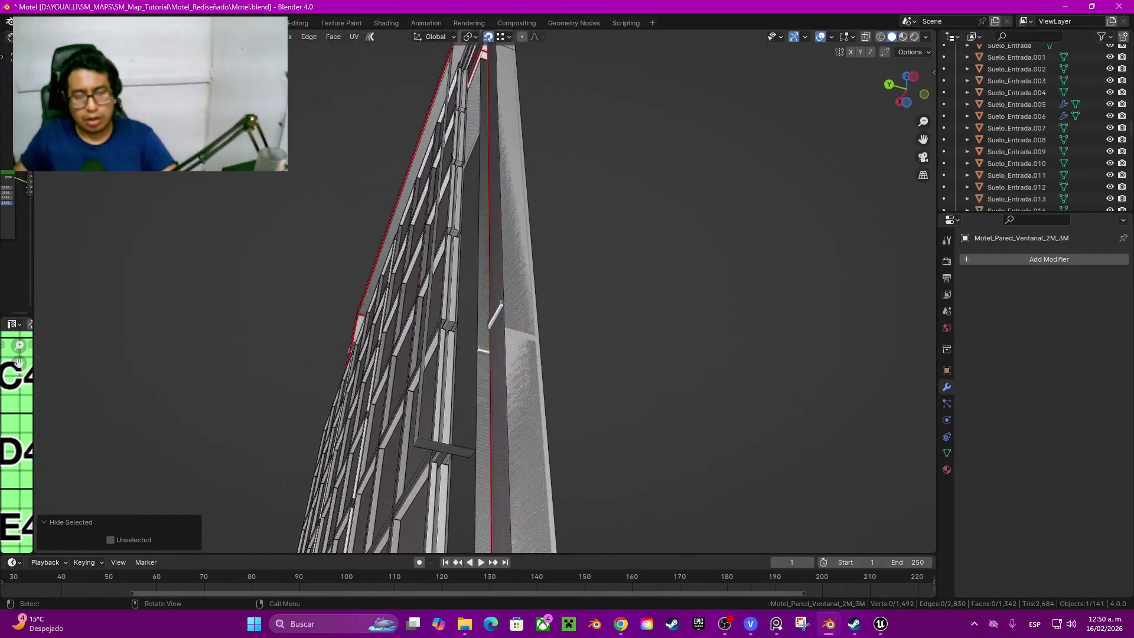
{"action": "scroll", "coordinate": [512, 426], "scroll_direction": "up", "scroll_amount": 2}
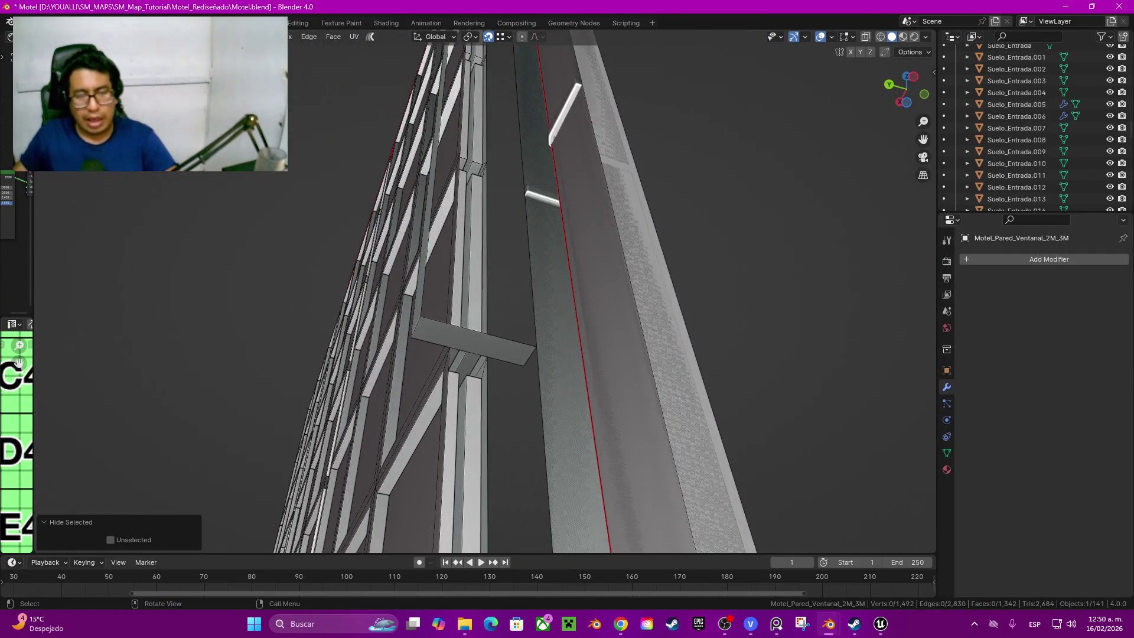
{"action": "left_click", "coordinate": [631, 257]}
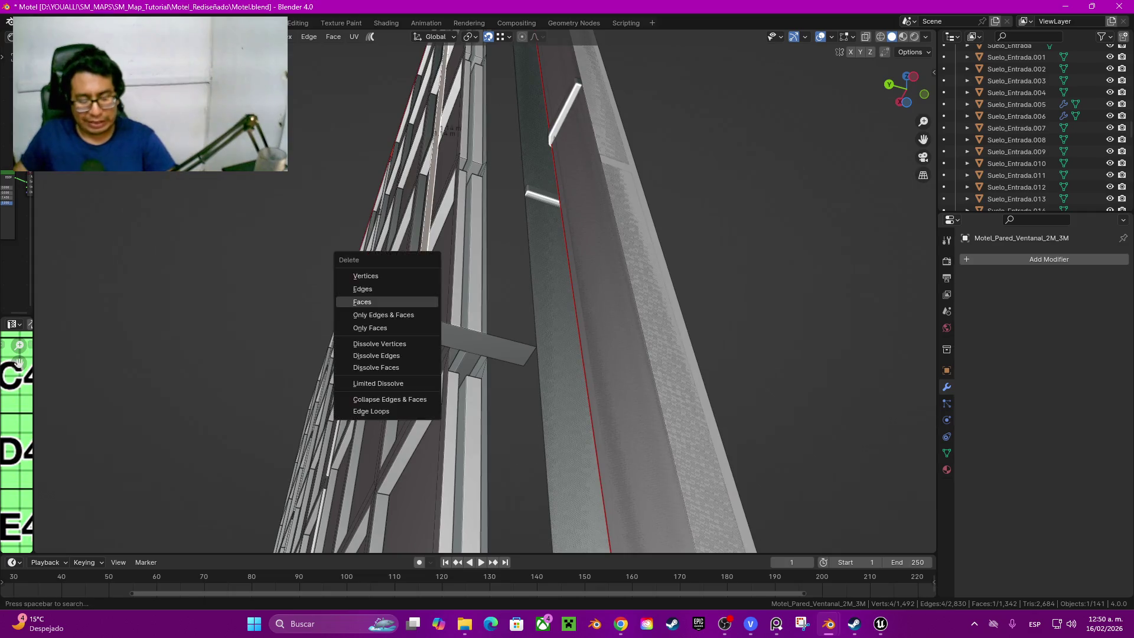
{"action": "mouse_move", "coordinate": [512, 425]}
{"action": "middle_mouse_down"}
{"action": "mouse_move", "coordinate": [549, 338]}
{"action": "mouse_move", "coordinate": [576, 320]}
{"action": "middle_mouse_up"}
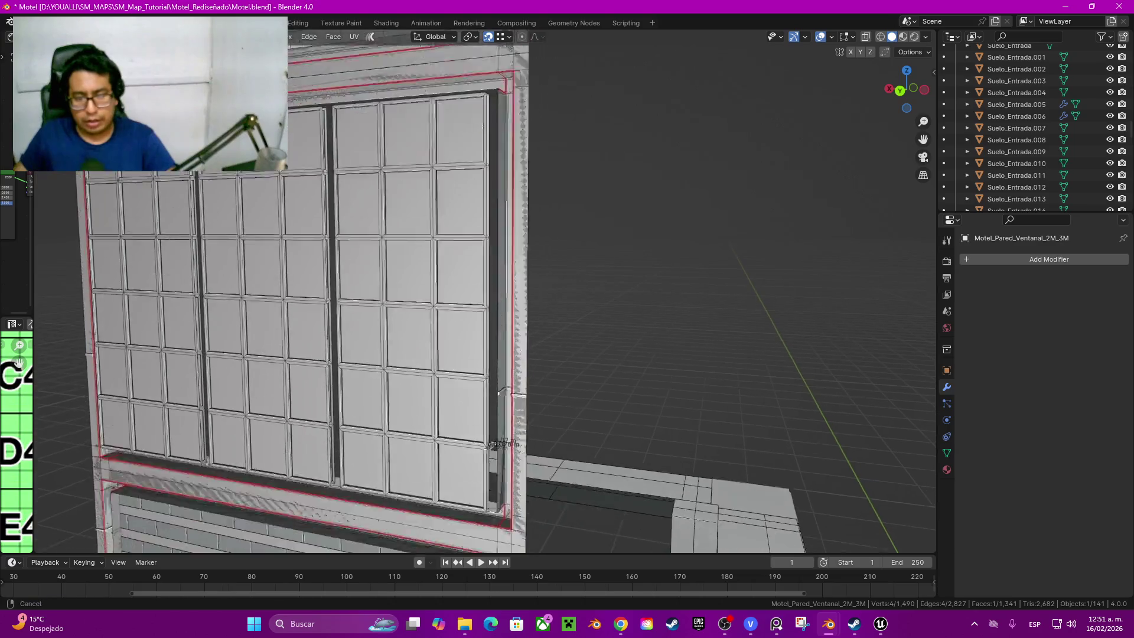
Step: Extrude the strip 0.24 m into a solid post and select its side faces up to the seam
{"action": "mouse_move", "coordinate": [576, 320]}
{"action": "middle_mouse_down"}
{"action": "mouse_move", "coordinate": [493, 367]}
{"action": "mouse_move", "coordinate": [493, 266]}
{"action": "mouse_move", "coordinate": [526, 327]}
{"action": "mouse_move", "coordinate": [475, 277]}
{"action": "mouse_move", "coordinate": [203, 424]}
{"action": "mouse_move", "coordinate": [266, 372]}
{"action": "middle_mouse_up"}
{"action": "scroll", "coordinate": [493, 266], "scroll_direction": "up", "scroll_amount": 5}
{"action": "key", "text": "e"}
{"action": "left_click", "coordinate": [526, 326]}
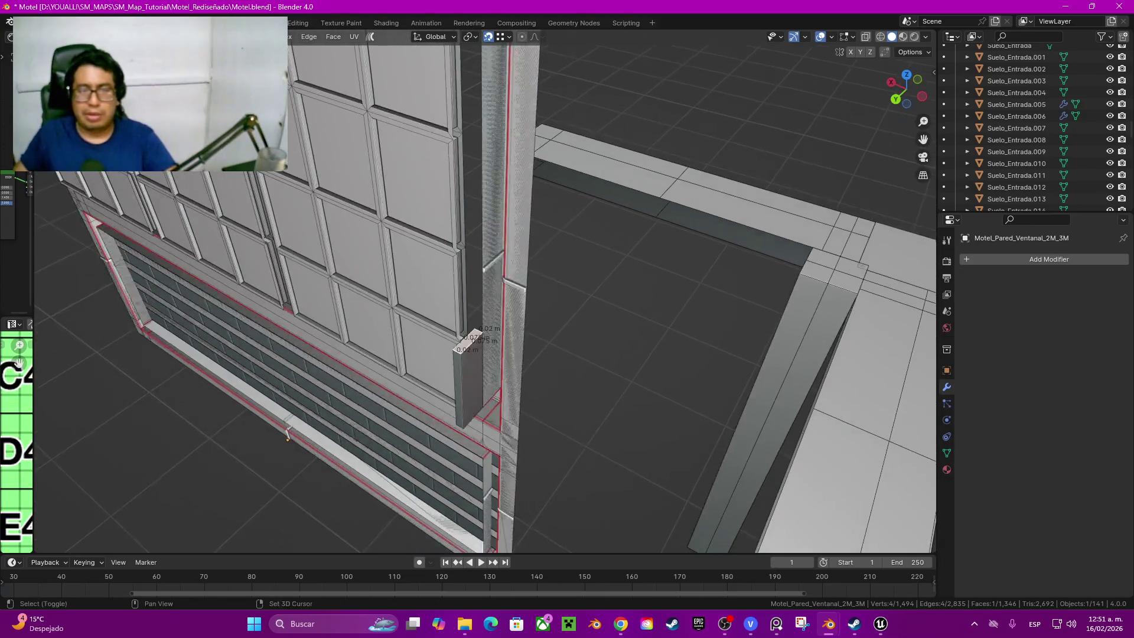
{"action": "mouse_move", "coordinate": [512, 519]}
{"action": "middle_mouse_down", "text": "shift"}
{"action": "mouse_move", "coordinate": [472, 510]}
{"action": "mouse_move", "coordinate": [594, 484]}
{"action": "middle_mouse_up", "text": "shift"}
{"action": "key", "text": "l"}
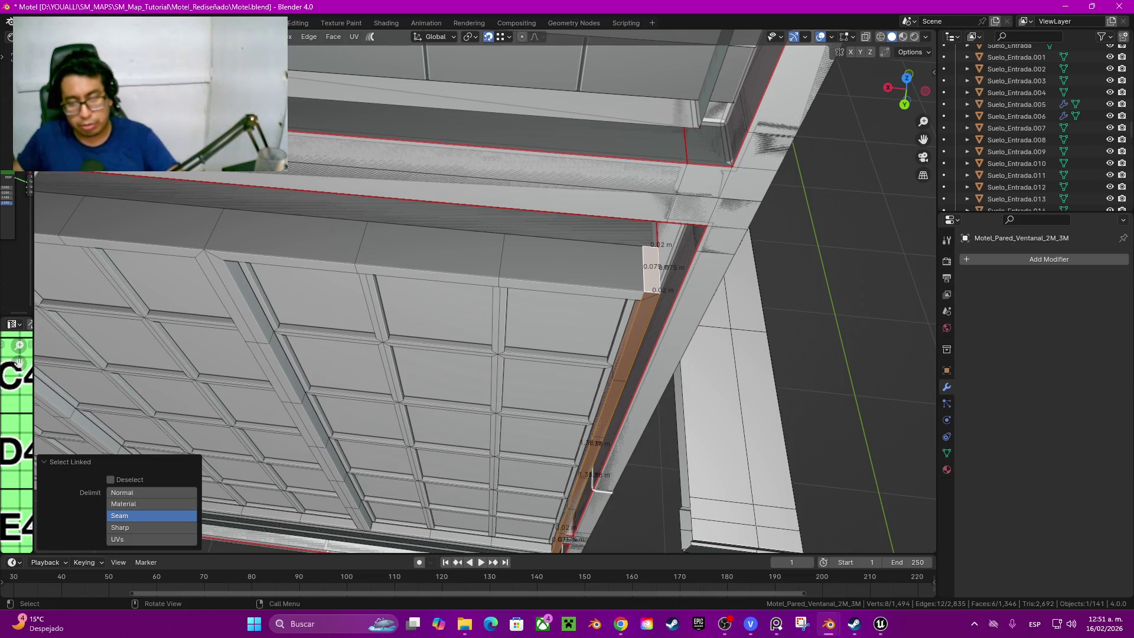
Step: Move a copy of the side post about 0.58 m along X to stand between two panes
{"action": "middle_click_drag", "start_coordinate": [593, 483], "coordinate": [682, 486], "text": "shift"}
{"action": "key", "text": "g"}
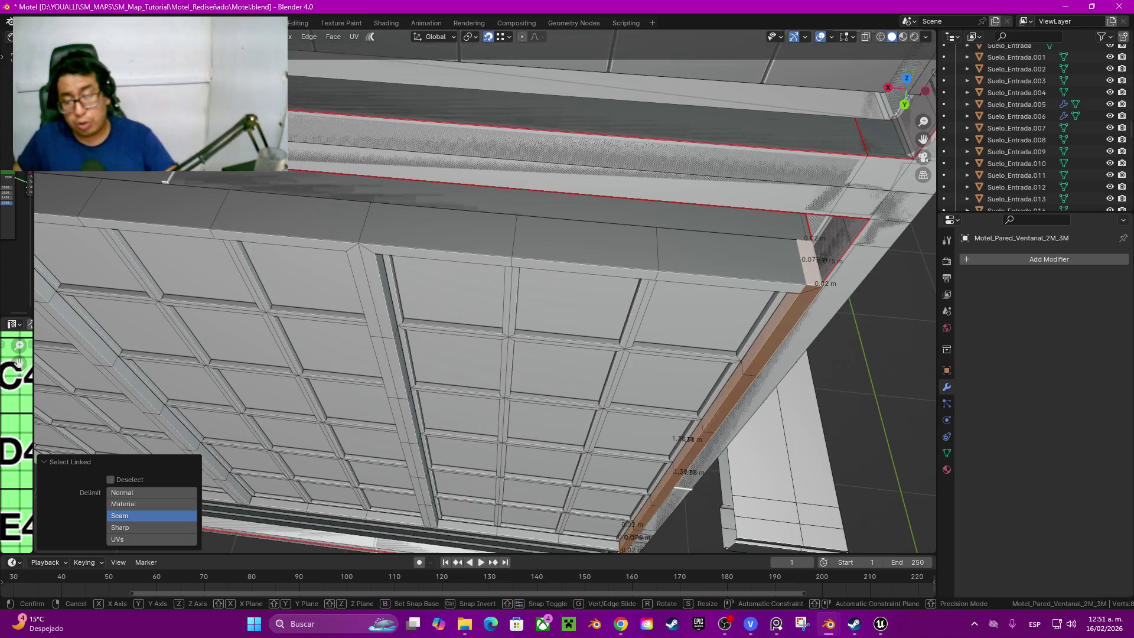
{"action": "key", "text": "x"}
{"action": "key", "text": "Return"}
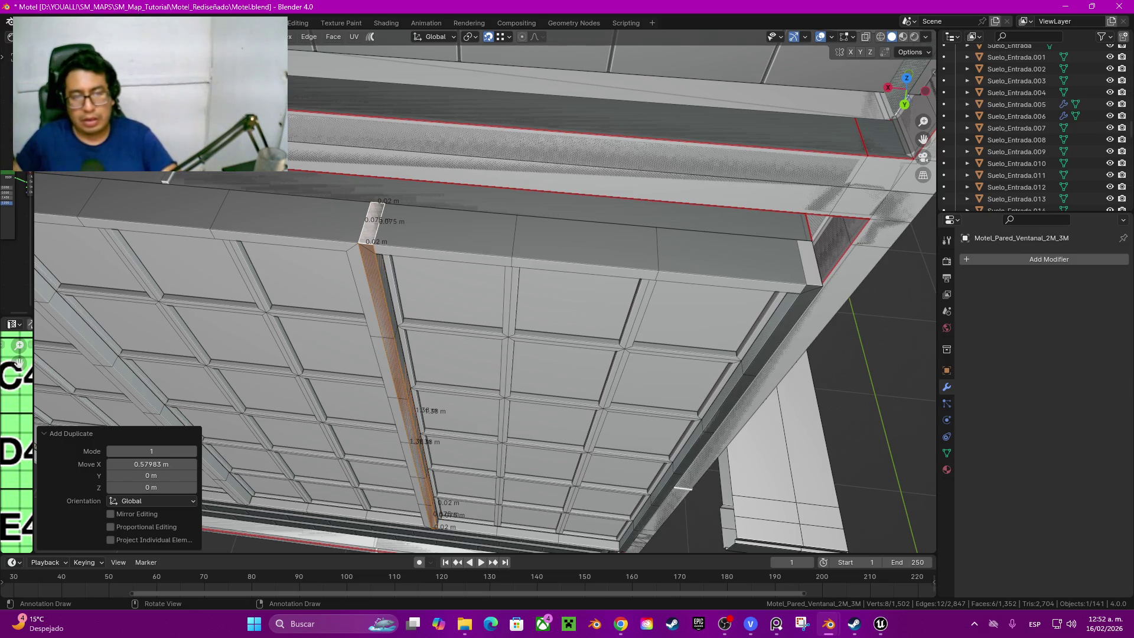
Step: Move strip copies along X into the next pane gaps, fine-tuning each position
{"action": "middle_click_drag", "start_coordinate": [478, 354], "coordinate": [531, 337]}
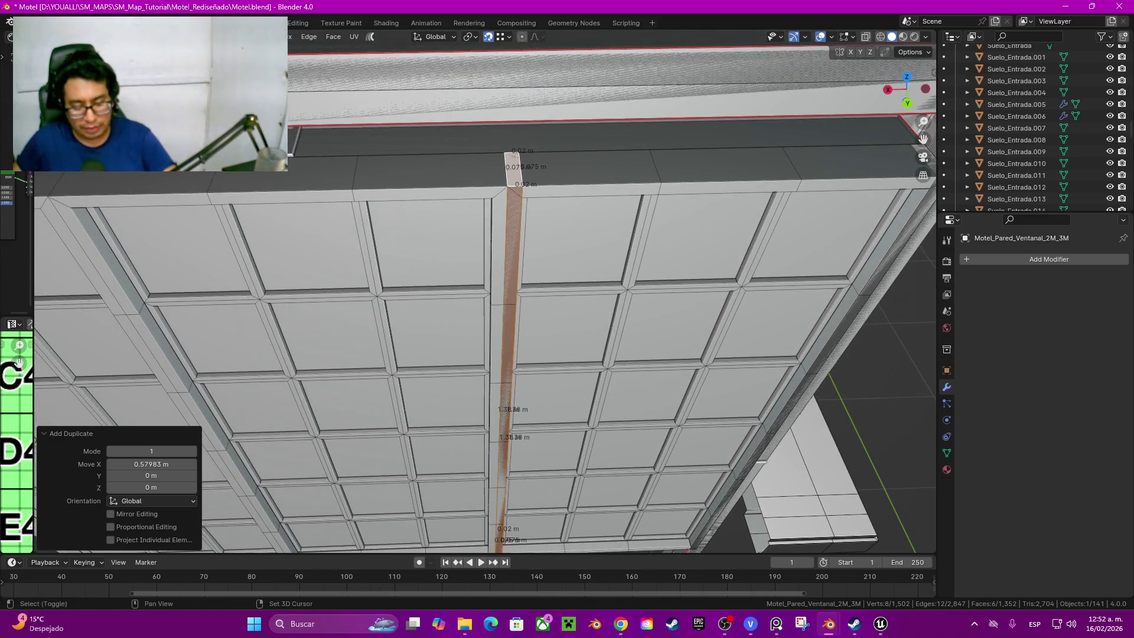
{"action": "key", "text": "g"}
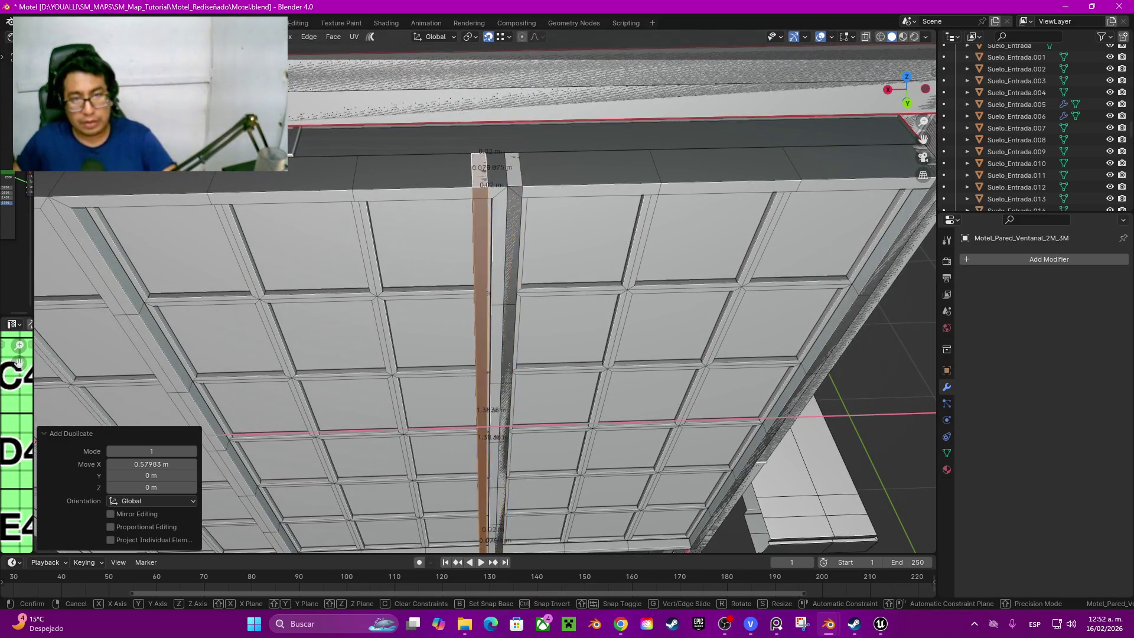
{"action": "key", "text": "Return"}
{"action": "key", "text": "g"}
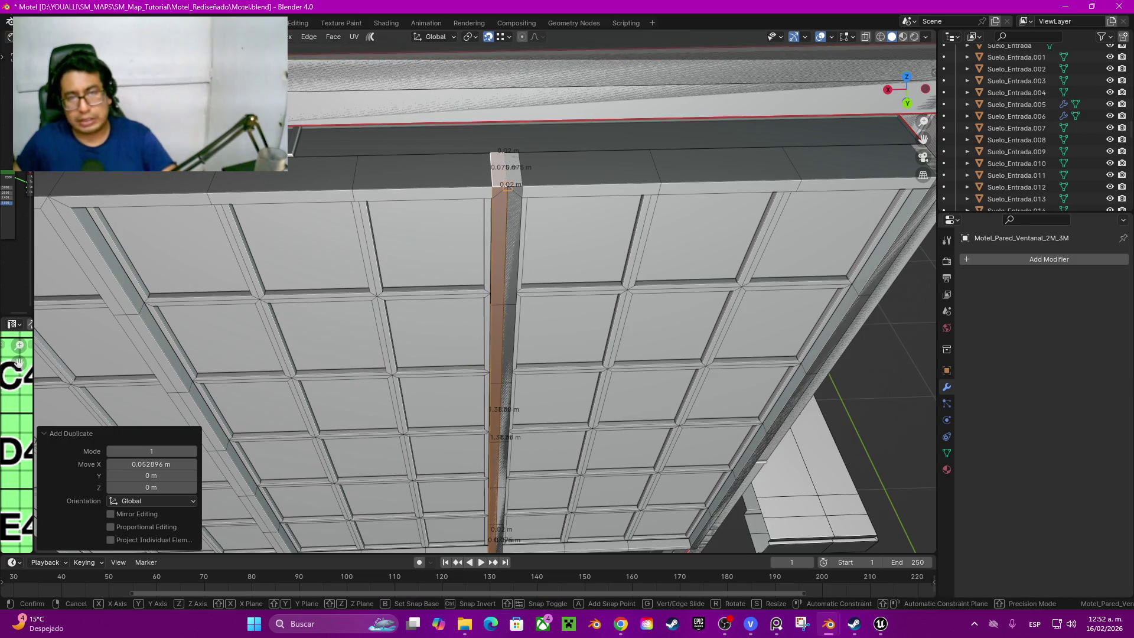
{"action": "scroll", "coordinate": [501, 355], "scroll_direction": "down", "scroll_amount": 2}
{"action": "key", "text": "Return"}
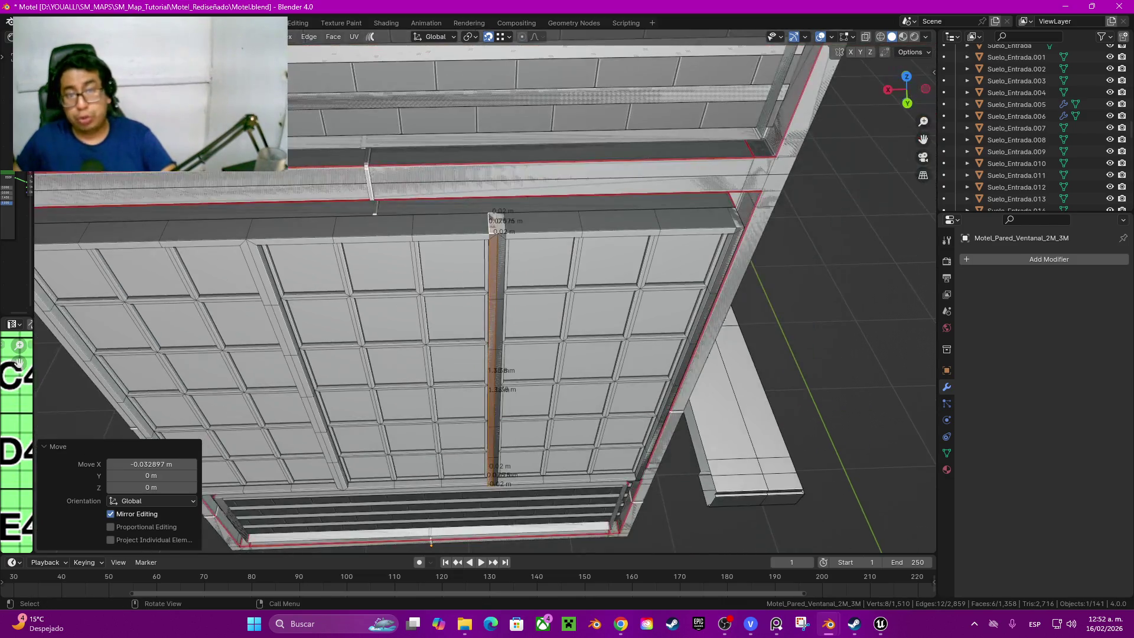
{"action": "middle_click_drag", "start_coordinate": [501, 354], "coordinate": [549, 337]}
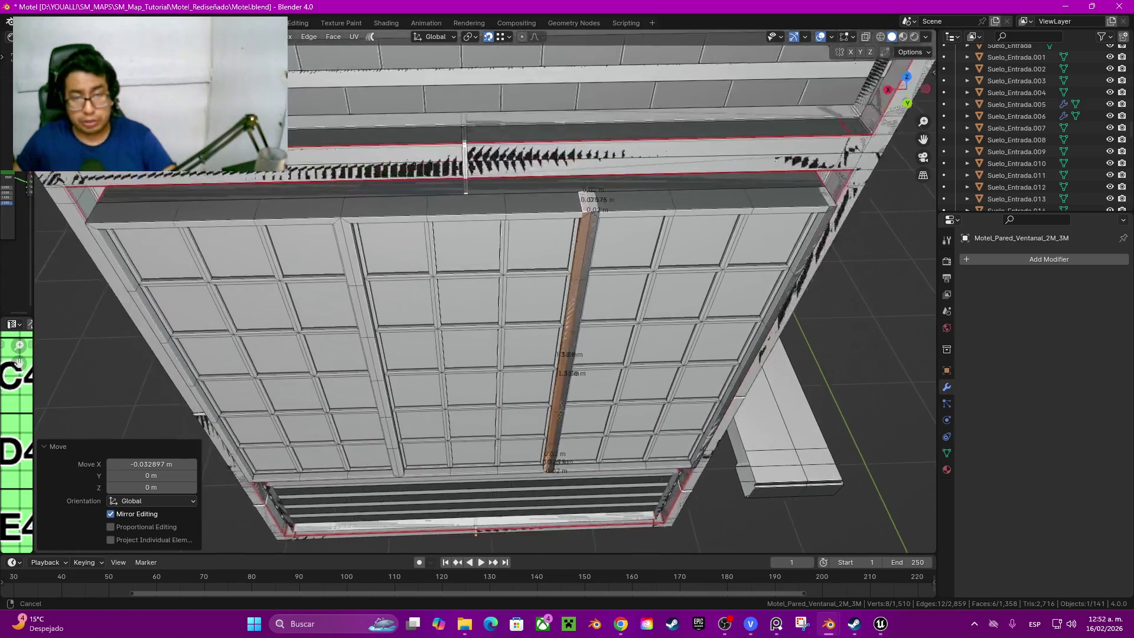
{"action": "key", "text": "g"}
{"action": "key", "text": "x"}
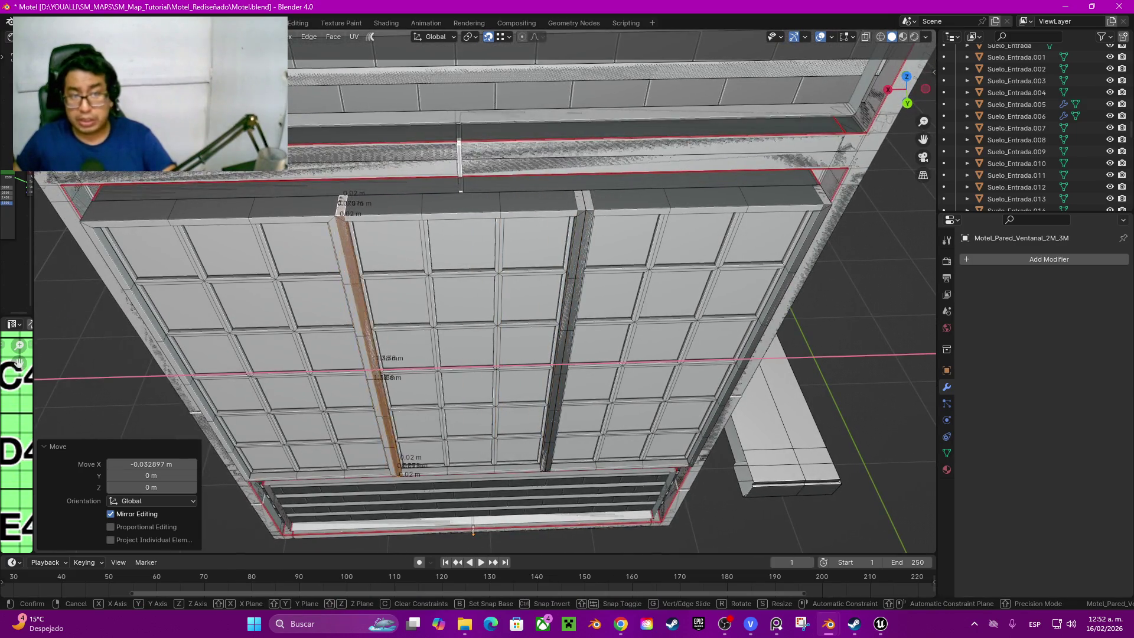
{"action": "key", "text": "Return"}
{"action": "key", "text": "g"}
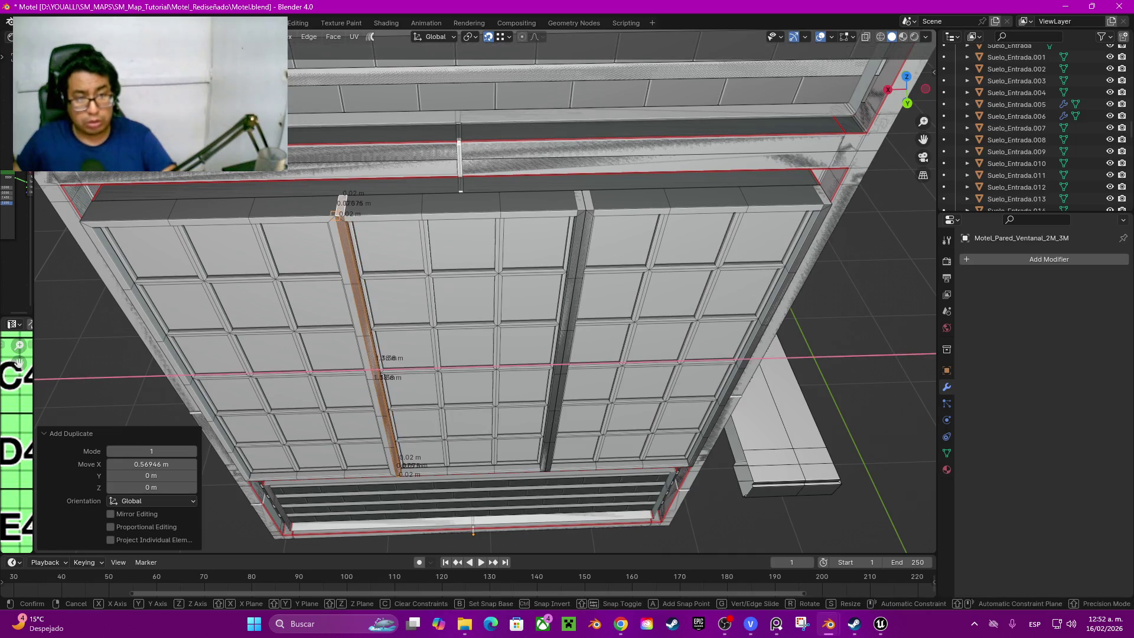
{"action": "key", "text": "Return"}
Step: Duplicate two more strips along X into the last gap and the wall edge, then review the wall
{"action": "middle_click_drag", "start_coordinate": [496, 355], "coordinate": [568, 346]}
{"action": "key", "text": "shift+d"}
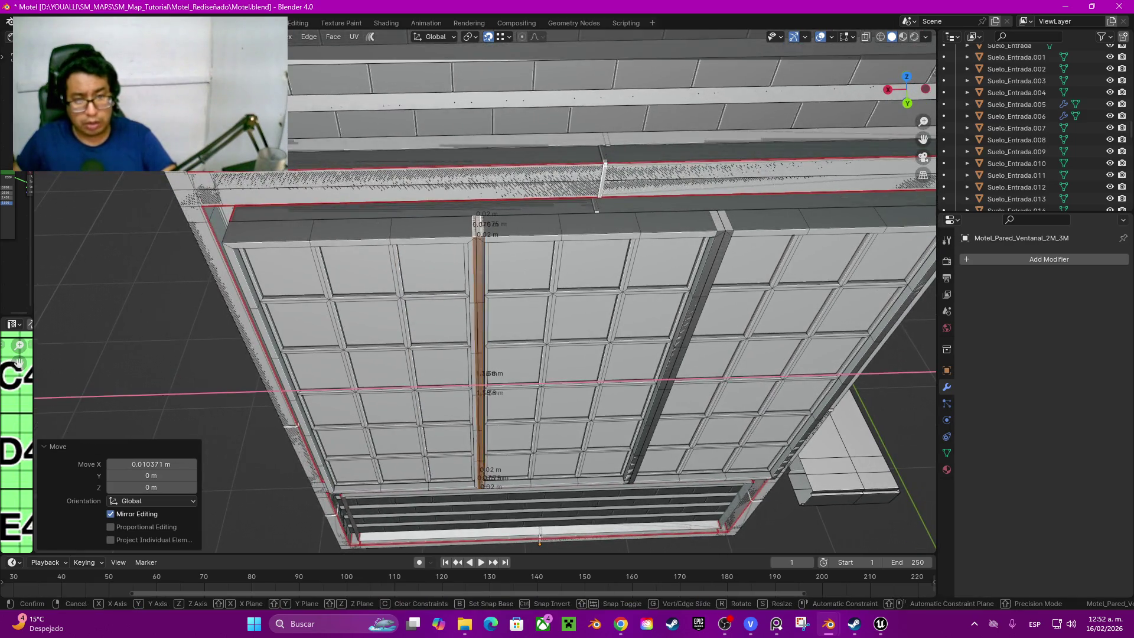
{"action": "key", "text": "x"}
{"action": "key", "text": "Return"}
{"action": "key", "text": "g"}
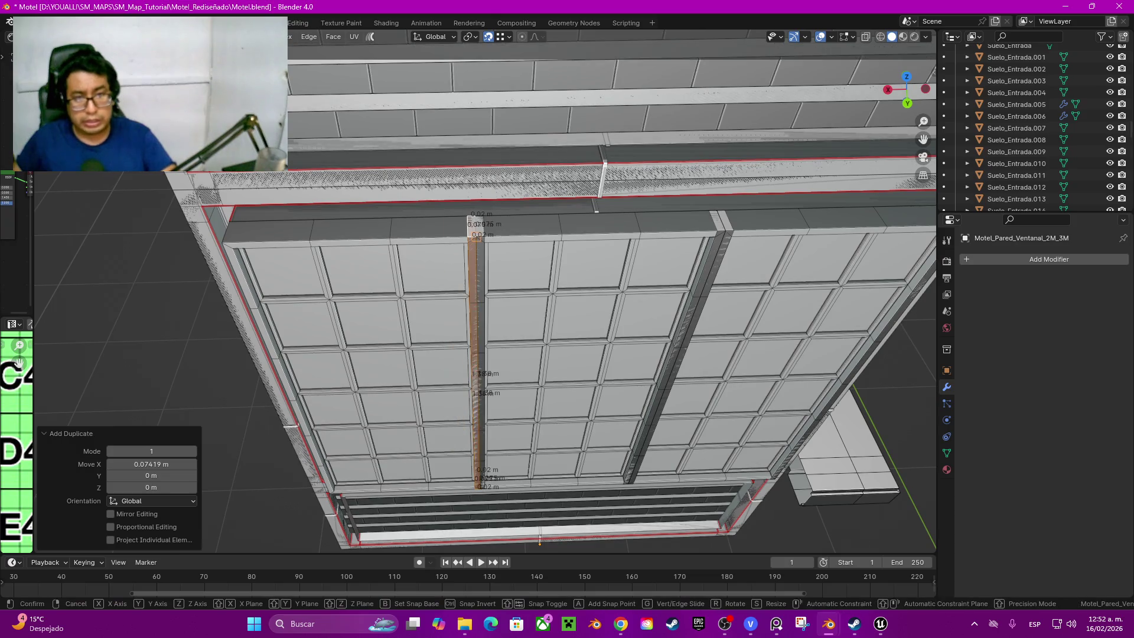
{"action": "key", "text": "Return"}
{"action": "middle_click_drag", "start_coordinate": [539, 539], "coordinate": [576, 533], "text": "shift"}
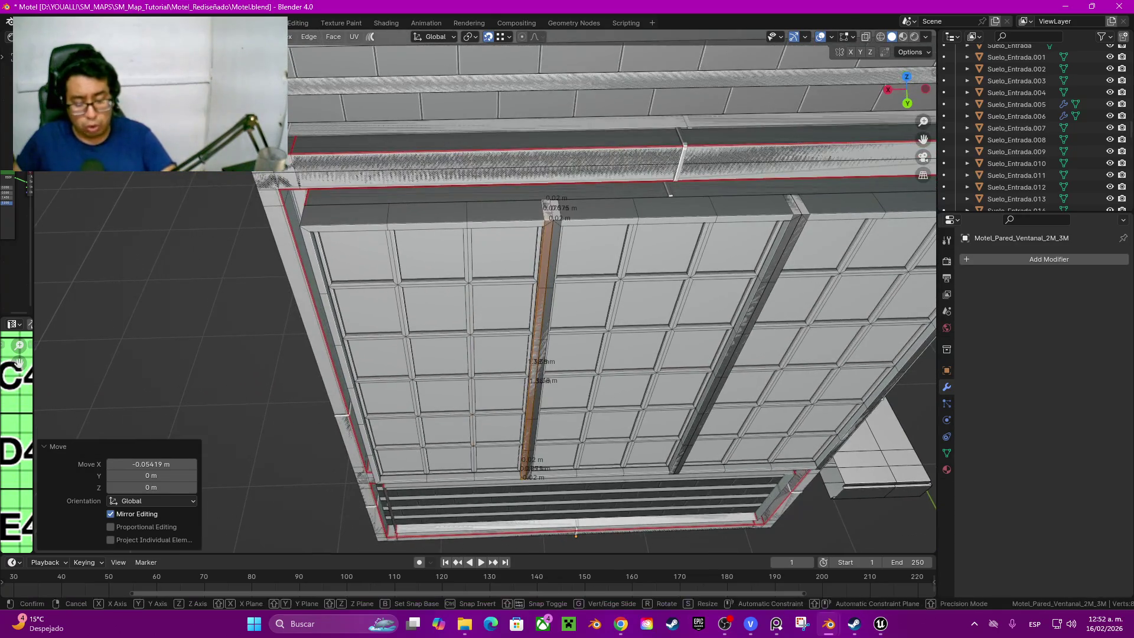
{"action": "key", "text": "shift+d"}
{"action": "key", "text": "x"}
{"action": "key", "text": "Return"}
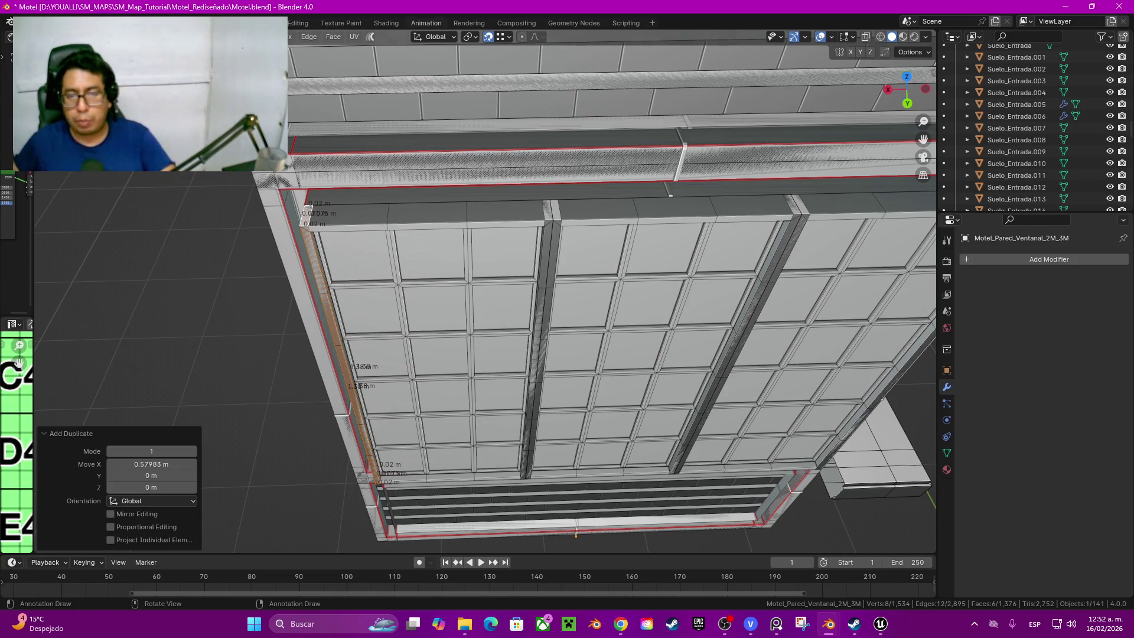
{"action": "middle_click_drag", "start_coordinate": [576, 531], "coordinate": [541, 506]}
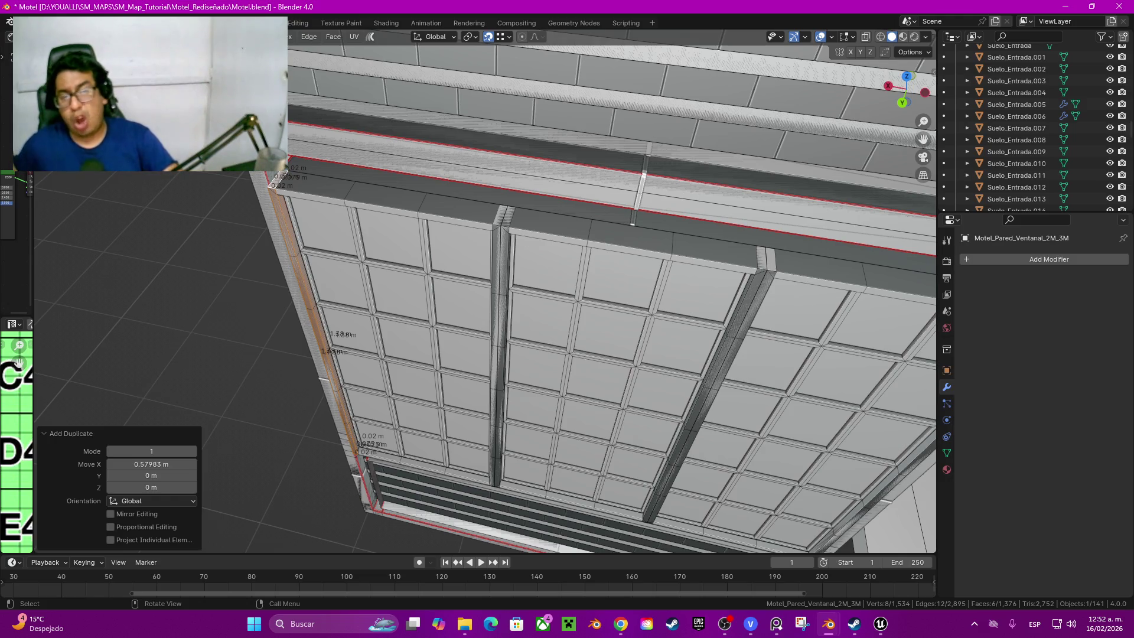
{"action": "mouse_move", "coordinate": [632, 223]}
{"action": "middle_mouse_down"}
{"action": "mouse_move", "coordinate": [571, 493]}
{"action": "mouse_move", "coordinate": [664, 543]}
{"action": "middle_mouse_up"}
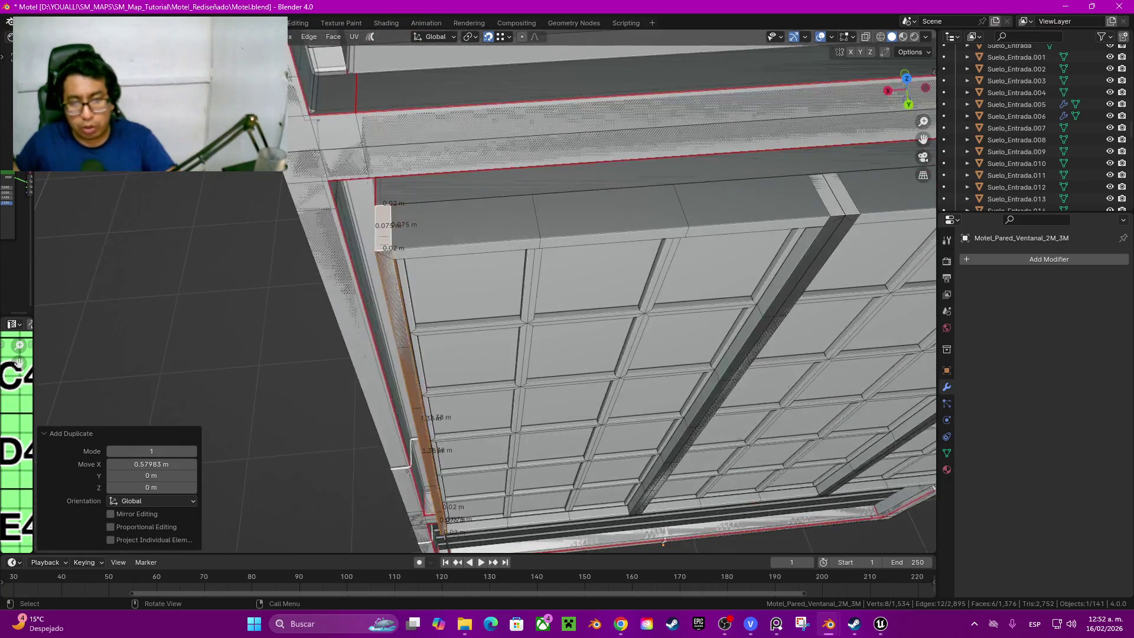
Step: Select the top beam's edge, grow to its linked geometry and hide it to expose the panes' upper edge
{"action": "left_click", "coordinate": [465, 218]}
{"action": "left_click", "coordinate": [537, 220], "text": "alt"}
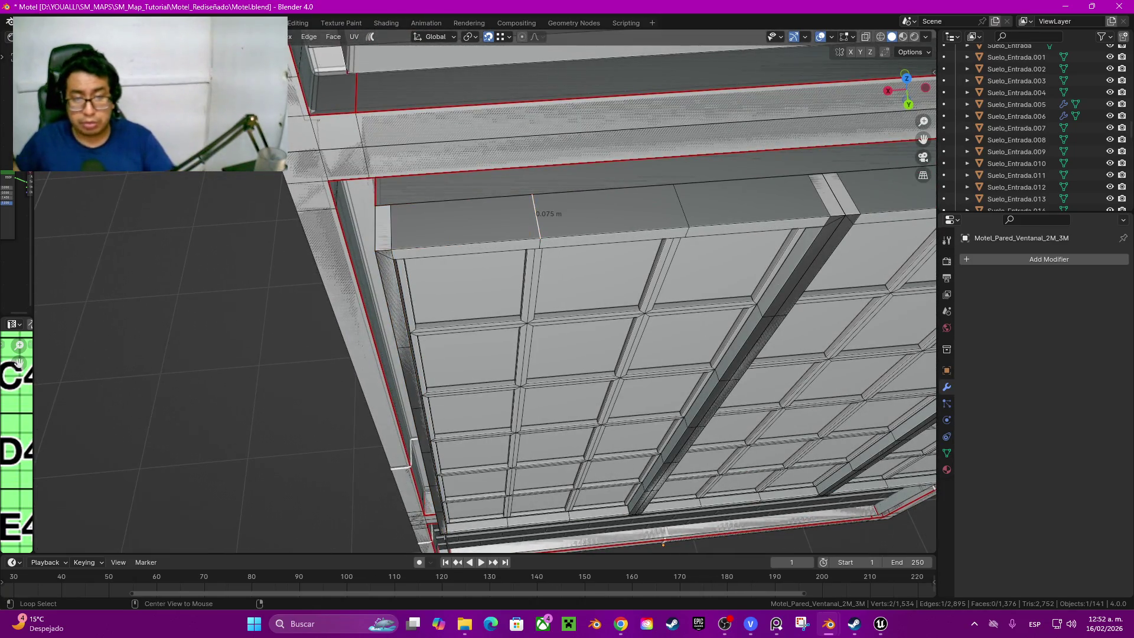
{"action": "mouse_move", "coordinate": [536, 222]}
{"action": "middle_mouse_down"}
{"action": "mouse_move", "coordinate": [468, 453]}
{"action": "mouse_move", "coordinate": [409, 448]}
{"action": "middle_mouse_up"}
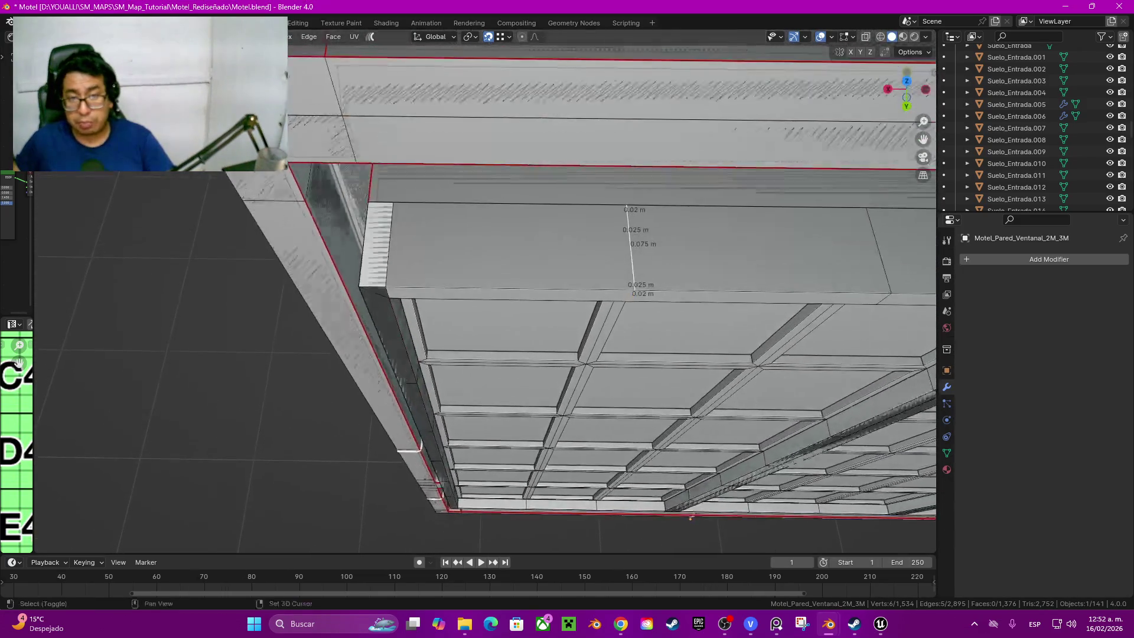
{"action": "left_click", "coordinate": [532, 289]}
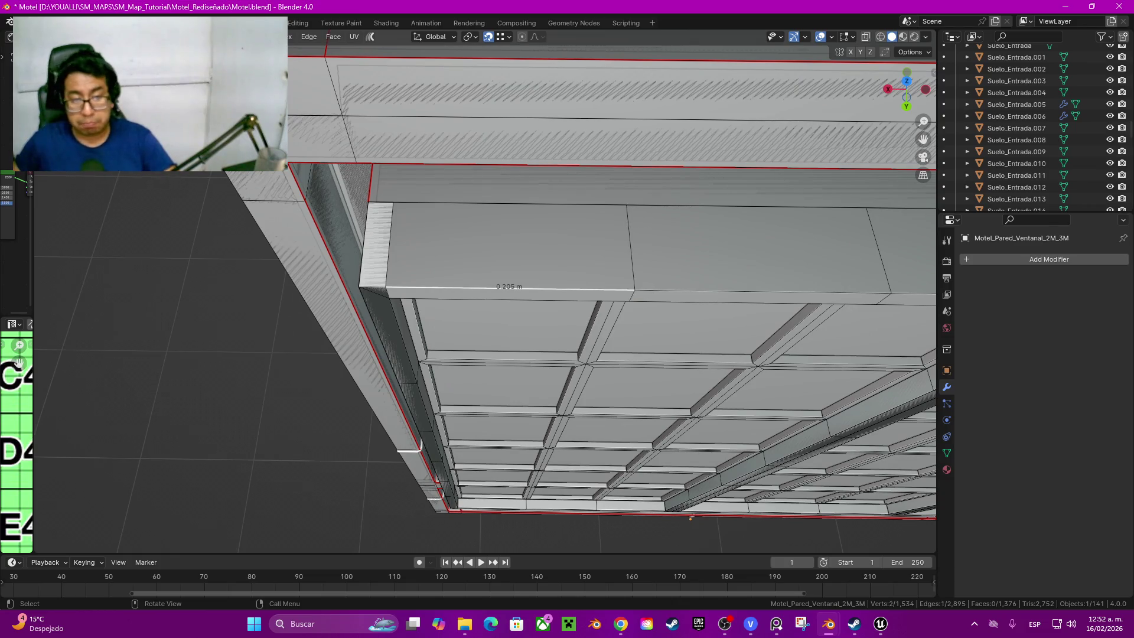
{"action": "key", "text": "l"}
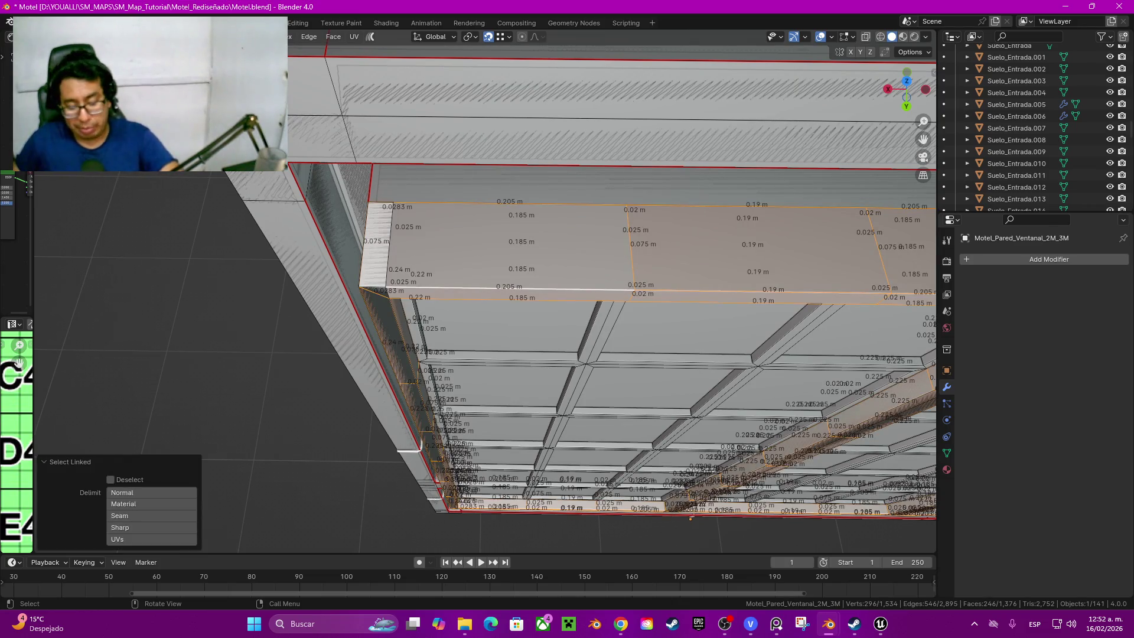
{"action": "key", "text": "h"}
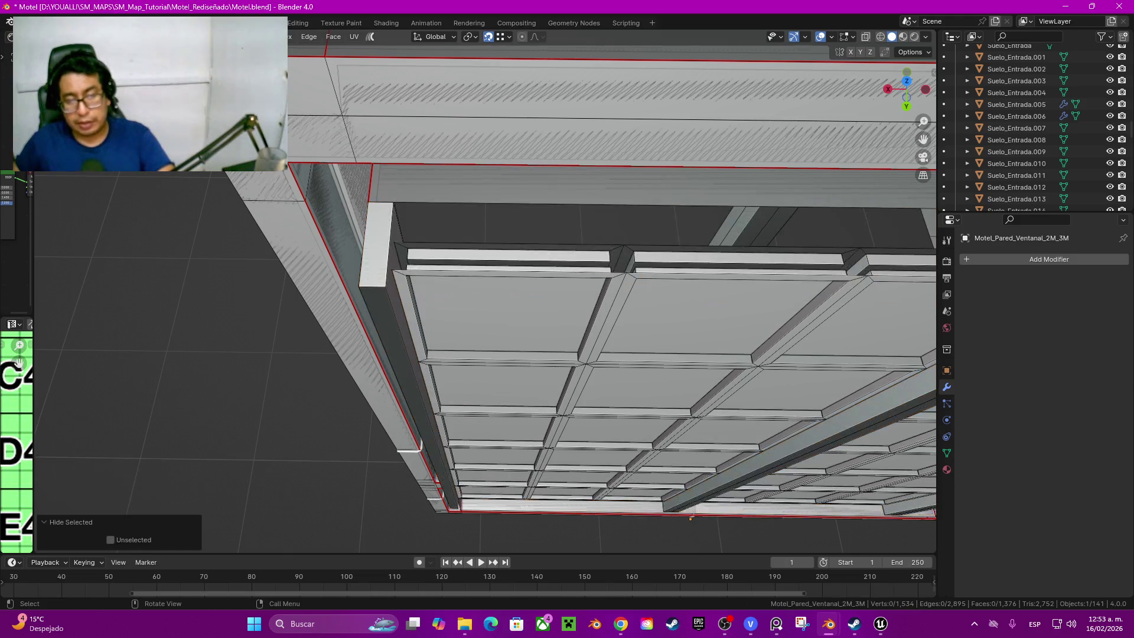
{"action": "middle_click_drag", "start_coordinate": [690, 516], "coordinate": [673, 490]}
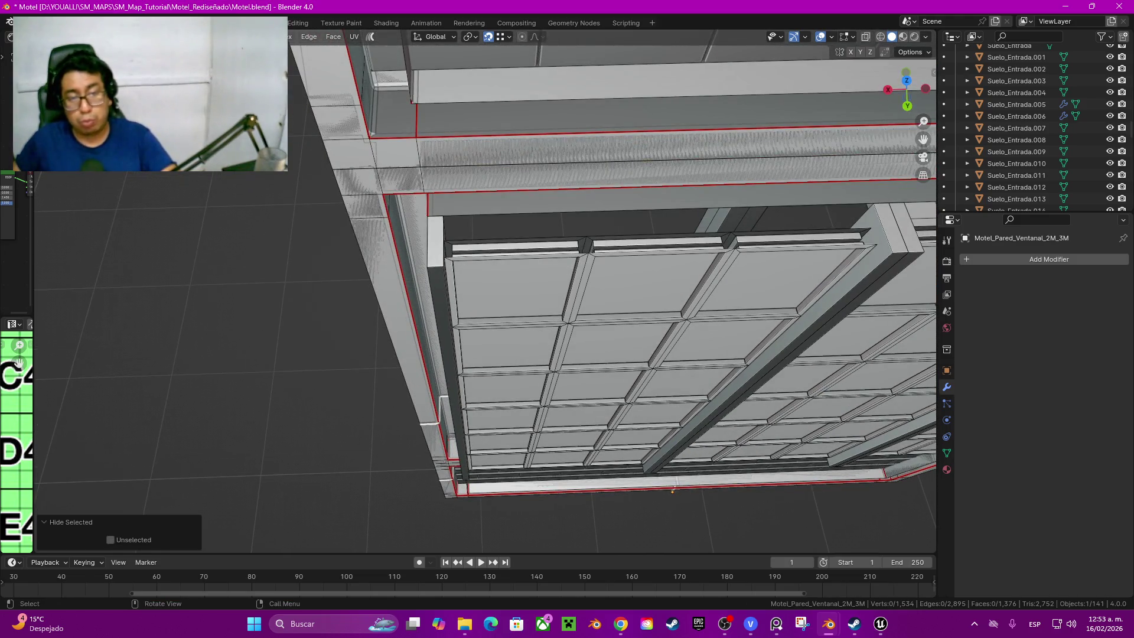
Step: Select the whole left frame strip and duplicate it in place
{"action": "left_click", "coordinate": [435, 241]}
{"action": "key", "text": "ctrl+l"}
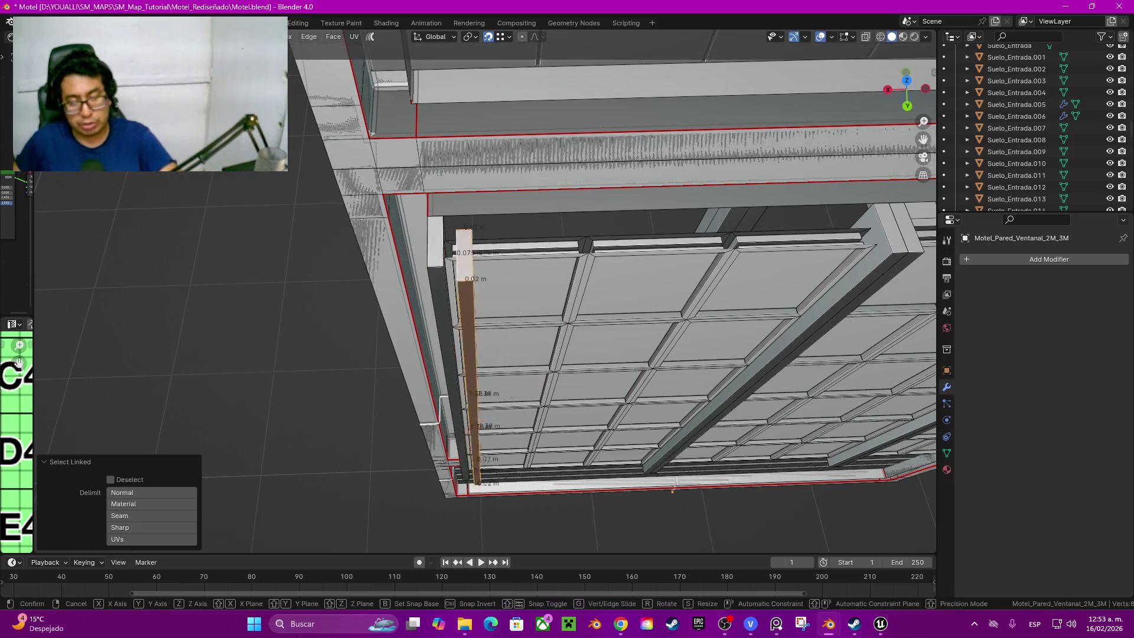
{"action": "key", "text": "shift+d"}
{"action": "key", "text": "Escape"}
Step: Rotate the copied strip 90° about Y so it lies horizontally across the panes
{"action": "key", "text": "r"}
{"action": "key", "text": "y"}
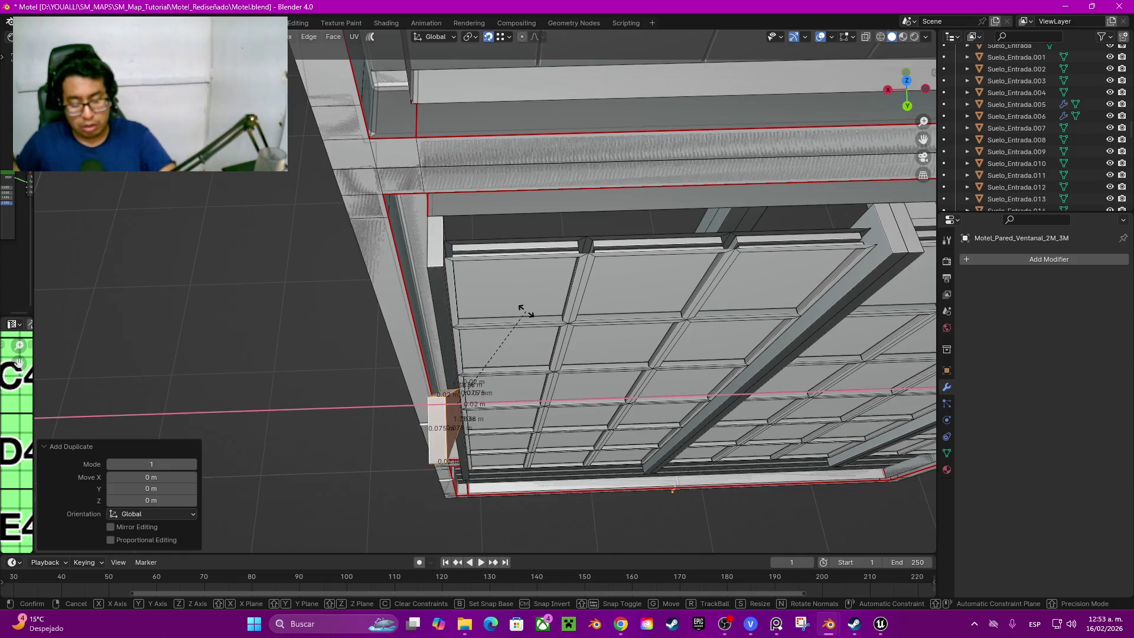
{"action": "type", "text": "90"}
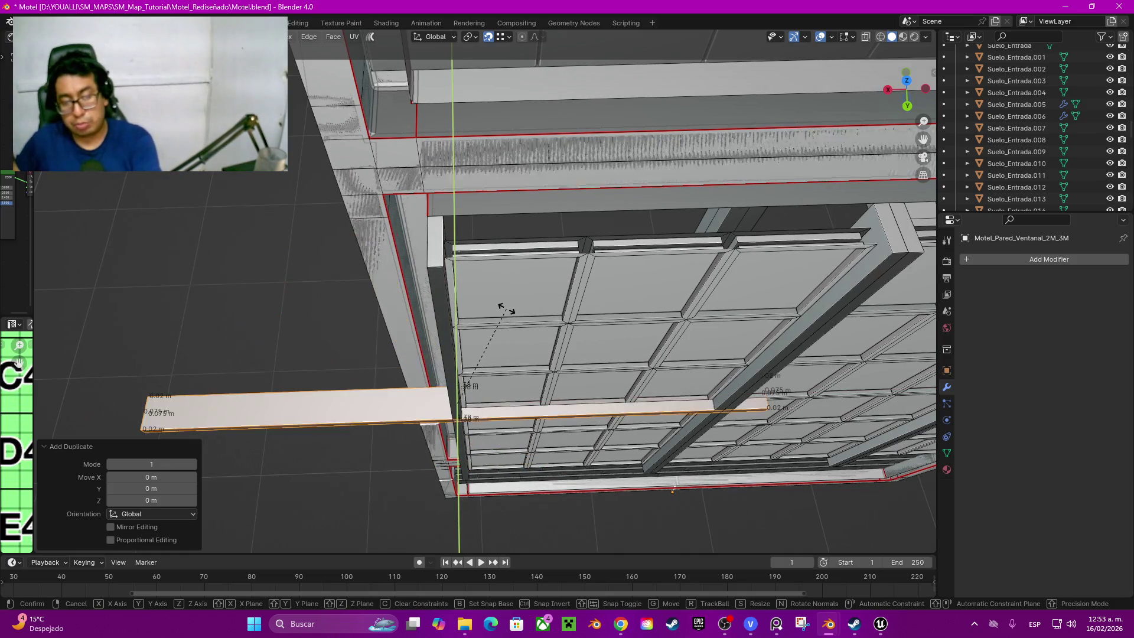
{"action": "key", "text": "Return"}
{"action": "middle_click_drag", "start_coordinate": [567, 355], "coordinate": [496, 319]}
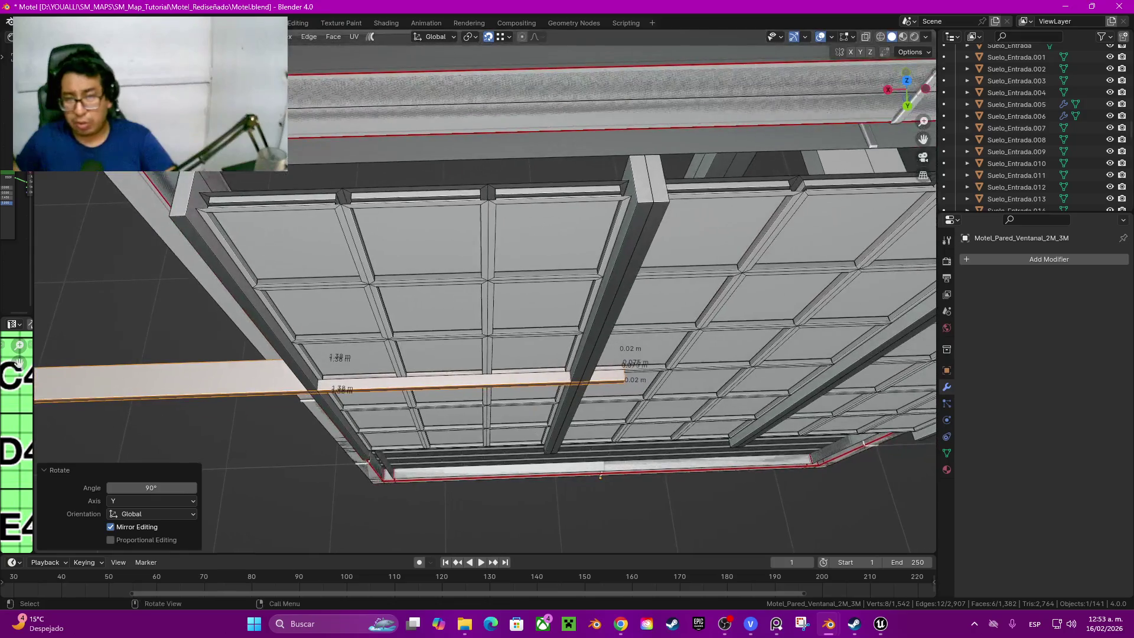
Step: Raise the horizontal crossbar straight up to the top of the window
{"action": "key", "text": "g"}
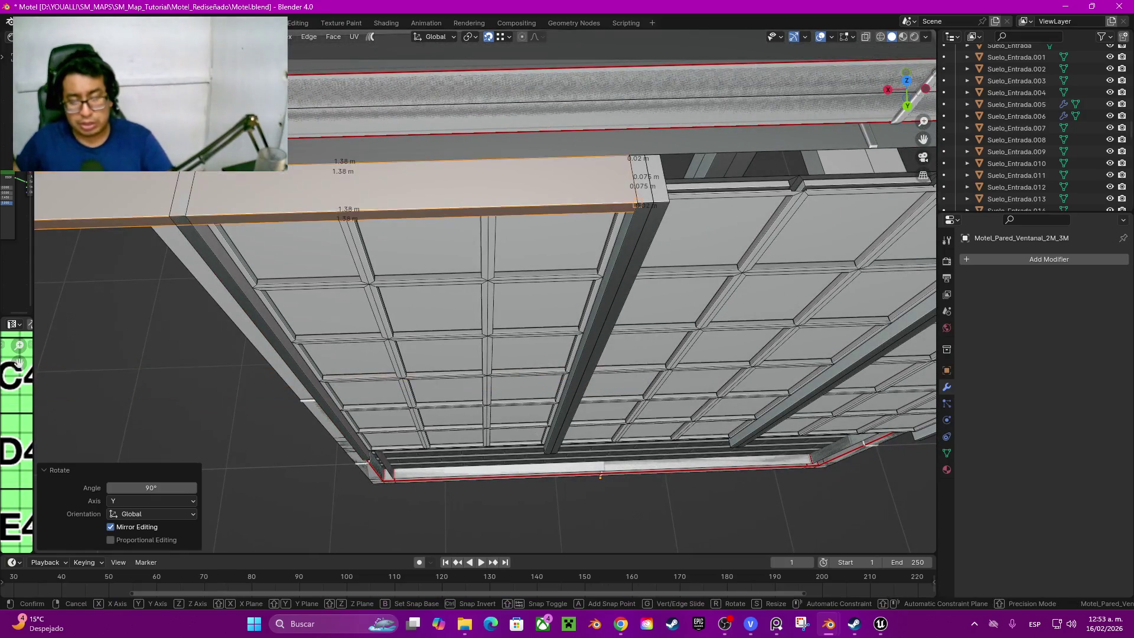
{"action": "key", "text": "z"}
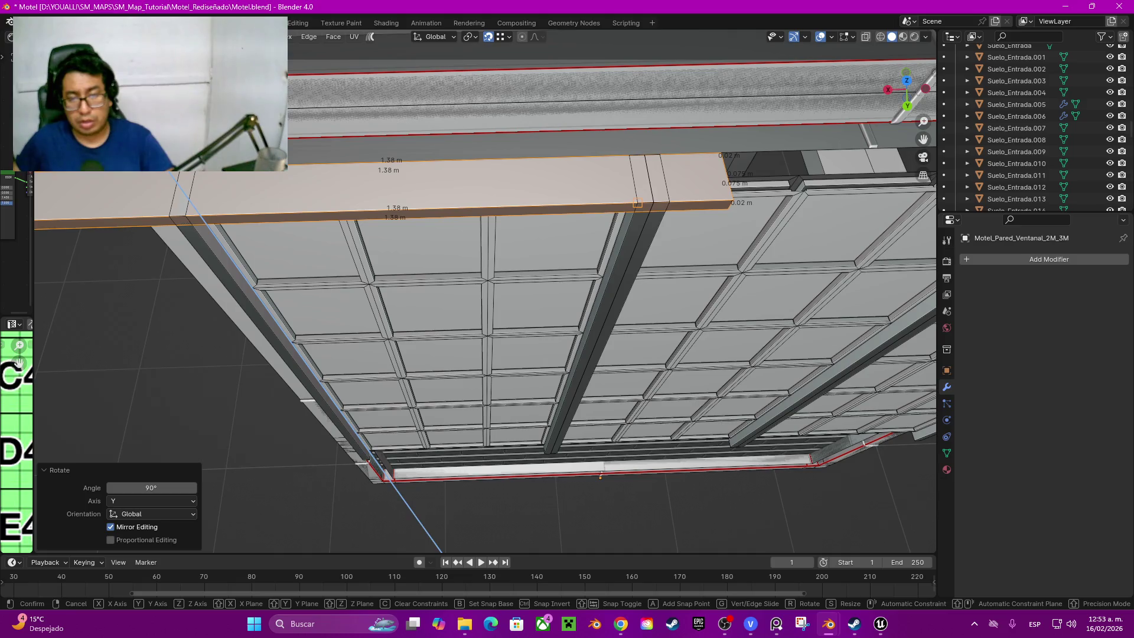
{"action": "key", "text": "Return"}
{"action": "middle_click_drag", "start_coordinate": [532, 319], "coordinate": [439, 279]}
{"action": "scroll", "coordinate": [440, 278], "scroll_direction": "down", "scroll_amount": 3}
Step: Select the crossbar's left end in wireframe and try sliding it along X, then undo the move
{"action": "key", "text": "z"}
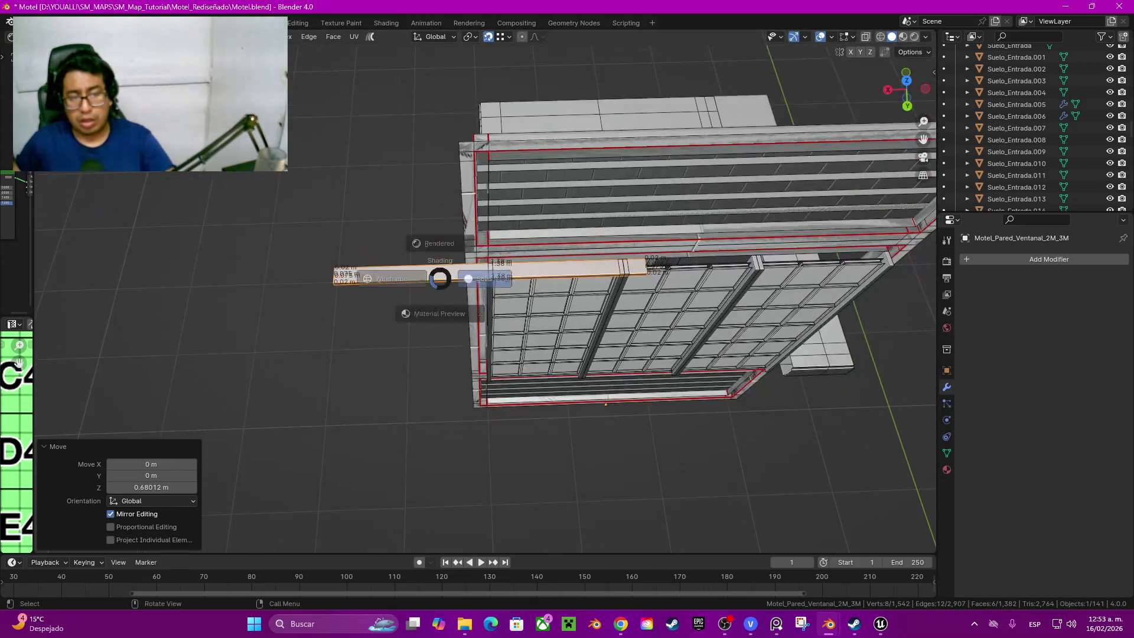
{"action": "left_click", "coordinate": [381, 278]}
{"action": "left_click_drag", "start_coordinate": [300, 234], "coordinate": [342, 293]}
{"action": "key", "text": "shift+z"}
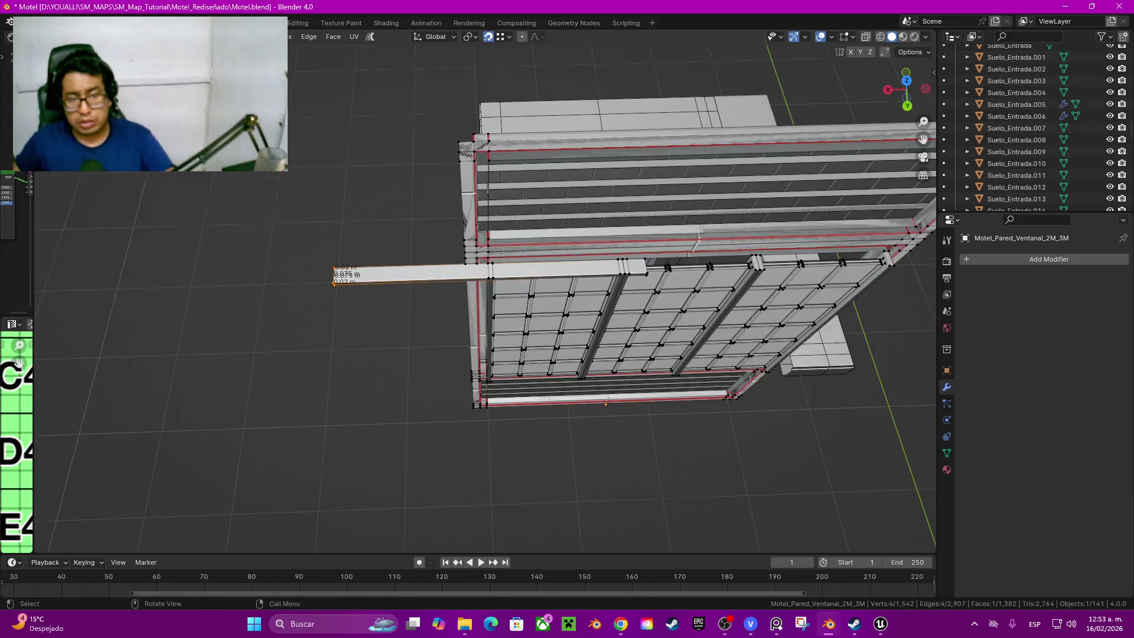
{"action": "scroll", "coordinate": [571, 292], "scroll_direction": "up", "scroll_amount": 2}
{"action": "key", "text": "g"}
{"action": "key", "text": "x"}
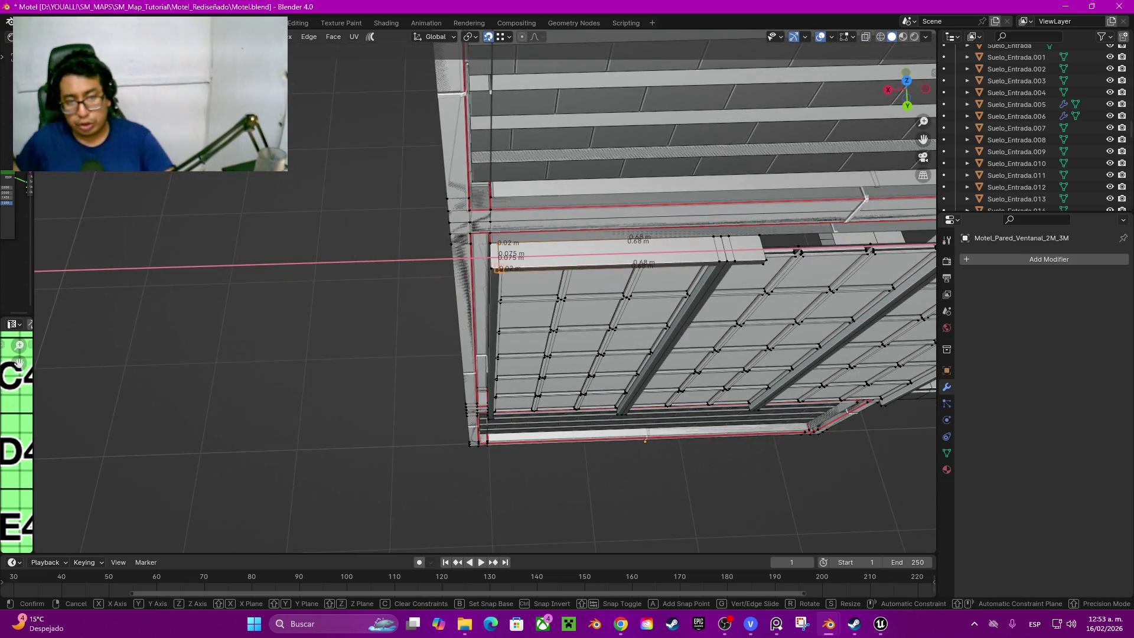
{"action": "key", "text": "Return"}
{"action": "scroll", "coordinate": [612, 239], "scroll_direction": "up", "scroll_amount": 2}
{"action": "key", "text": "shift+z"}
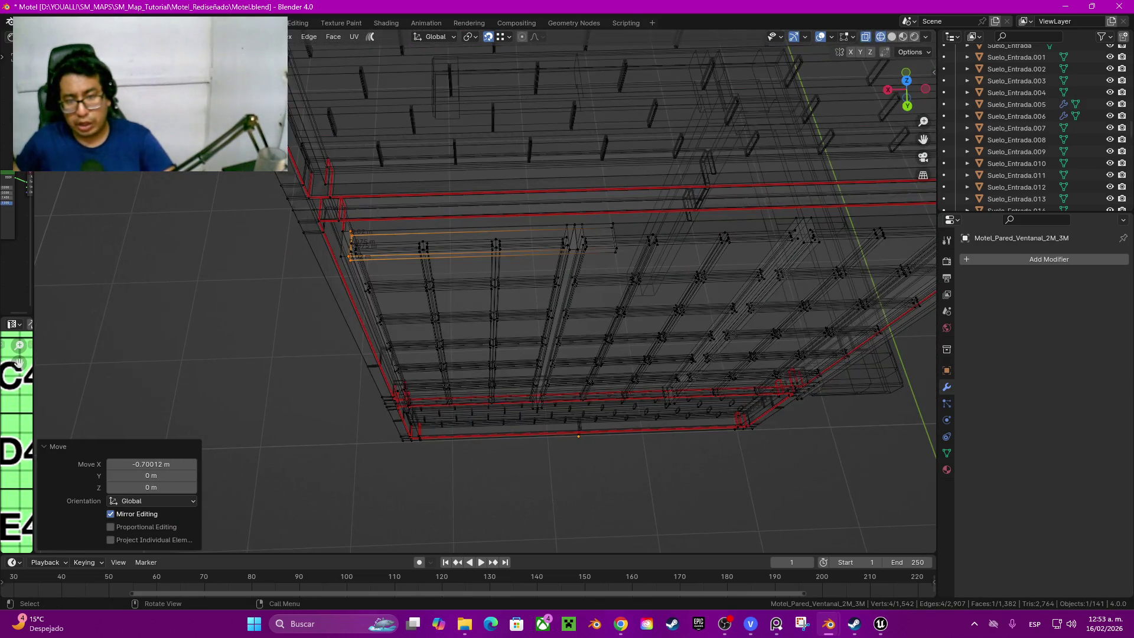
{"action": "key", "text": "ctrl+z"}
{"action": "key", "text": "shift+z"}
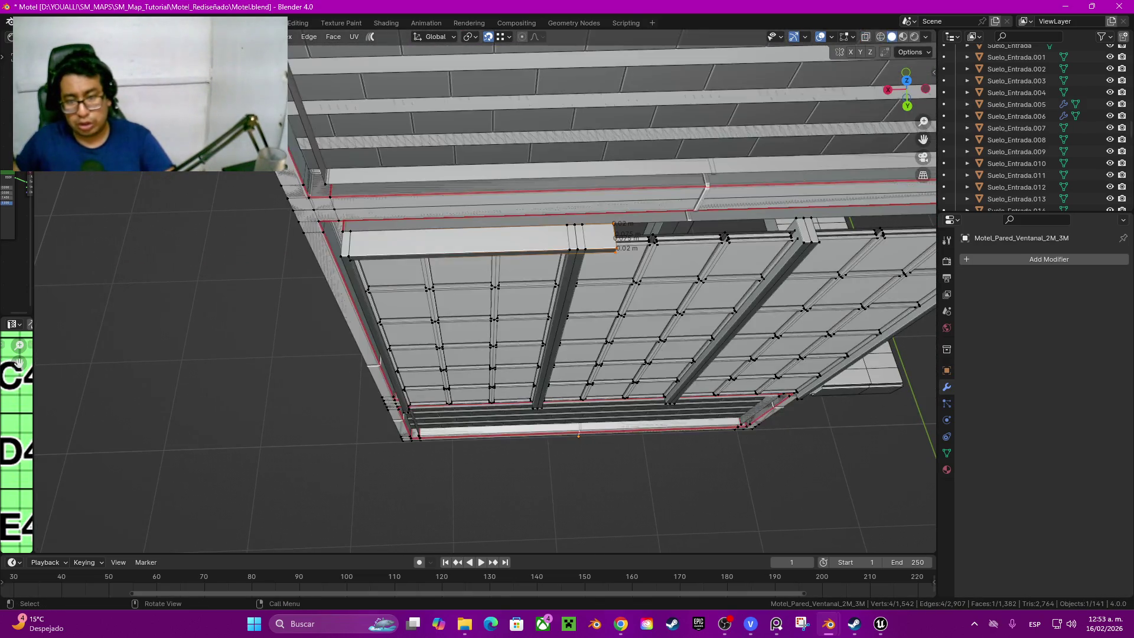
{"action": "scroll", "coordinate": [577, 354], "scroll_direction": "up", "scroll_amount": 1}
{"action": "scroll", "coordinate": [577, 355], "scroll_direction": "up", "scroll_amount": 1}
{"action": "scroll", "coordinate": [577, 355], "scroll_direction": "up", "scroll_amount": 1}
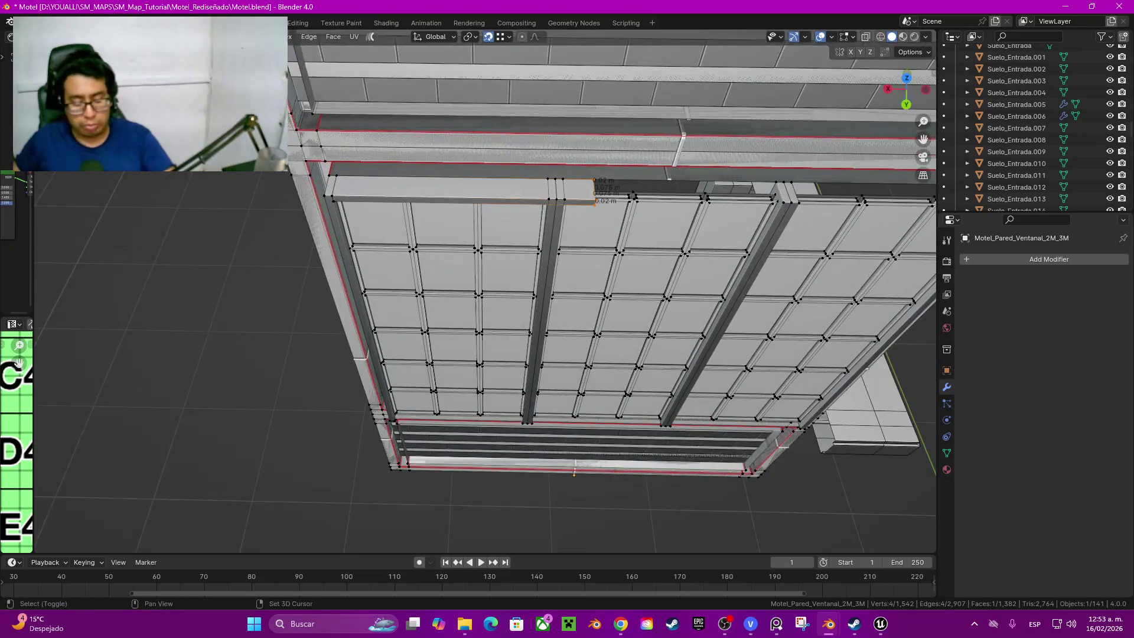
{"action": "scroll", "coordinate": [576, 355], "scroll_direction": "up", "scroll_amount": 1}
{"action": "scroll", "coordinate": [578, 501], "scroll_direction": "up", "scroll_amount": 3}
Step: Slide the crossbar end about 0.12 m along X onto the first mullion and select the whole crossbar
{"action": "key", "text": "g"}
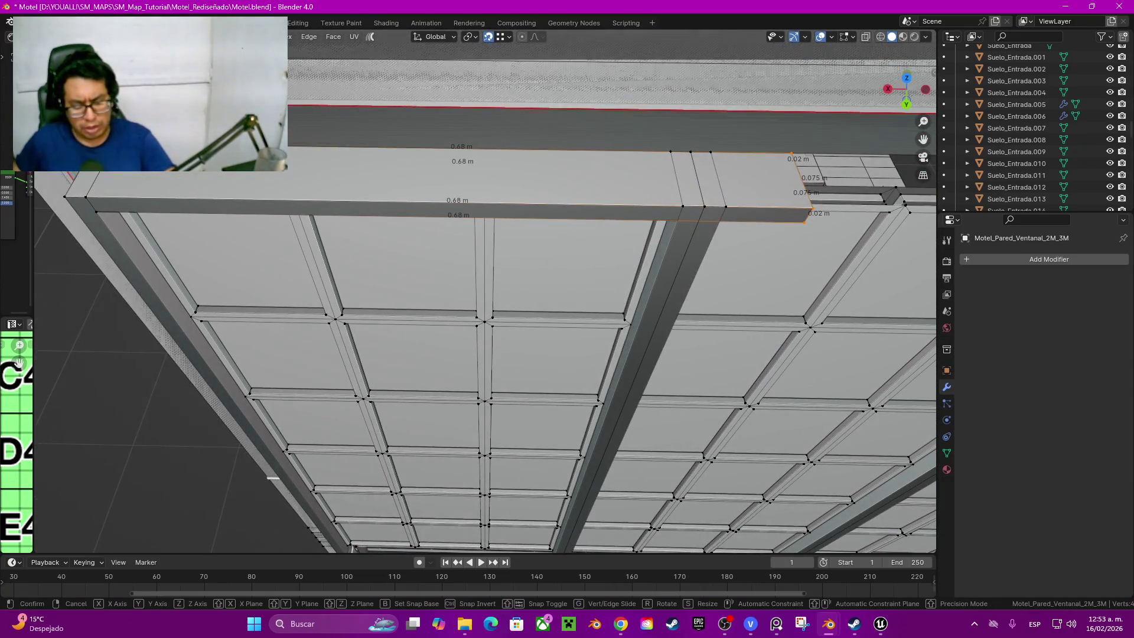
{"action": "key", "text": "Return"}
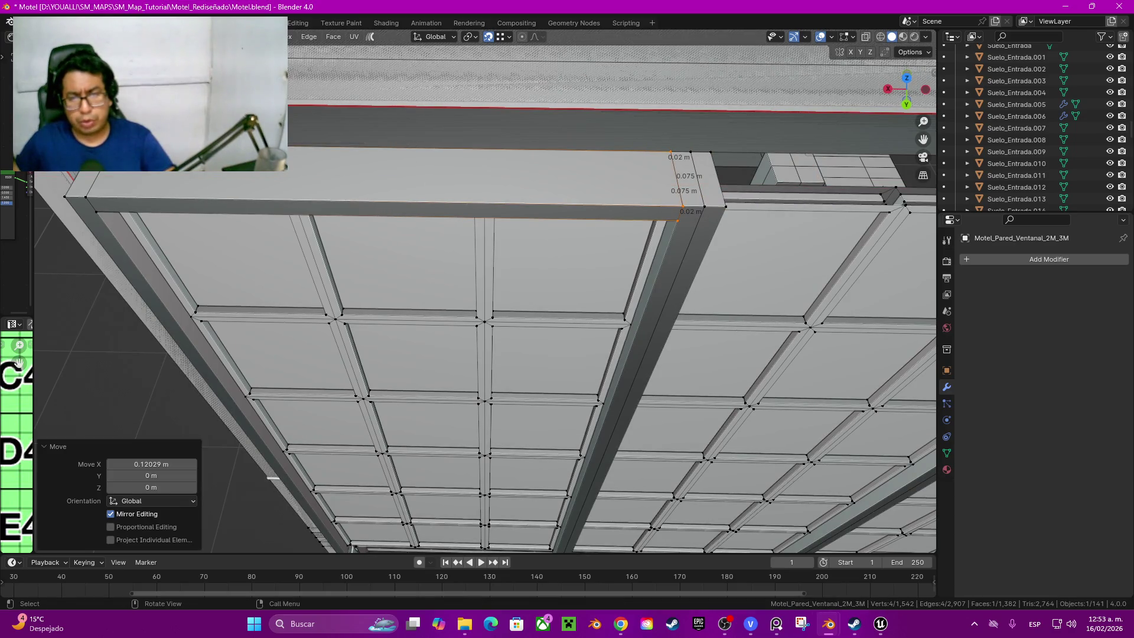
{"action": "left_click", "coordinate": [673, 248]}
{"action": "key", "text": "ctrl+l"}
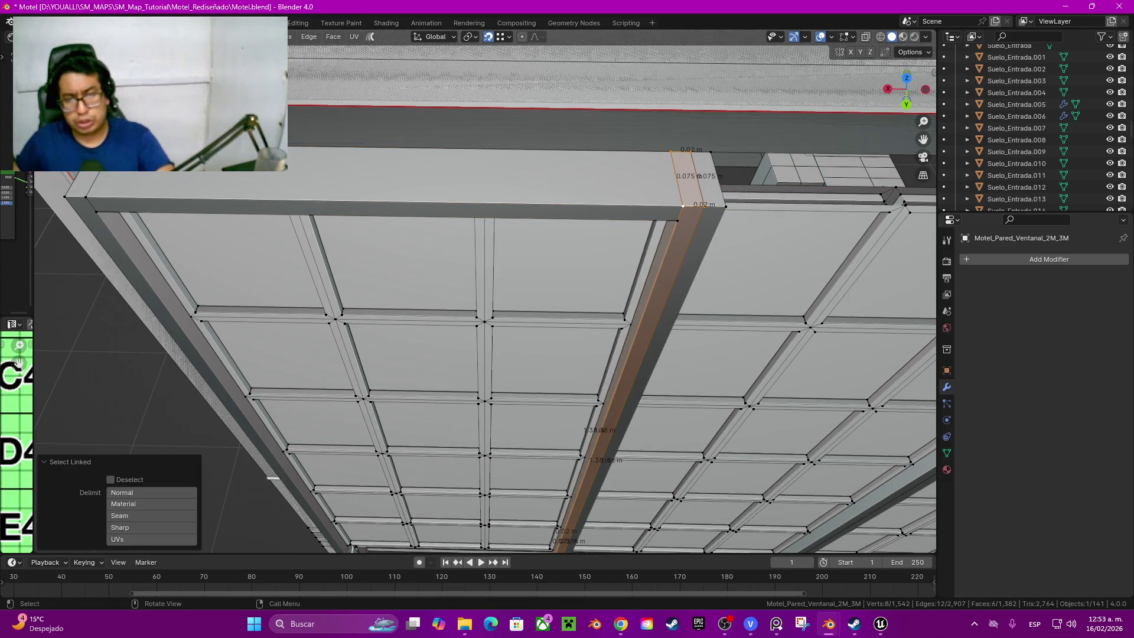
{"action": "key", "text": "ctrl+z"}
{"action": "key", "text": "ctrl+l"}
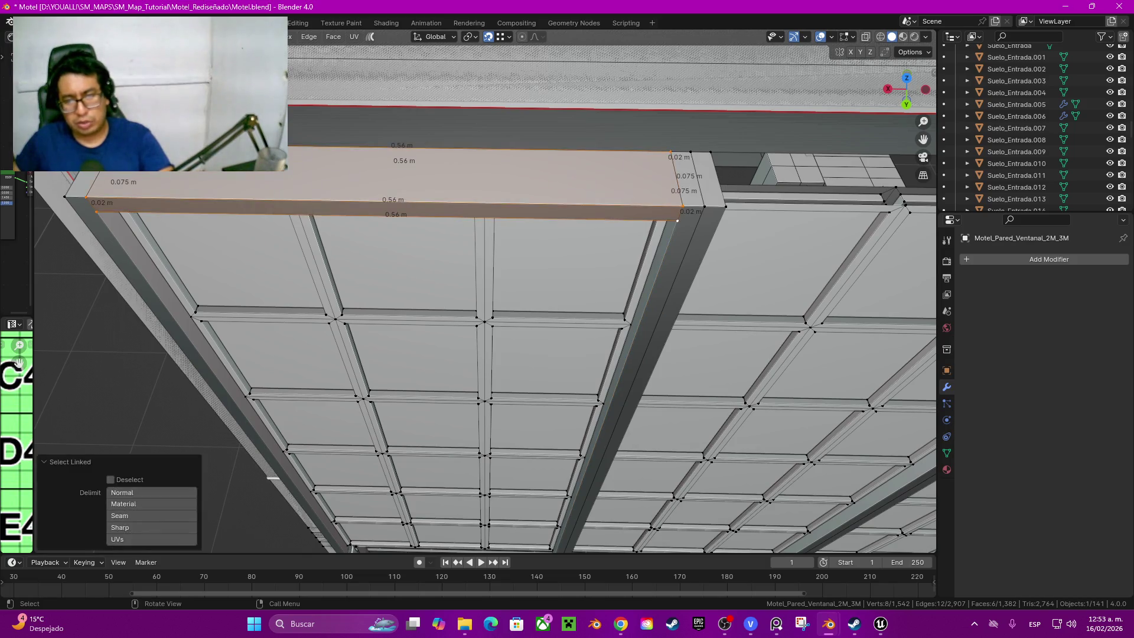
{"action": "mouse_move", "coordinate": [676, 221]}
{"action": "middle_mouse_down"}
{"action": "mouse_move", "coordinate": [609, 445]}
{"action": "mouse_move", "coordinate": [383, 197]}
{"action": "middle_mouse_up"}
Step: Copy the crossbar straight down to the bottom of the panes and select both filler pieces
{"action": "key", "text": "g"}
{"action": "key", "text": "z"}
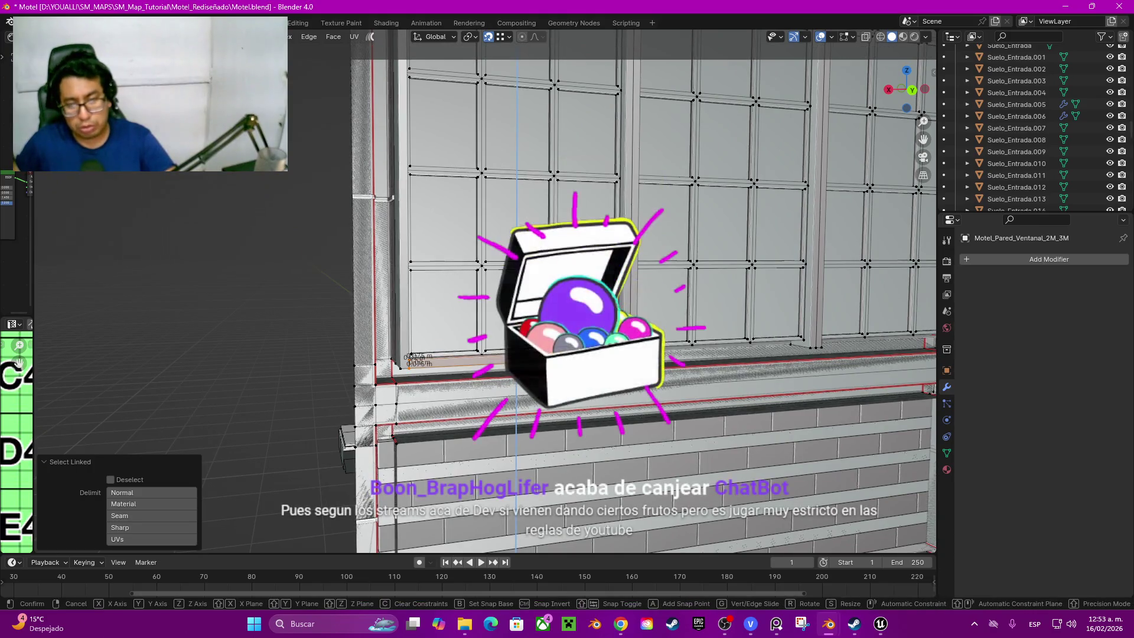
{"action": "key", "text": "Return"}
{"action": "scroll", "coordinate": [638, 292], "scroll_direction": "up", "scroll_amount": 2}
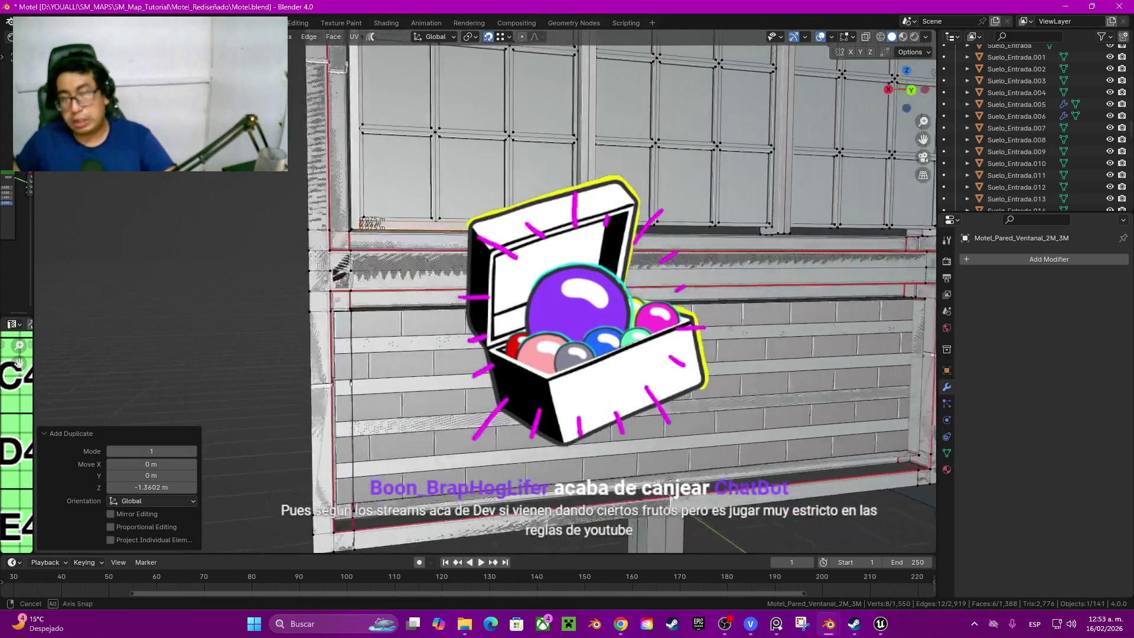
{"action": "scroll", "coordinate": [638, 293], "scroll_direction": "up", "scroll_amount": 3}
{"action": "scroll", "coordinate": [576, 293], "scroll_direction": "down", "scroll_amount": 3}
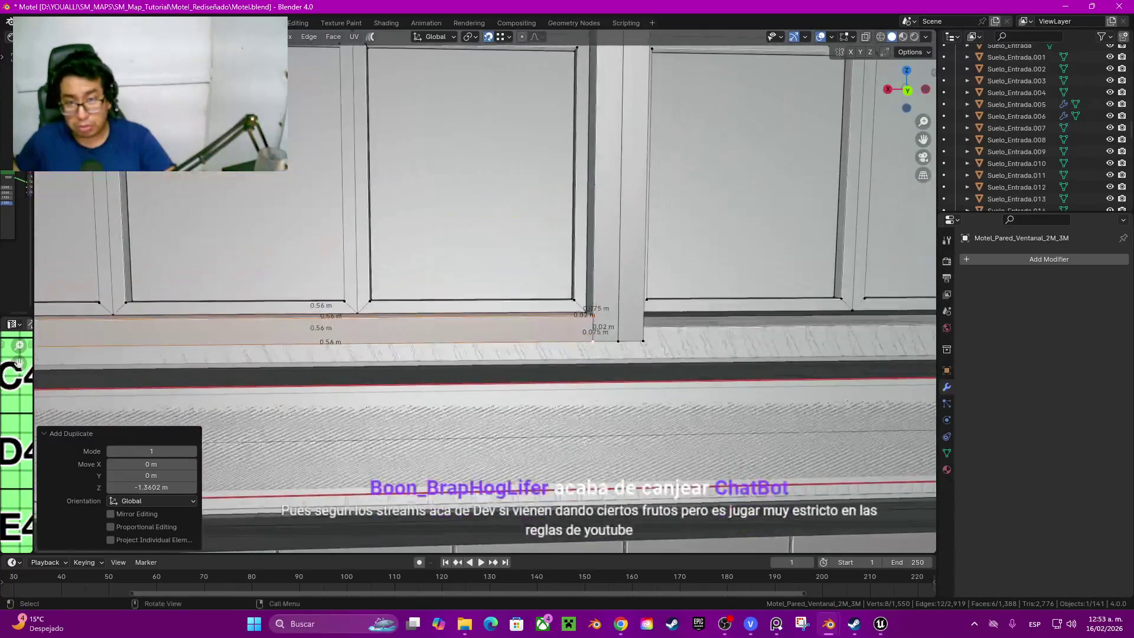
{"action": "scroll", "coordinate": [576, 293], "scroll_direction": "down", "scroll_amount": 2}
{"action": "scroll", "coordinate": [577, 293], "scroll_direction": "down", "scroll_amount": 2}
{"action": "middle_click_drag", "start_coordinate": [700, 373], "coordinate": [709, 184]}
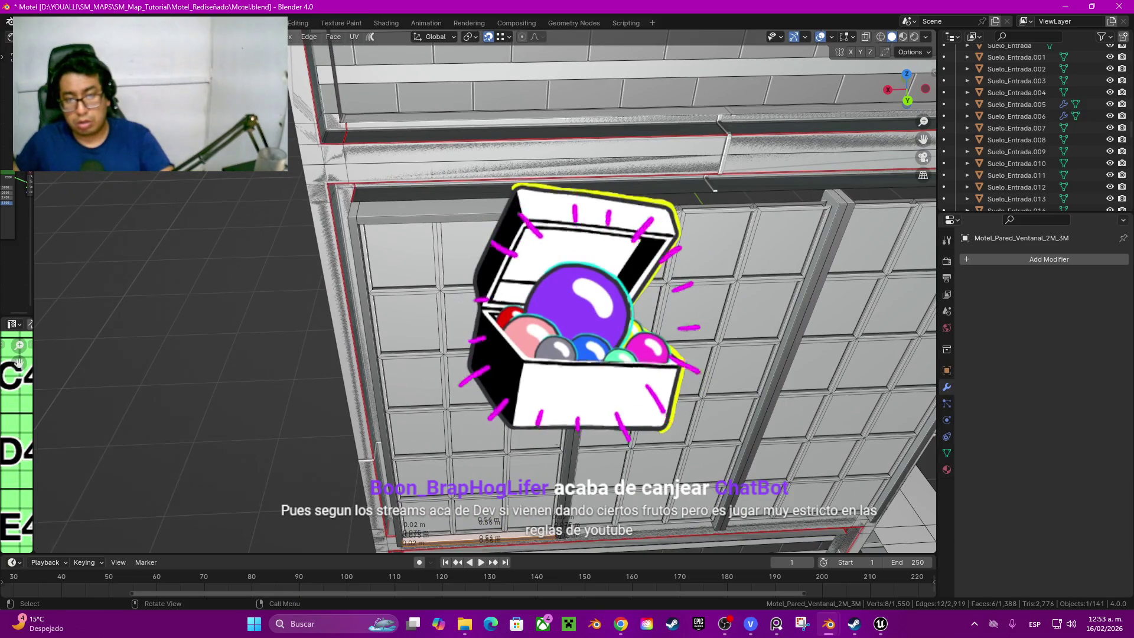
{"action": "key", "text": "l"}
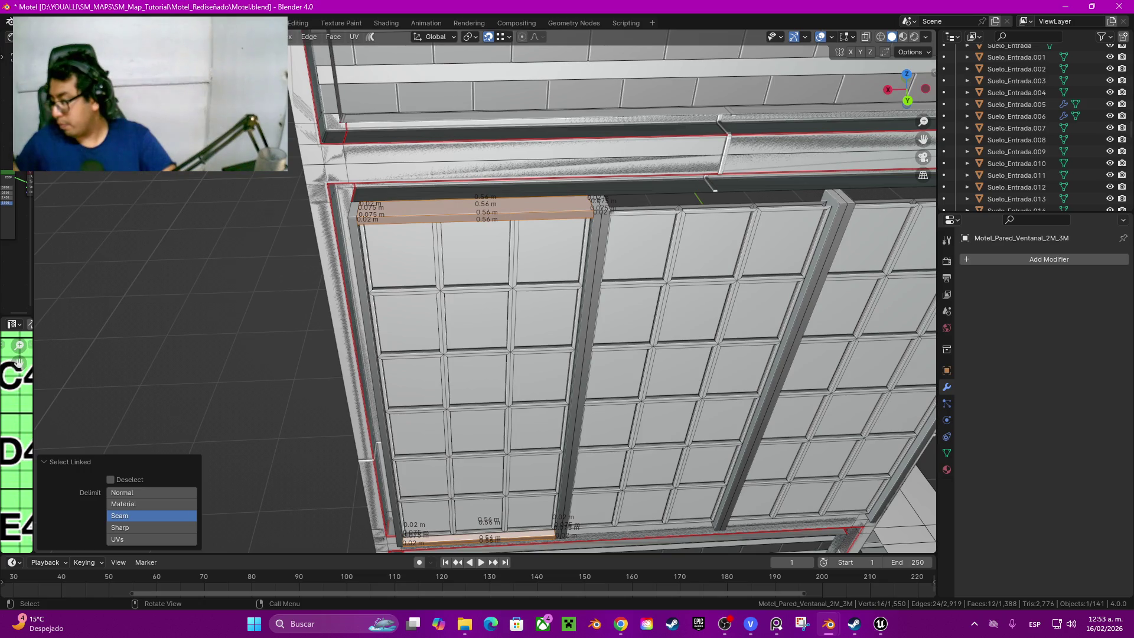
{"action": "scroll", "coordinate": [709, 185], "scroll_direction": "down", "scroll_amount": 5}
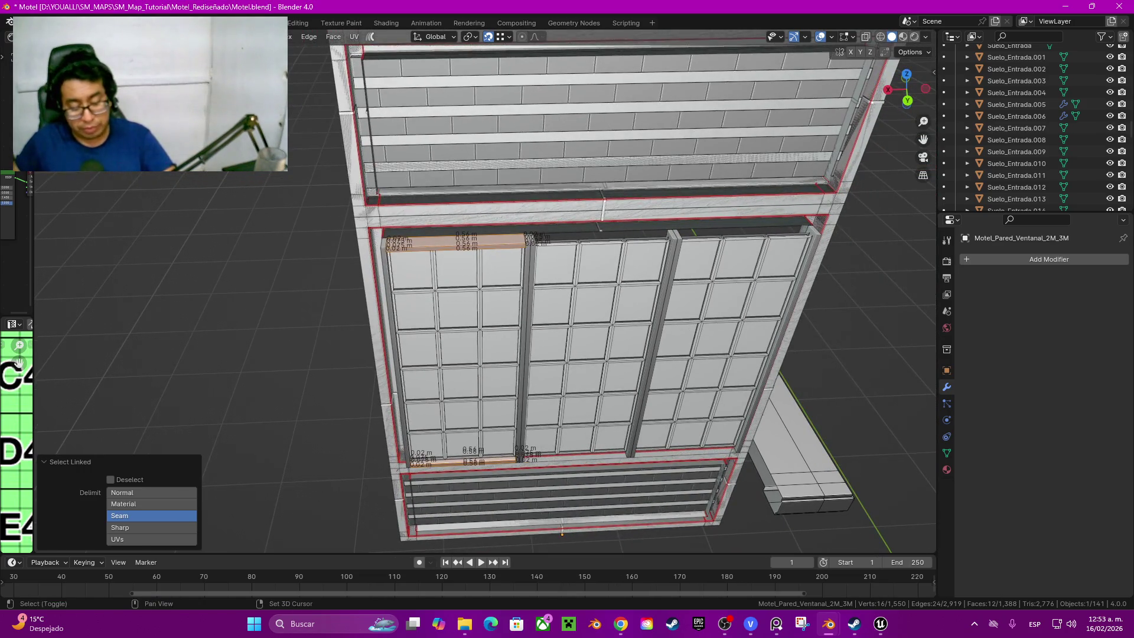
Step: Duplicate the top and bottom fillers into the middle bay and slide them along X to fit
{"action": "key", "text": "shift+d"}
{"action": "key", "text": "Return"}
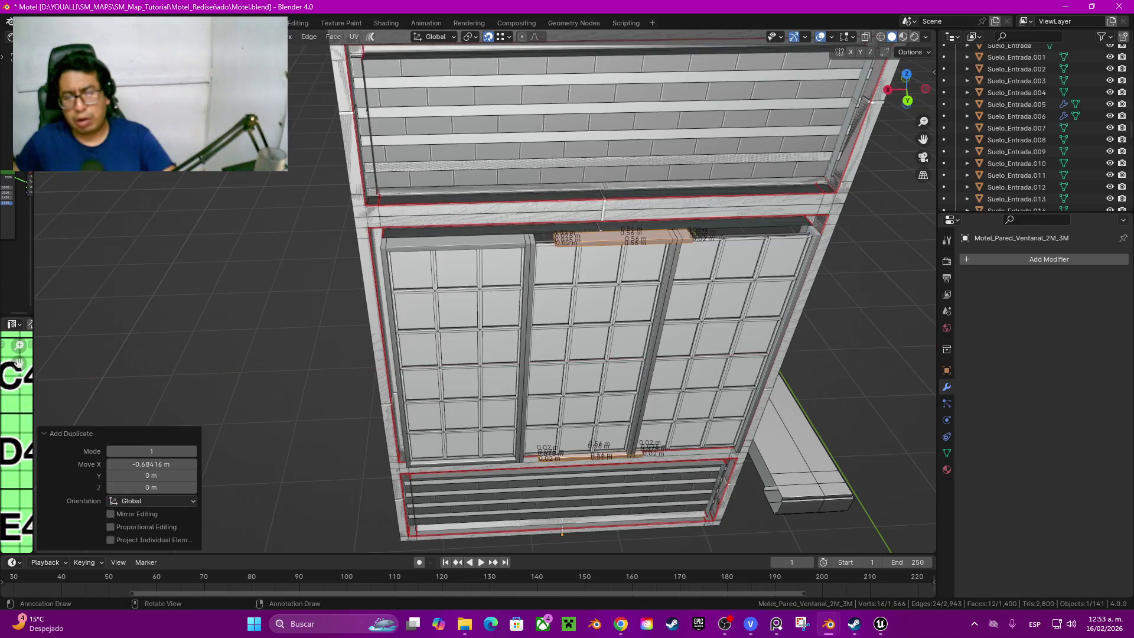
{"action": "scroll", "coordinate": [584, 266], "scroll_direction": "up", "scroll_amount": 5}
{"action": "key", "text": "g"}
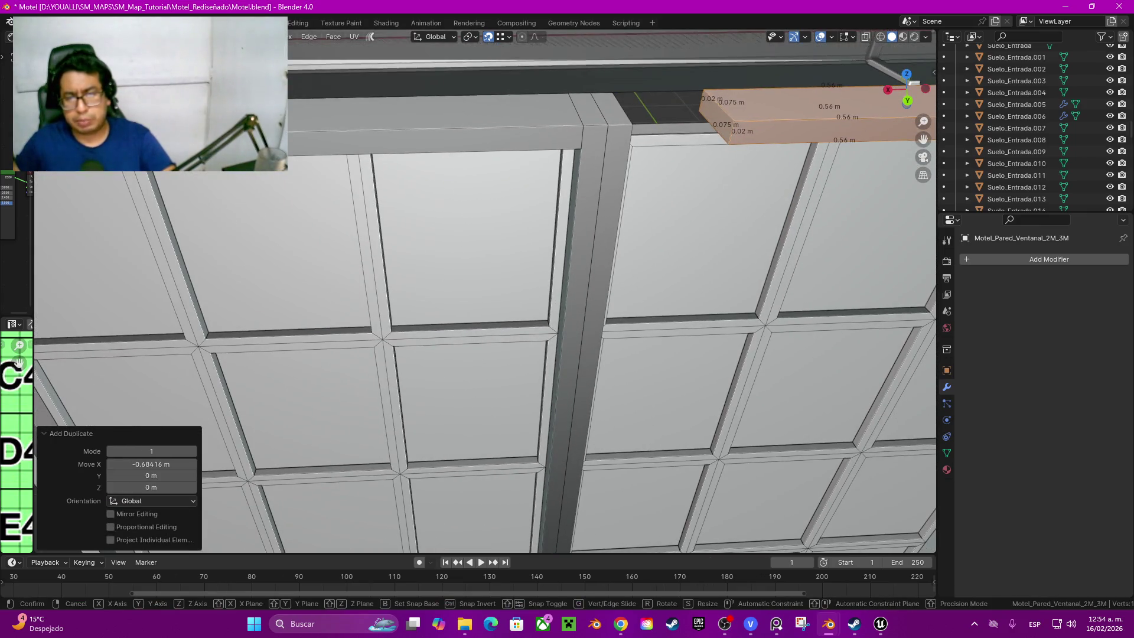
{"action": "key", "text": "Return"}
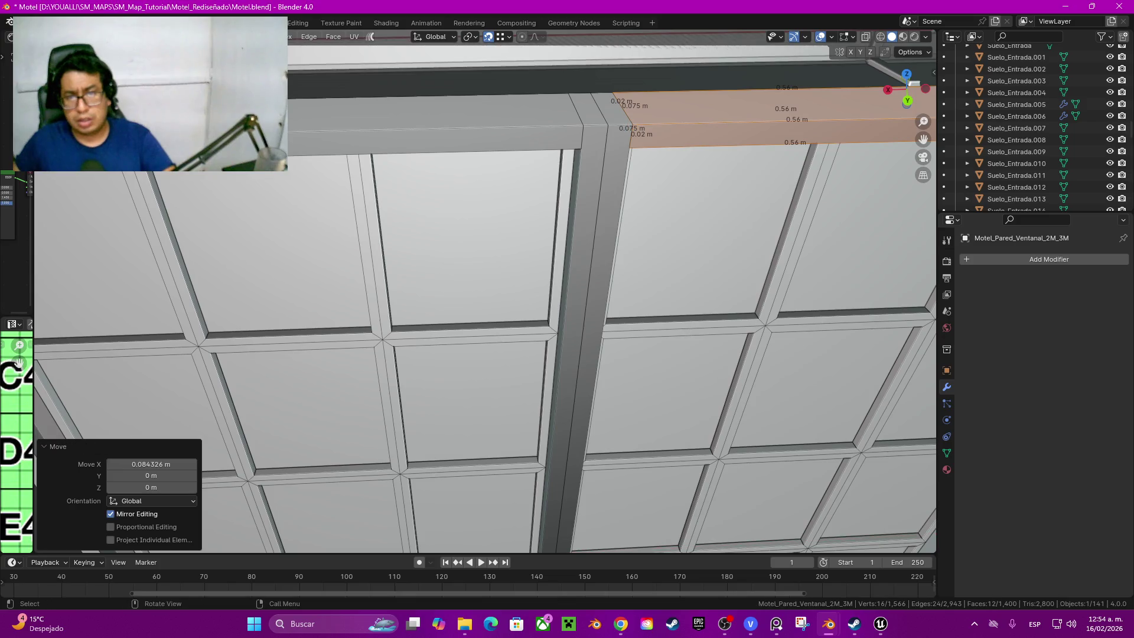
{"action": "middle_click_drag", "start_coordinate": [486, 293], "coordinate": [485, 372], "text": "shift"}
{"action": "scroll", "coordinate": [486, 293], "scroll_direction": "up", "scroll_amount": 3}
{"action": "scroll", "coordinate": [486, 293], "scroll_direction": "up", "scroll_amount": 3}
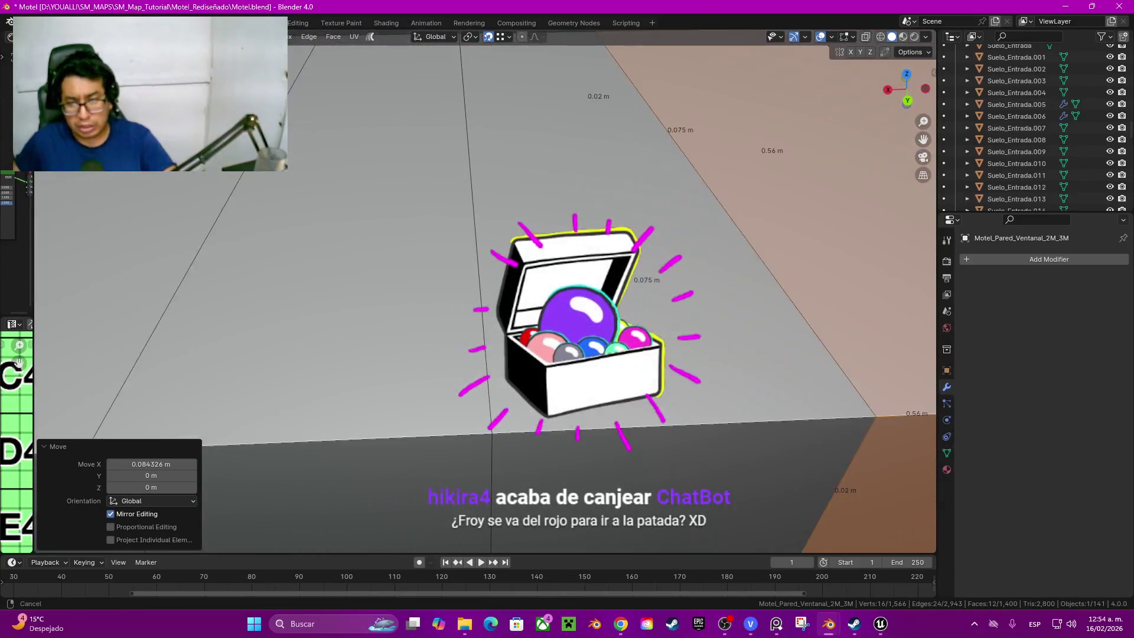
{"action": "scroll", "coordinate": [486, 293], "scroll_direction": "down", "scroll_amount": 5}
{"action": "middle_click_drag", "start_coordinate": [486, 293], "coordinate": [486, 222]}
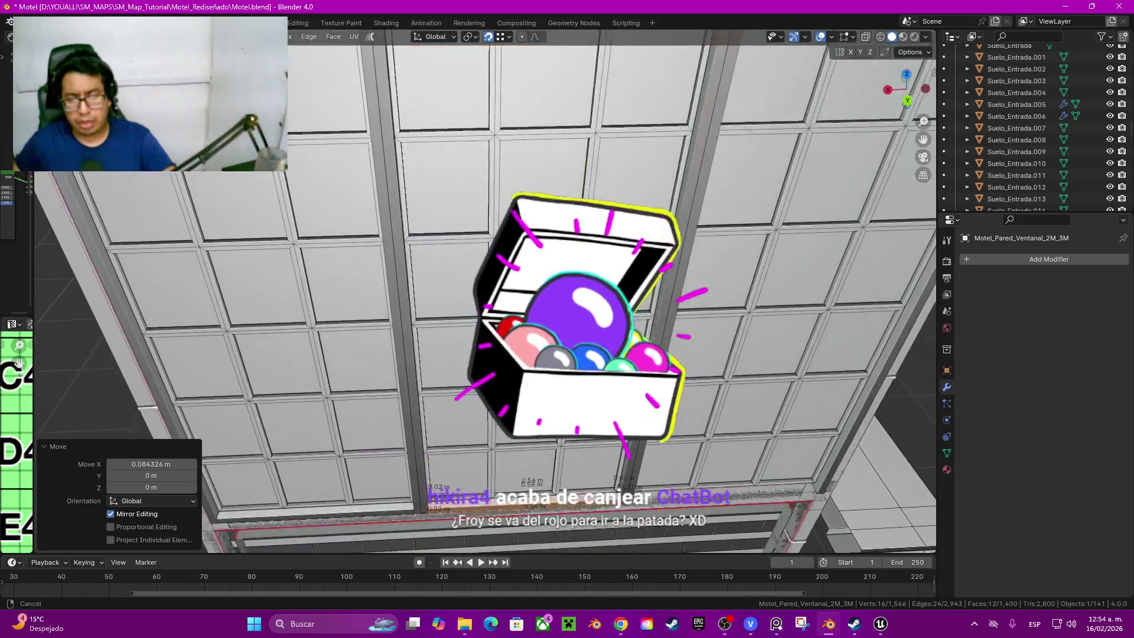
{"action": "mouse_move", "coordinate": [486, 293]}
{"action": "middle_mouse_down"}
{"action": "mouse_move", "coordinate": [460, 265]}
{"action": "mouse_move", "coordinate": [486, 355]}
{"action": "middle_mouse_up"}
Step: Duplicate the fillers about 0.9 m along X into the third bay and snap them against the mullion
{"action": "key", "text": "g"}
{"action": "key", "text": "x"}
{"action": "key", "text": "Return"}
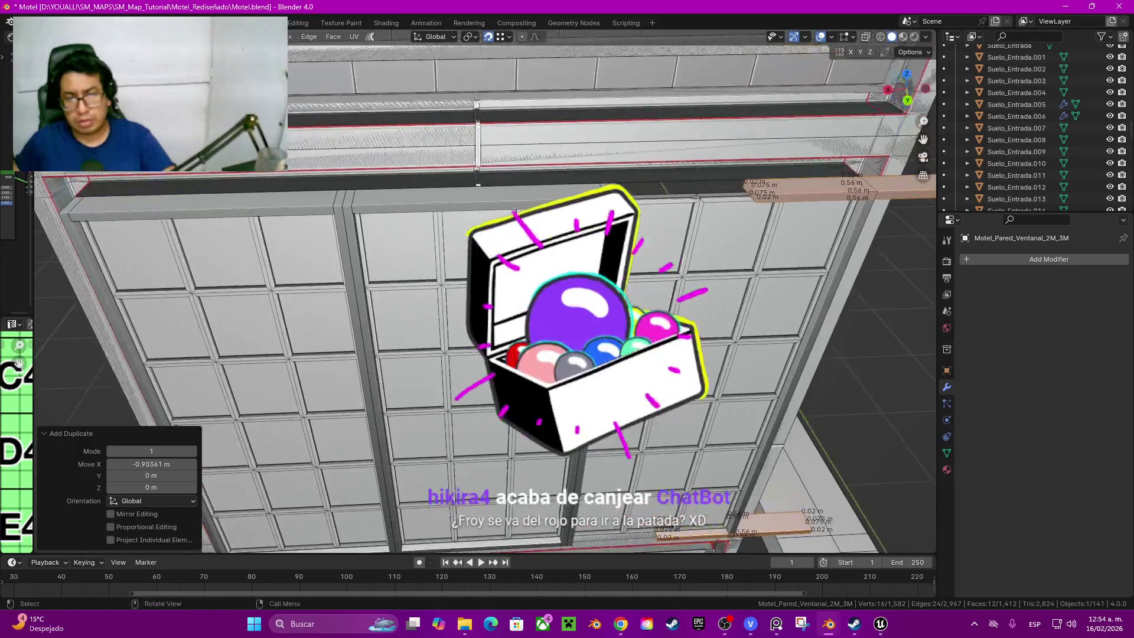
{"action": "key", "text": "shift+d"}
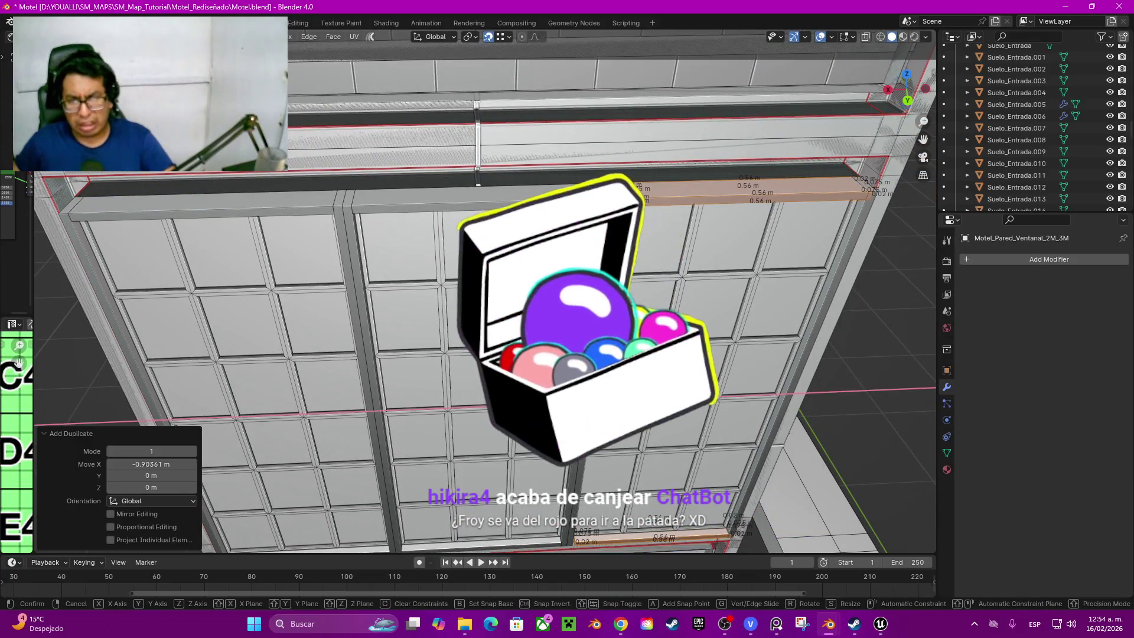
{"action": "key", "text": "x"}
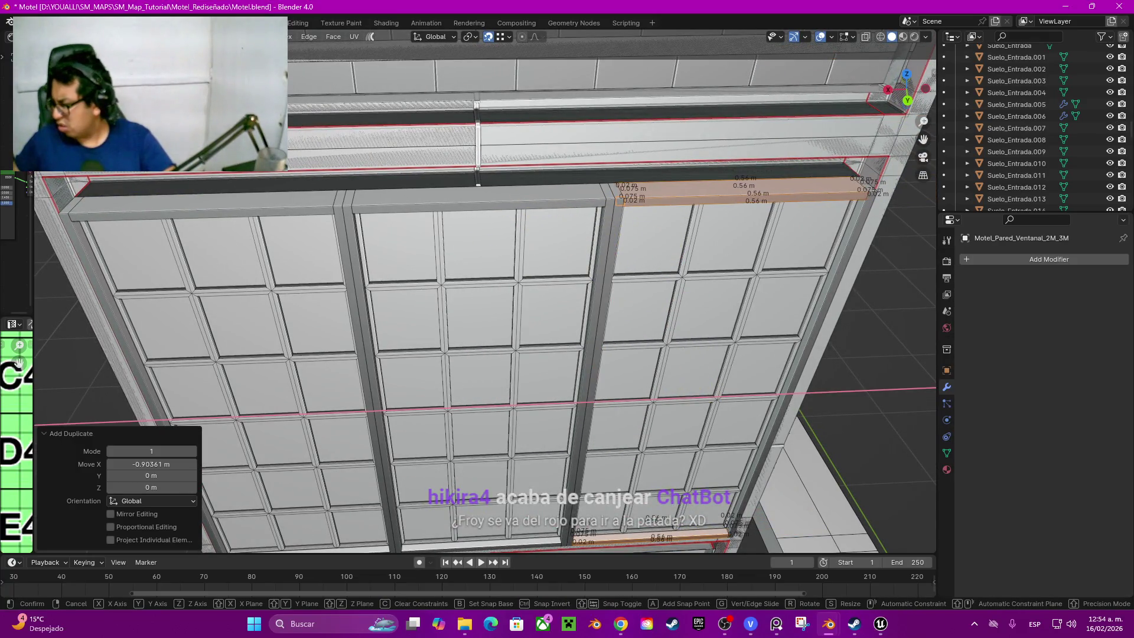
{"action": "key", "text": "Return"}
{"action": "scroll", "coordinate": [656, 186], "scroll_direction": "up", "scroll_amount": 1}
{"action": "scroll", "coordinate": [655, 187], "scroll_direction": "up", "scroll_amount": 2}
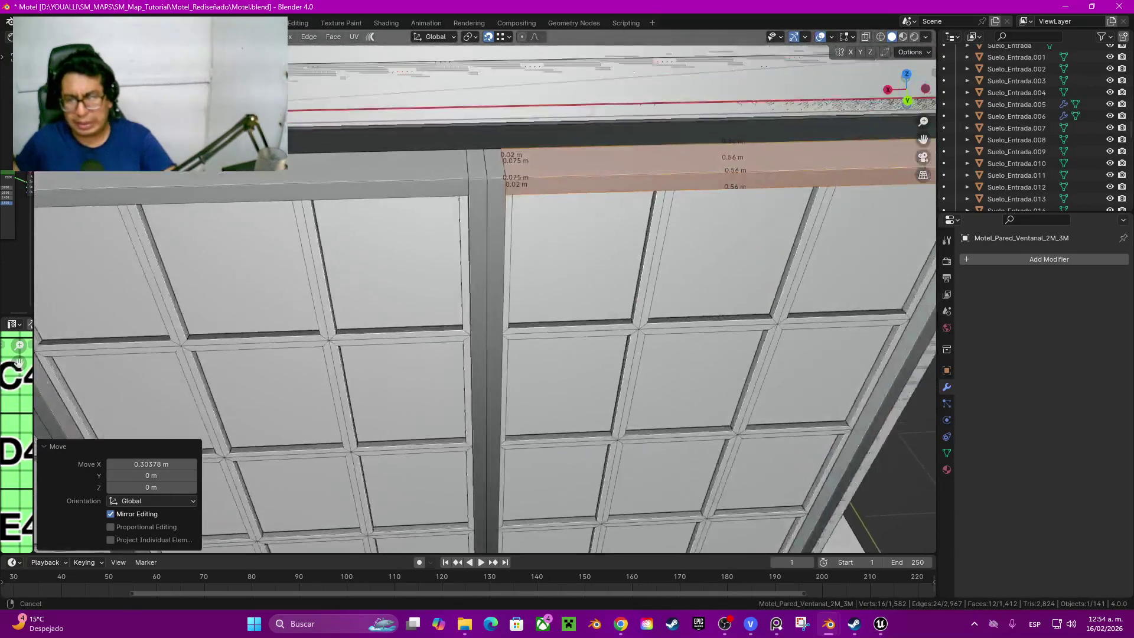
{"action": "scroll", "coordinate": [656, 187], "scroll_direction": "up", "scroll_amount": 2}
{"action": "scroll", "coordinate": [656, 186], "scroll_direction": "up", "scroll_amount": 1}
{"action": "scroll", "coordinate": [656, 187], "scroll_direction": "up", "scroll_amount": 1}
{"action": "scroll", "coordinate": [656, 186], "scroll_direction": "up", "scroll_amount": 1}
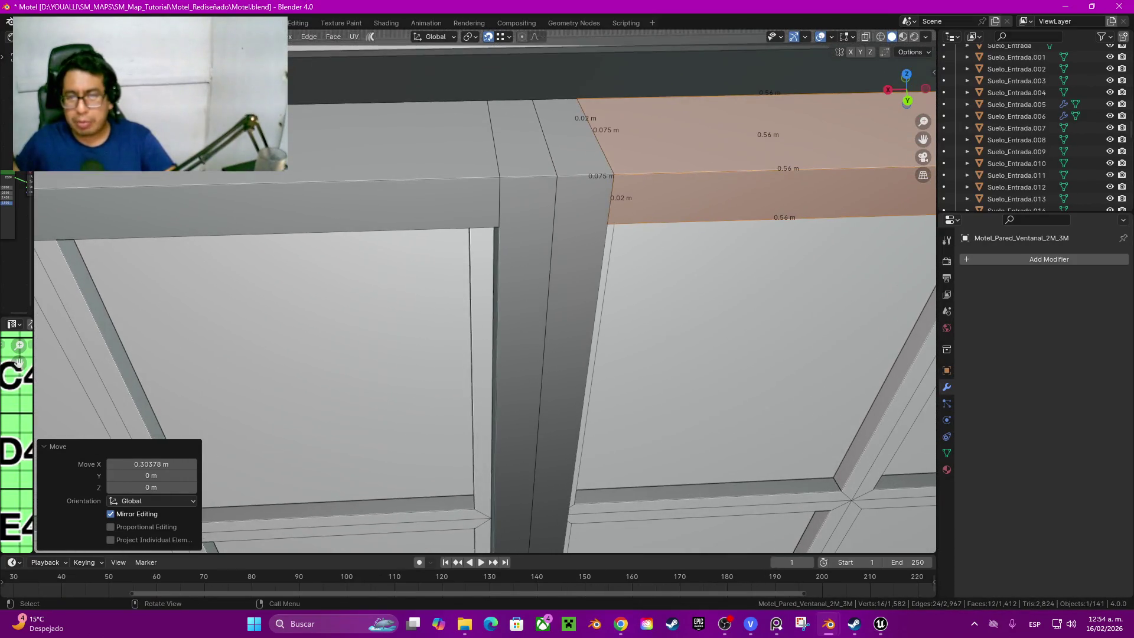
{"action": "scroll", "coordinate": [656, 186], "scroll_direction": "down", "scroll_amount": 5}
Step: Reveal the hidden window frame geometry with Alt+H, redoing it after clearing the selection
{"action": "mouse_move", "coordinate": [656, 186]}
{"action": "middle_mouse_down"}
{"action": "mouse_move", "coordinate": [532, 293]}
{"action": "mouse_move", "coordinate": [620, 285]}
{"action": "mouse_move", "coordinate": [567, 319]}
{"action": "mouse_move", "coordinate": [513, 327]}
{"action": "middle_mouse_up"}
{"action": "scroll", "coordinate": [620, 310], "scroll_direction": "up", "scroll_amount": 4}
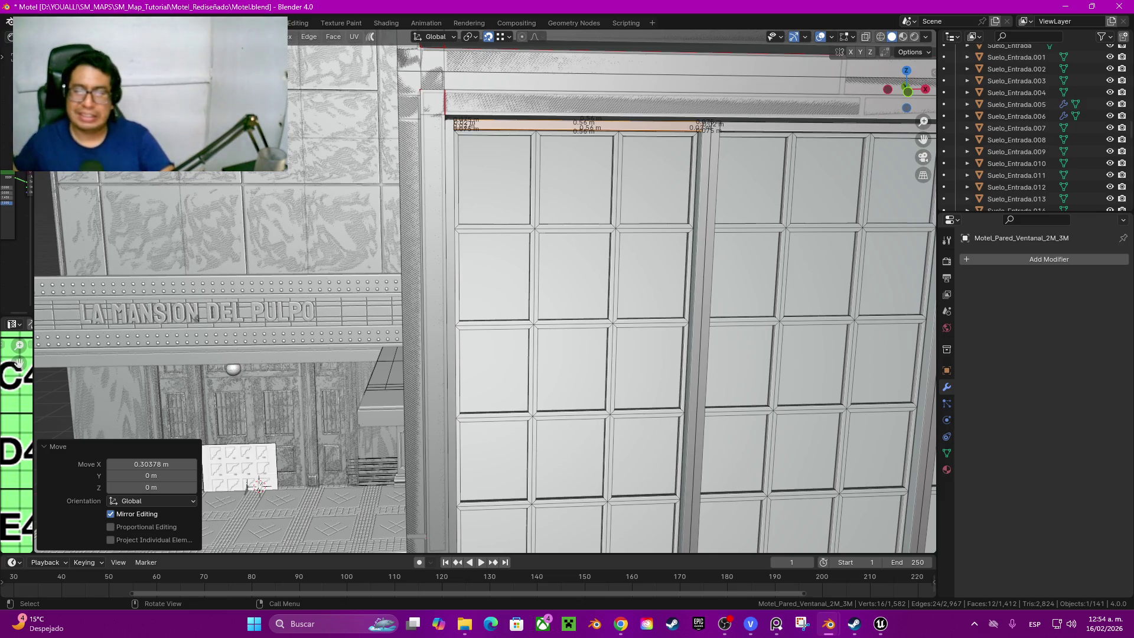
{"action": "scroll", "coordinate": [485, 292], "scroll_direction": "down", "scroll_amount": 1}
{"action": "scroll", "coordinate": [484, 293], "scroll_direction": "down", "scroll_amount": 2}
{"action": "scroll", "coordinate": [485, 293], "scroll_direction": "down", "scroll_amount": 1}
{"action": "middle_click_drag", "start_coordinate": [485, 292], "coordinate": [541, 292]}
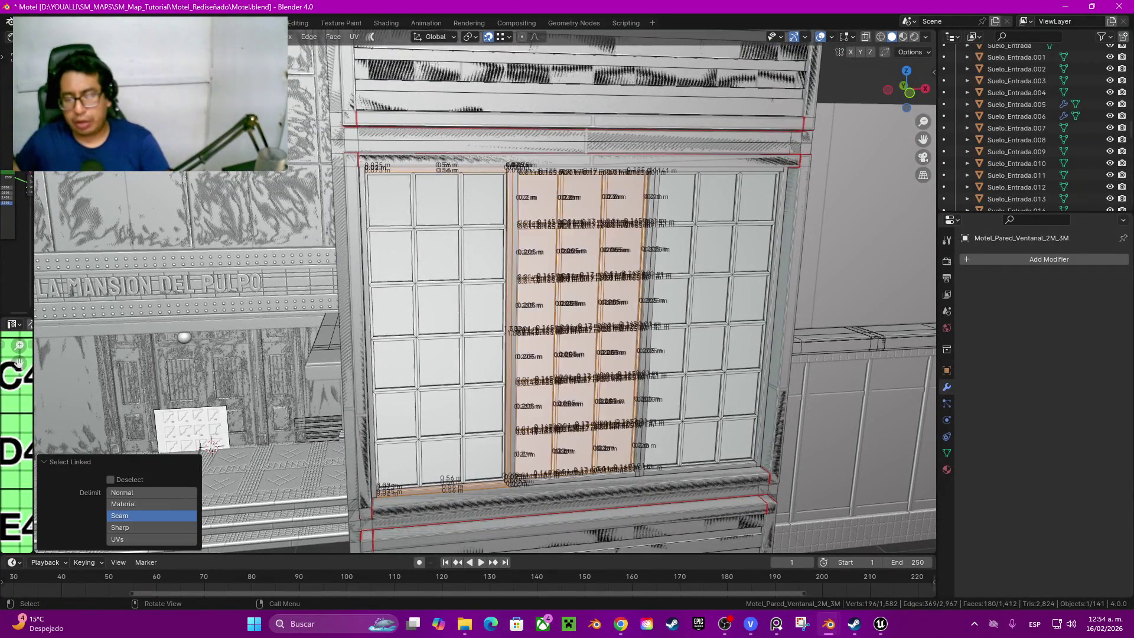
{"action": "left_click", "coordinate": [512, 333]}
{"action": "key", "text": "ctrl+l"}
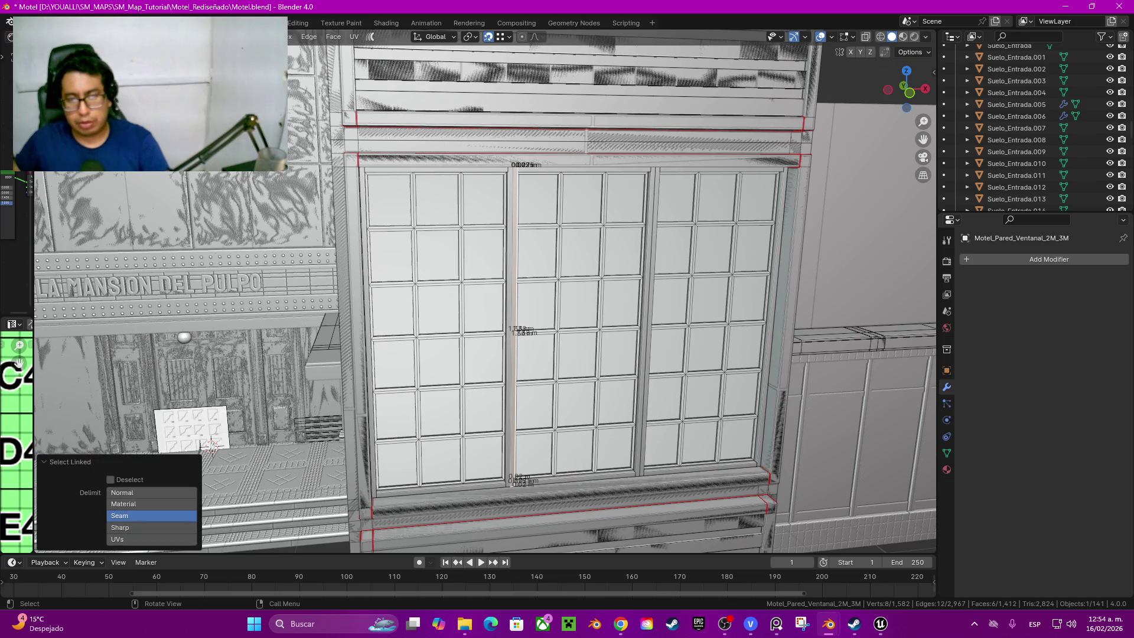
{"action": "key", "text": "alt+h"}
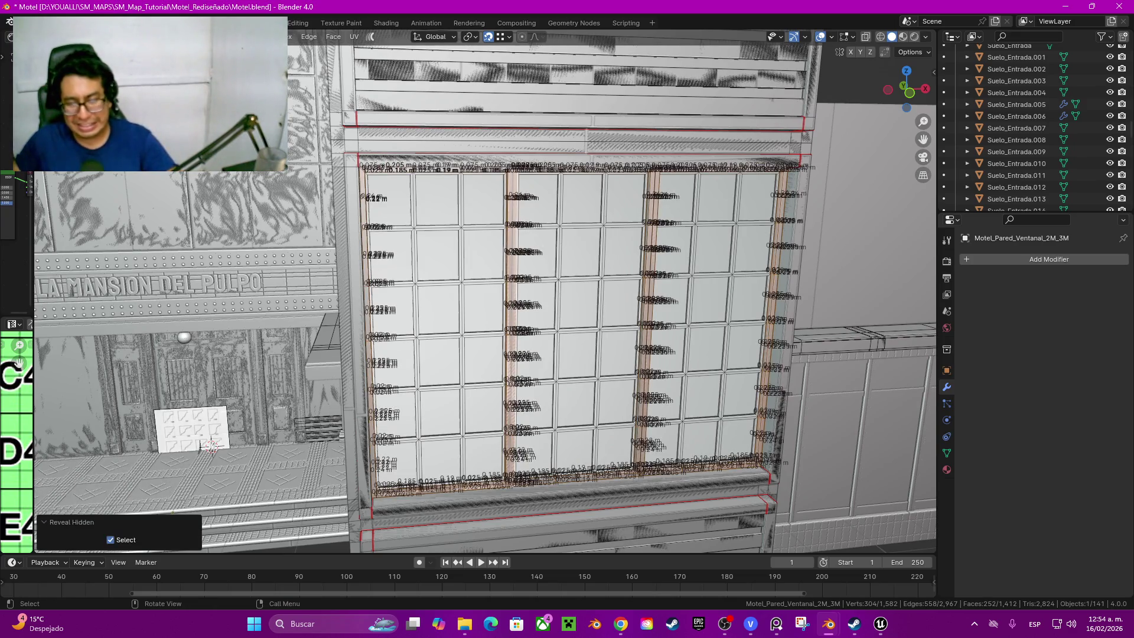
{"action": "key", "text": "ctrl+z"}
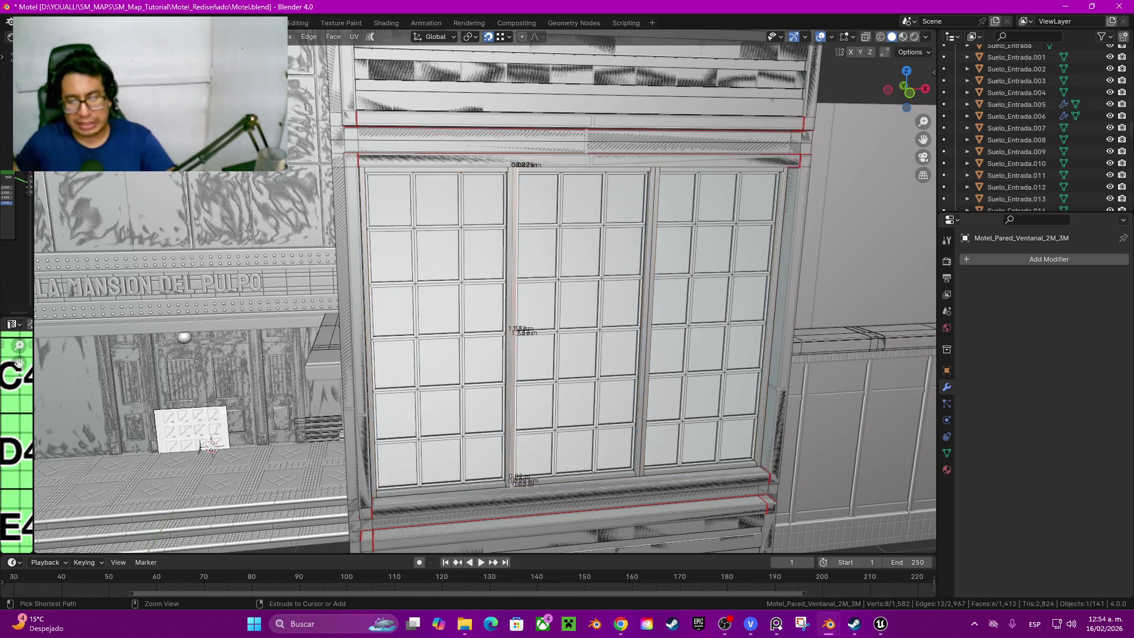
{"action": "key", "text": "alt+a"}
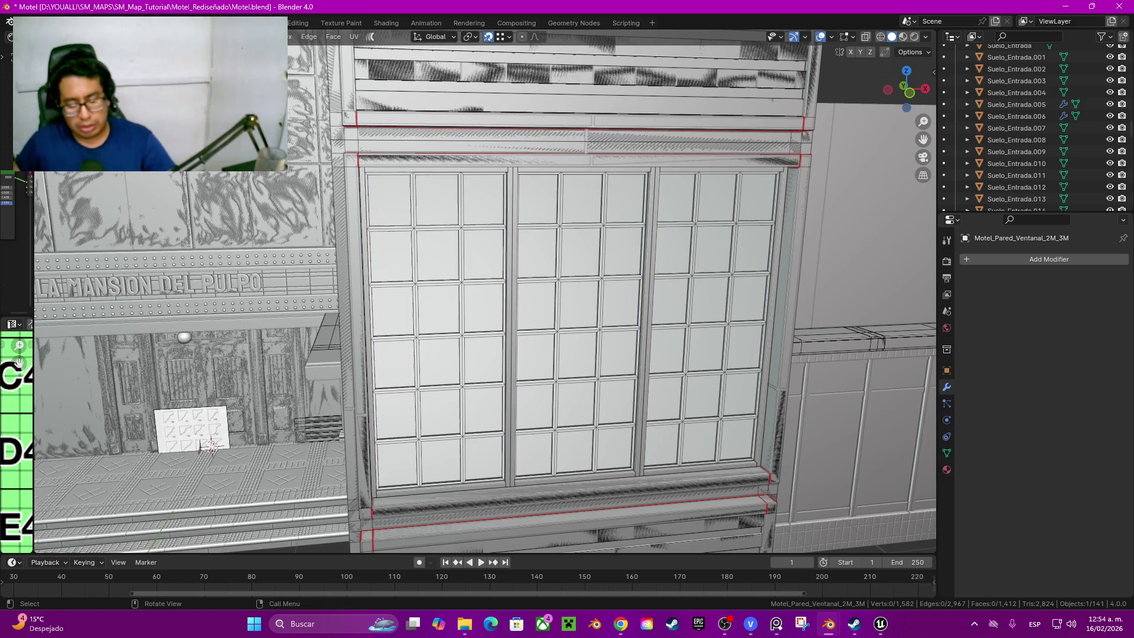
{"action": "key", "text": "alt+h"}
Step: Pull the old brown frame about 1.08 m along Y, then delete its vertices leaving the pane grid
{"action": "middle_click_drag", "start_coordinate": [214, 415], "coordinate": [297, 372]}
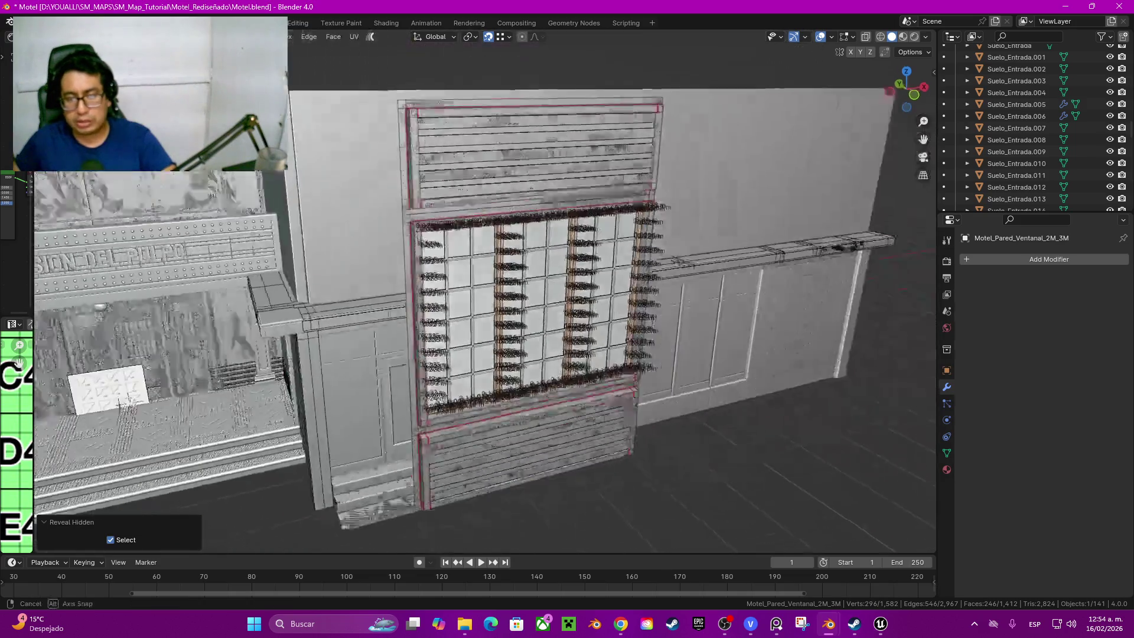
{"action": "key", "text": "g"}
{"action": "key", "text": "y"}
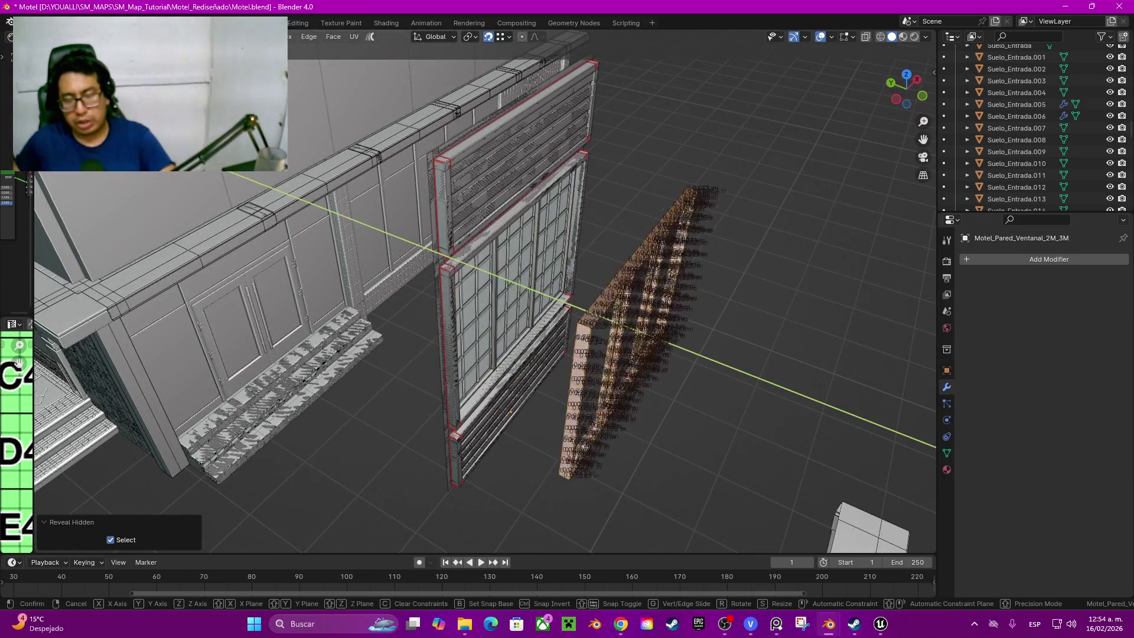
{"action": "key", "text": "Return"}
{"action": "middle_click_drag", "start_coordinate": [532, 355], "coordinate": [568, 337]}
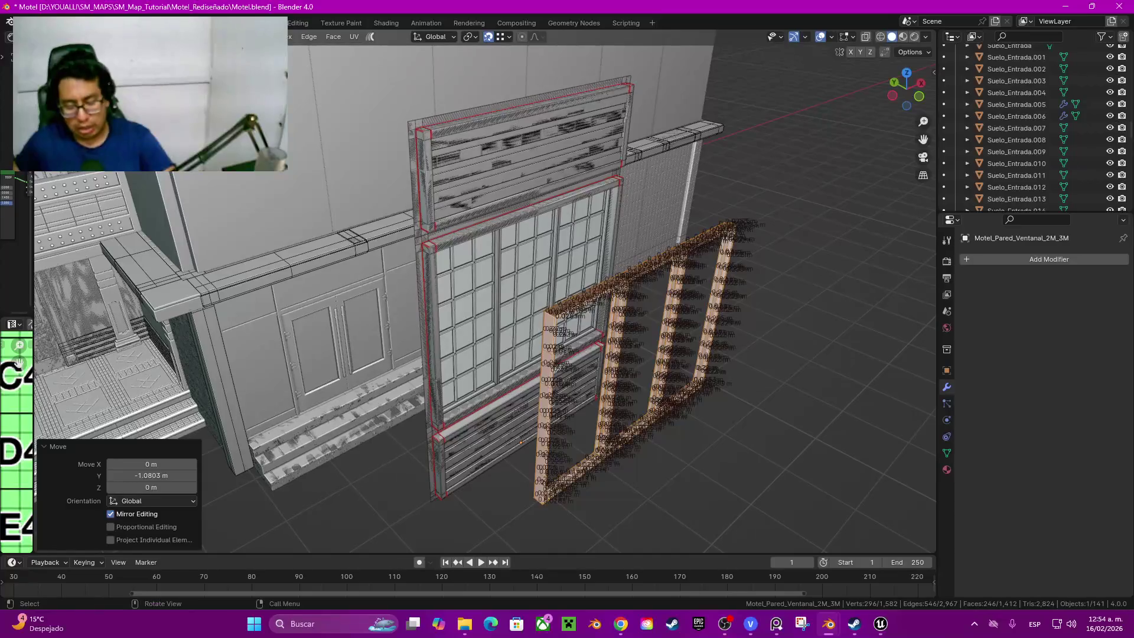
{"action": "key", "text": "x"}
{"action": "left_click", "coordinate": [612, 417]}
{"action": "scroll", "coordinate": [612, 417], "scroll_direction": "up", "scroll_amount": 4}
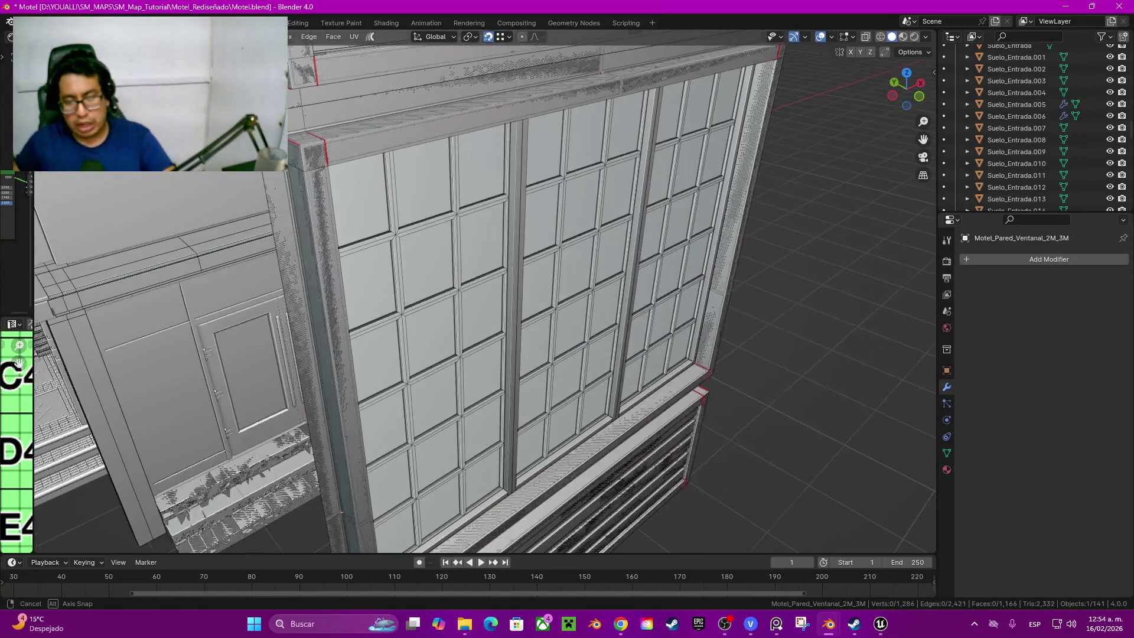
{"action": "mouse_move", "coordinate": [292, 381]}
{"action": "middle_mouse_down"}
{"action": "mouse_move", "coordinate": [267, 406]}
{"action": "mouse_move", "coordinate": [317, 439]}
{"action": "middle_mouse_up"}
{"action": "scroll", "coordinate": [266, 407], "scroll_direction": "up", "scroll_amount": 4}
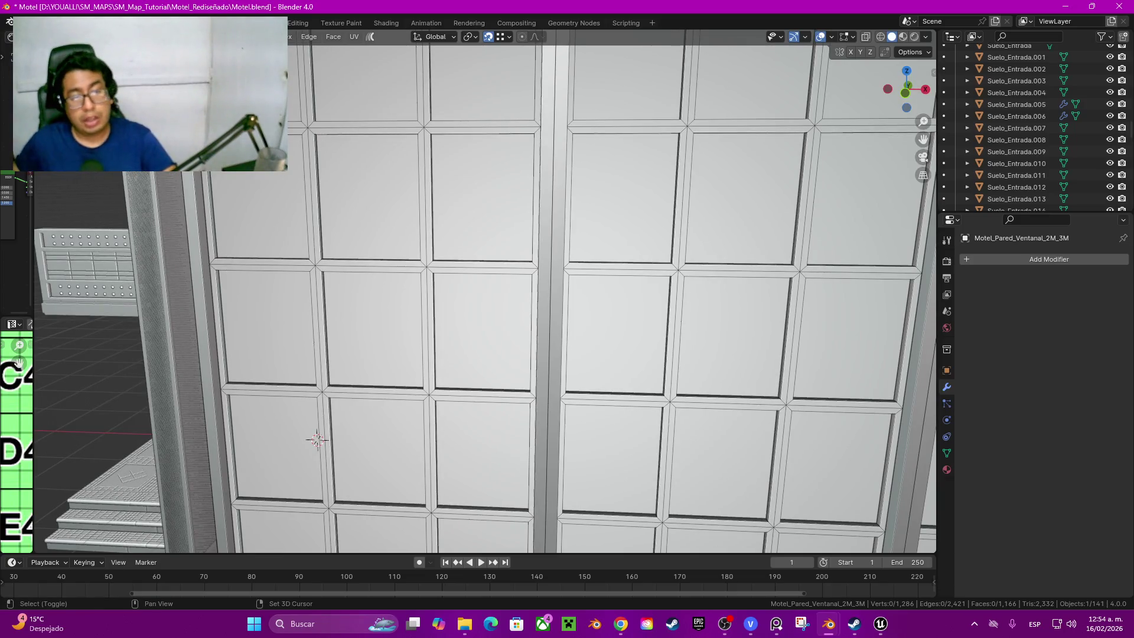
{"action": "mouse_move", "coordinate": [317, 439]}
{"action": "middle_mouse_down"}
{"action": "mouse_move", "coordinate": [194, 439]}
{"action": "mouse_move", "coordinate": [92, 486]}
{"action": "middle_mouse_up"}
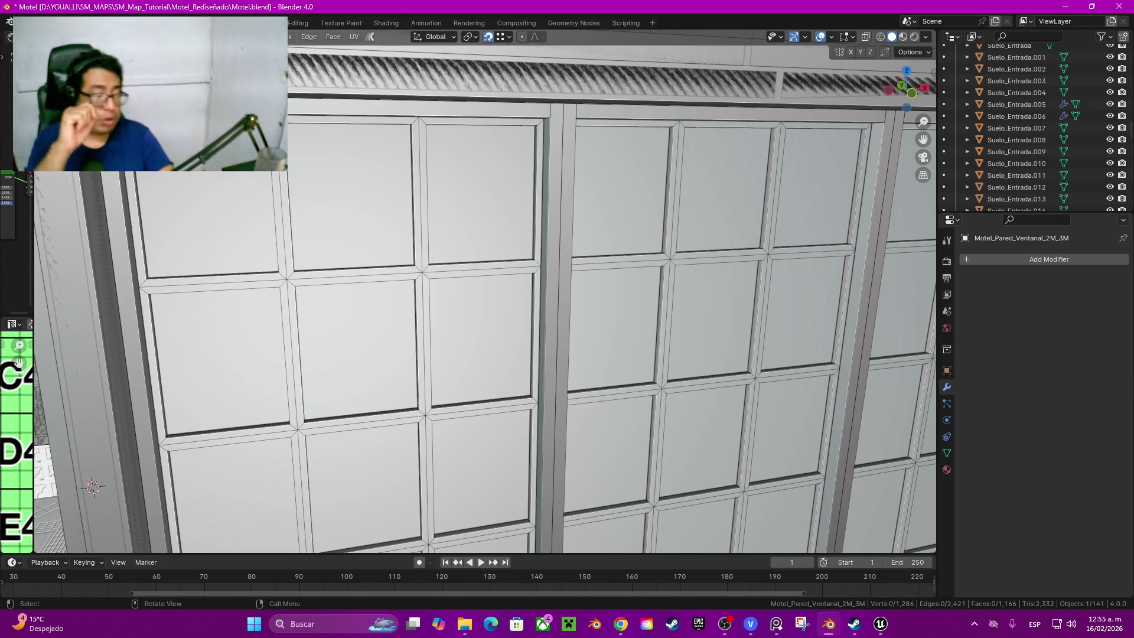
{"action": "middle_click_drag", "start_coordinate": [488, 354], "coordinate": [519, 385], "text": "shift"}
{"action": "mouse_move", "coordinate": [97, 459]}
{"action": "middle_mouse_down"}
{"action": "mouse_move", "coordinate": [233, 324]}
{"action": "mouse_move", "coordinate": [321, 435]}
{"action": "mouse_move", "coordinate": [262, 327]}
{"action": "mouse_move", "coordinate": [331, 368]}
{"action": "mouse_move", "coordinate": [214, 487]}
{"action": "middle_mouse_up"}
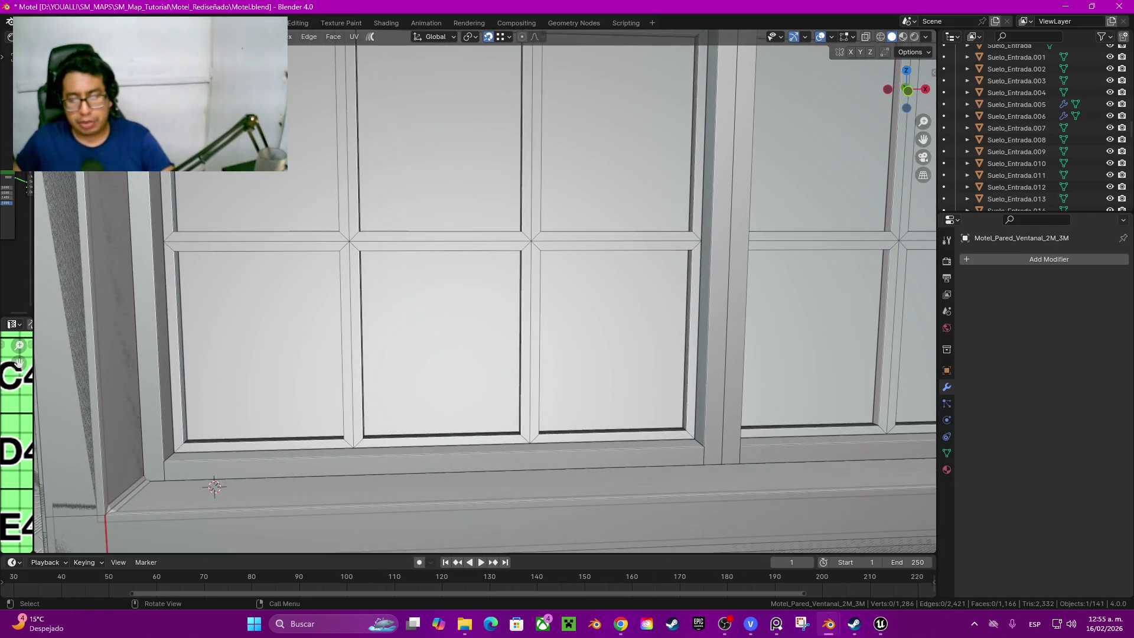
{"action": "left_click", "coordinate": [533, 342]}
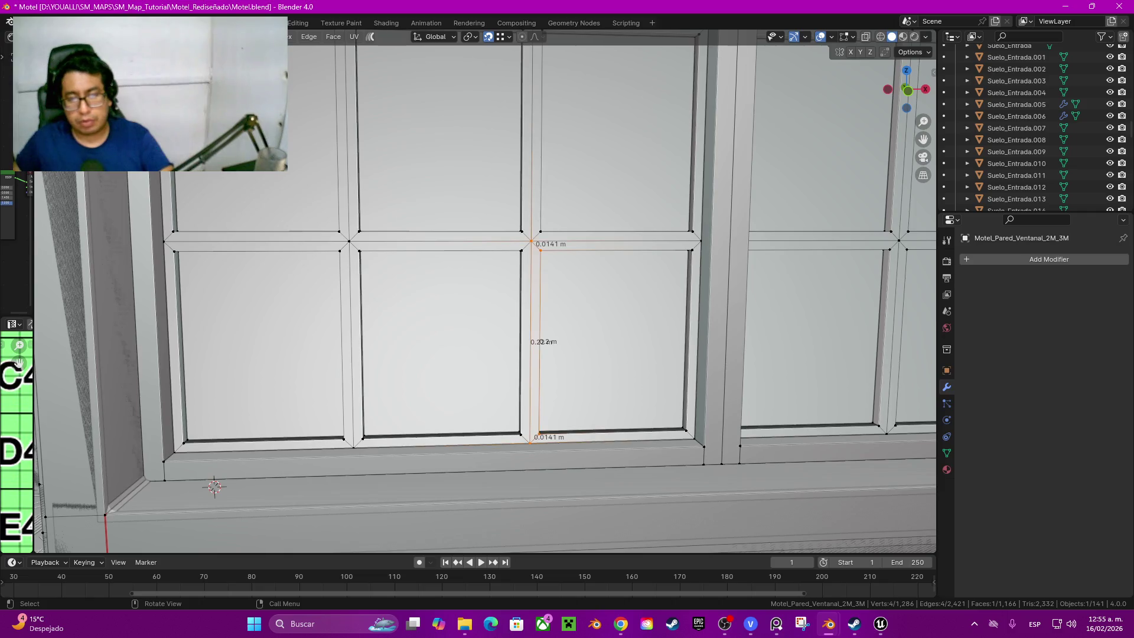
{"action": "scroll", "coordinate": [214, 487], "scroll_direction": "up", "scroll_amount": 1}
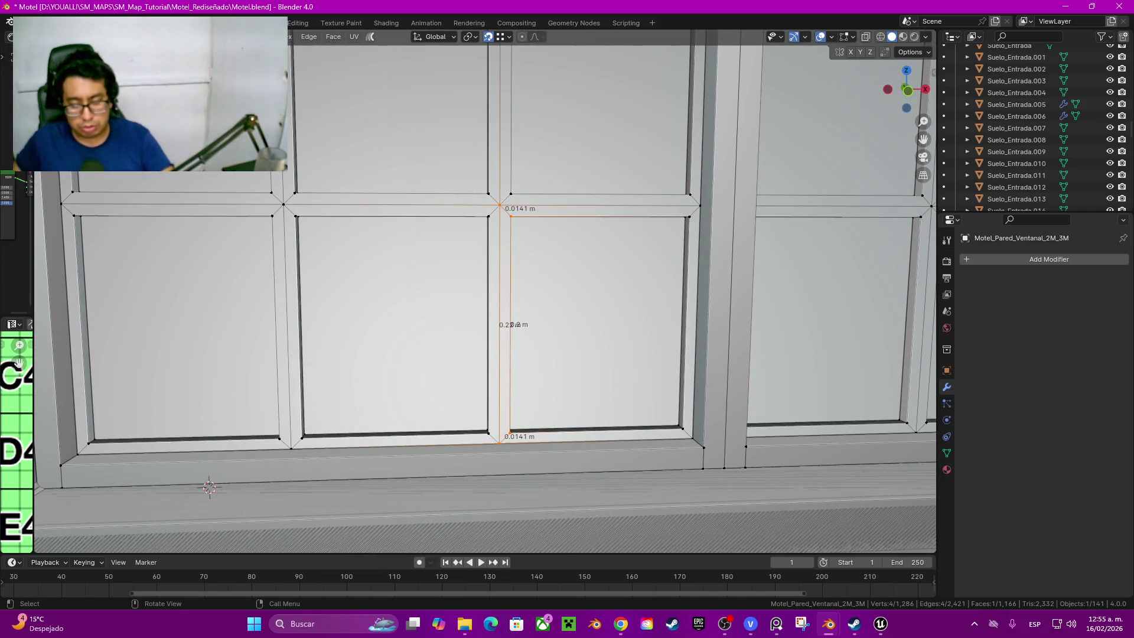
Step: Duplicate the mullion face in place and move the copy's top edge along one axis
{"action": "key", "text": "ctrl+z"}
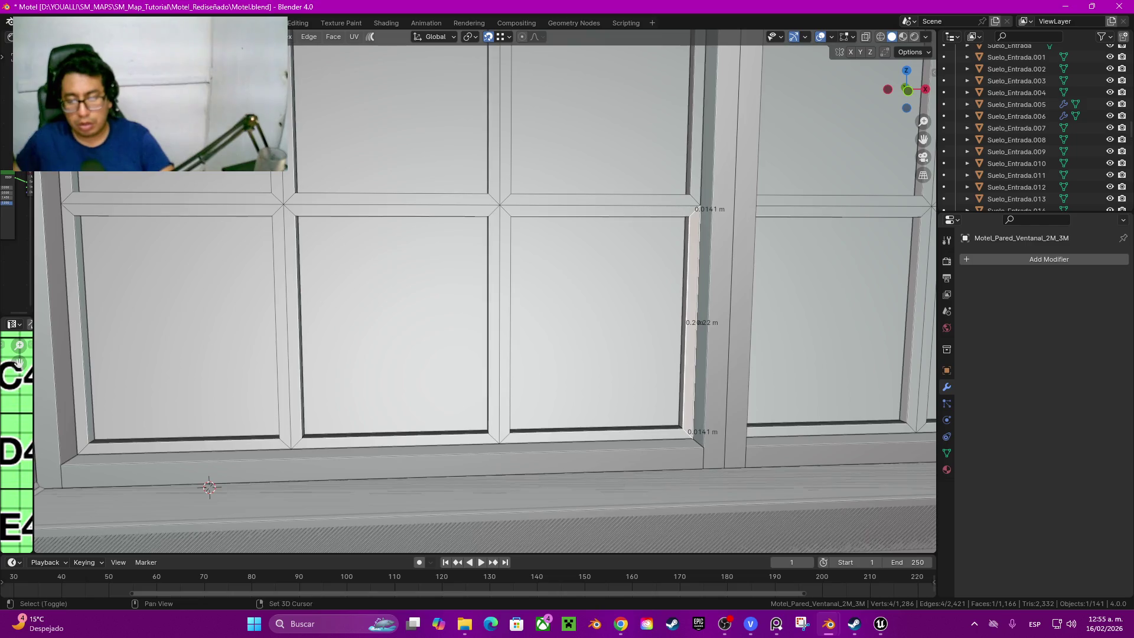
{"action": "middle_click_drag", "start_coordinate": [209, 487], "coordinate": [85, 220]}
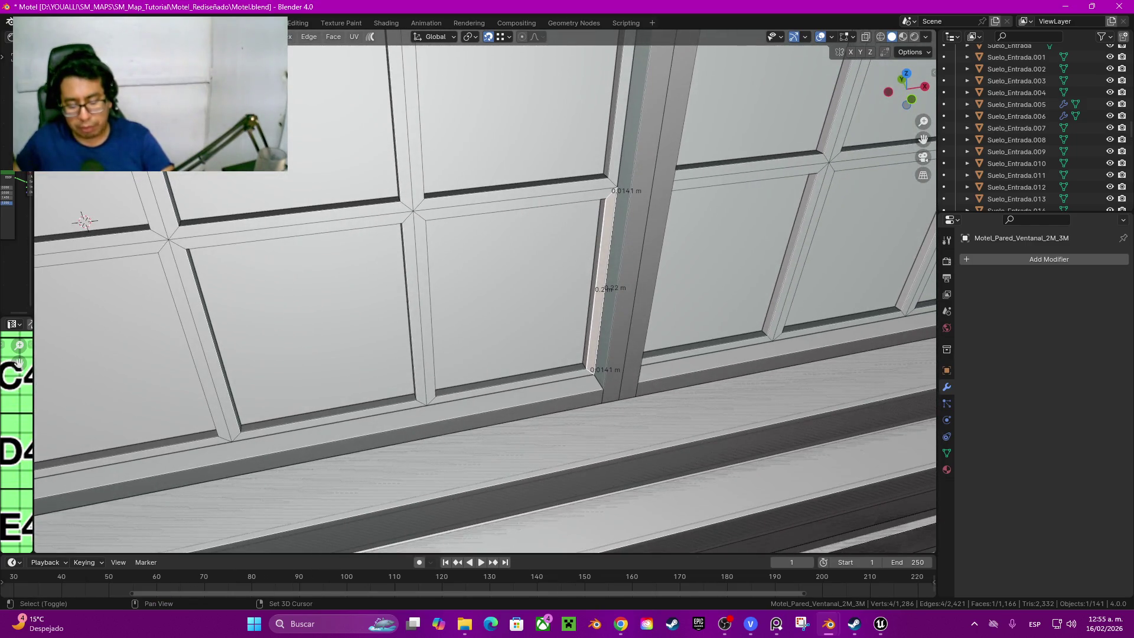
{"action": "key", "text": "shift+d"}
{"action": "right_click", "coordinate": [85, 221]}
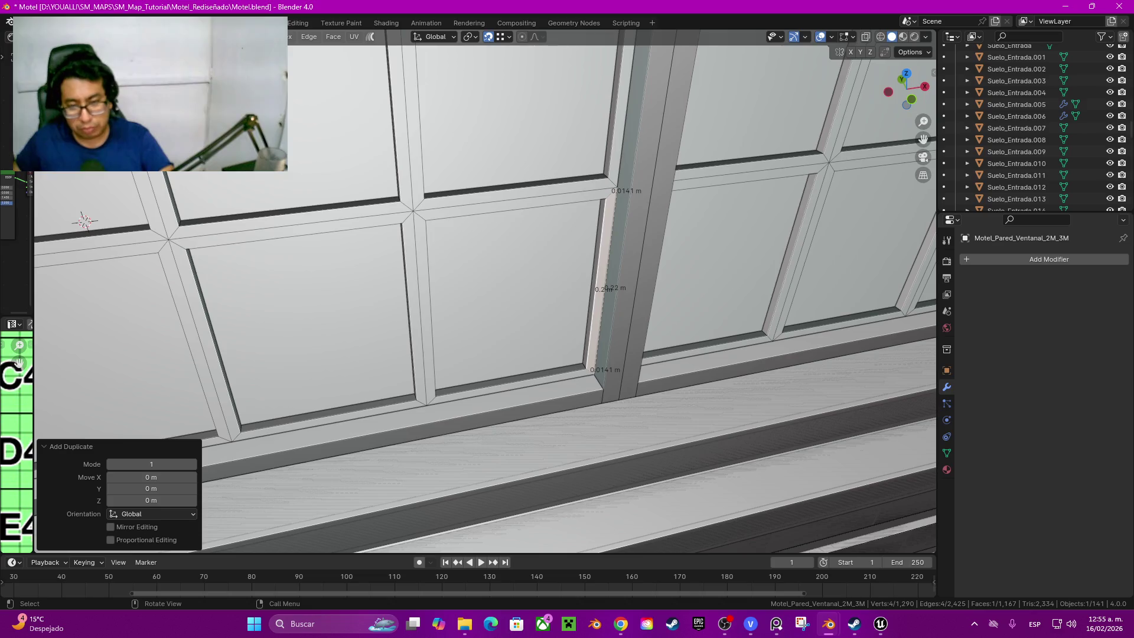
{"action": "scroll", "coordinate": [85, 221], "scroll_direction": "up", "scroll_amount": 1}
{"action": "scroll", "coordinate": [80, 222], "scroll_direction": "up", "scroll_amount": 1}
{"action": "scroll", "coordinate": [71, 222], "scroll_direction": "up", "scroll_amount": 1}
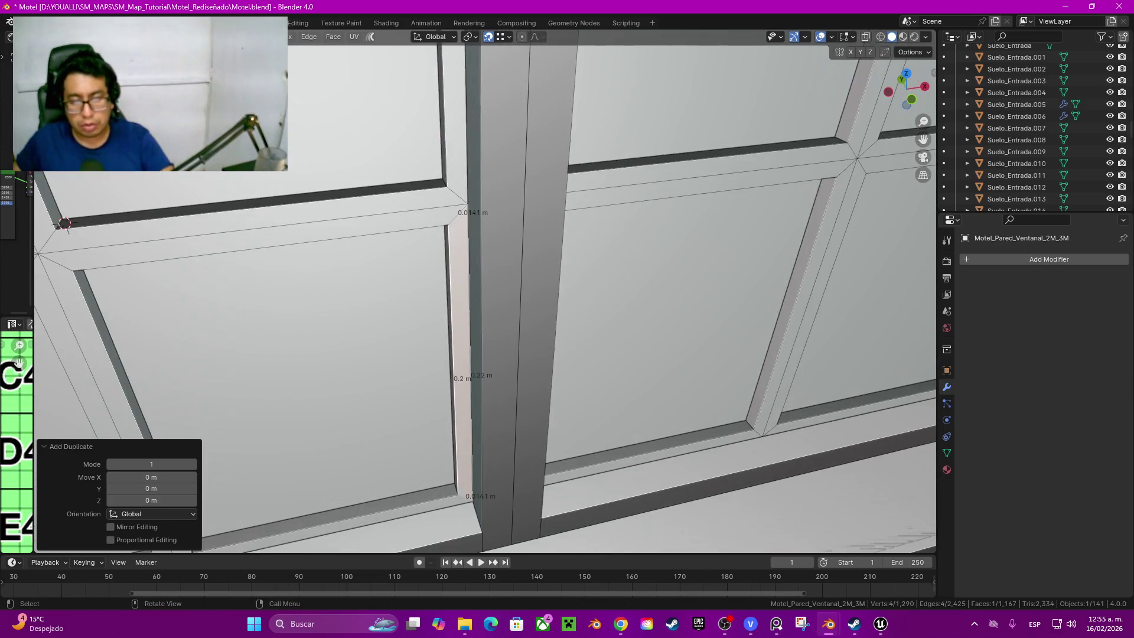
{"action": "left_click", "coordinate": [462, 210], "text": "alt"}
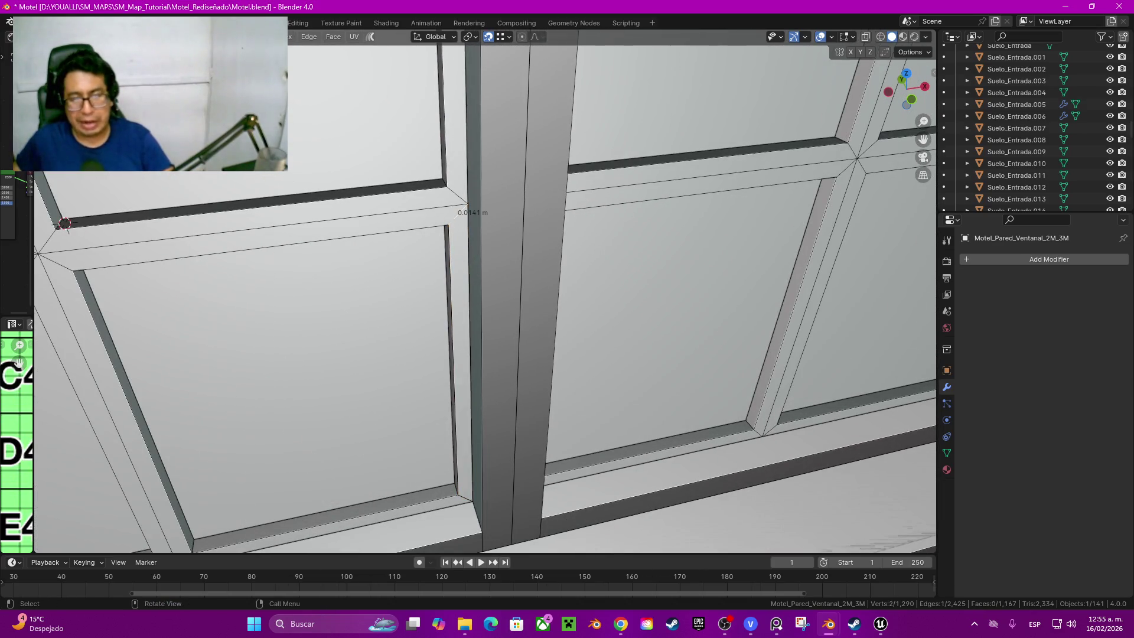
{"action": "key", "text": "g"}
{"action": "key", "text": "x"}
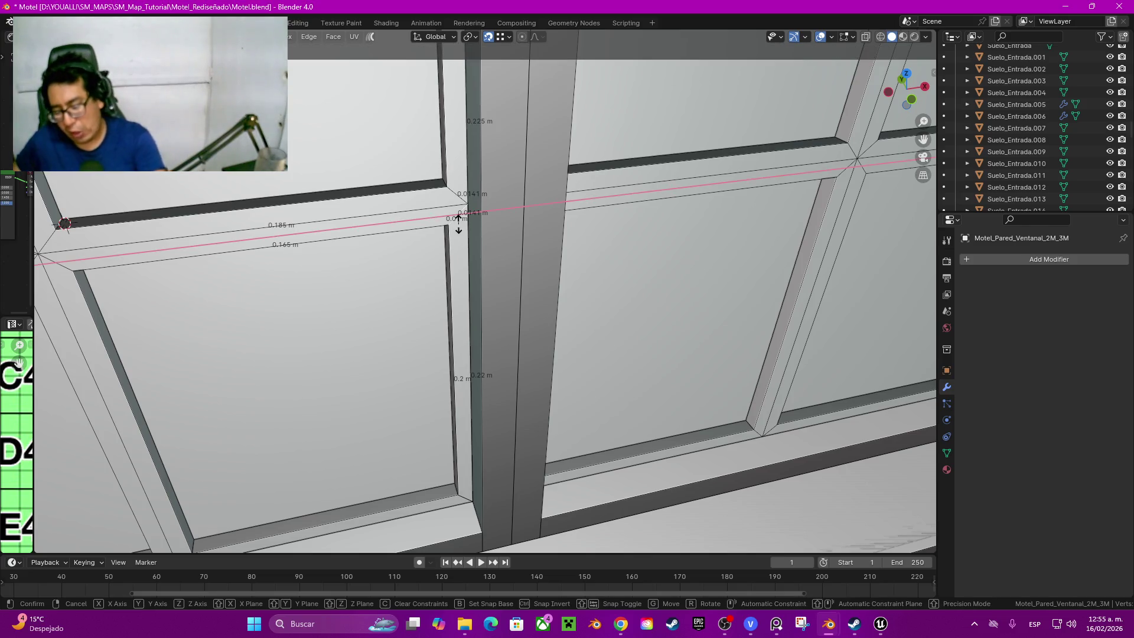
{"action": "left_click", "coordinate": [459, 221]}
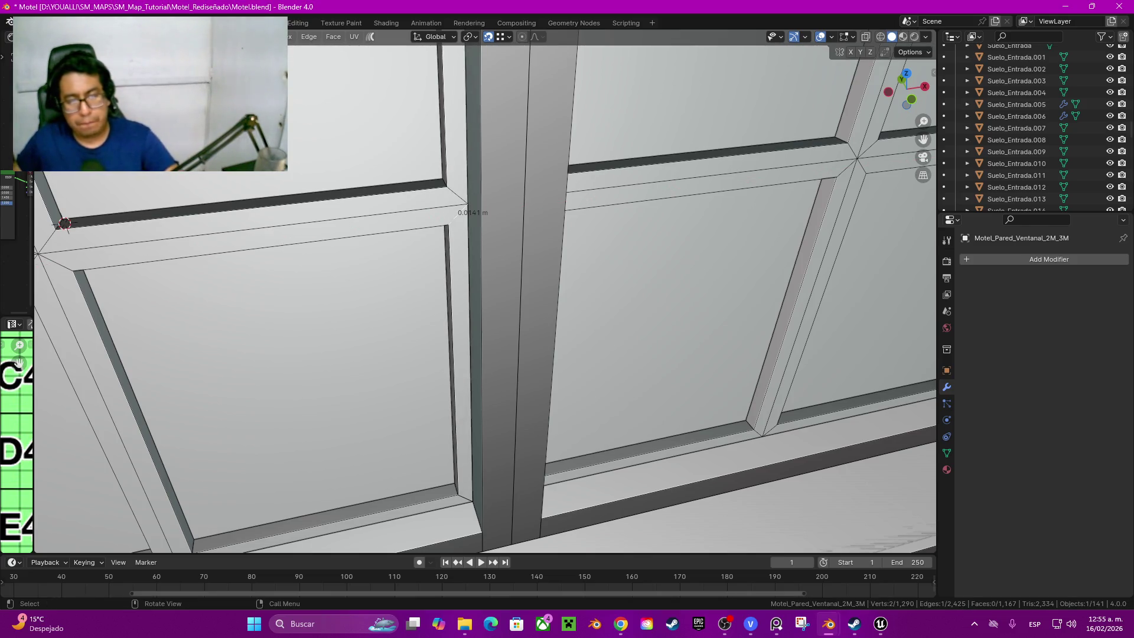
Step: Hide the linked pane mesh and flatten the strip's top edge to zero height along Z
{"action": "key", "text": "l"}
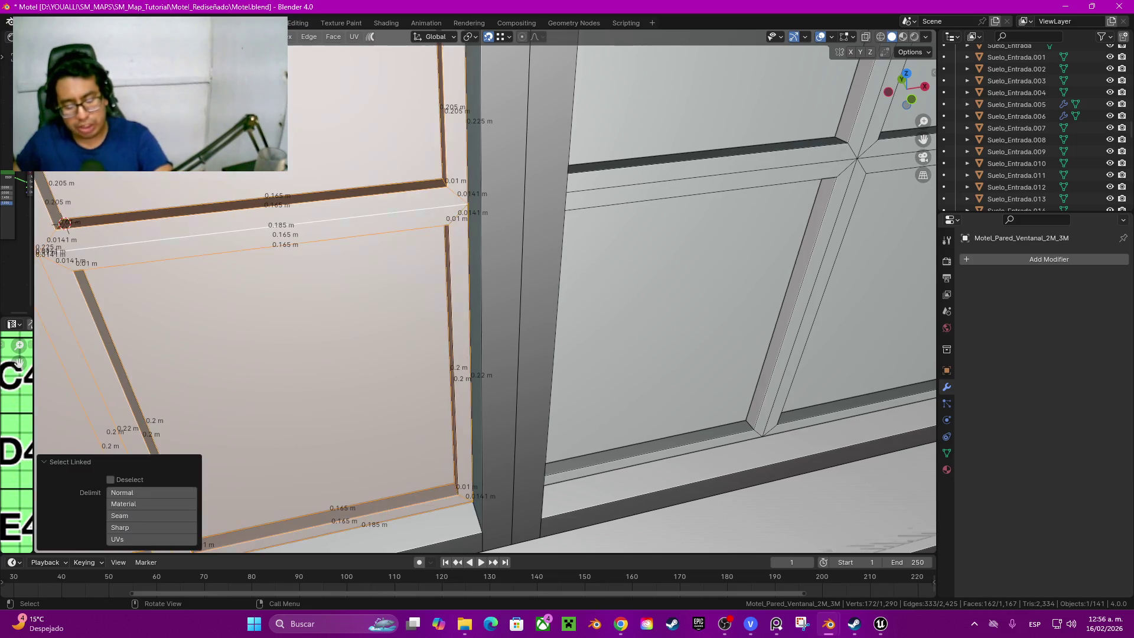
{"action": "key", "text": "h"}
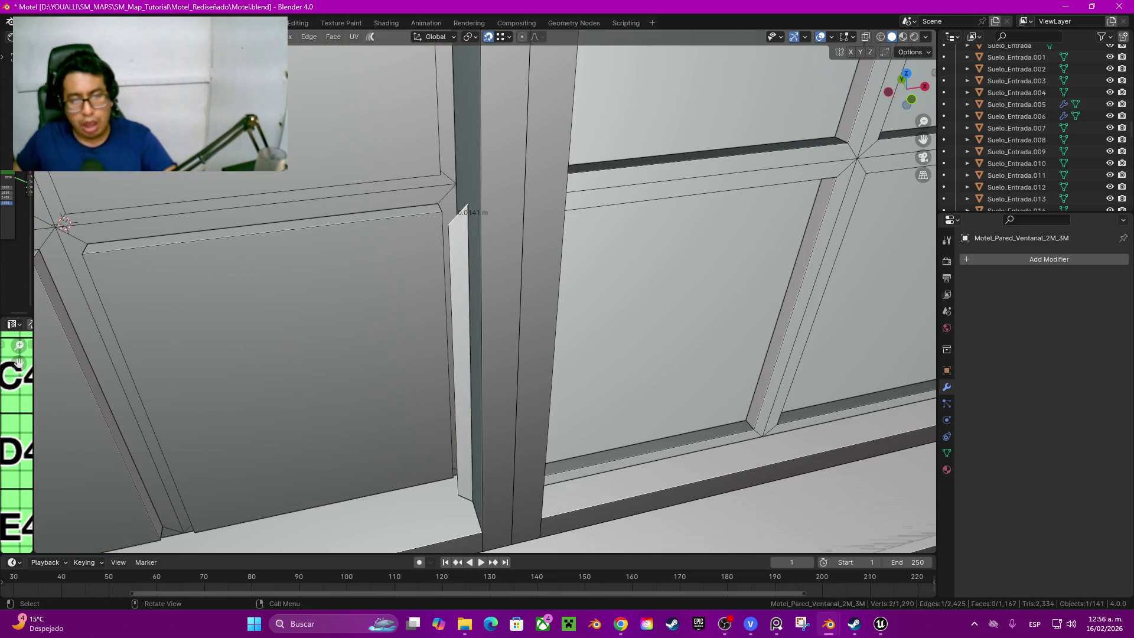
{"action": "middle_click_drag", "start_coordinate": [458, 222], "coordinate": [435, 107], "text": "shift"}
{"action": "key", "text": "s"}
{"action": "key", "text": "x"}
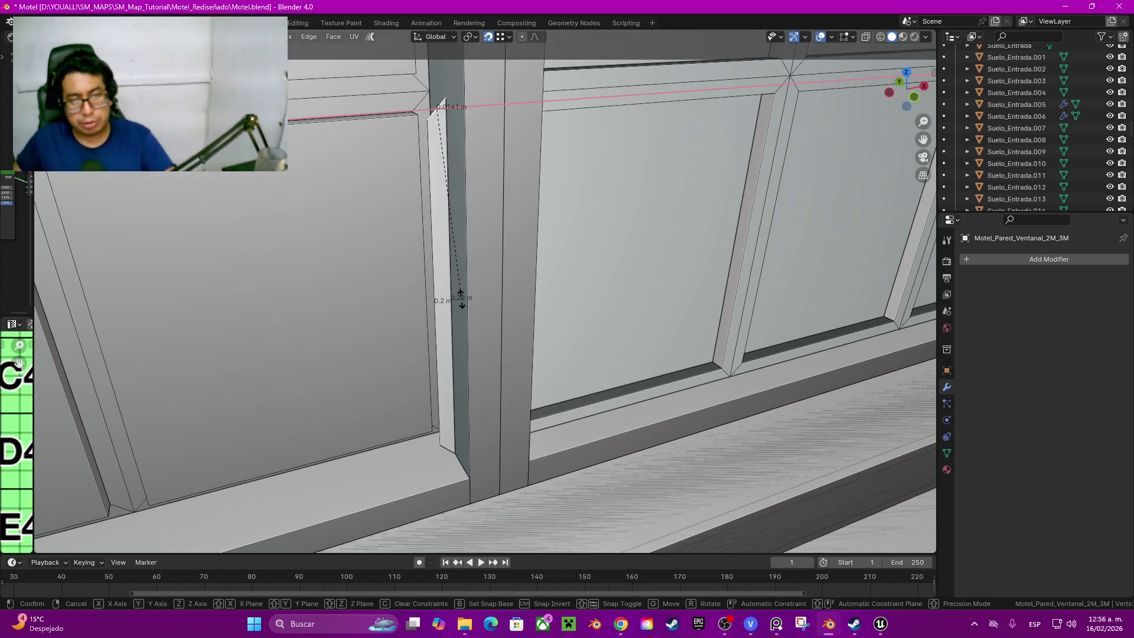
{"action": "key", "text": "z"}
{"action": "key", "text": "0"}
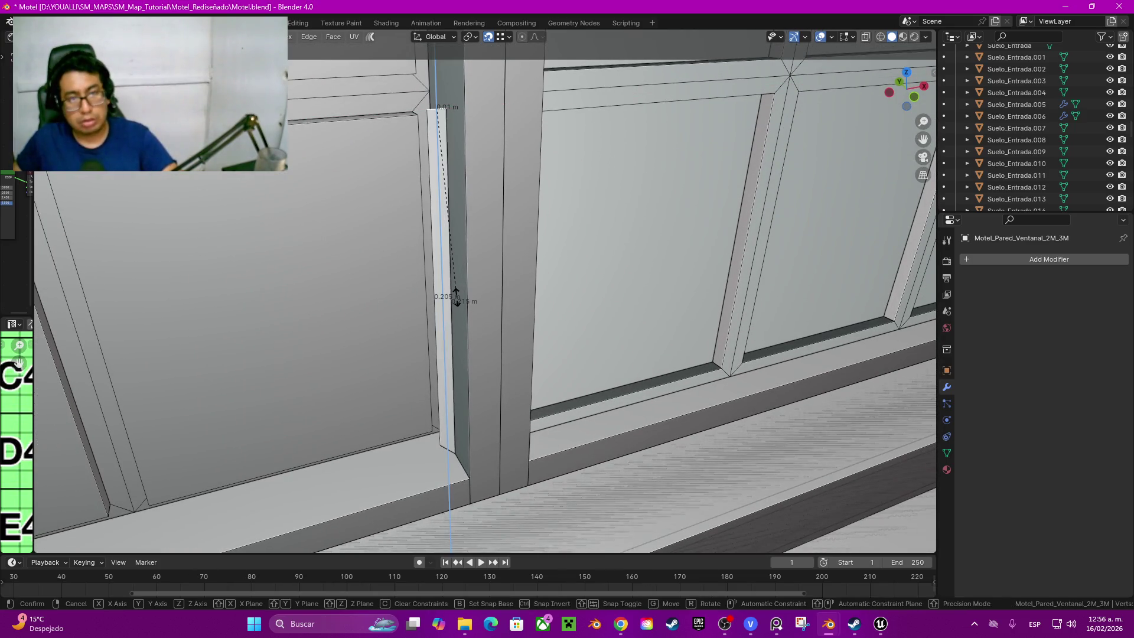
{"action": "key", "text": "Return"}
Step: Flatten the strip's bottom edge along Z as well, then reveal the hidden pane mesh again
{"action": "left_click", "coordinate": [448, 447]}
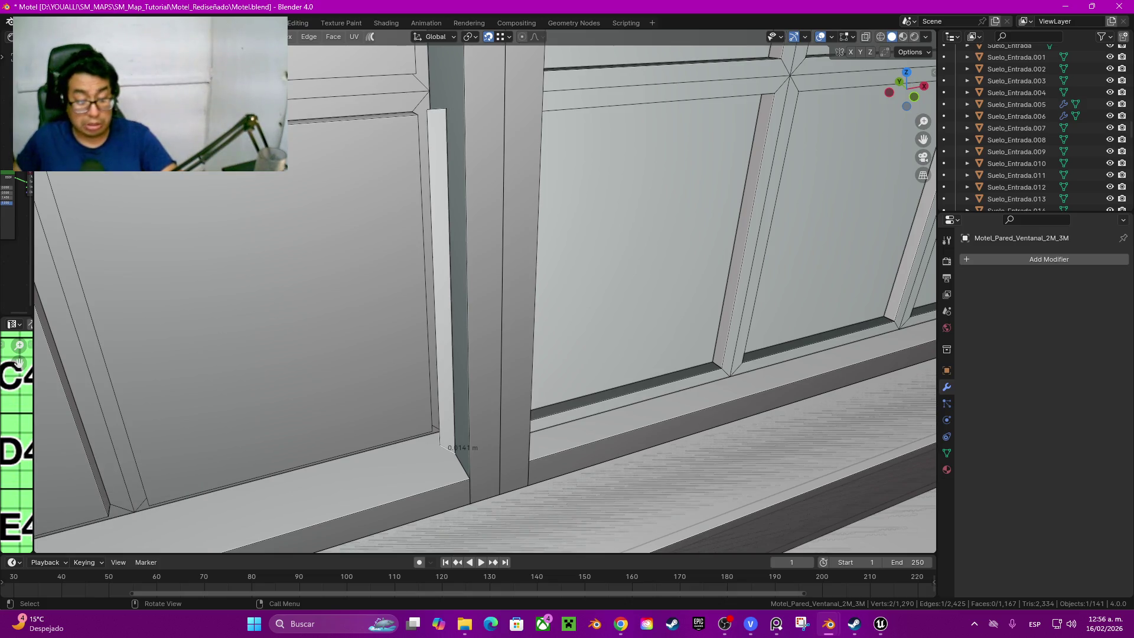
{"action": "key", "text": "s"}
{"action": "key", "text": "z"}
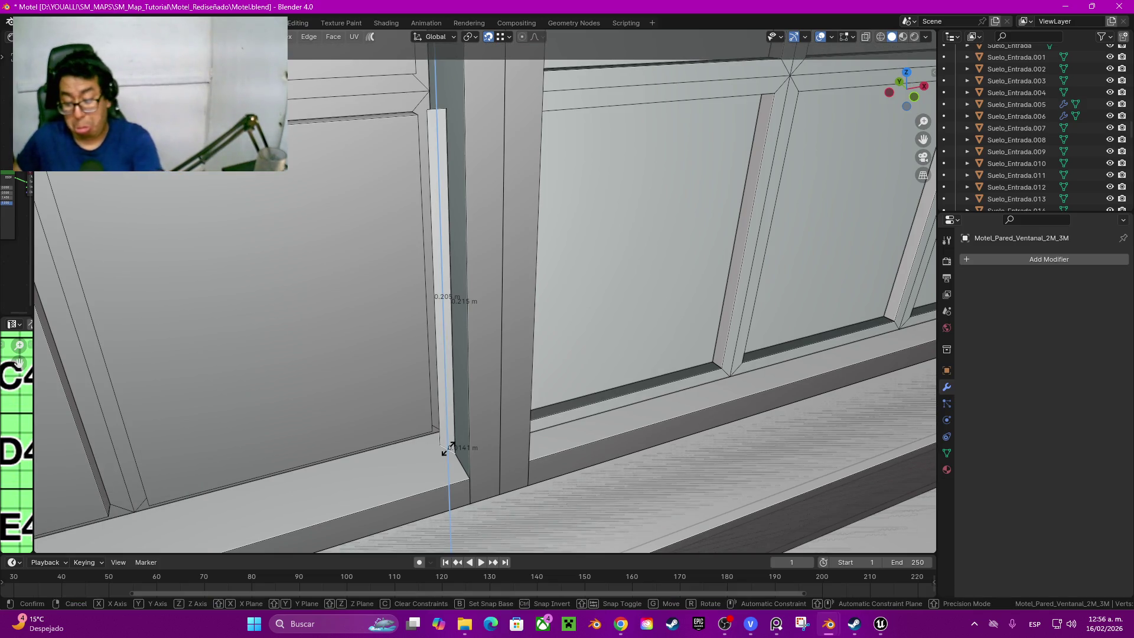
{"action": "left_click", "coordinate": [448, 447]}
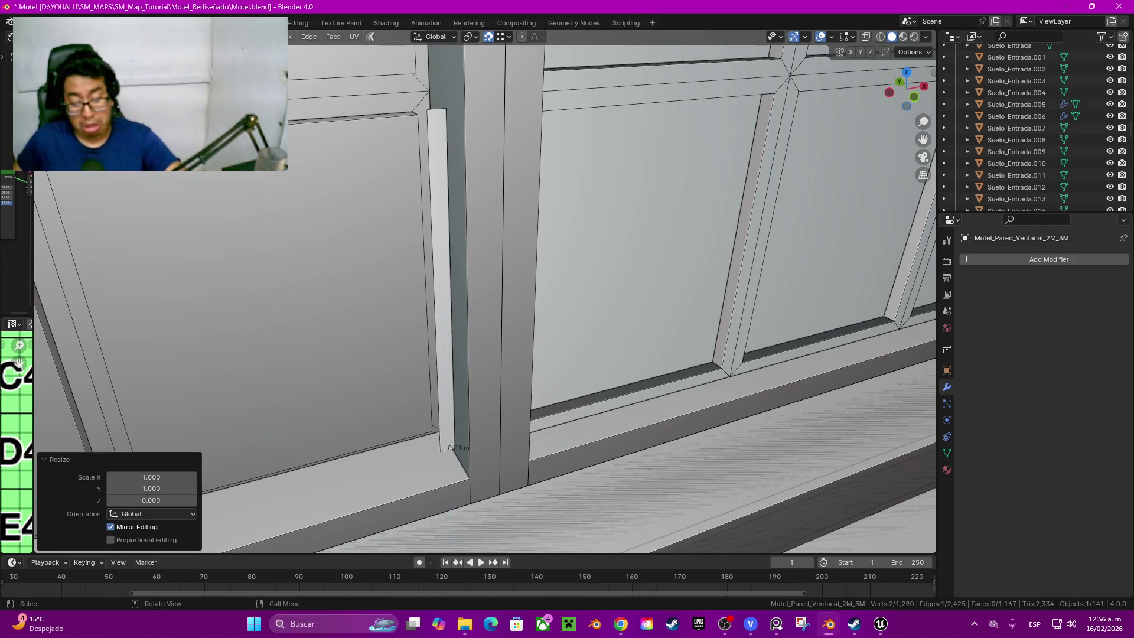
{"action": "key", "text": "alt+h"}
{"action": "middle_click_drag", "start_coordinate": [487, 293], "coordinate": [488, 368], "text": "shift"}
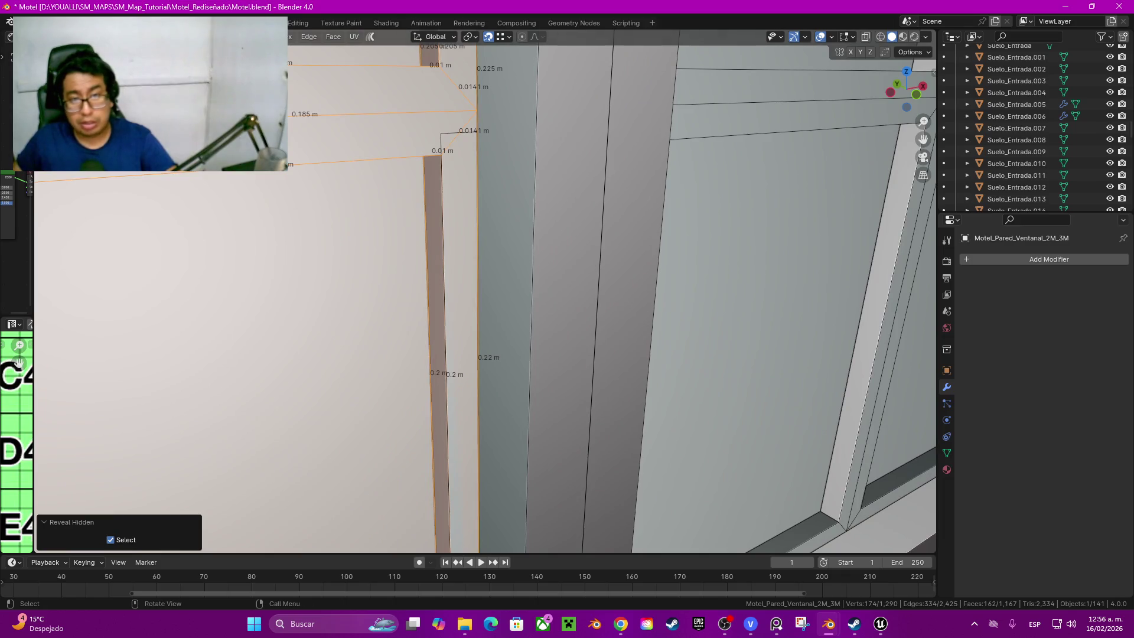
{"action": "scroll", "coordinate": [486, 293], "scroll_direction": "down", "scroll_amount": 5}
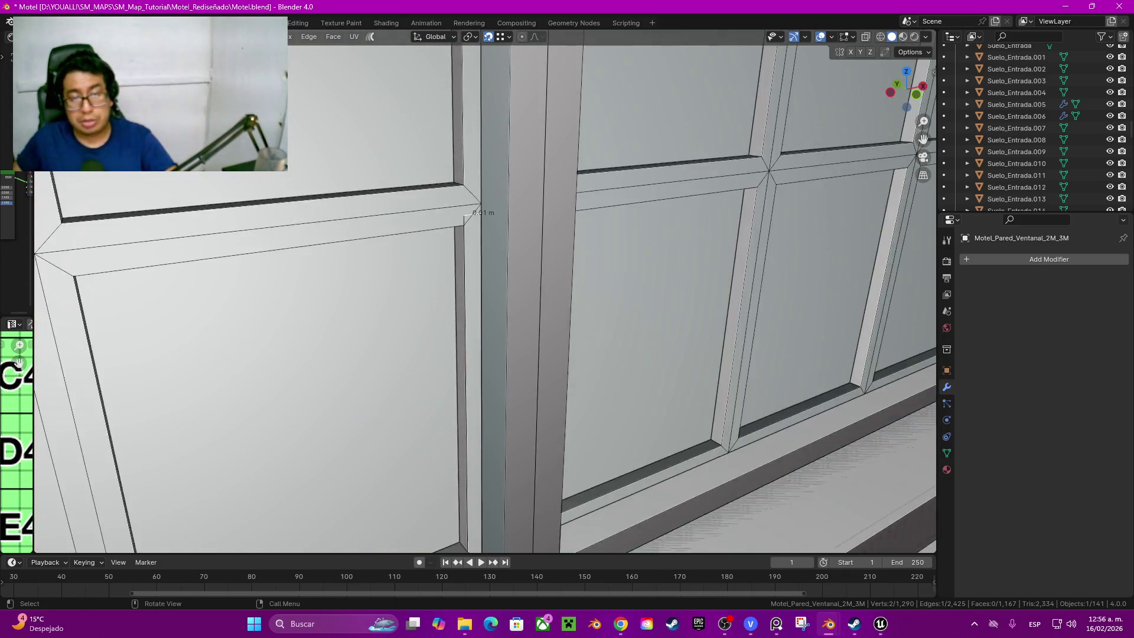
{"action": "left_click", "coordinate": [501, 265]}
{"action": "mouse_move", "coordinate": [501, 266]}
{"action": "middle_mouse_down"}
{"action": "mouse_move", "coordinate": [502, 441]}
{"action": "mouse_move", "coordinate": [719, 67]}
{"action": "mouse_move", "coordinate": [621, 178]}
{"action": "middle_mouse_up"}
{"action": "scroll", "coordinate": [620, 177], "scroll_direction": "up", "scroll_amount": 6}
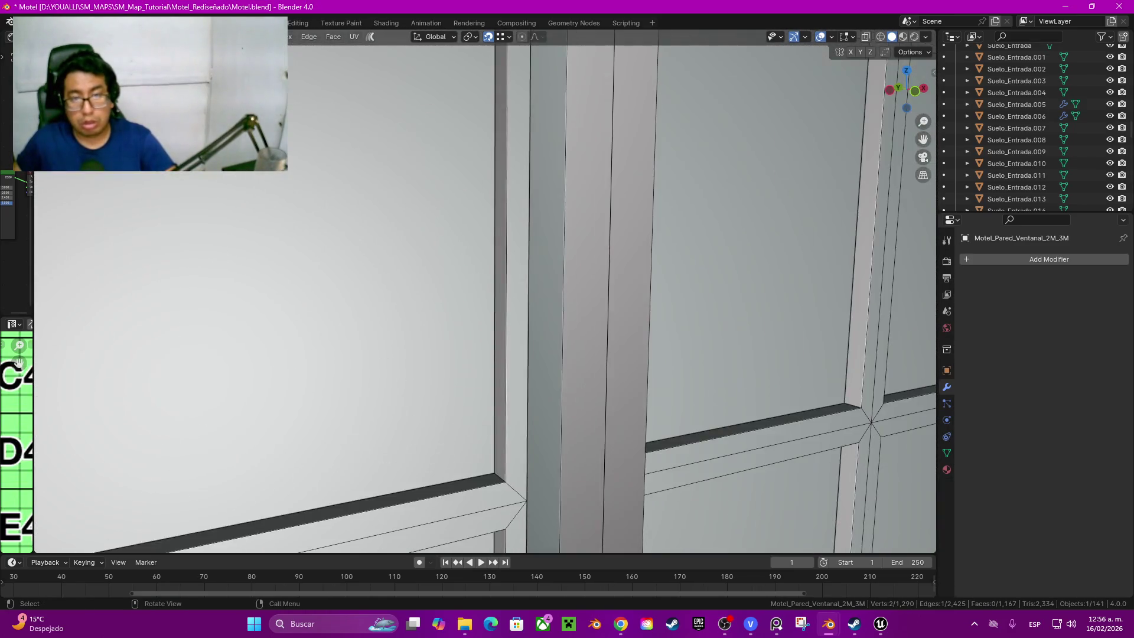
Step: Raise the frame edge about 1.13 m, drop the sill 0.005 m and knife-cut the corner edge
{"action": "key", "text": "g"}
{"action": "key", "text": "z"}
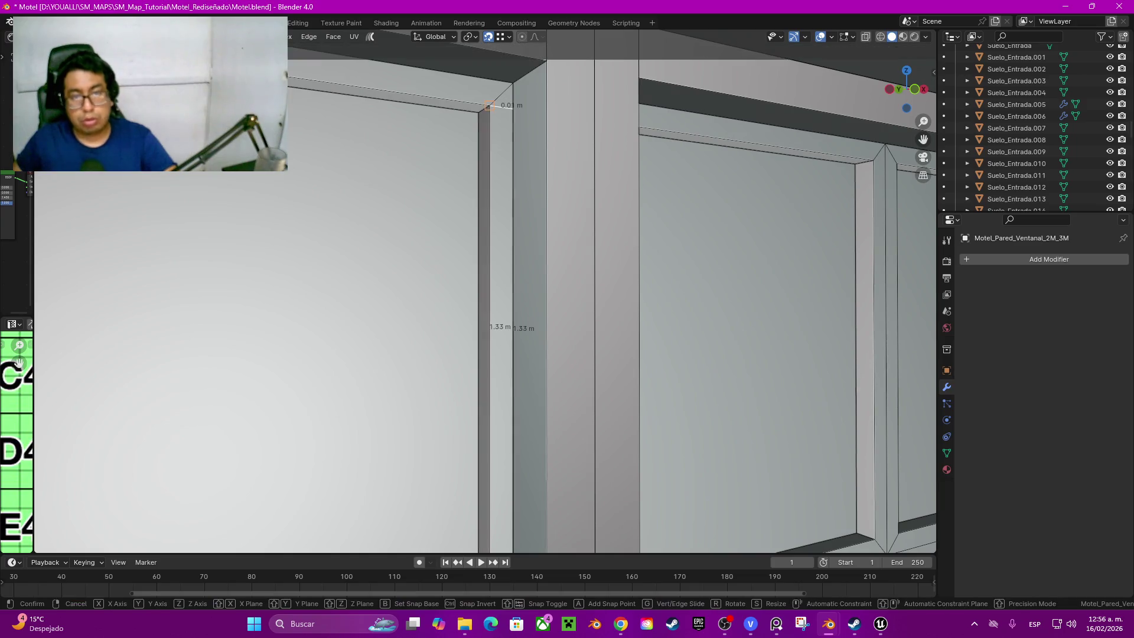
{"action": "key", "text": "Return"}
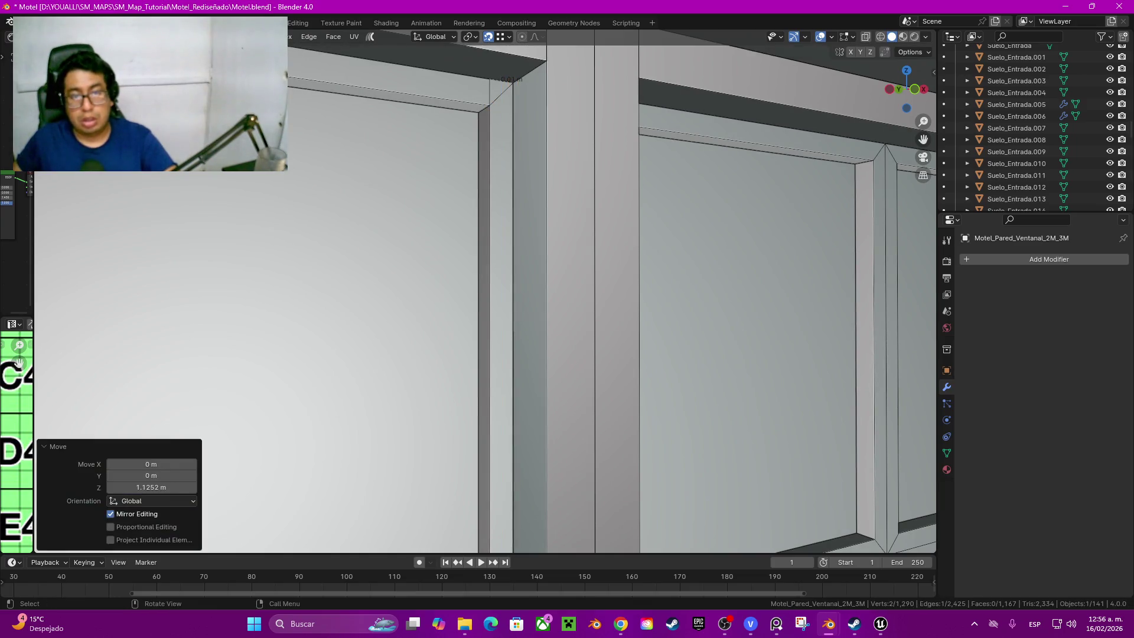
{"action": "mouse_move", "coordinate": [501, 314]}
{"action": "middle_mouse_down"}
{"action": "mouse_move", "coordinate": [478, 513]}
{"action": "mouse_move", "coordinate": [497, 292]}
{"action": "middle_mouse_up"}
{"action": "scroll", "coordinate": [478, 513], "scroll_direction": "down", "scroll_amount": 4}
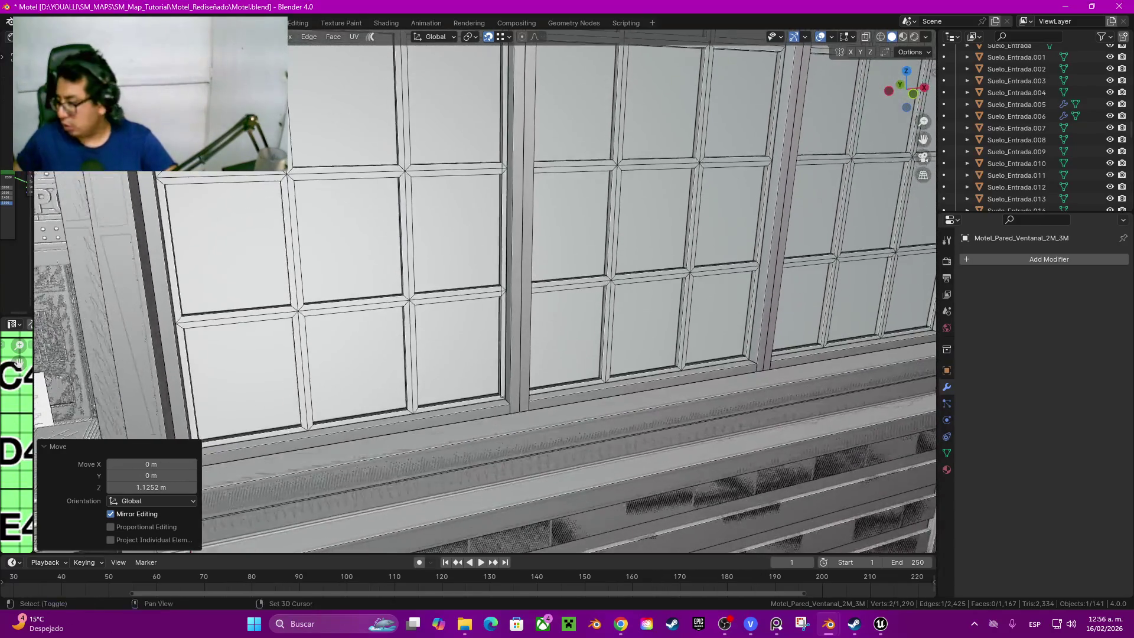
{"action": "scroll", "coordinate": [496, 293], "scroll_direction": "up", "scroll_amount": 2}
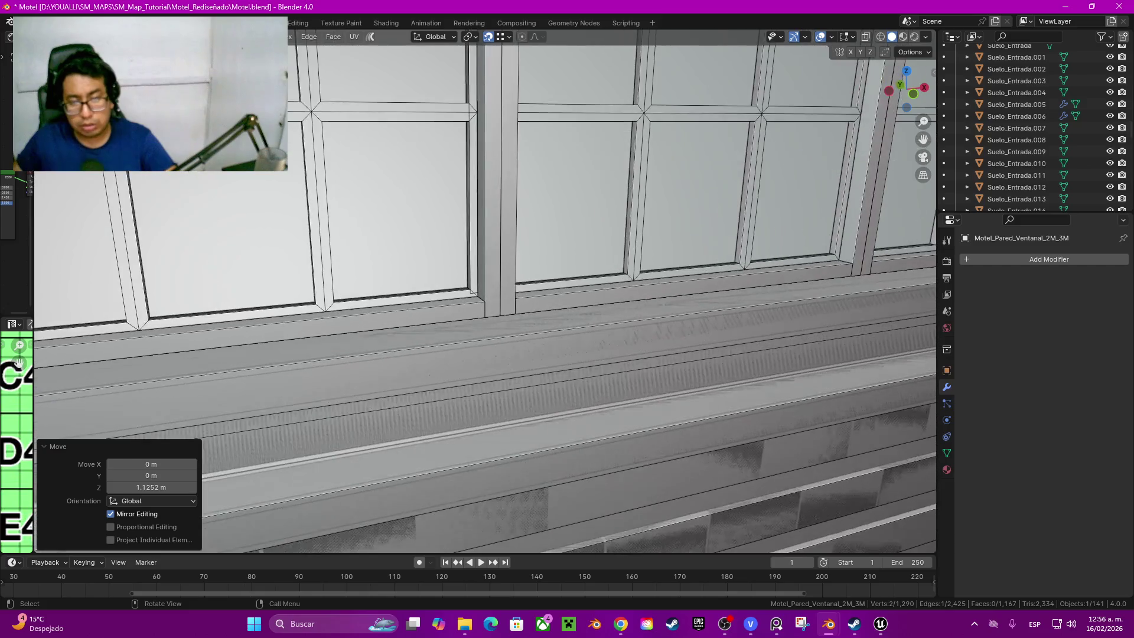
{"action": "scroll", "coordinate": [496, 292], "scroll_direction": "up", "scroll_amount": 1}
{"action": "scroll", "coordinate": [496, 293], "scroll_direction": "up", "scroll_amount": 1}
{"action": "scroll", "coordinate": [497, 292], "scroll_direction": "up", "scroll_amount": 1}
{"action": "key", "text": "k"}
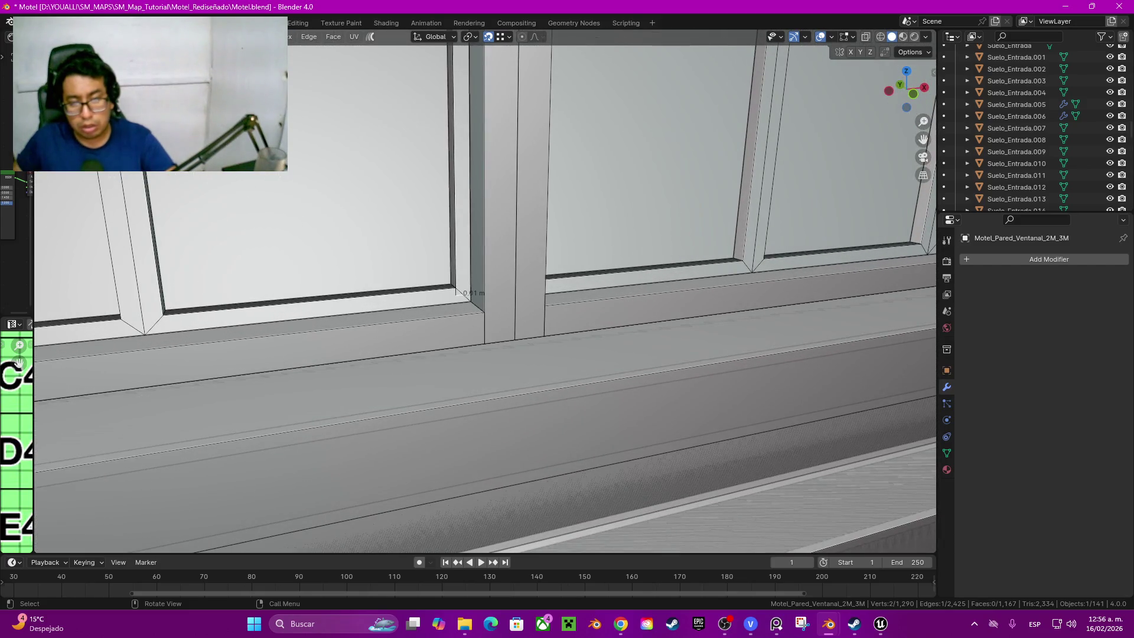
{"action": "type", "text": "gz-0.005"}
{"action": "key", "text": "Return"}
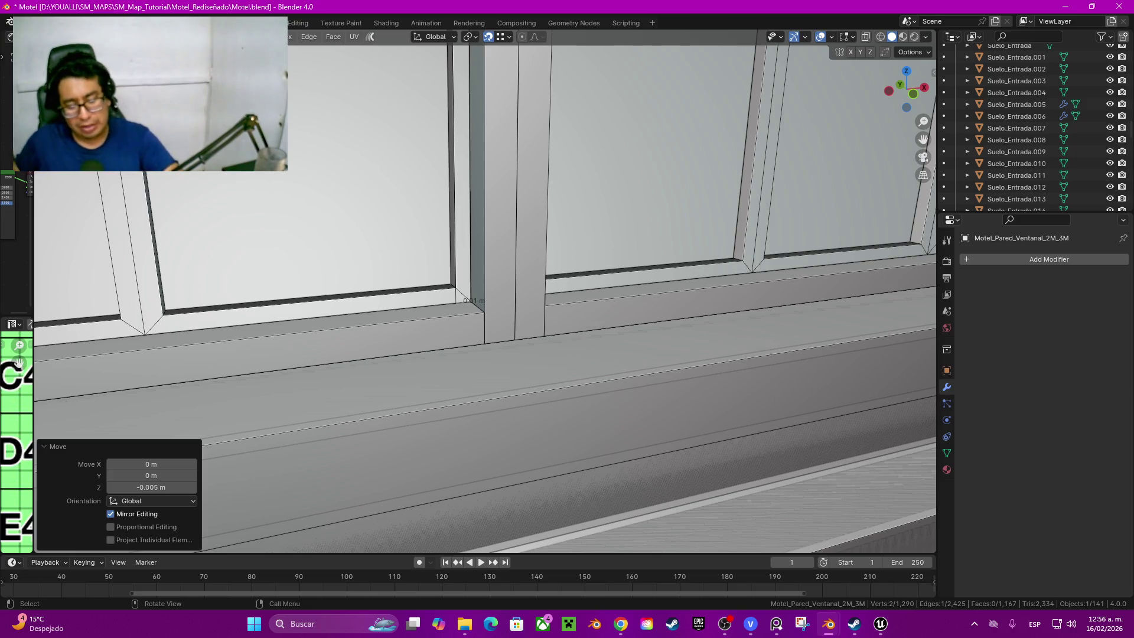
{"action": "key", "text": "Return"}
Step: Extrude the narrow face beside the mullion 0.025 m along its normal
{"action": "left_click", "coordinate": [463, 178]}
{"action": "middle_click_drag", "start_coordinate": [480, 293], "coordinate": [532, 293]}
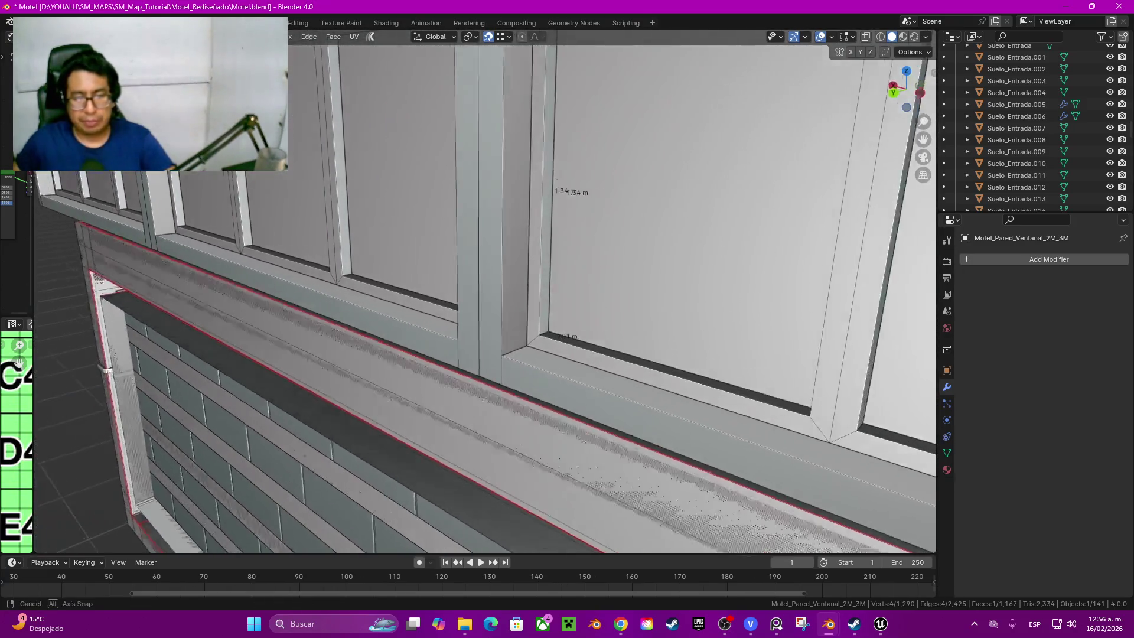
{"action": "middle_click_drag", "start_coordinate": [531, 292], "coordinate": [567, 266]}
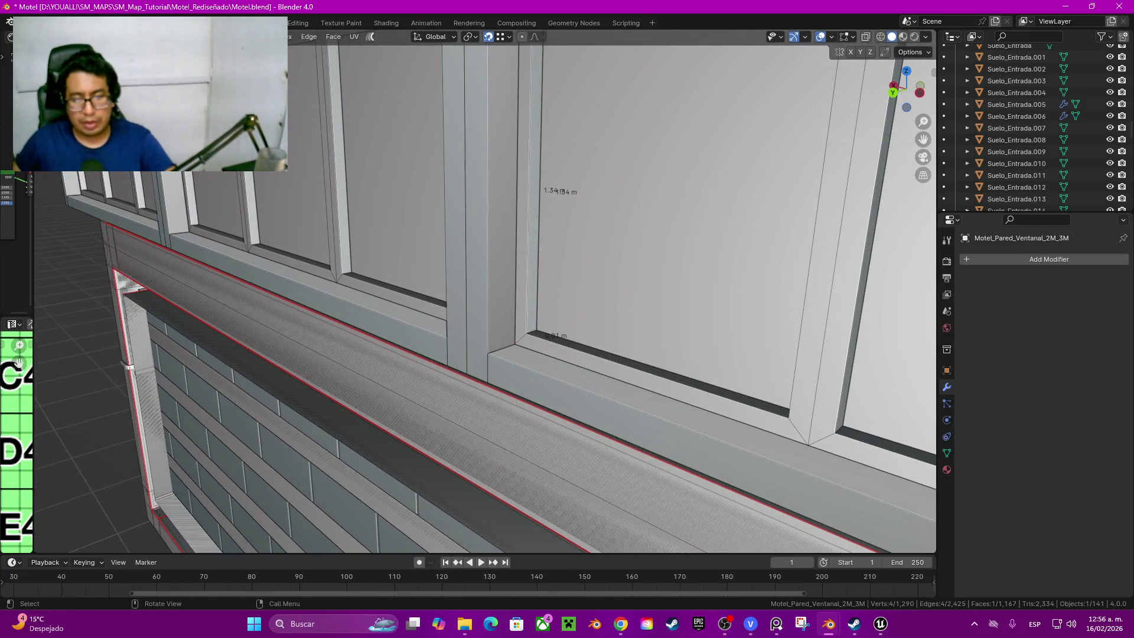
{"action": "type", "text": "e0.025"}
{"action": "key", "text": "Return"}
{"action": "mouse_move", "coordinate": [532, 192]}
{"action": "middle_mouse_down"}
{"action": "mouse_move", "coordinate": [526, 300]}
{"action": "mouse_move", "coordinate": [531, 266]}
{"action": "mouse_move", "coordinate": [533, 284]}
{"action": "middle_mouse_up"}
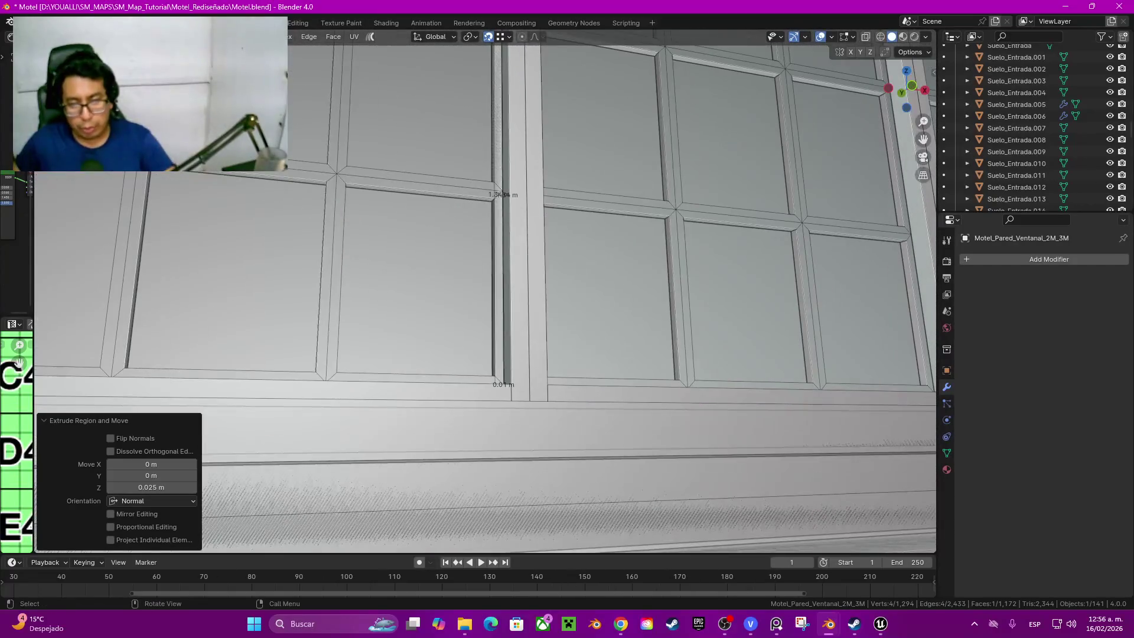
{"action": "middle_click_drag", "start_coordinate": [533, 284], "coordinate": [532, 284]}
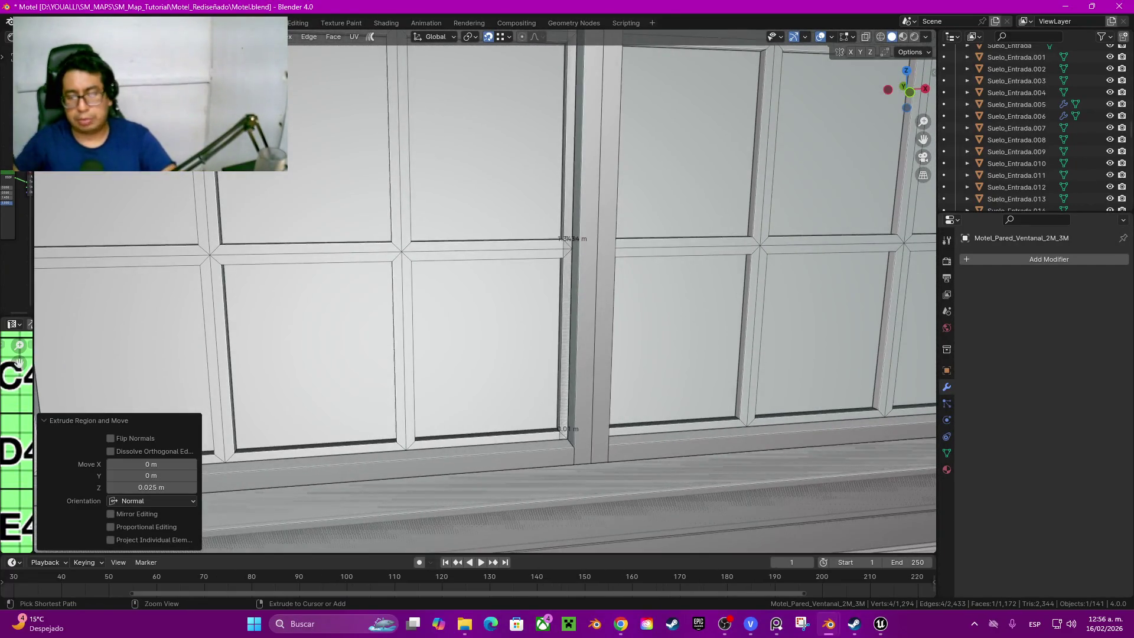
Step: Grow the face selection, duplicate it 0.175 m left as a thin column and nudge it along X into place
{"action": "key", "text": "ctrl+KP_Add"}
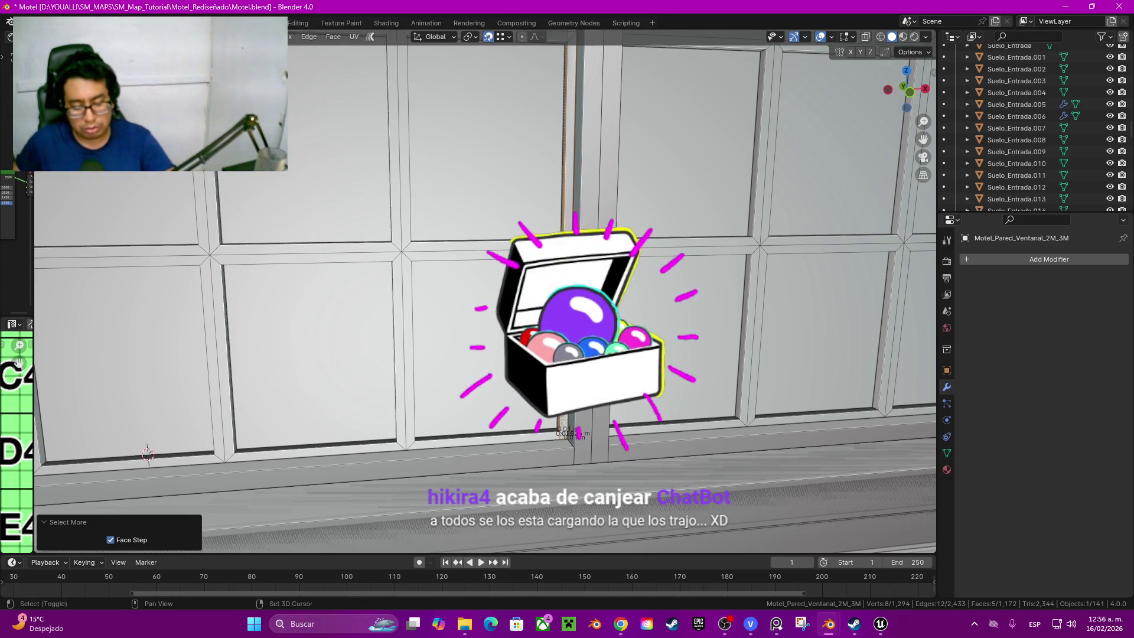
{"action": "key", "text": "g"}
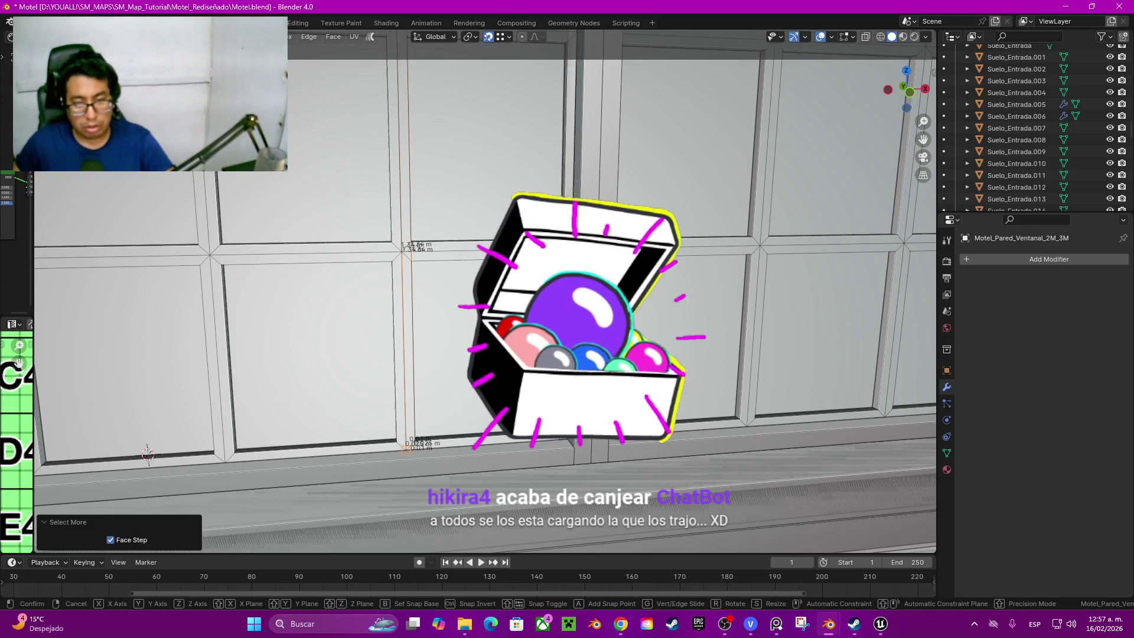
{"action": "left_click", "coordinate": [149, 453]}
{"action": "mouse_move", "coordinate": [148, 453]}
{"action": "middle_mouse_down"}
{"action": "mouse_move", "coordinate": [169, 416]}
{"action": "mouse_move", "coordinate": [266, 381]}
{"action": "middle_mouse_up"}
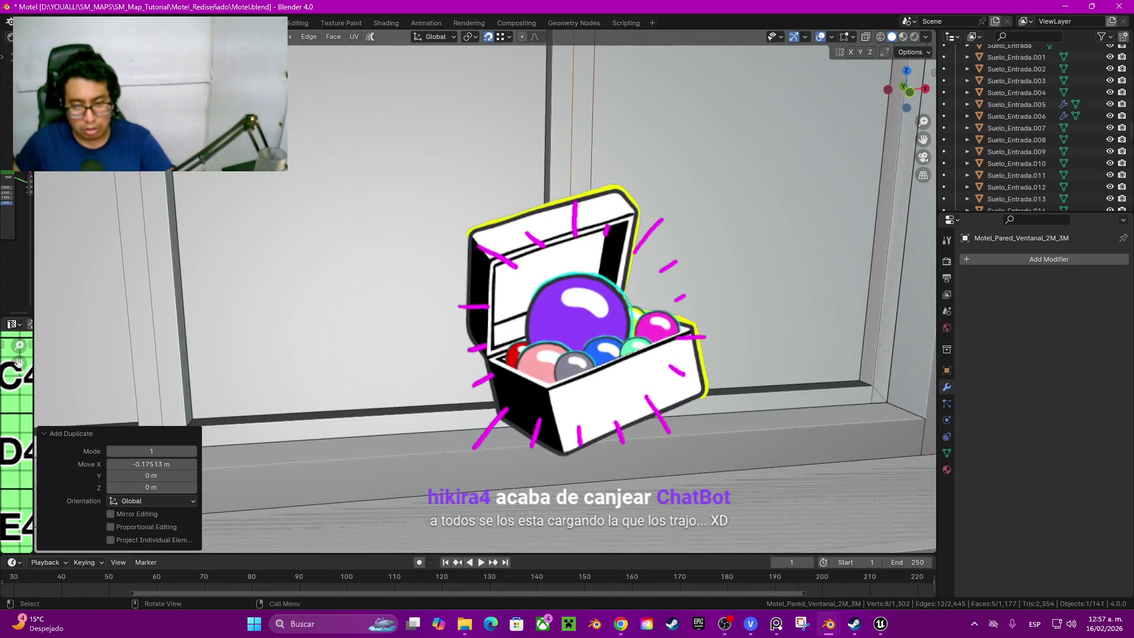
{"action": "key", "text": "g"}
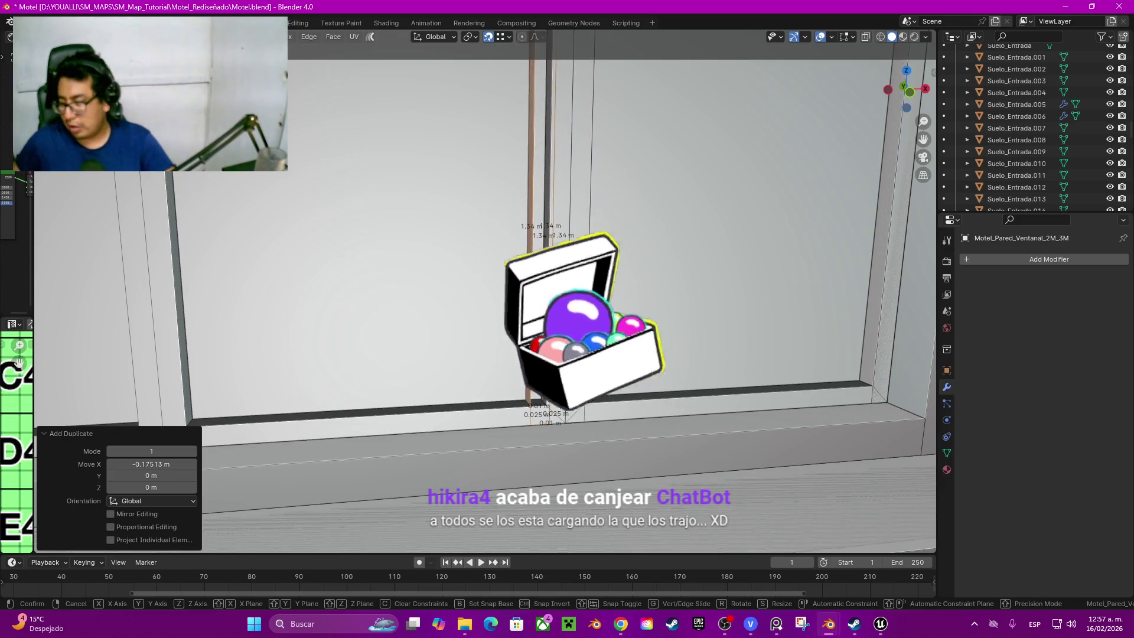
{"action": "key", "text": "Return"}
{"action": "middle_click_drag", "start_coordinate": [488, 292], "coordinate": [531, 267]}
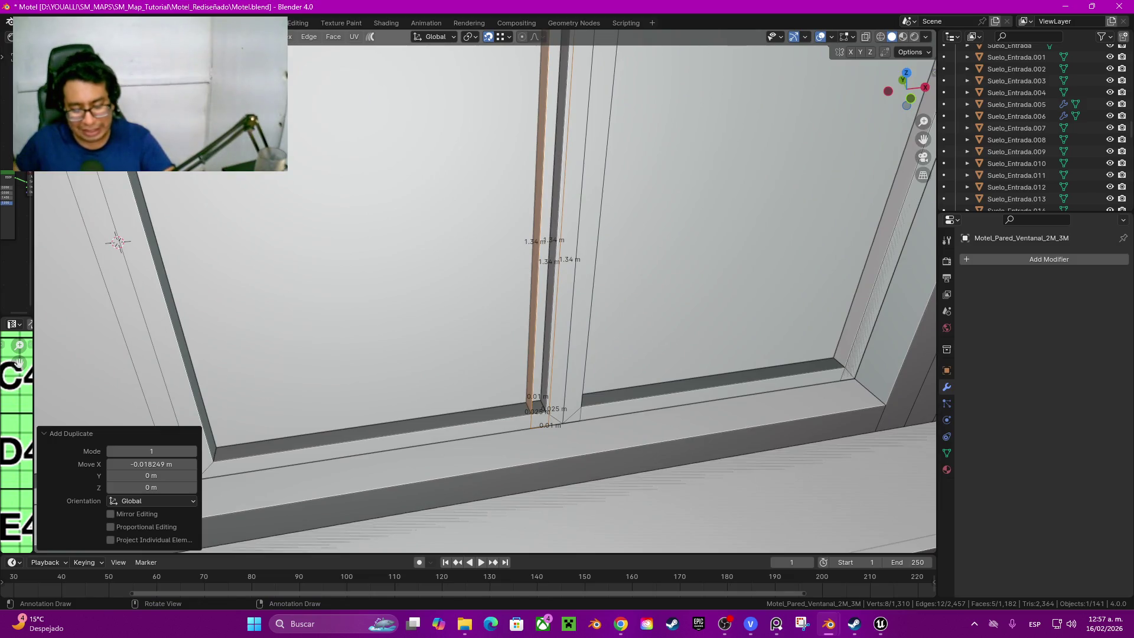
{"action": "key", "text": "g"}
{"action": "key", "text": "x"}
{"action": "key", "text": "Return"}
Step: Hide the connected frame geometry and fill a face across the column's open side
{"action": "left_click", "coordinate": [727, 221]}
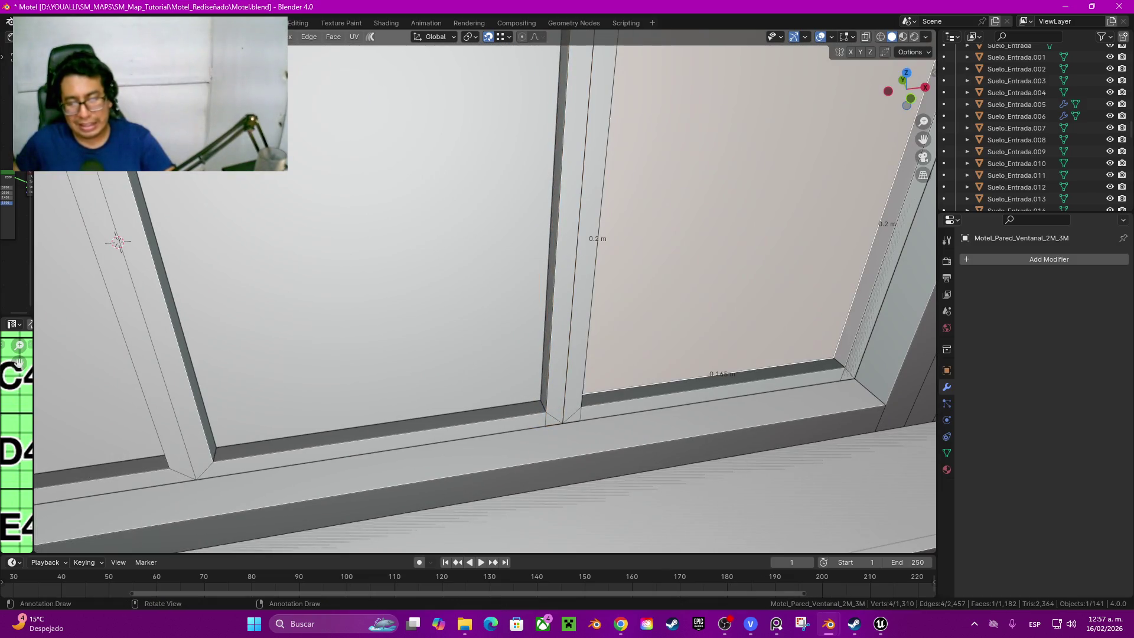
{"action": "left_click", "coordinate": [311, 483]}
{"action": "left_click", "coordinate": [753, 395]}
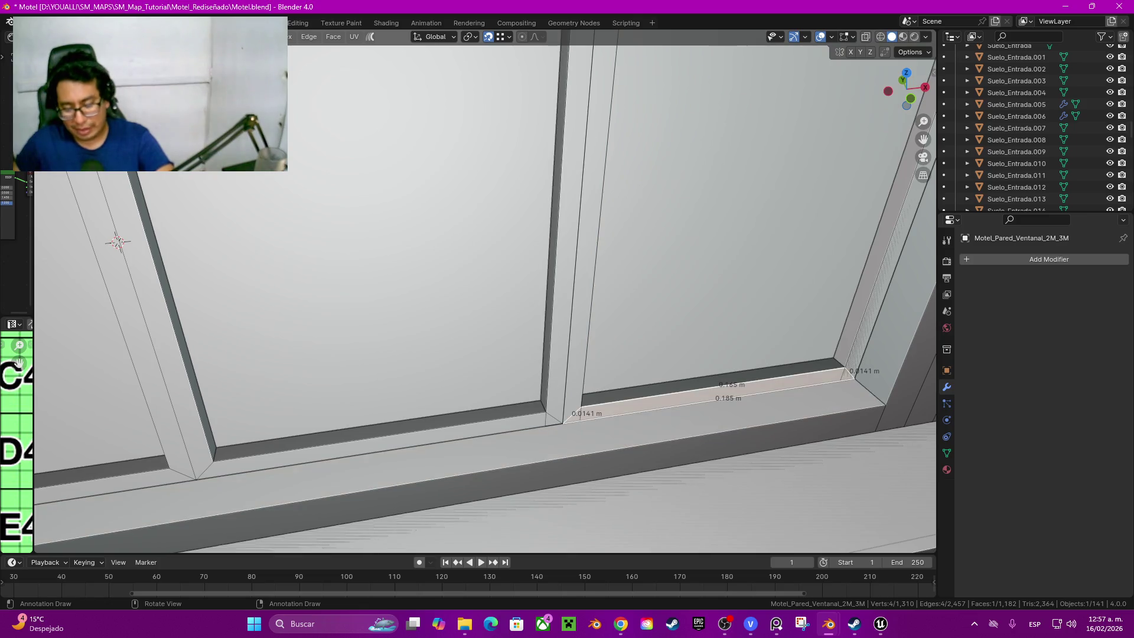
{"action": "key", "text": "ctrl+l"}
{"action": "key", "text": "h"}
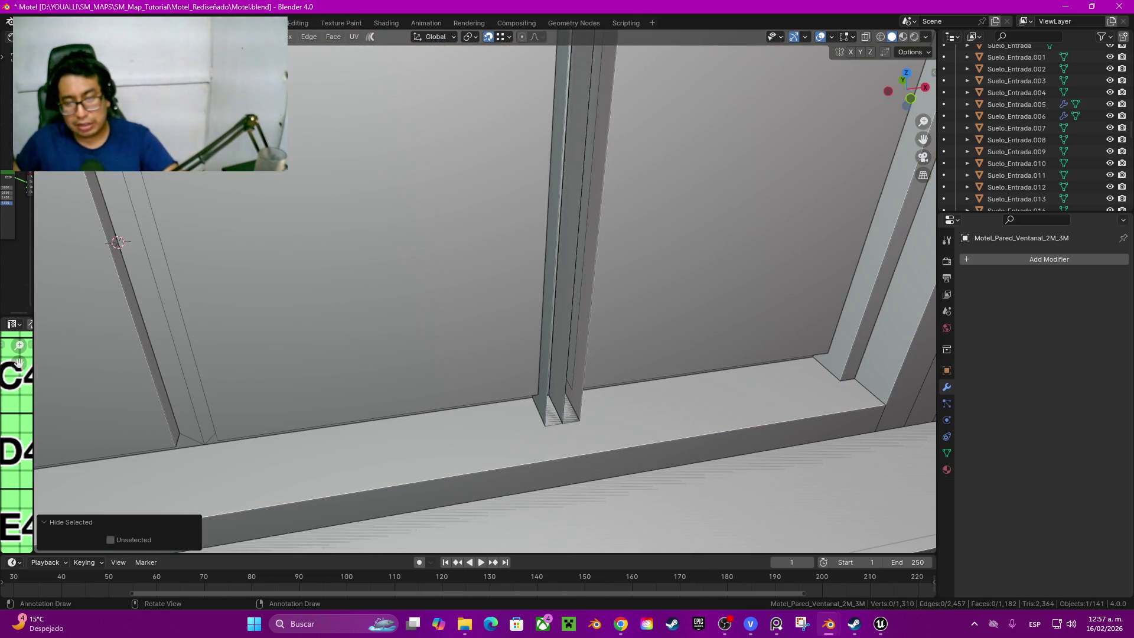
{"action": "left_click", "coordinate": [597, 239], "text": "alt"}
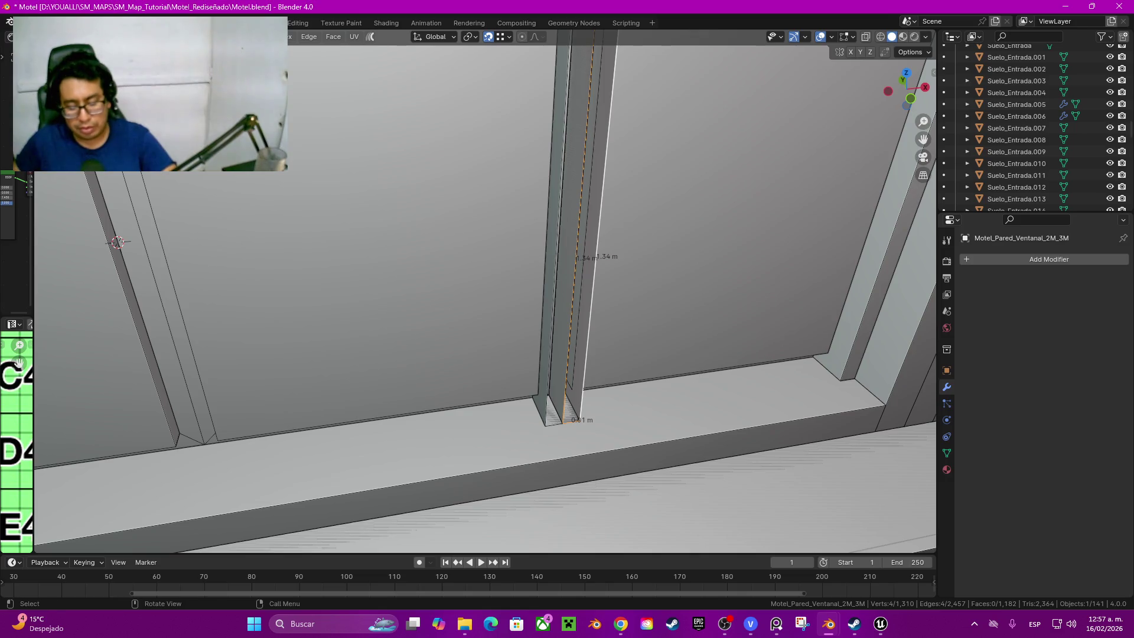
{"action": "key", "text": "f"}
{"action": "key", "text": "f"}
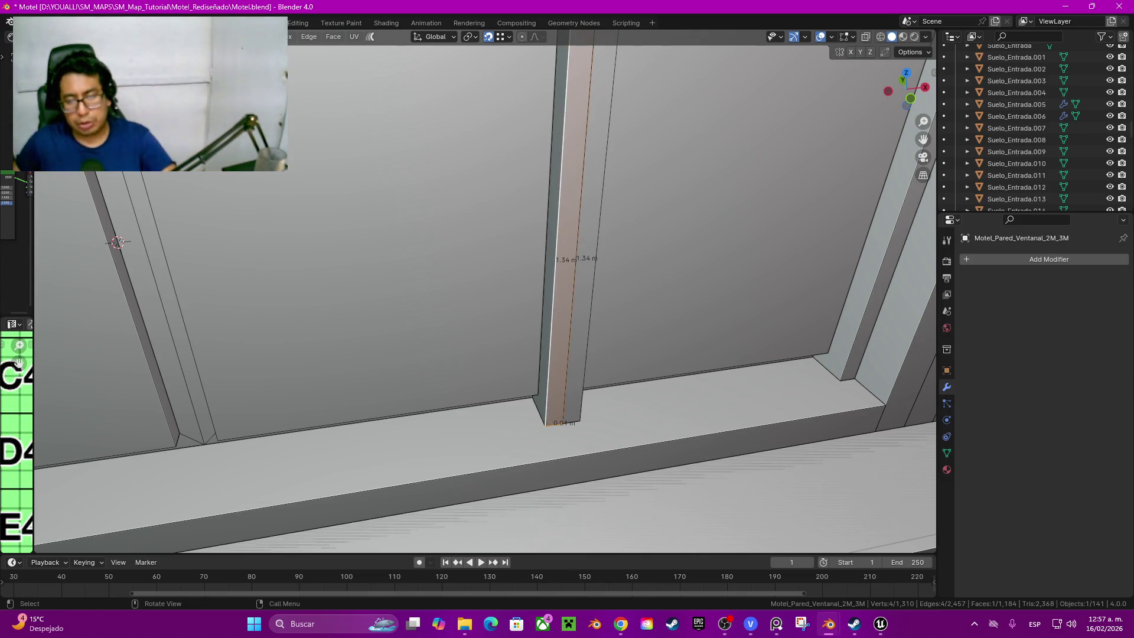
{"action": "scroll", "coordinate": [111, 241], "scroll_direction": "down", "scroll_amount": 4, "text": "ctrl"}
Step: Hide the crossbar mesh too and select the whole 1.34 m filler column standing beside the mullion
{"action": "middle_click_drag", "start_coordinate": [485, 293], "coordinate": [484, 293]}
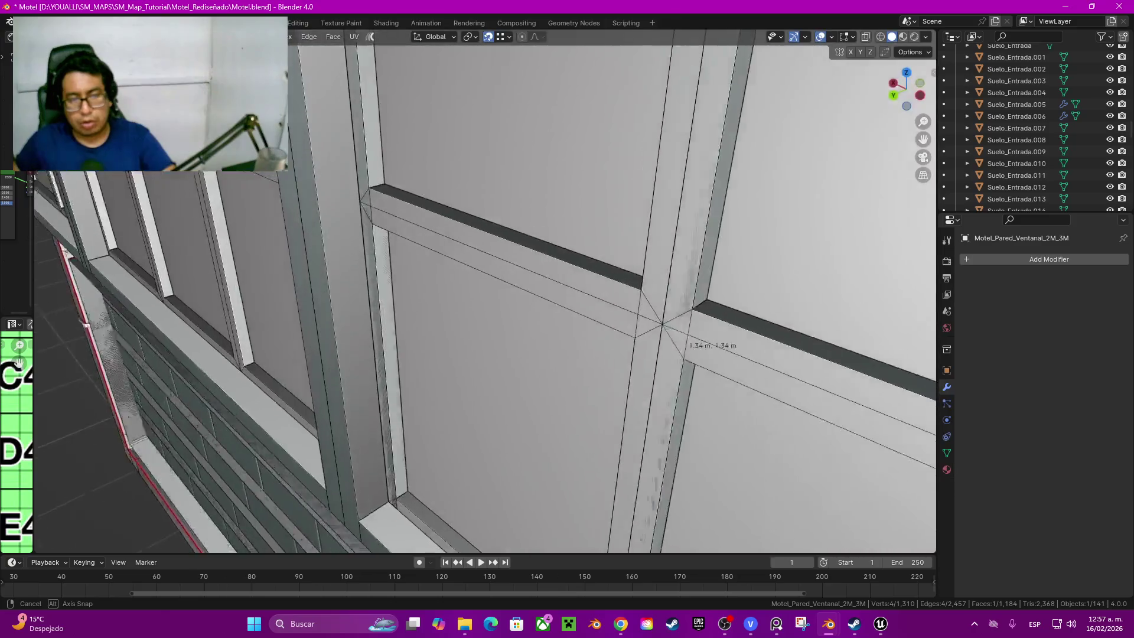
{"action": "middle_click_drag", "start_coordinate": [484, 293], "coordinate": [485, 293]}
{"action": "left_click", "coordinate": [529, 263]}
{"action": "key", "text": "ctrl+l"}
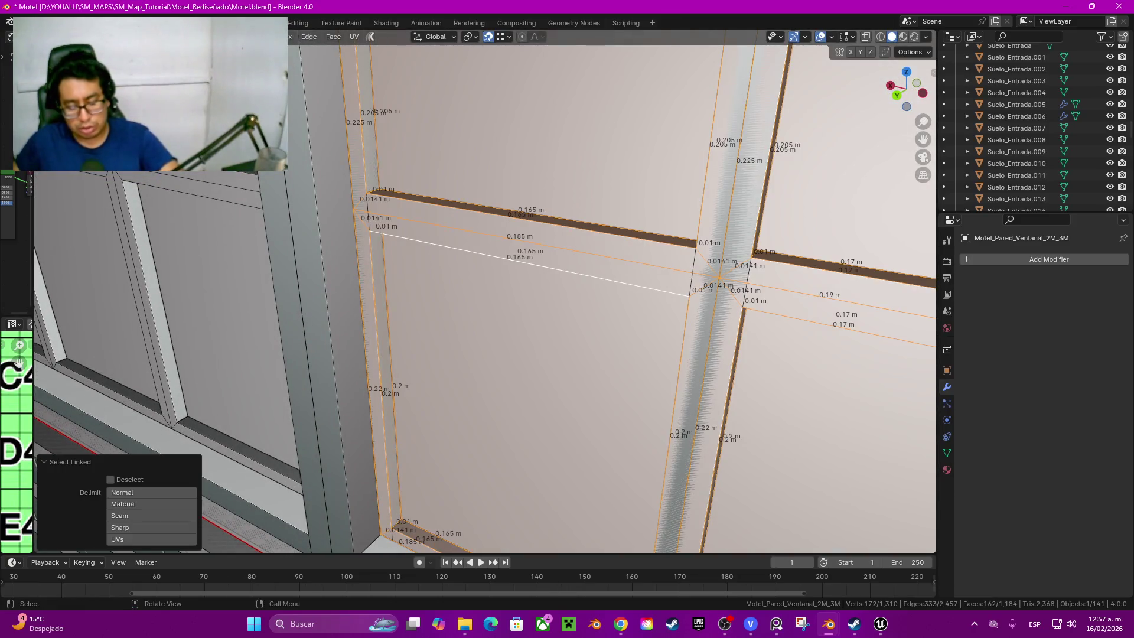
{"action": "key", "text": "h"}
{"action": "middle_click_drag", "start_coordinate": [485, 293], "coordinate": [484, 292]}
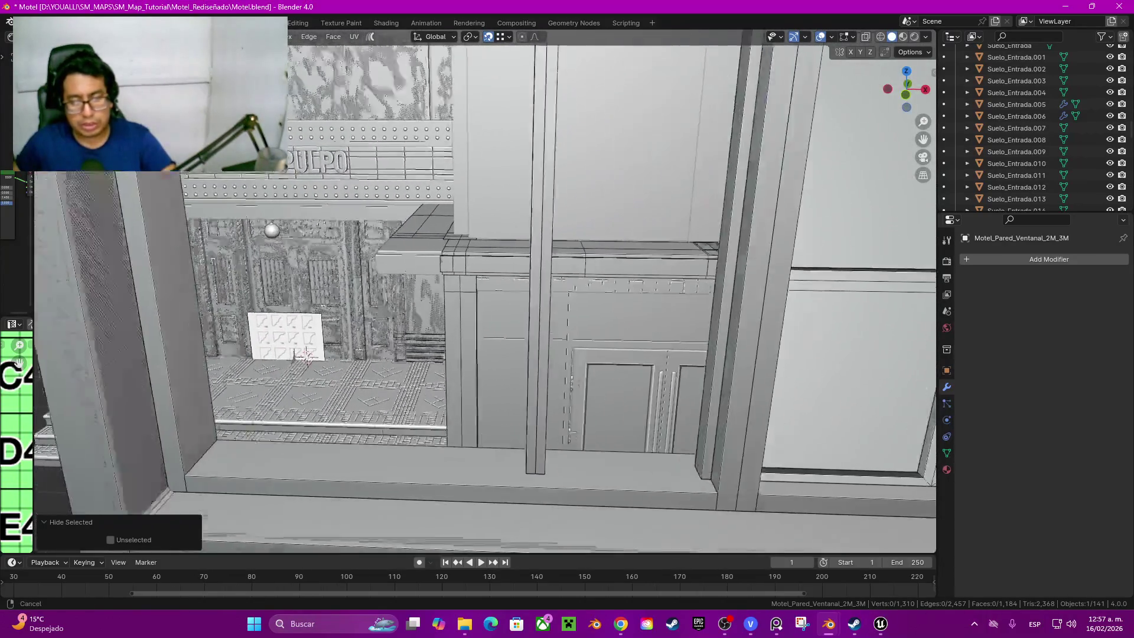
{"action": "middle_click_drag", "start_coordinate": [485, 293], "coordinate": [484, 292]}
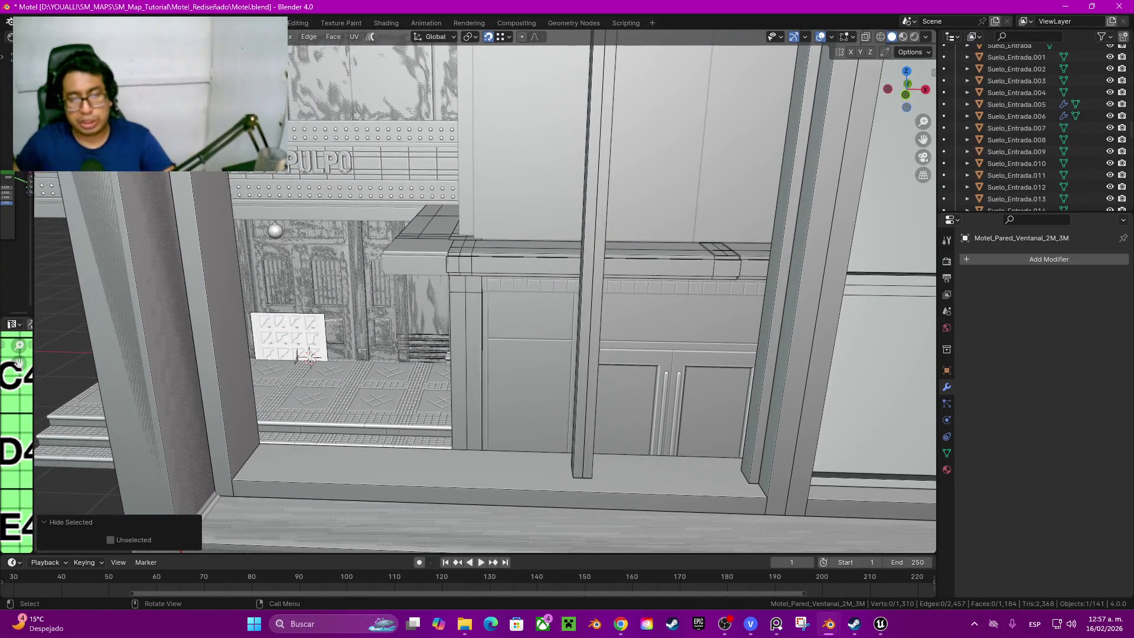
{"action": "left_click", "coordinate": [592, 274]}
{"action": "key", "text": "l"}
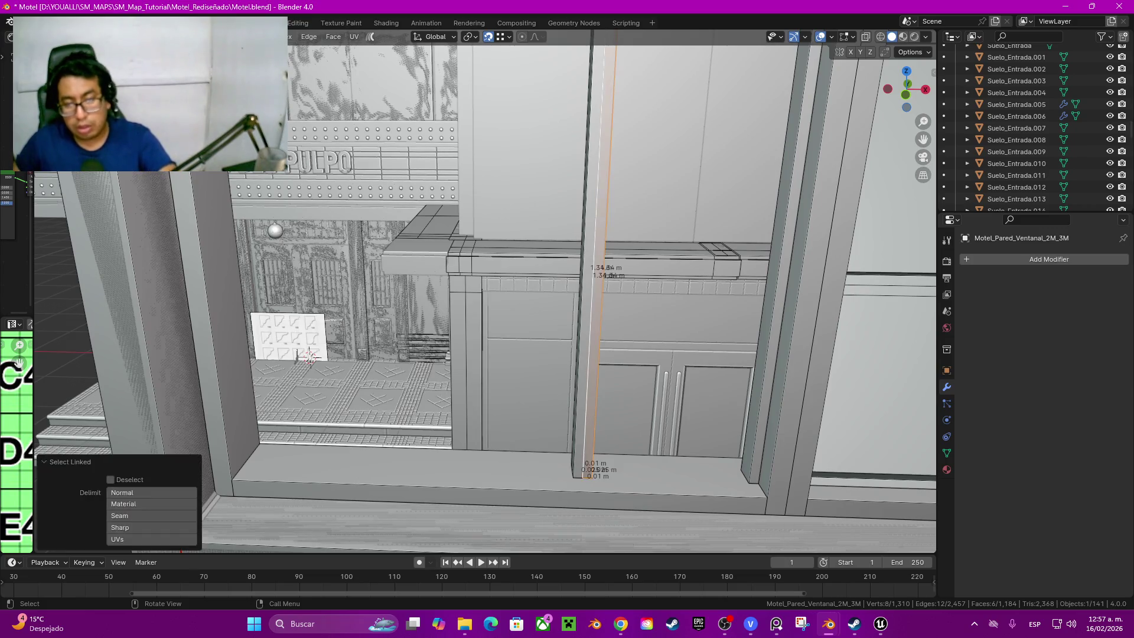
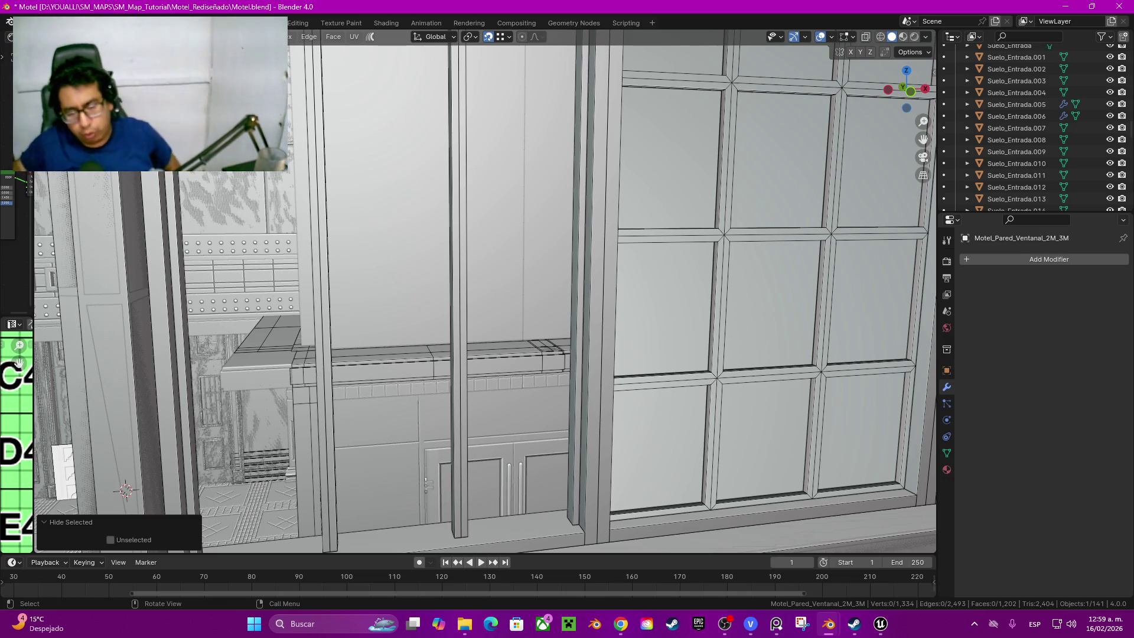
Step: Reveal the hidden wall faces, then hide both connected wall panels to reach the frame strips
{"action": "key", "text": "alt+h"}
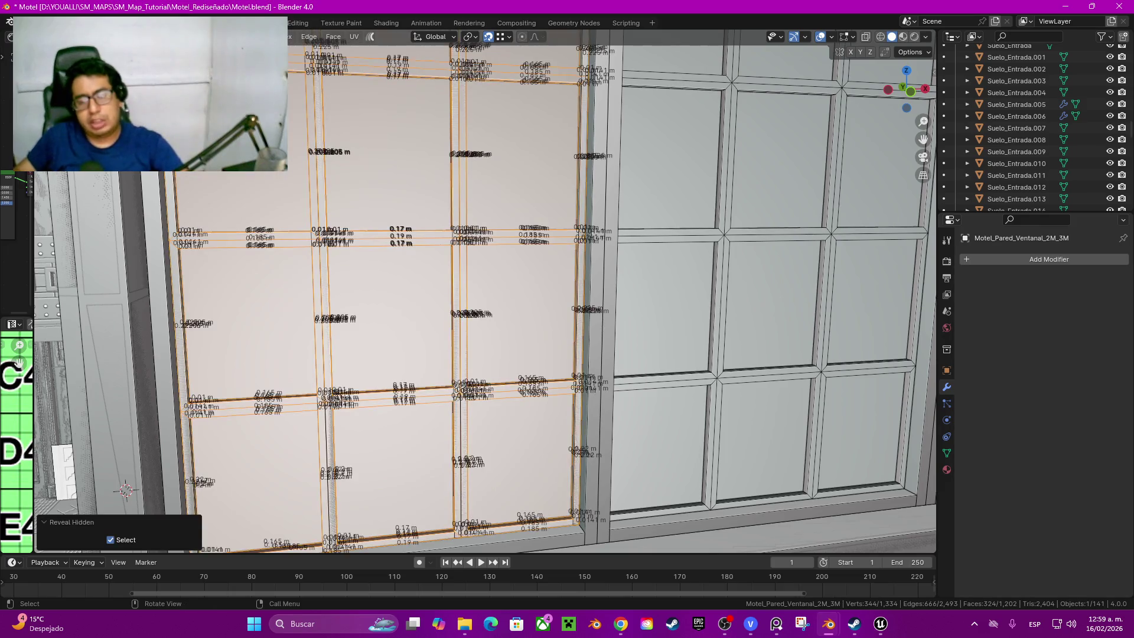
{"action": "left_click", "coordinate": [532, 384]}
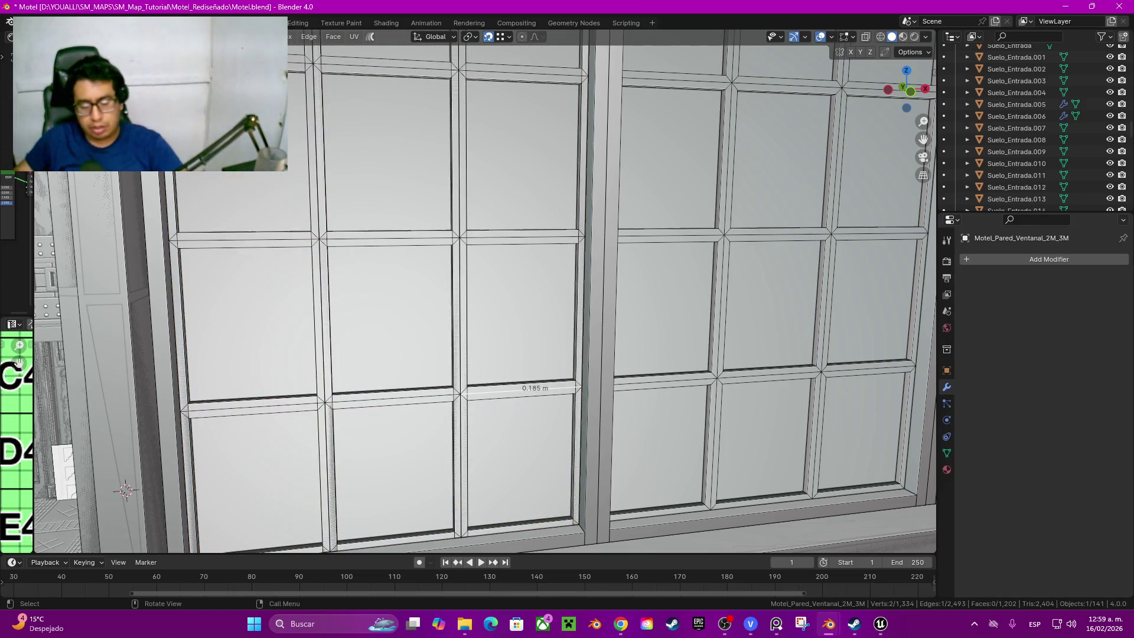
{"action": "key", "text": "ctrl+l"}
{"action": "mouse_move", "coordinate": [532, 355]}
{"action": "middle_mouse_down"}
{"action": "mouse_move", "coordinate": [496, 336]}
{"action": "mouse_move", "coordinate": [443, 372]}
{"action": "middle_mouse_up"}
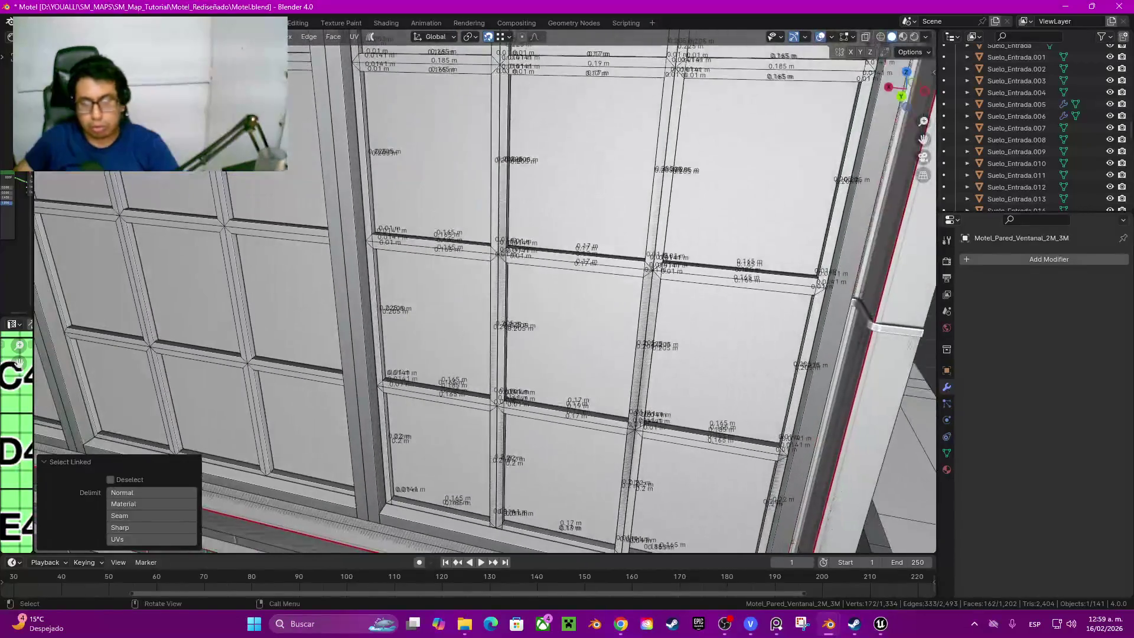
{"action": "key", "text": "ctrl+l"}
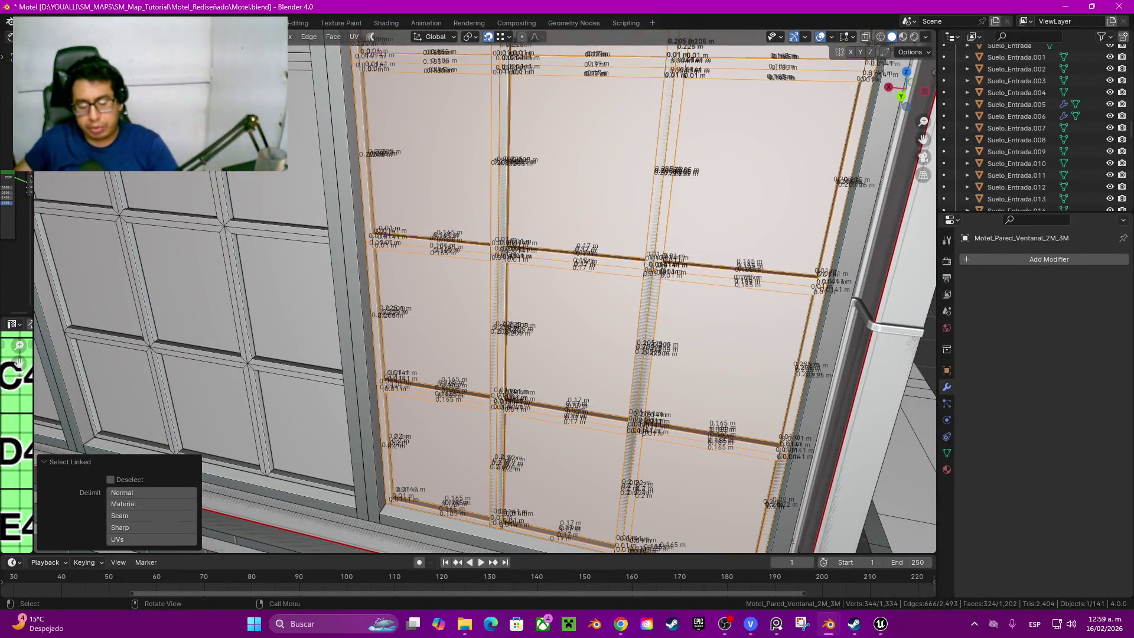
{"action": "key", "text": "h"}
Step: Delete the three extra vertical frame strips from the window wall
{"action": "middle_click_drag", "start_coordinate": [487, 292], "coordinate": [425, 329]}
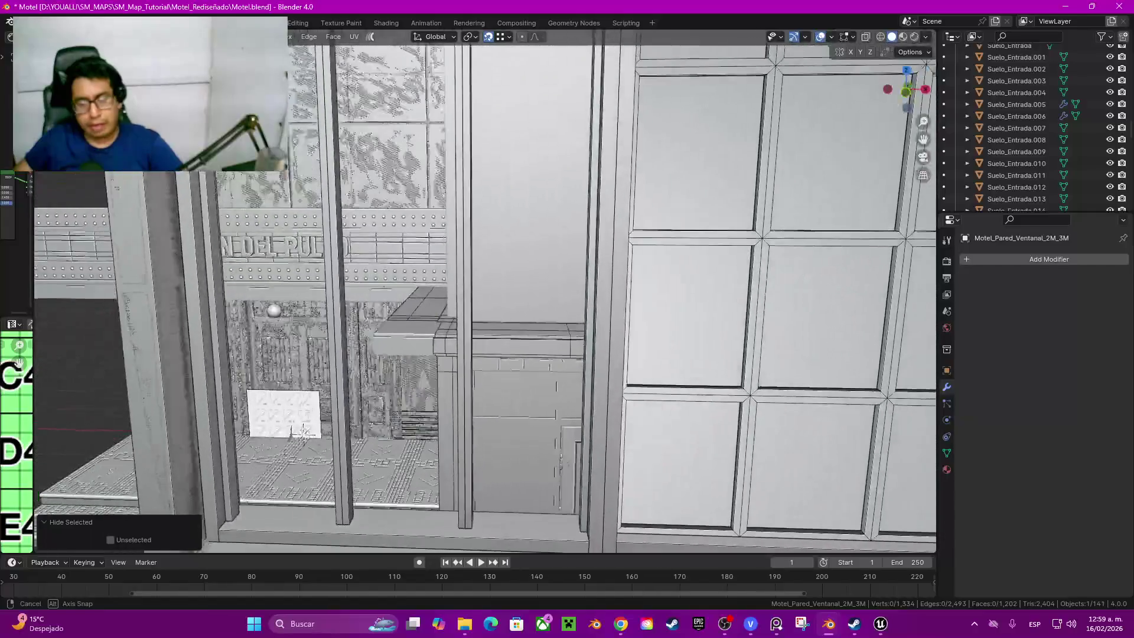
{"action": "middle_click_drag", "start_coordinate": [303, 433], "coordinate": [252, 412]}
{"action": "left_click", "coordinate": [306, 237]}
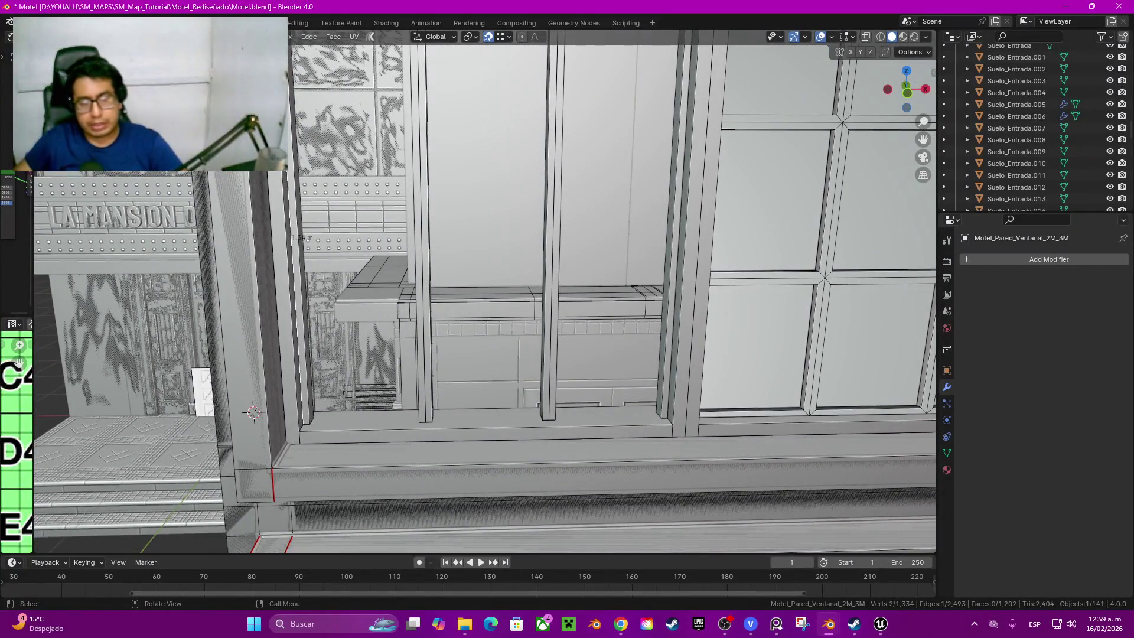
{"action": "key", "text": "l"}
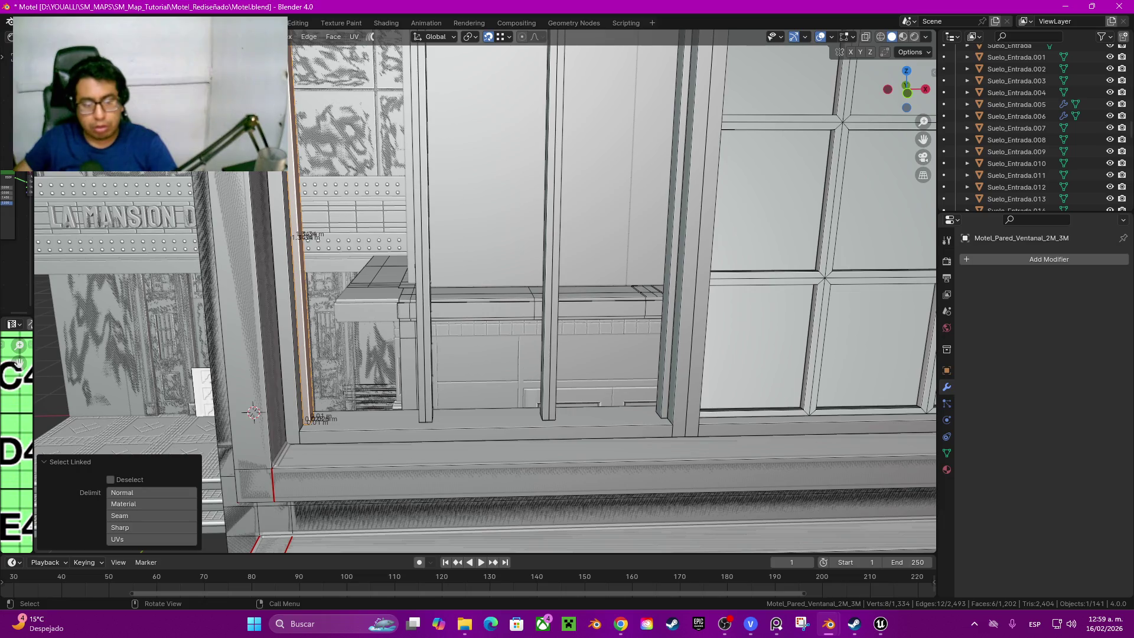
{"action": "key", "text": "l"}
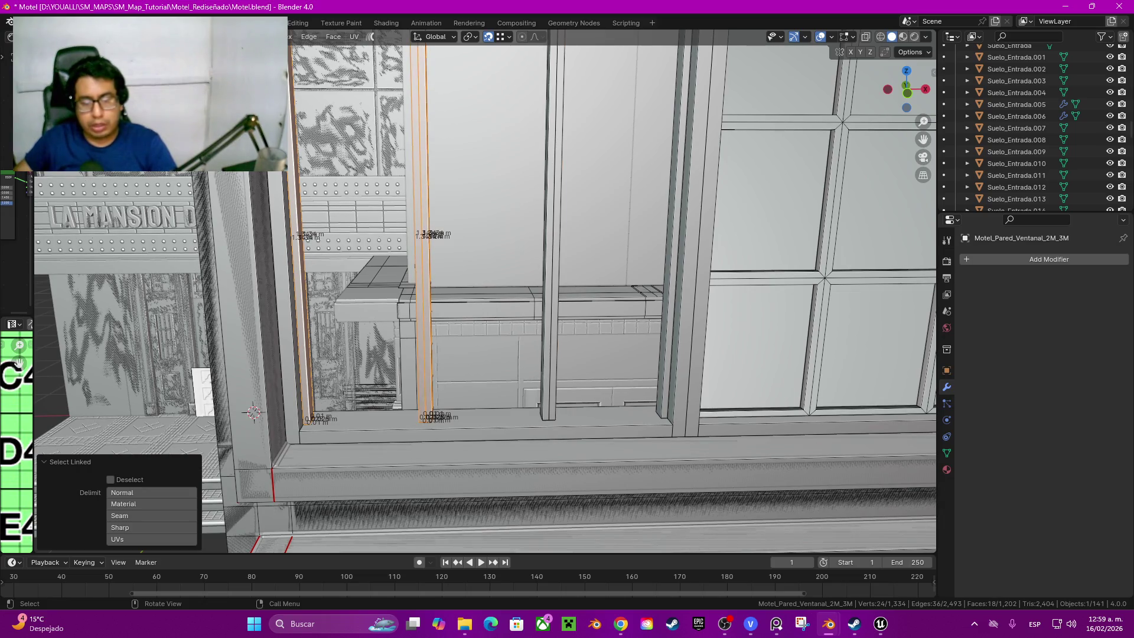
{"action": "key", "text": "l"}
{"action": "key", "text": "l"}
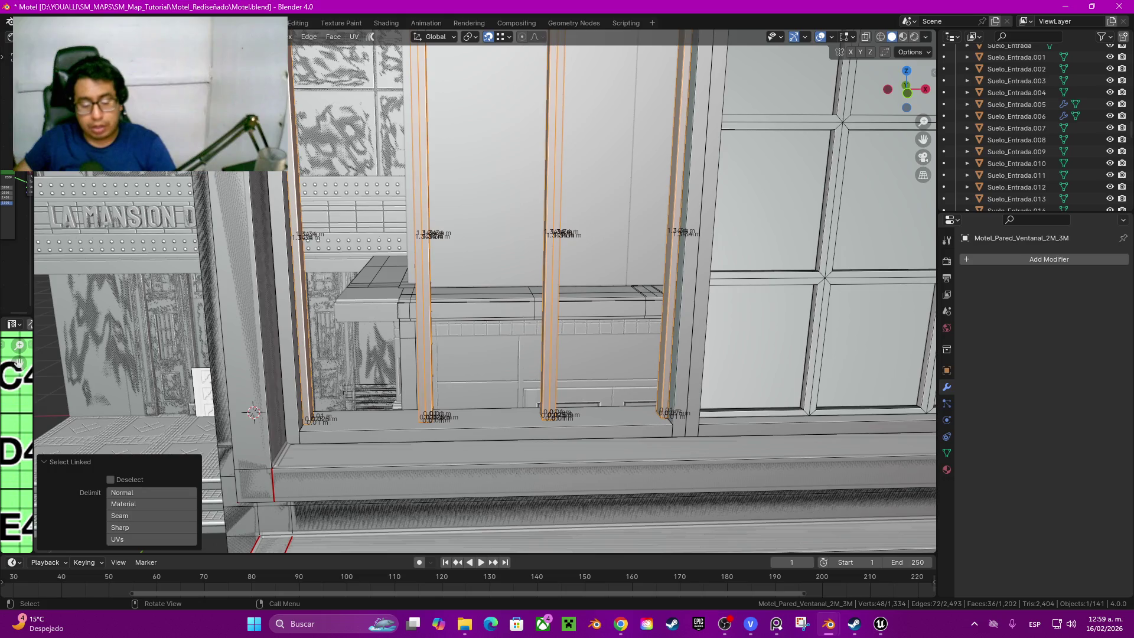
{"action": "key", "text": "x"}
{"action": "key", "text": "Return"}
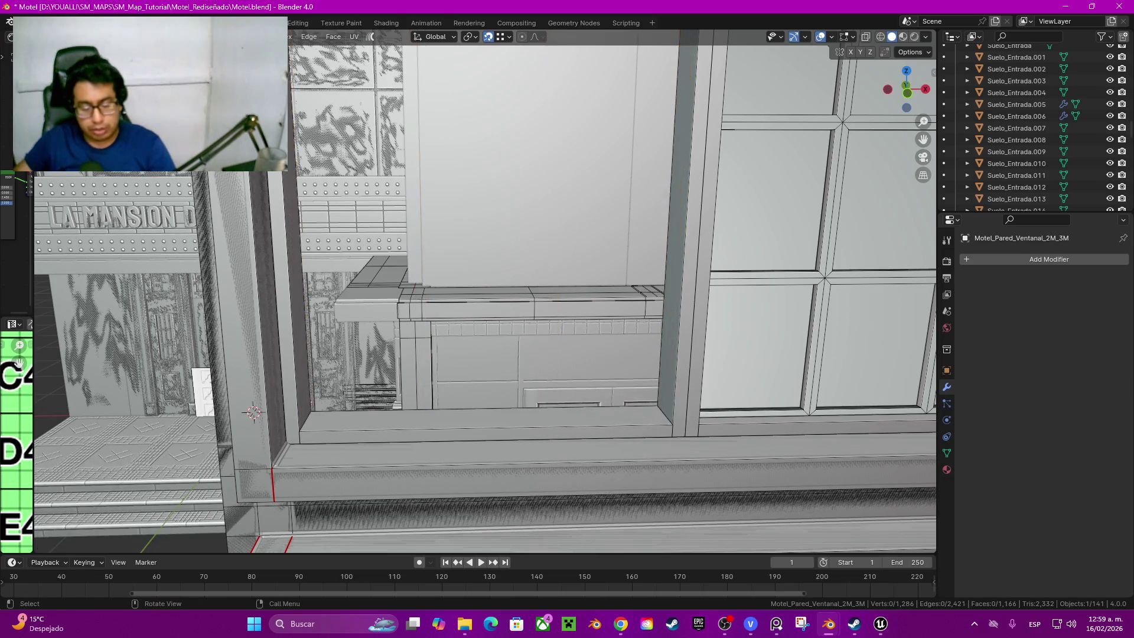
Step: Bring the wall panels back, check the side strips and bottom ledge, and leave Edit Mode
{"action": "key", "text": "ctrl+z"}
{"action": "key", "text": "ctrl+z"}
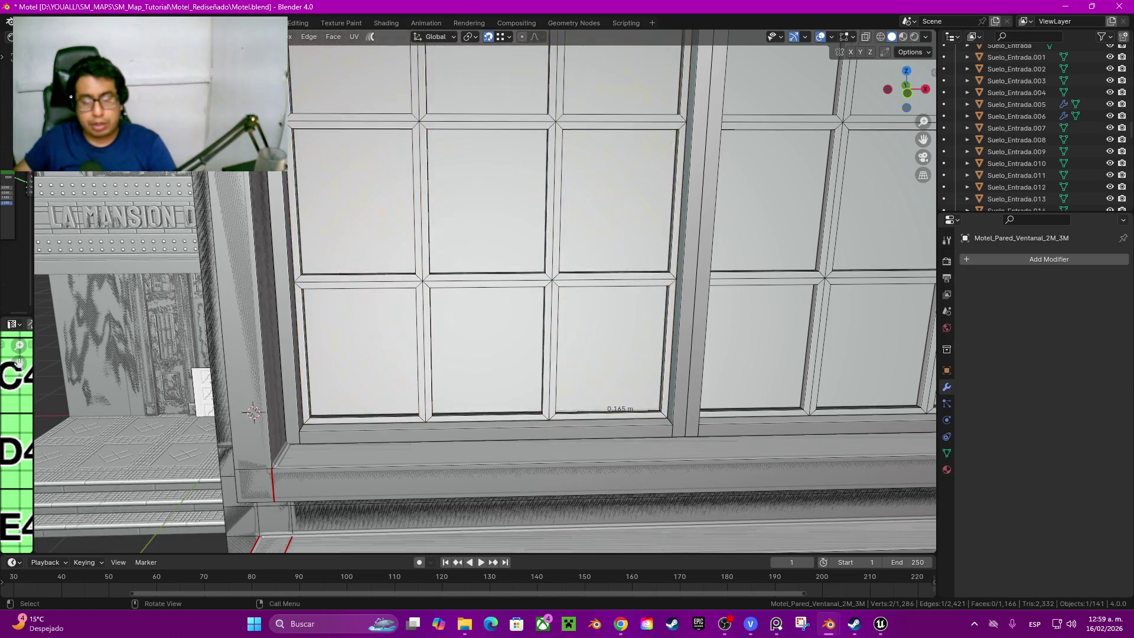
{"action": "key", "text": "l"}
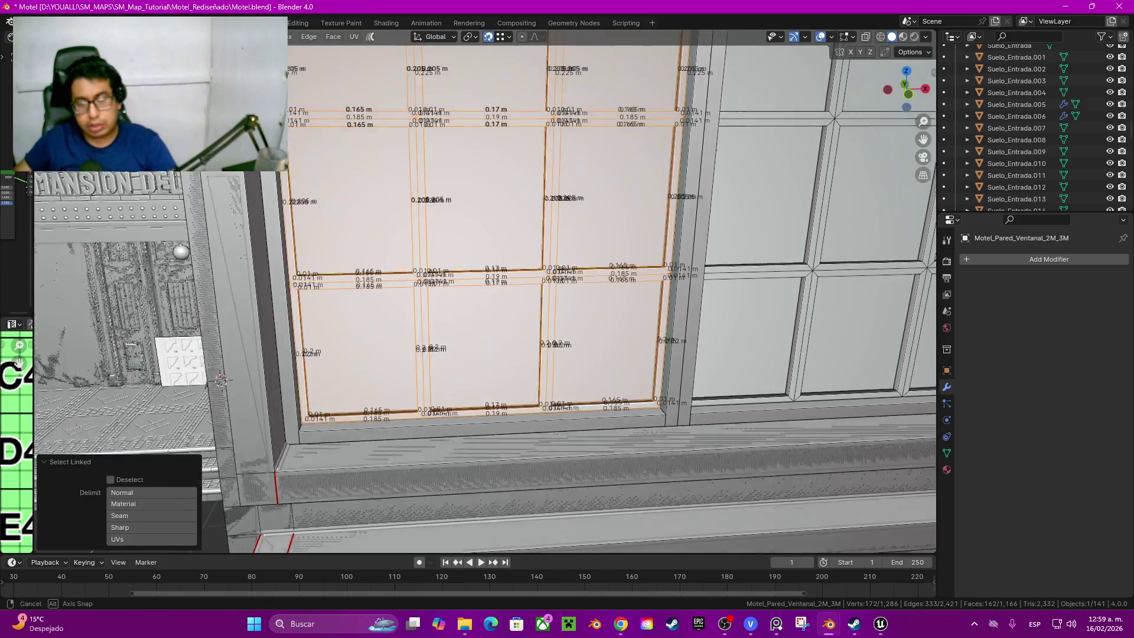
{"action": "middle_click_drag", "start_coordinate": [533, 354], "coordinate": [621, 337]}
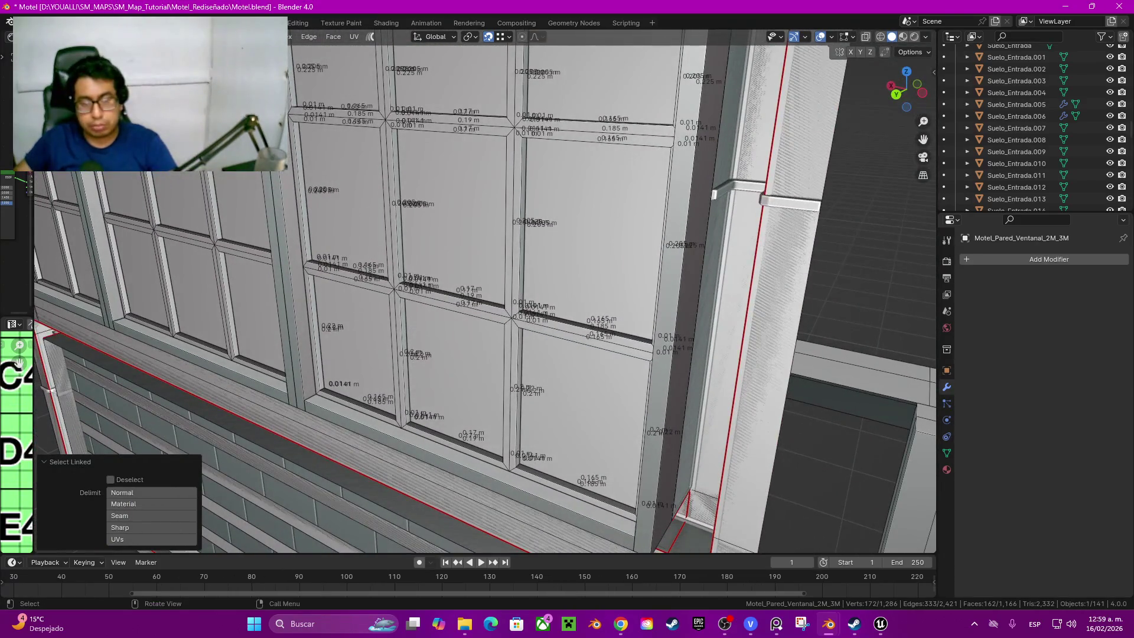
{"action": "key", "text": "alt+a"}
{"action": "key", "text": "l"}
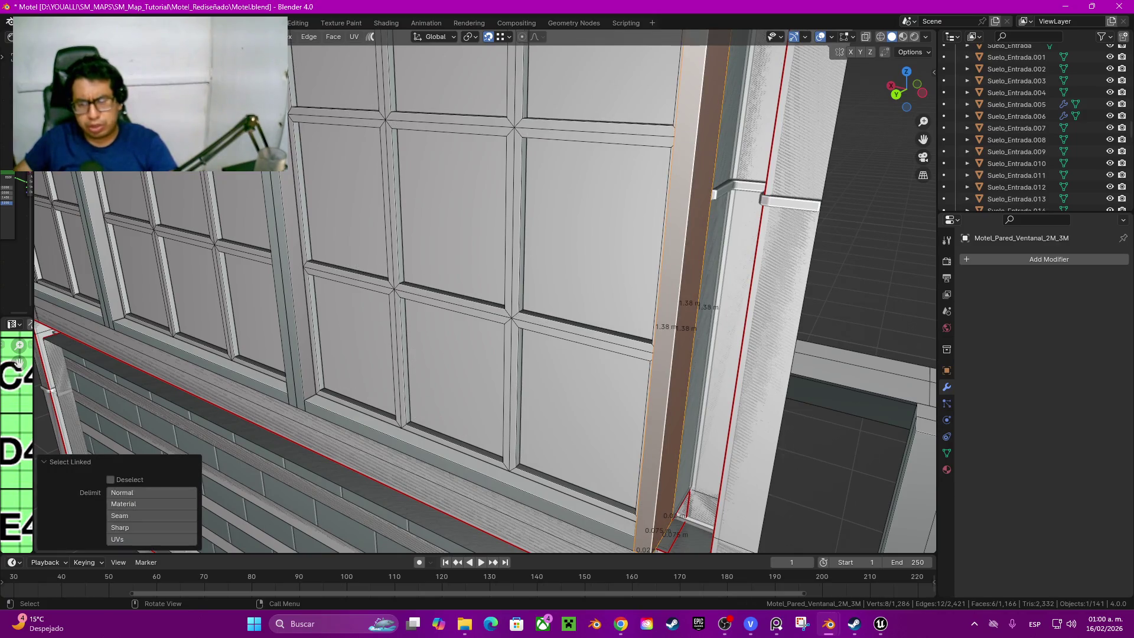
{"action": "key", "text": "alt+a"}
{"action": "key", "text": "l"}
{"action": "key", "text": "l"}
{"action": "key", "text": "alt+a"}
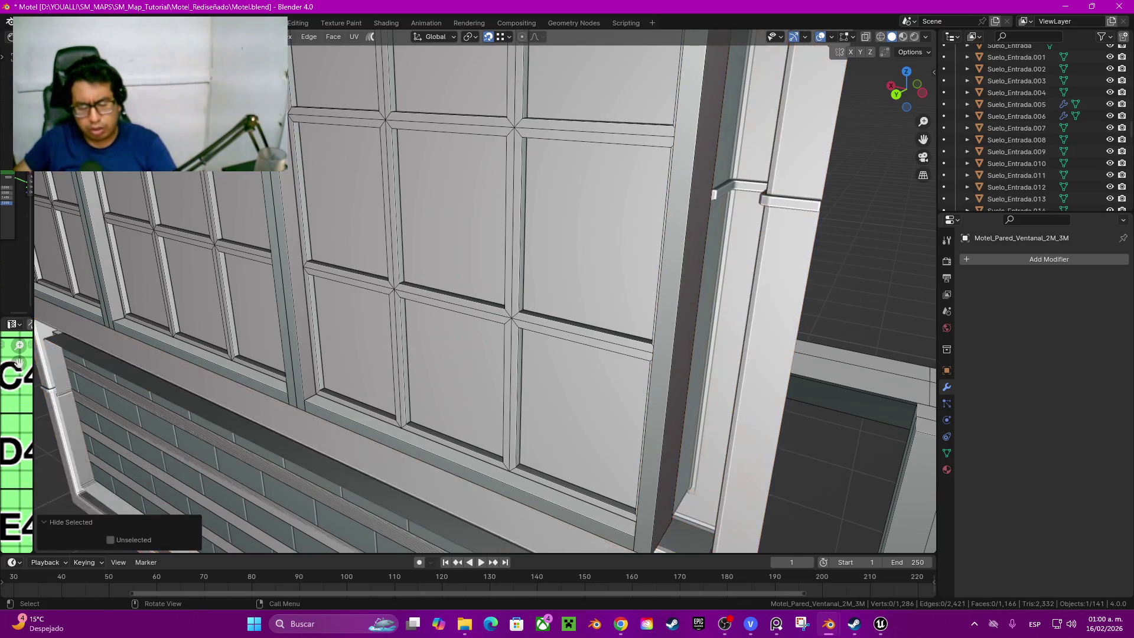
{"action": "middle_click_drag", "start_coordinate": [487, 293], "coordinate": [549, 283]}
{"action": "key", "text": "Tab"}
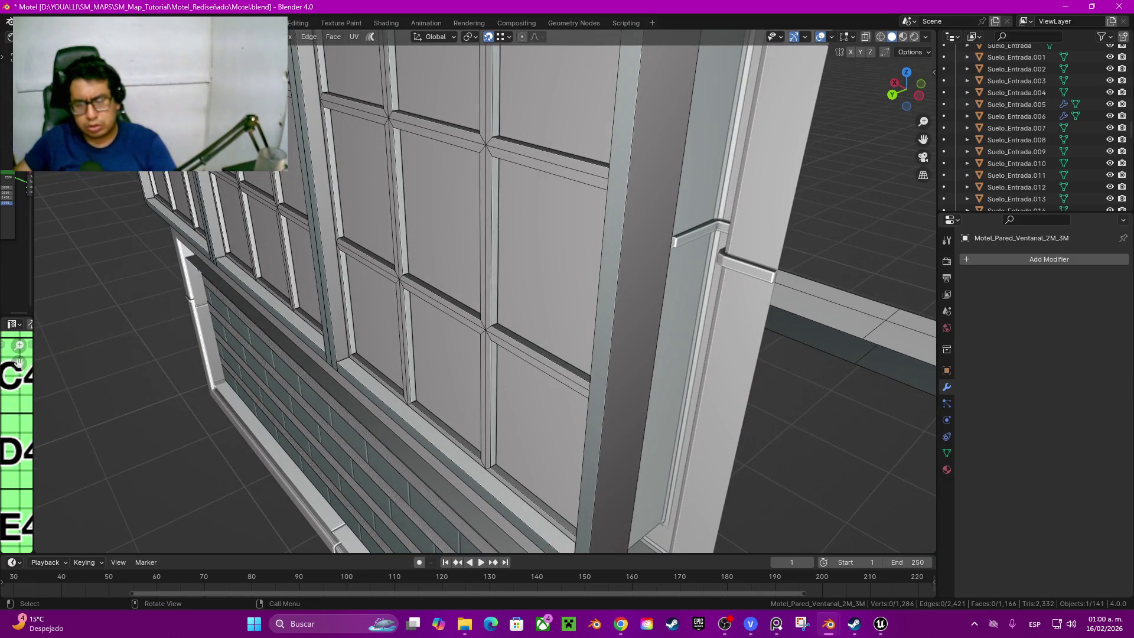
Step: Edit the window wall and move the connected grid panel outward along Y
{"action": "left_click", "coordinate": [851, 342]}
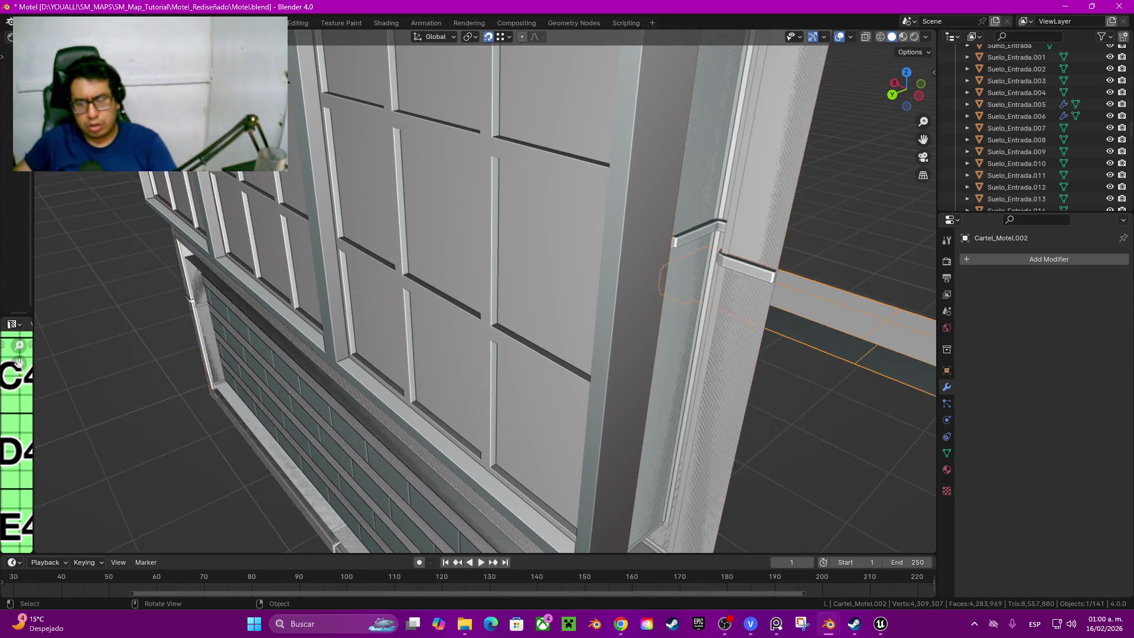
{"action": "left_click", "coordinate": [532, 266]}
{"action": "middle_click_drag", "start_coordinate": [532, 265], "coordinate": [417, 337]}
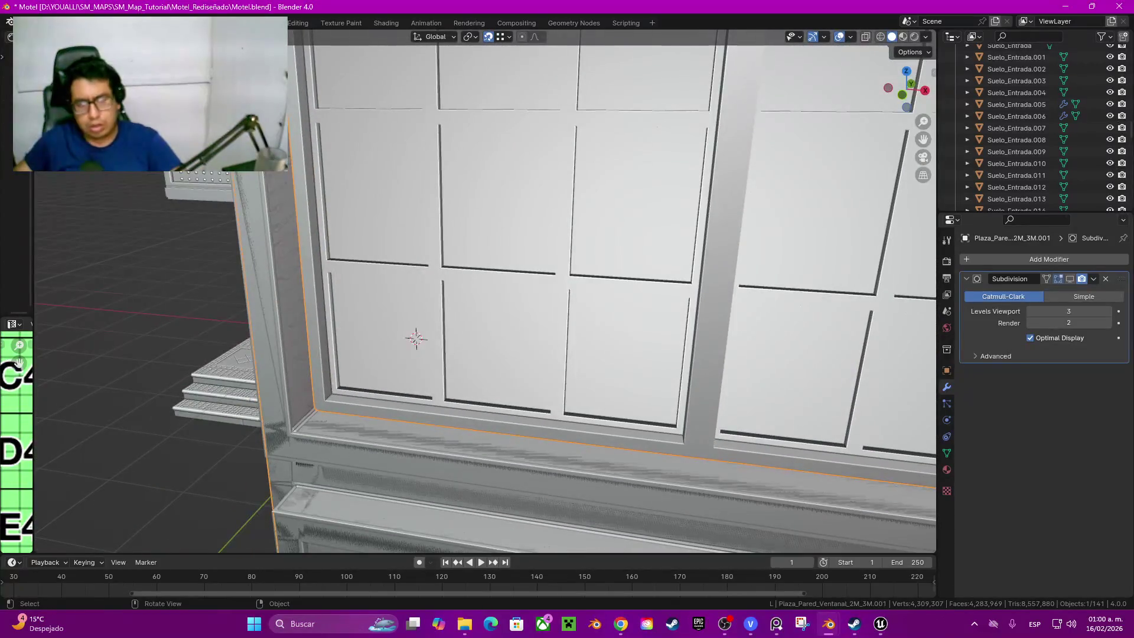
{"action": "key", "text": "Tab"}
{"action": "key", "text": "ctrl+z"}
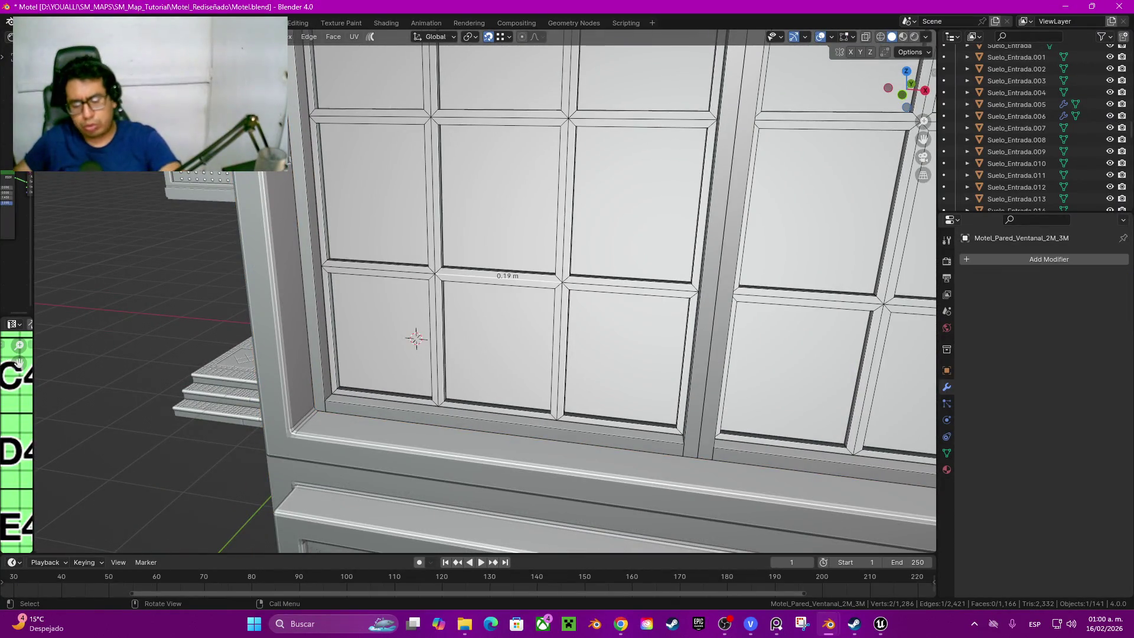
{"action": "key", "text": "l"}
{"action": "middle_click_drag", "start_coordinate": [415, 338], "coordinate": [599, 437]}
{"action": "key", "text": "g"}
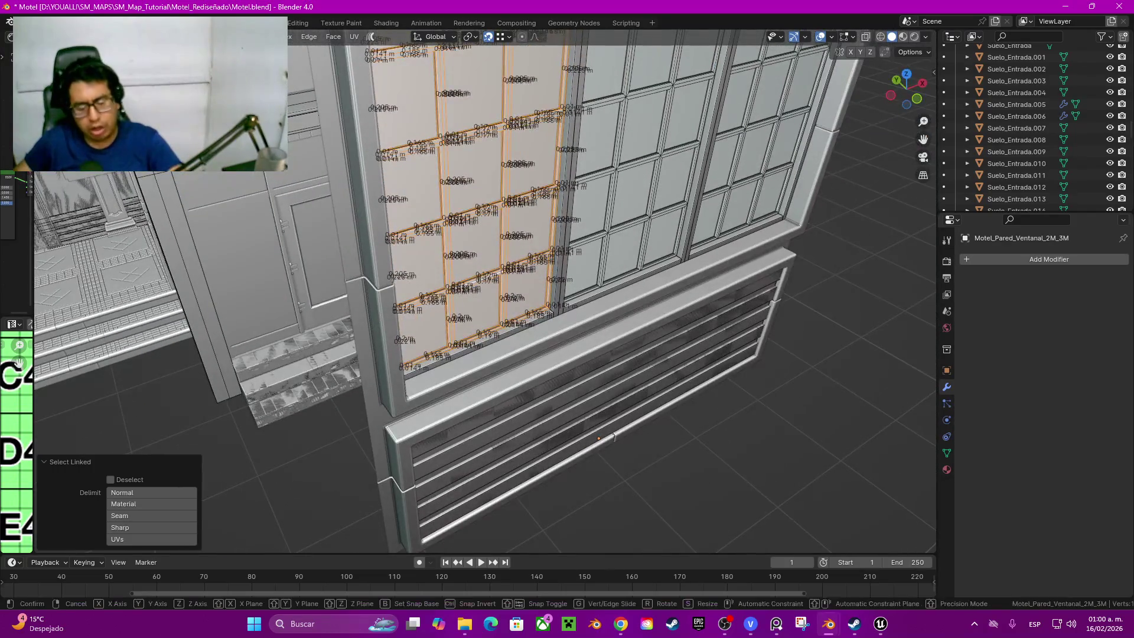
{"action": "key", "text": "y"}
{"action": "left_click", "coordinate": [674, 417]}
{"action": "mouse_move", "coordinate": [674, 417]}
{"action": "middle_mouse_down"}
{"action": "mouse_move", "coordinate": [594, 404]}
{"action": "mouse_move", "coordinate": [521, 454]}
{"action": "middle_mouse_up"}
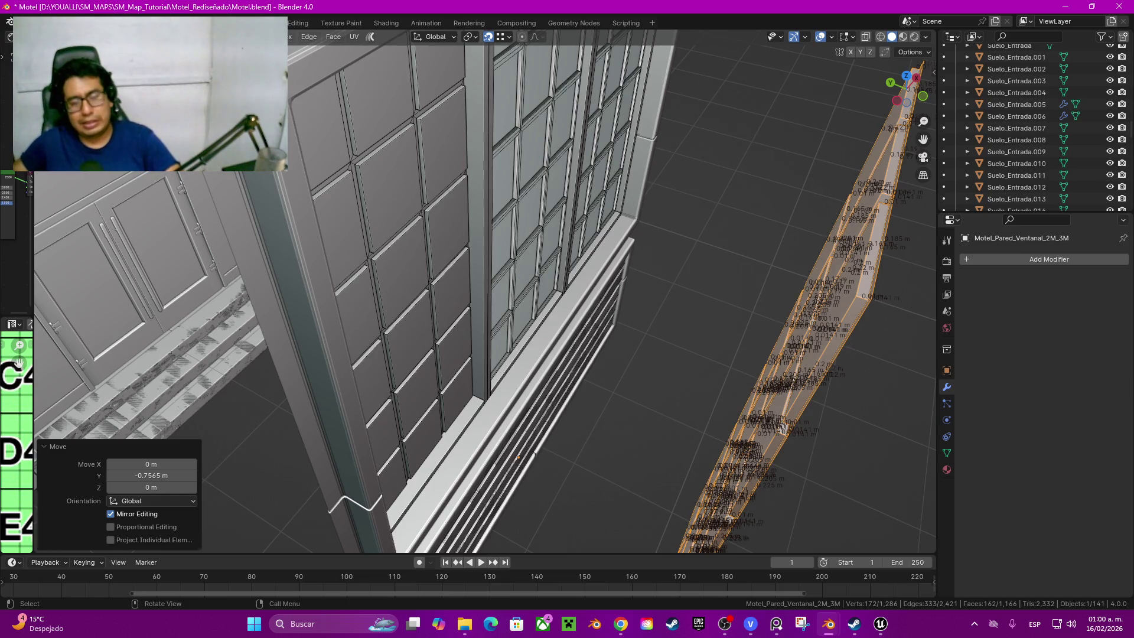
Step: Try sliding the tiled panel along X, cancel it, and reselect the panel beside the window
{"action": "key", "text": "alt+a"}
{"action": "key", "text": "l"}
{"action": "key", "text": "g"}
{"action": "key", "text": "x"}
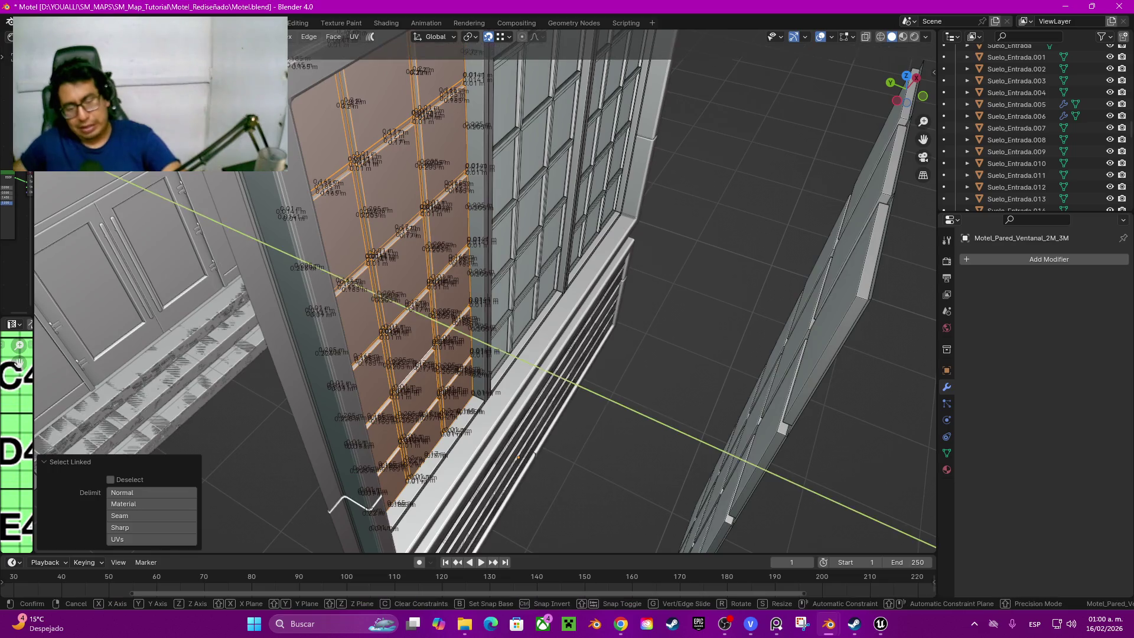
{"action": "key", "text": "Escape"}
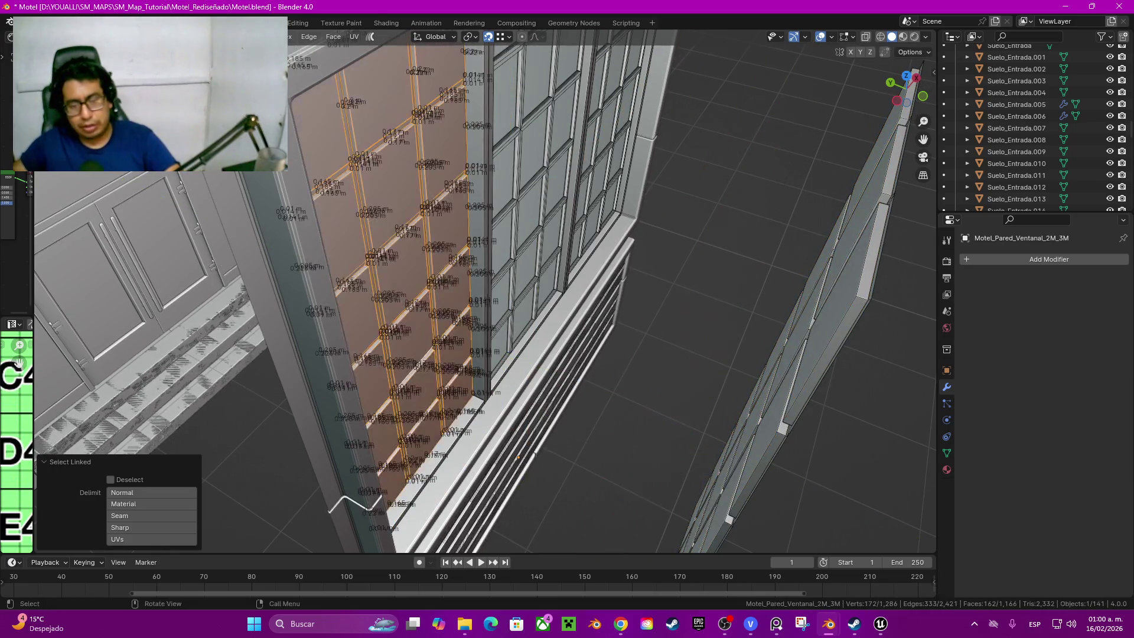
{"action": "key", "text": "ctrl+z"}
{"action": "key", "text": "l"}
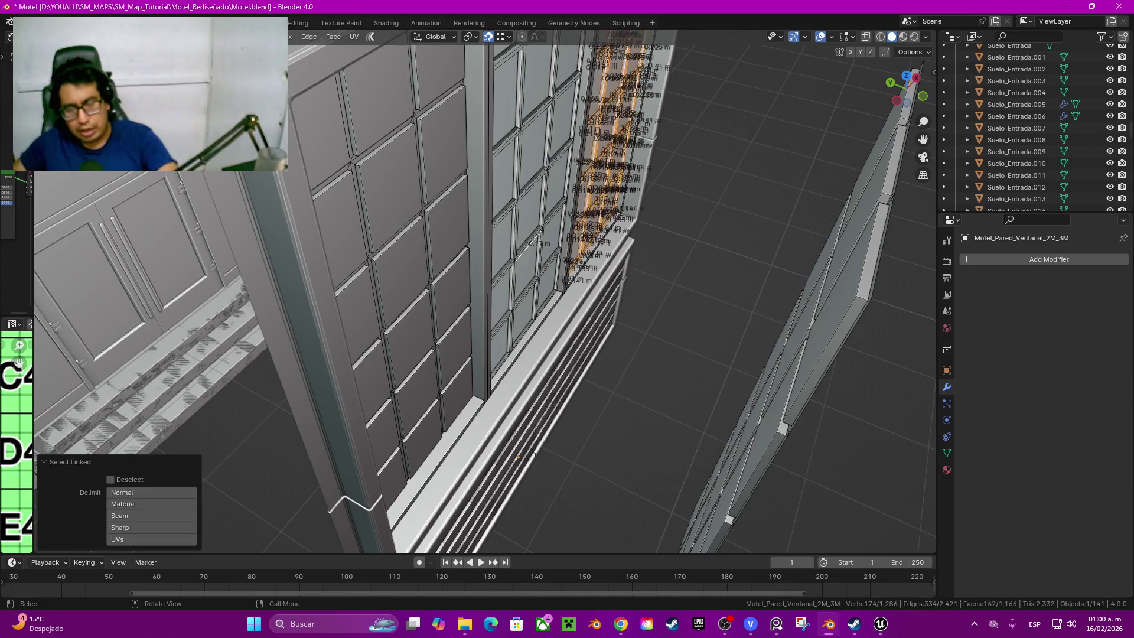
{"action": "middle_click_drag", "start_coordinate": [518, 457], "coordinate": [504, 444]}
{"action": "middle_click_drag", "start_coordinate": [416, 532], "coordinate": [415, 541]}
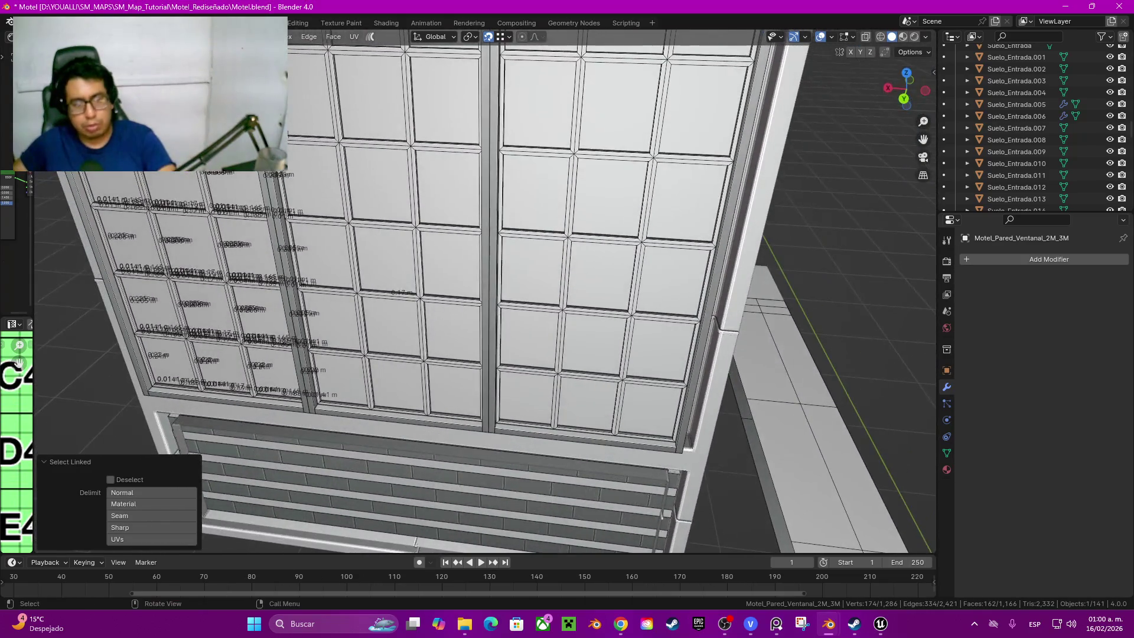
Step: Delete the left and right wall panel faces, leaving an empty frame opening
{"action": "key", "text": "l"}
{"action": "mouse_move", "coordinate": [496, 231]}
{"action": "middle_mouse_down"}
{"action": "mouse_move", "coordinate": [213, 212]}
{"action": "mouse_move", "coordinate": [430, 479]}
{"action": "middle_mouse_up"}
{"action": "key", "text": "l"}
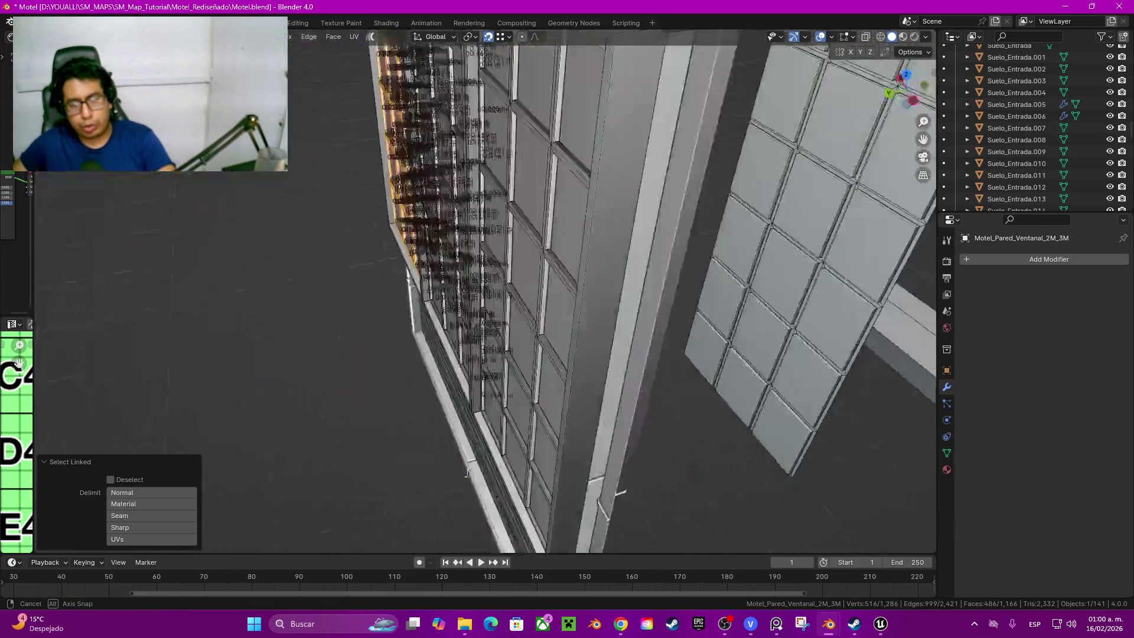
{"action": "key", "text": "x"}
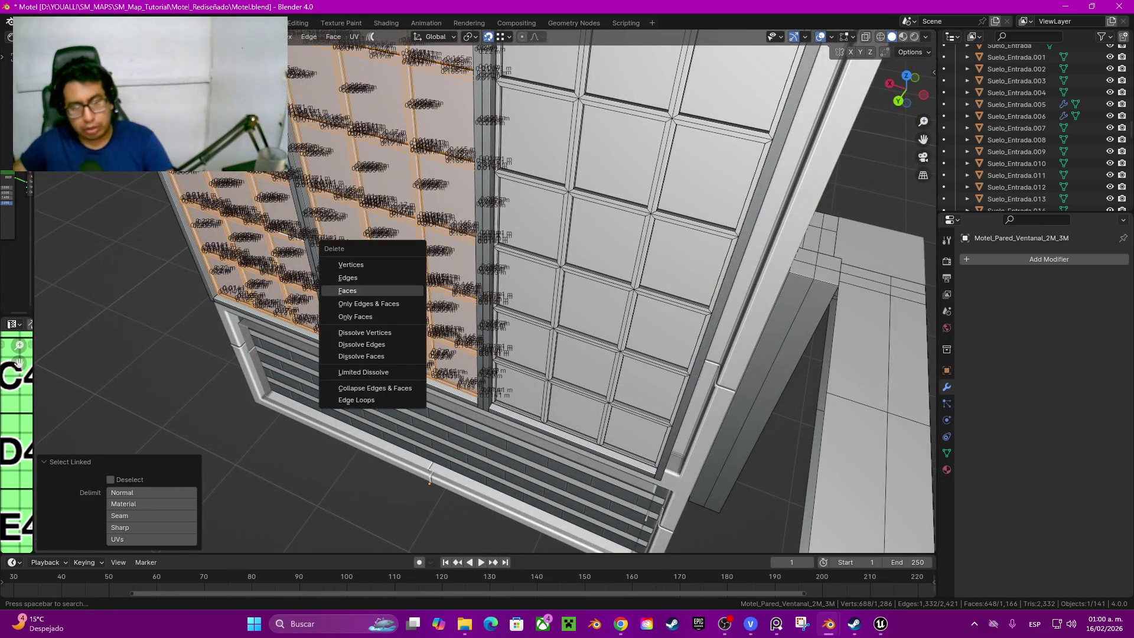
{"action": "left_click", "coordinate": [354, 291]}
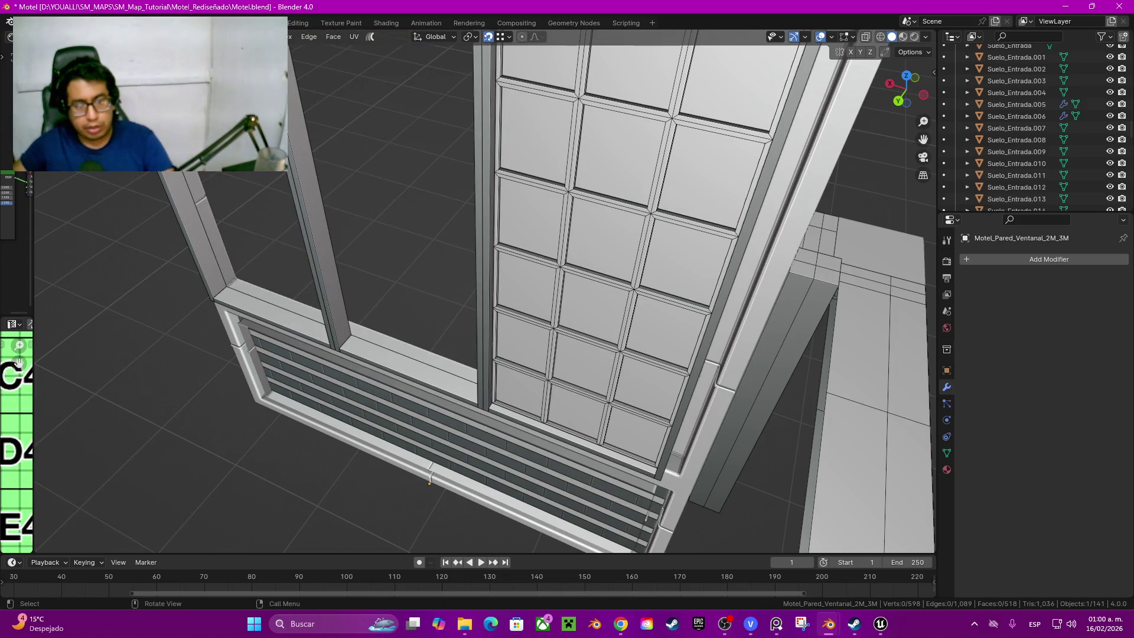
Step: Slide the whole tile grid panel along Y into the frame
{"action": "mouse_move", "coordinate": [430, 479]}
{"action": "middle_mouse_down"}
{"action": "mouse_move", "coordinate": [542, 501]}
{"action": "mouse_move", "coordinate": [532, 479]}
{"action": "middle_mouse_up"}
{"action": "left_click", "coordinate": [390, 354]}
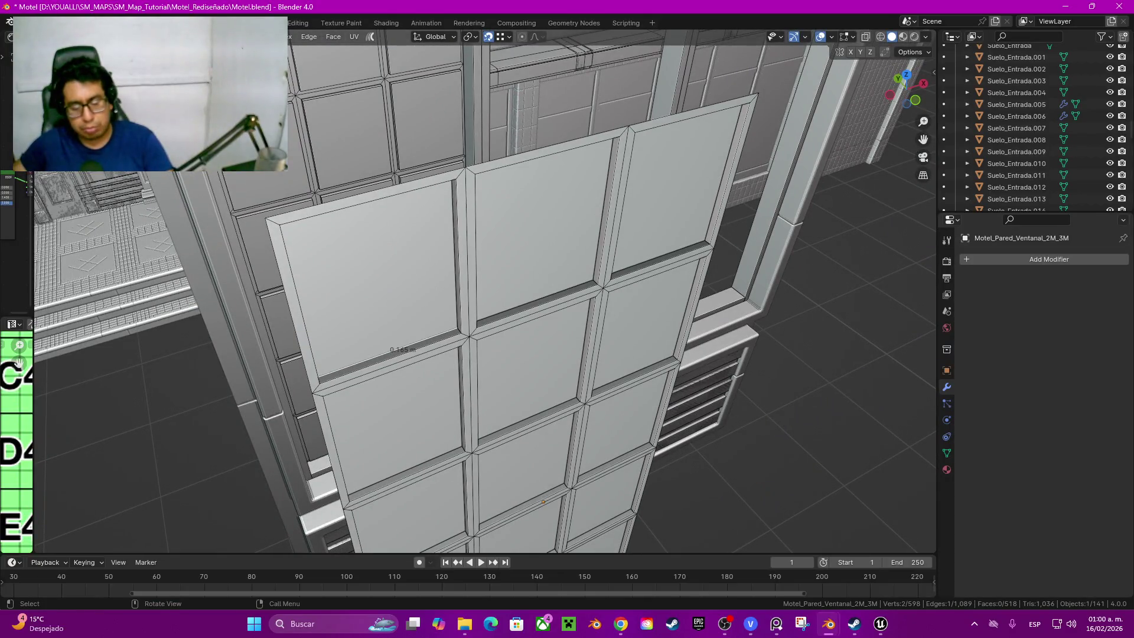
{"action": "key", "text": "alt+a"}
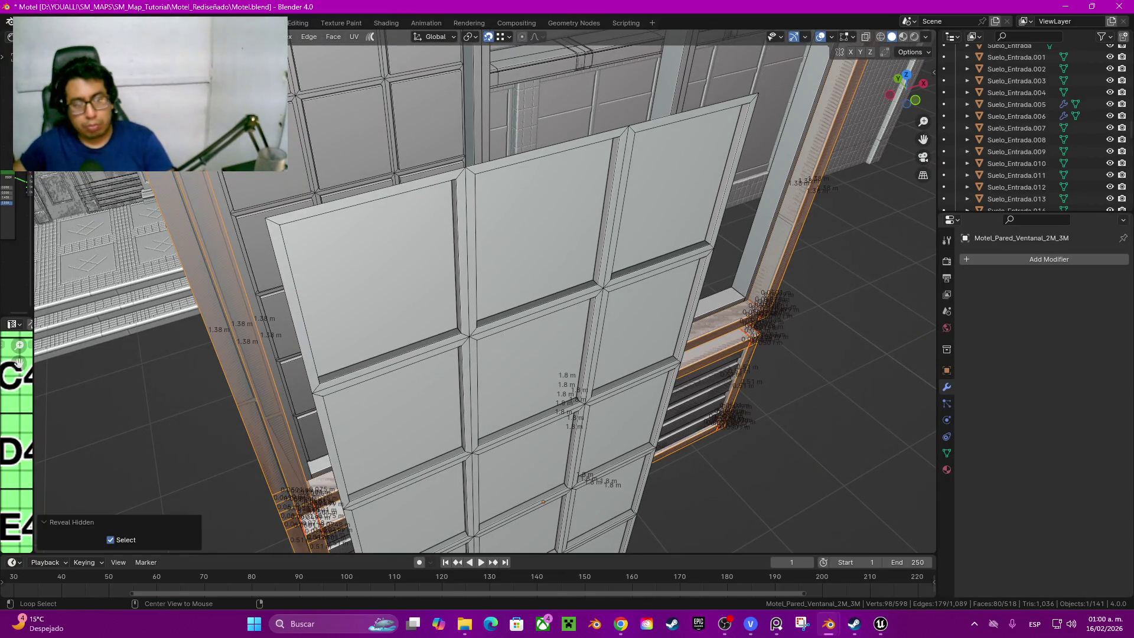
{"action": "middle_click_drag", "start_coordinate": [543, 503], "coordinate": [512, 431]}
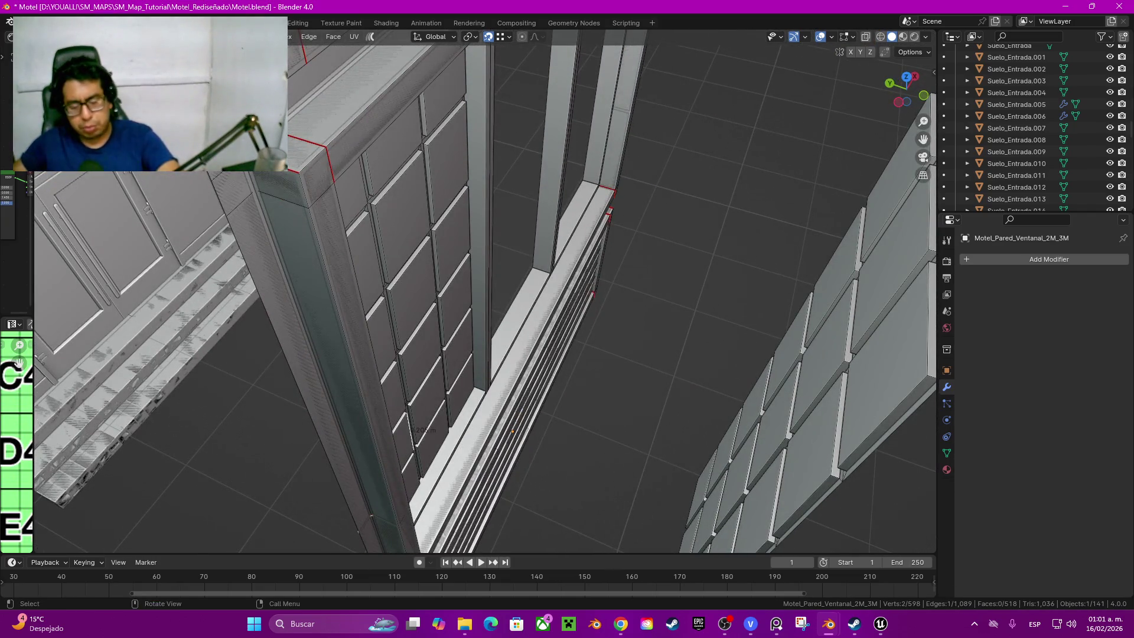
{"action": "key", "text": "l"}
{"action": "key", "text": "g"}
{"action": "key", "text": "y"}
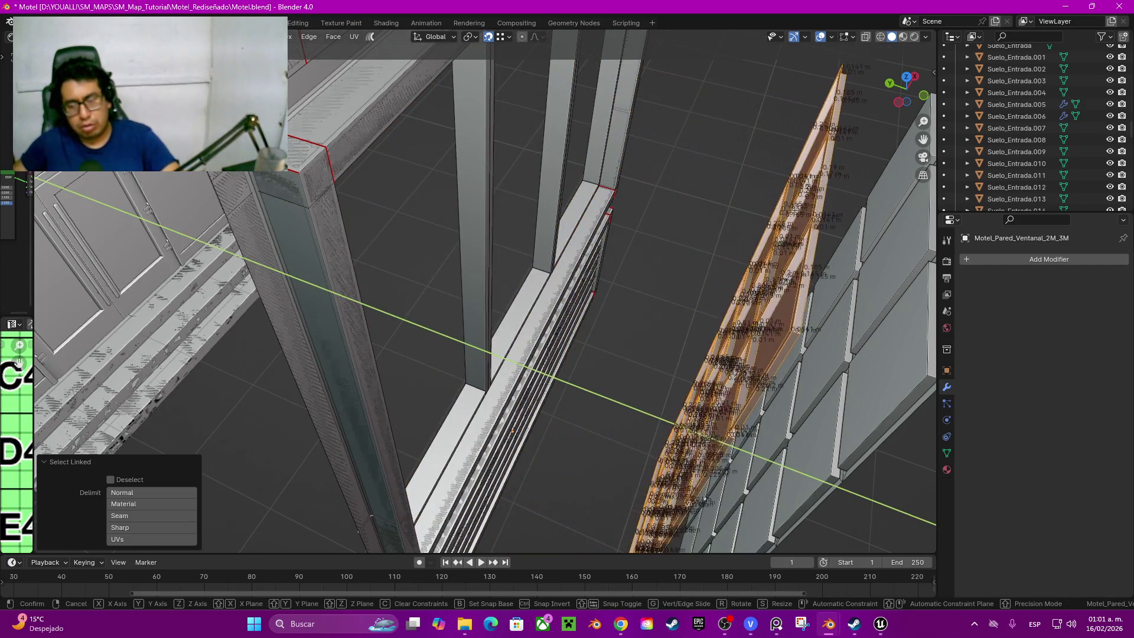
{"action": "left_click", "coordinate": [834, 472]}
Step: Adjust the panel geometry further along Y from above
{"action": "middle_click_drag", "start_coordinate": [834, 472], "coordinate": [753, 391]}
{"action": "middle_click_drag", "start_coordinate": [576, 311], "coordinate": [531, 257]}
{"action": "key", "text": "g"}
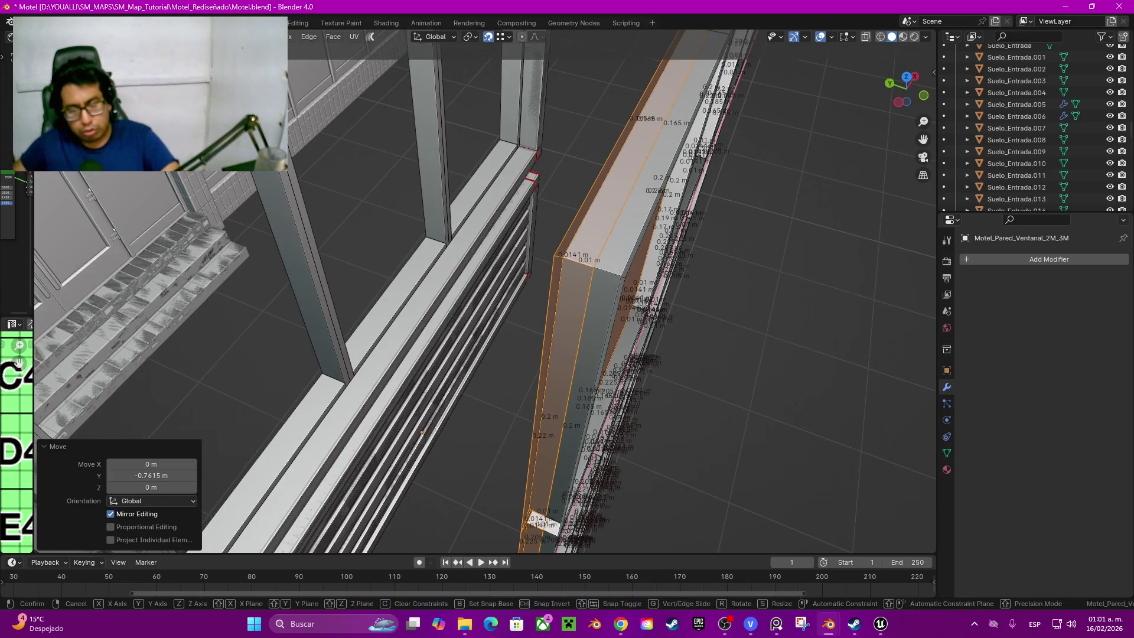
{"action": "key", "text": "y"}
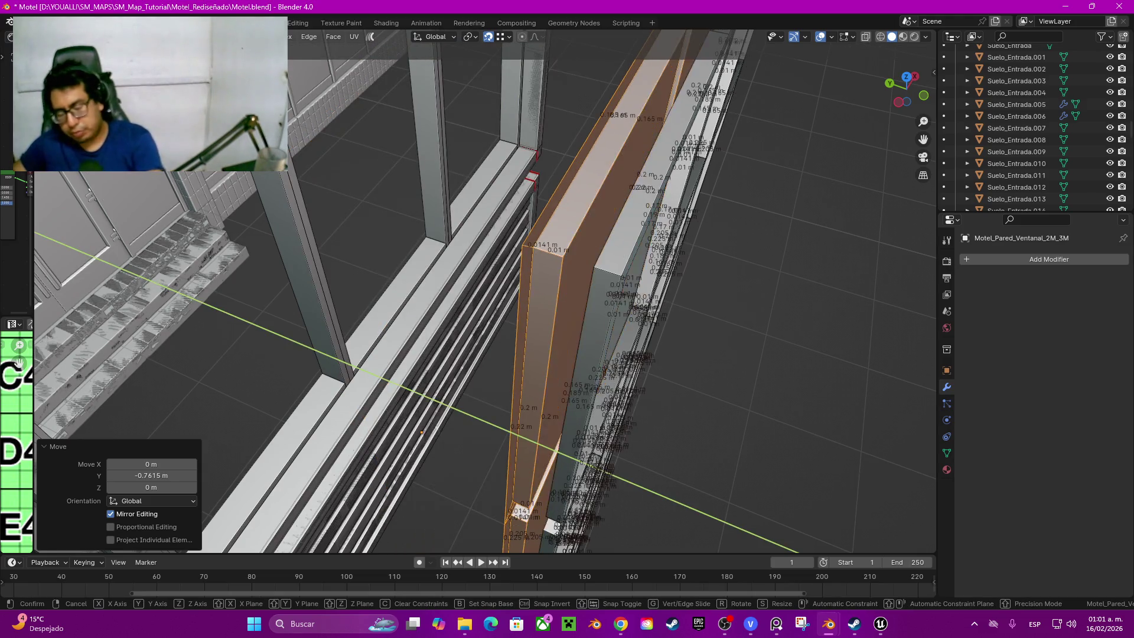
{"action": "left_click", "coordinate": [422, 432]}
{"action": "mouse_move", "coordinate": [423, 432]}
{"action": "middle_mouse_down"}
{"action": "mouse_move", "coordinate": [470, 393]}
{"action": "mouse_move", "coordinate": [591, 516]}
{"action": "middle_mouse_up"}
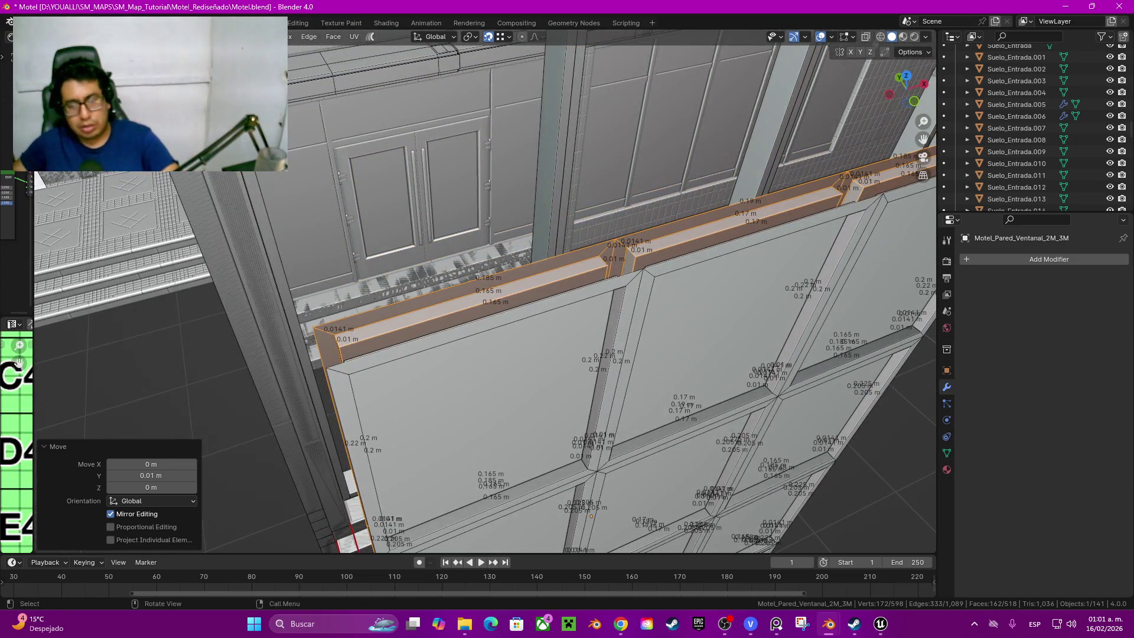
Step: Bridge the two top edge loops to close the panel's open top
{"action": "left_click", "coordinate": [591, 517], "text": "alt"}
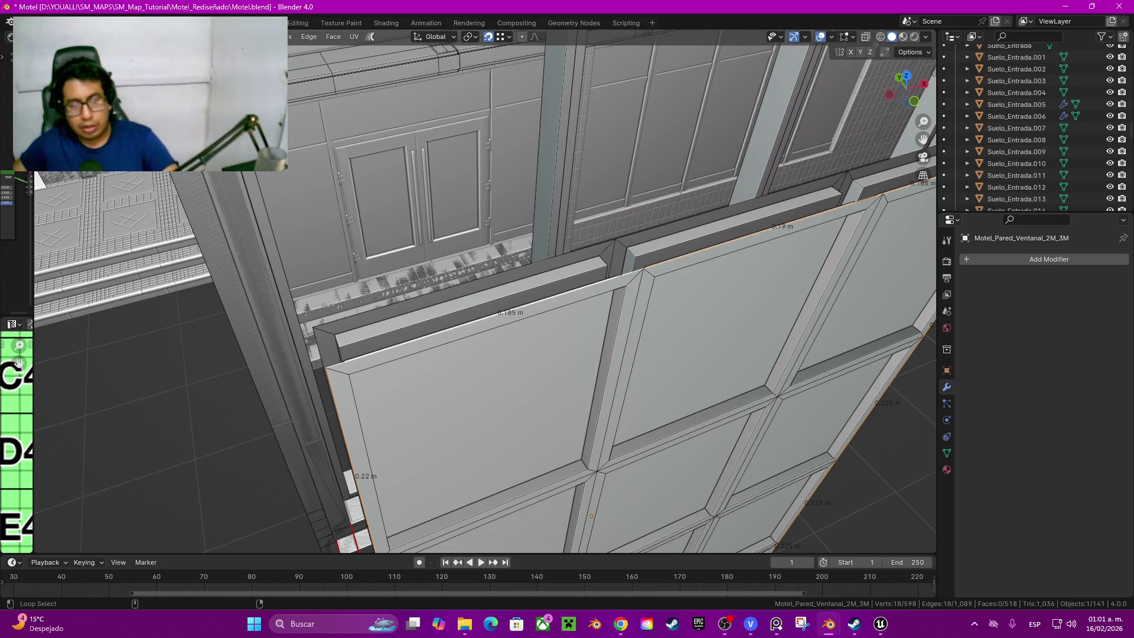
{"action": "left_click", "coordinate": [523, 261], "text": "alt+shift"}
{"action": "key", "text": "ctrl+e"}
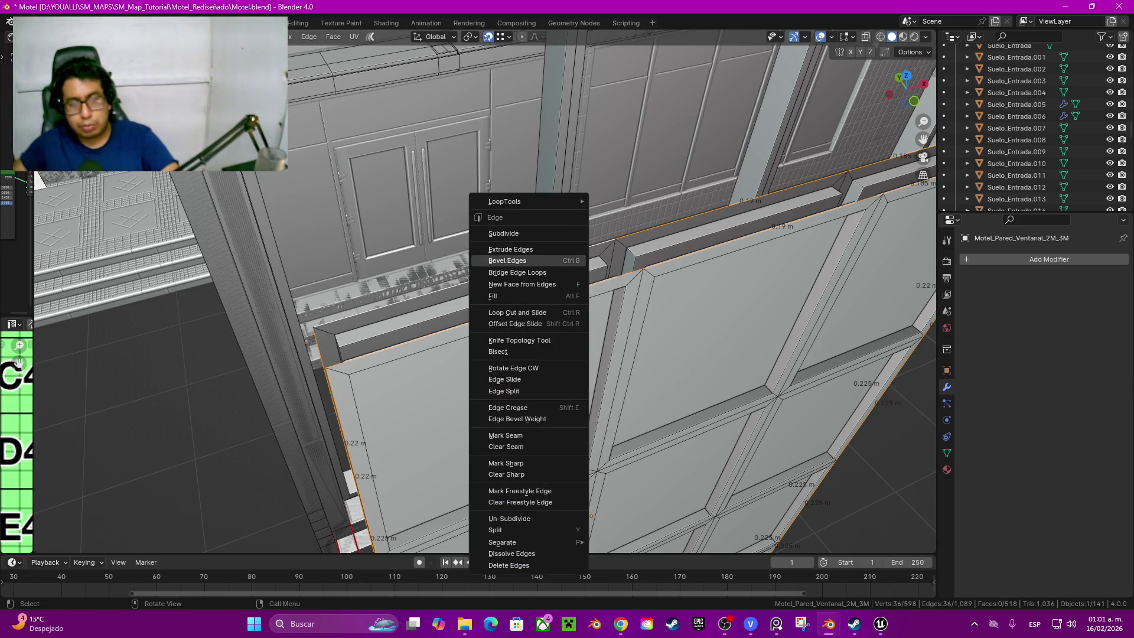
{"action": "left_click", "coordinate": [517, 272]}
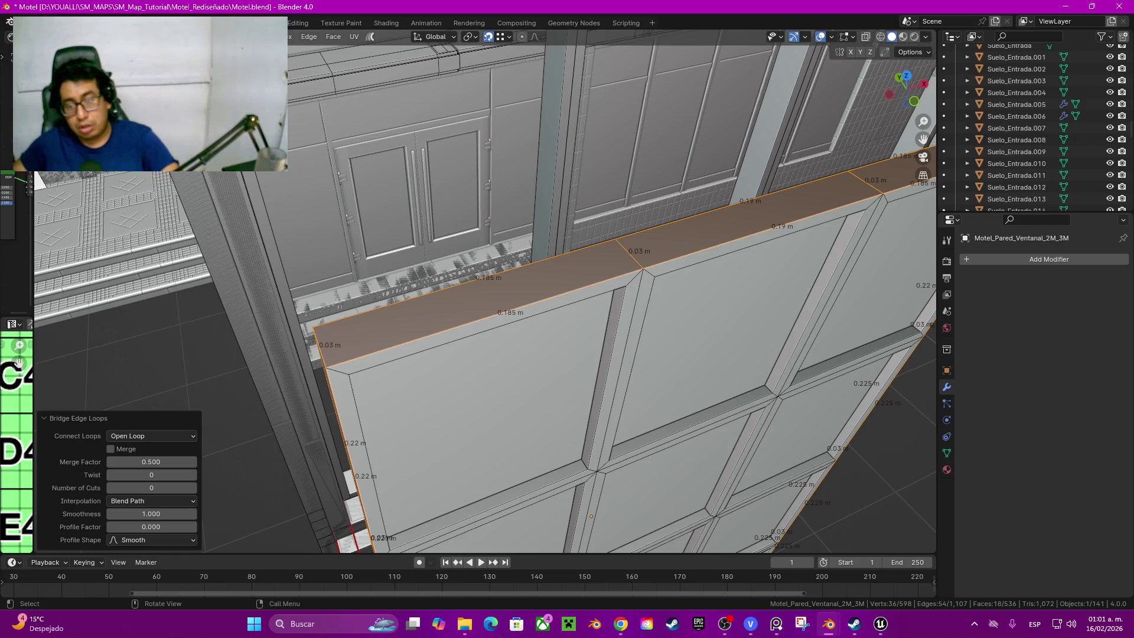
{"action": "left_click", "coordinate": [621, 357]}
Step: With Face Orientation shown, flip the linked panel's normals outward, then hide the overlay
{"action": "key", "text": "q"}
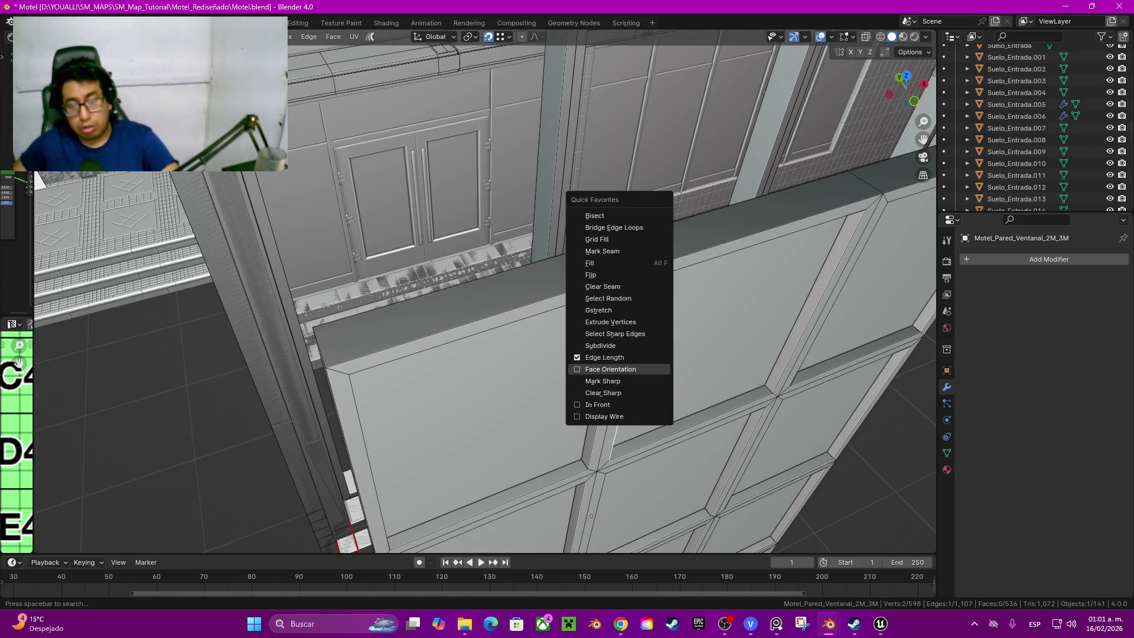
{"action": "left_click", "coordinate": [612, 369]}
{"action": "key", "text": "ctrl+l"}
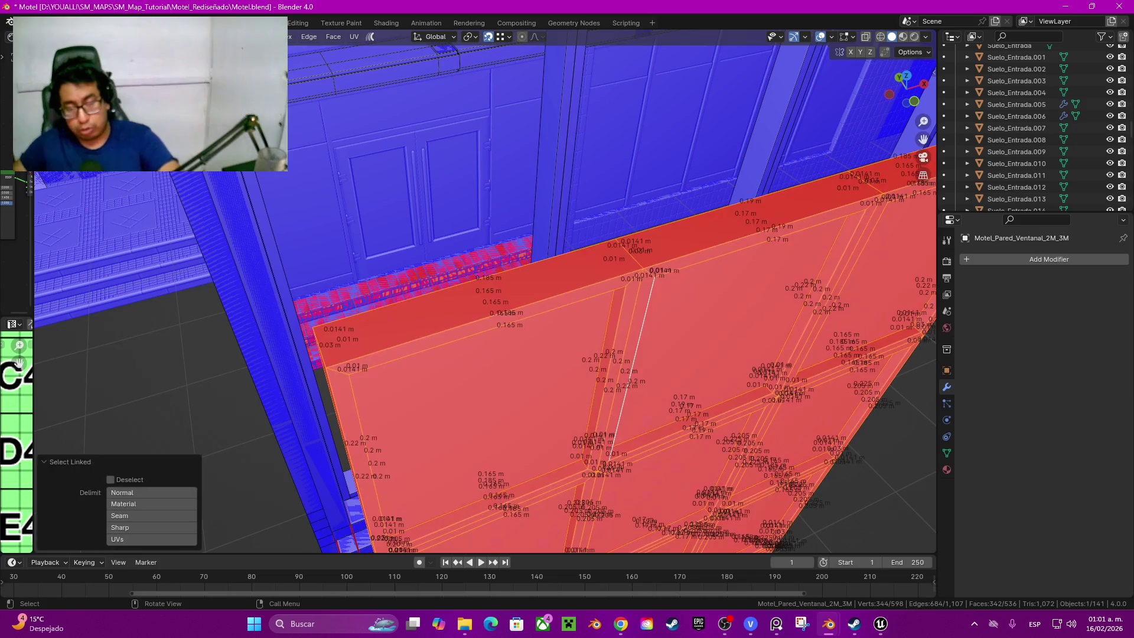
{"action": "key", "text": "q"}
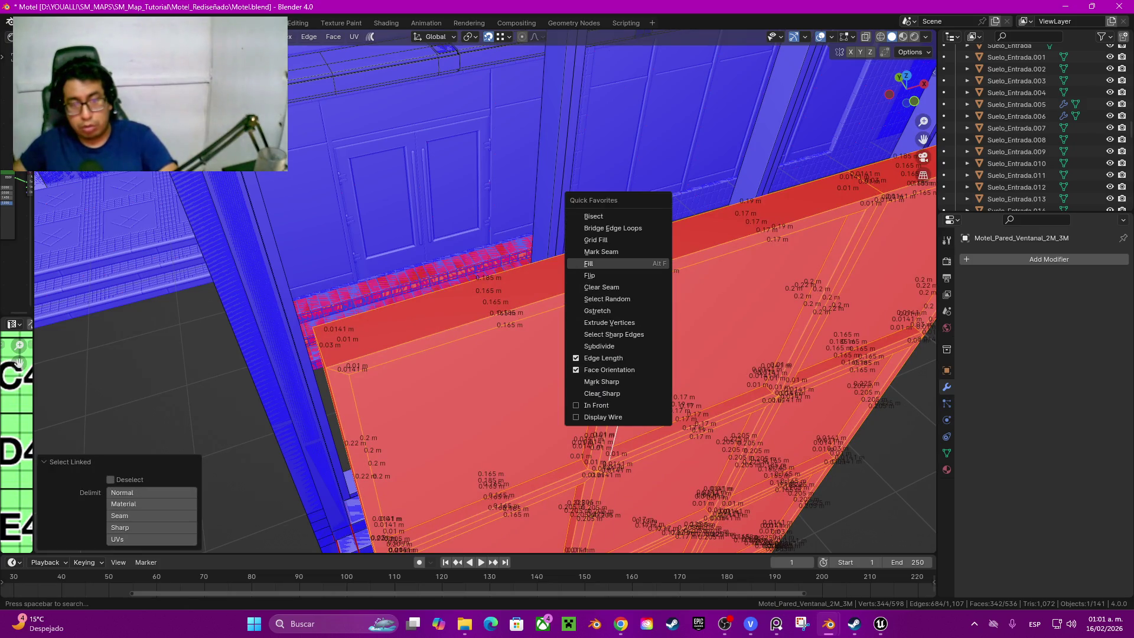
{"action": "left_click", "coordinate": [589, 275]}
{"action": "key", "text": "z"}
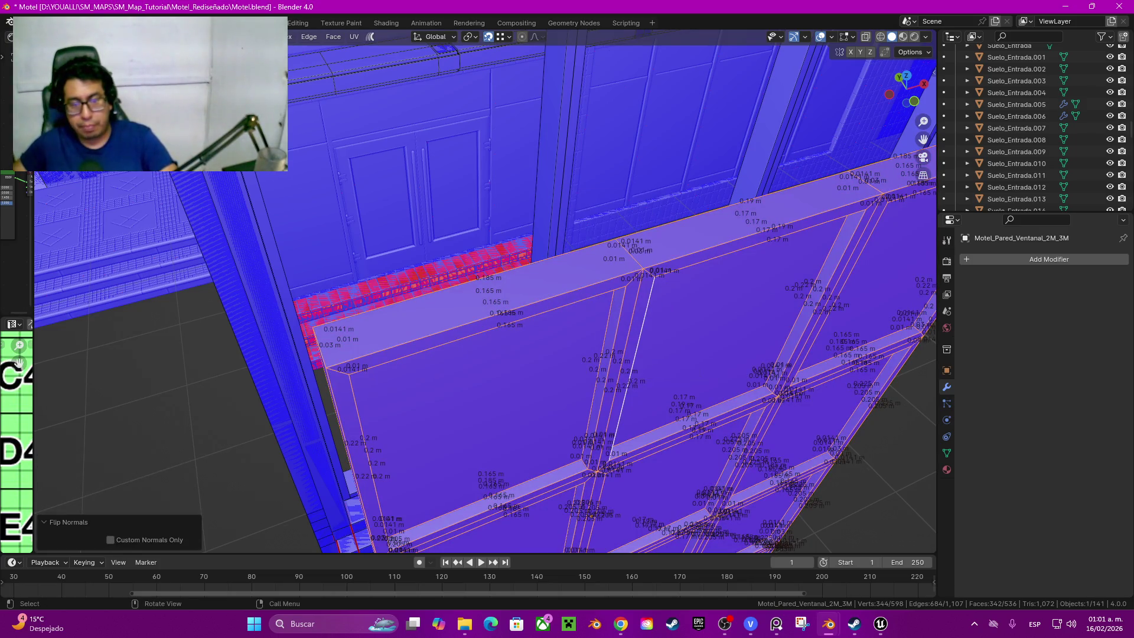
{"action": "key", "text": "q"}
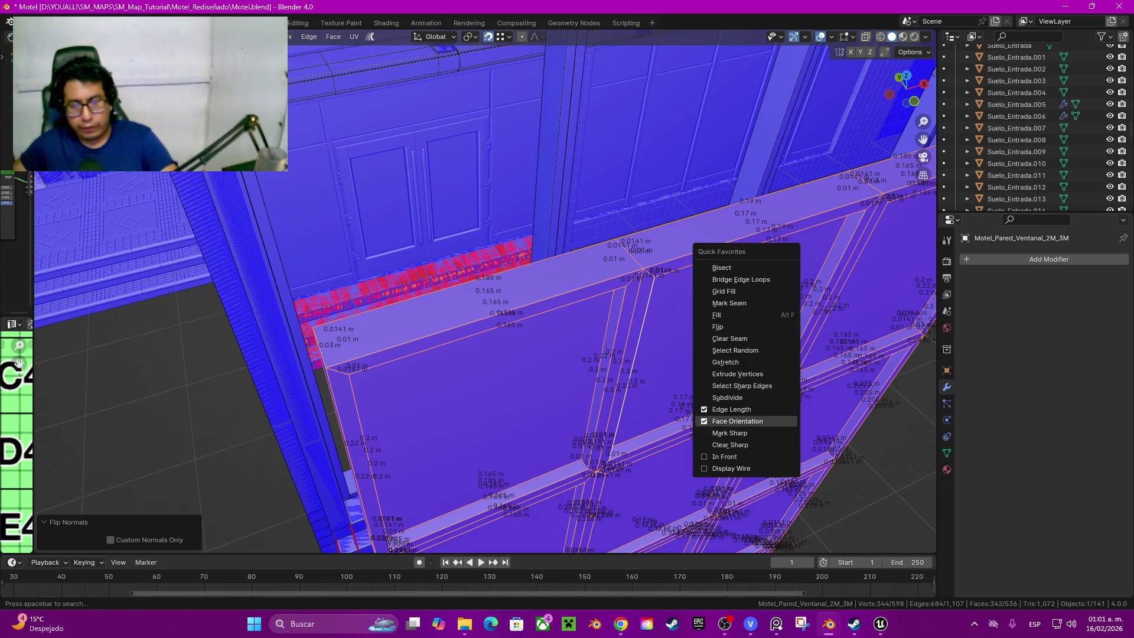
{"action": "left_click", "coordinate": [719, 419]}
{"action": "left_click", "coordinate": [603, 381]}
{"action": "mouse_move", "coordinate": [602, 381]}
{"action": "middle_mouse_down"}
{"action": "mouse_move", "coordinate": [496, 337]}
{"action": "mouse_move", "coordinate": [550, 356]}
{"action": "middle_mouse_up"}
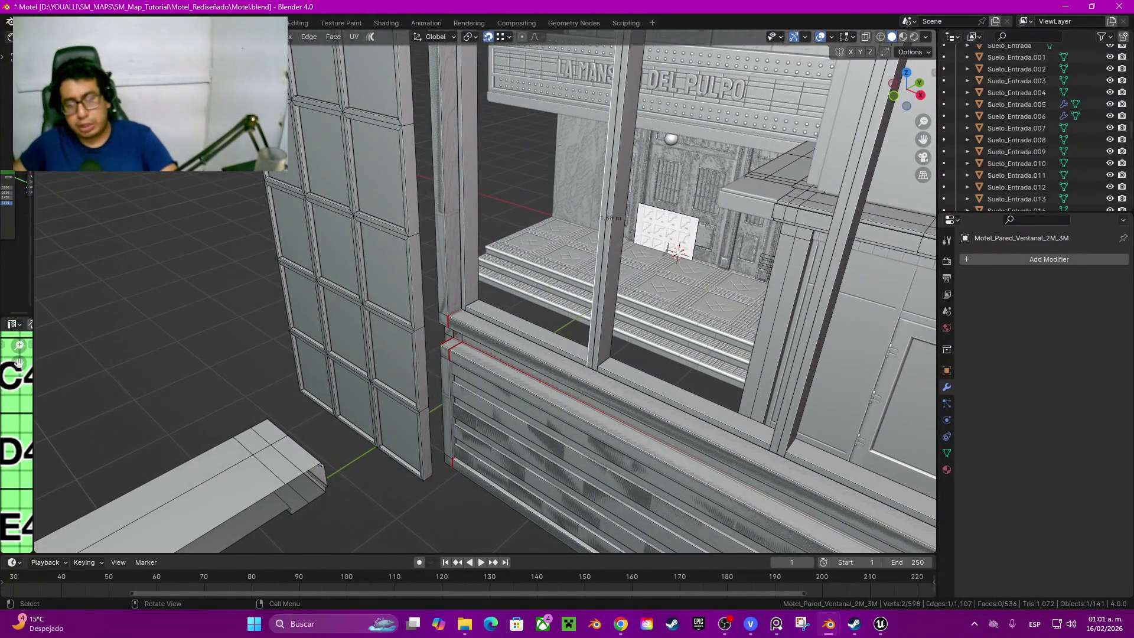
{"action": "left_click", "coordinate": [616, 222]}
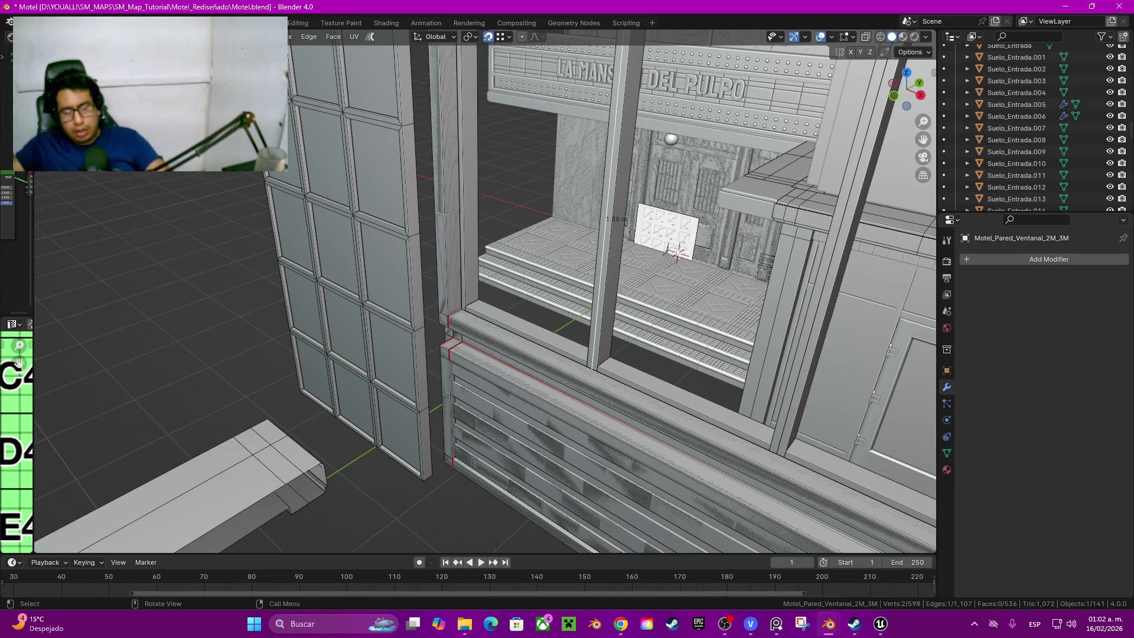
Step: Add centred loop cuts on the wall and the lower sill
{"action": "middle_click_drag", "start_coordinate": [488, 292], "coordinate": [532, 266]}
{"action": "key", "text": "ctrl+r"}
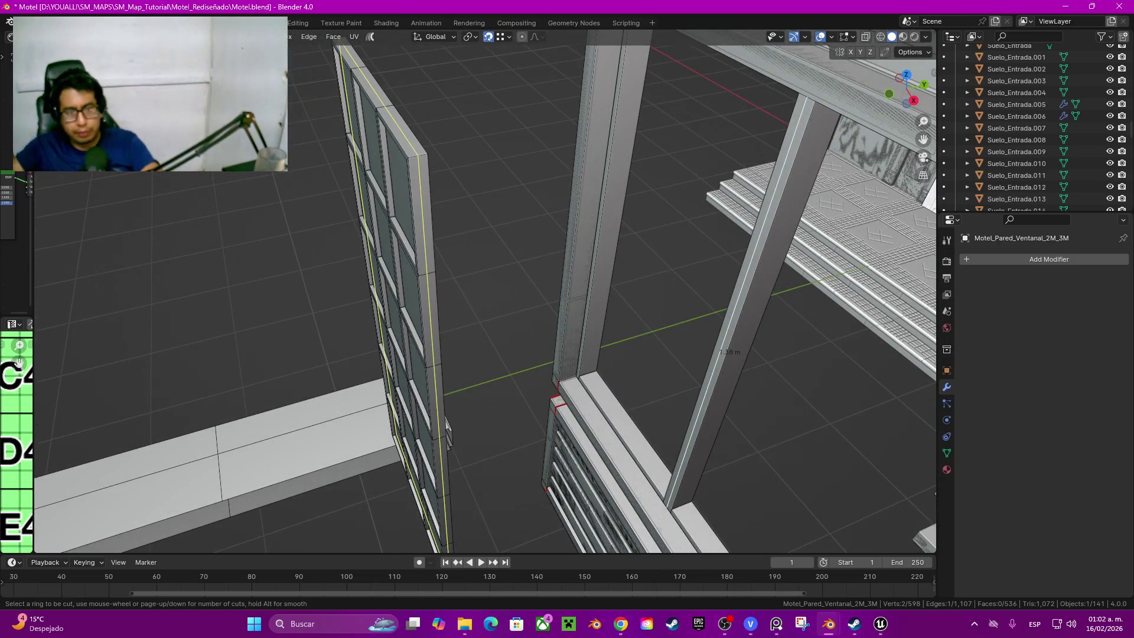
{"action": "left_click", "coordinate": [448, 432]}
{"action": "right_click", "coordinate": [448, 432]}
{"action": "key", "text": "ctrl+r"}
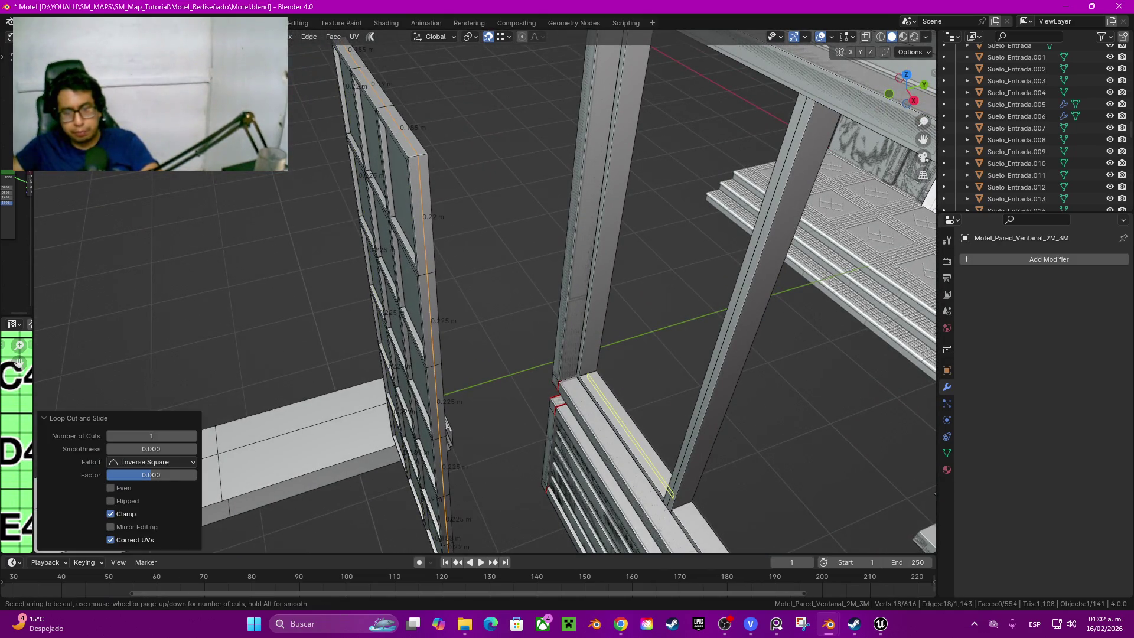
{"action": "left_click", "coordinate": [625, 435]}
{"action": "right_click", "coordinate": [625, 434]}
Step: Move the whole wall mesh, switch to wireframe, and correct its position along Y
{"action": "left_click", "coordinate": [438, 319]}
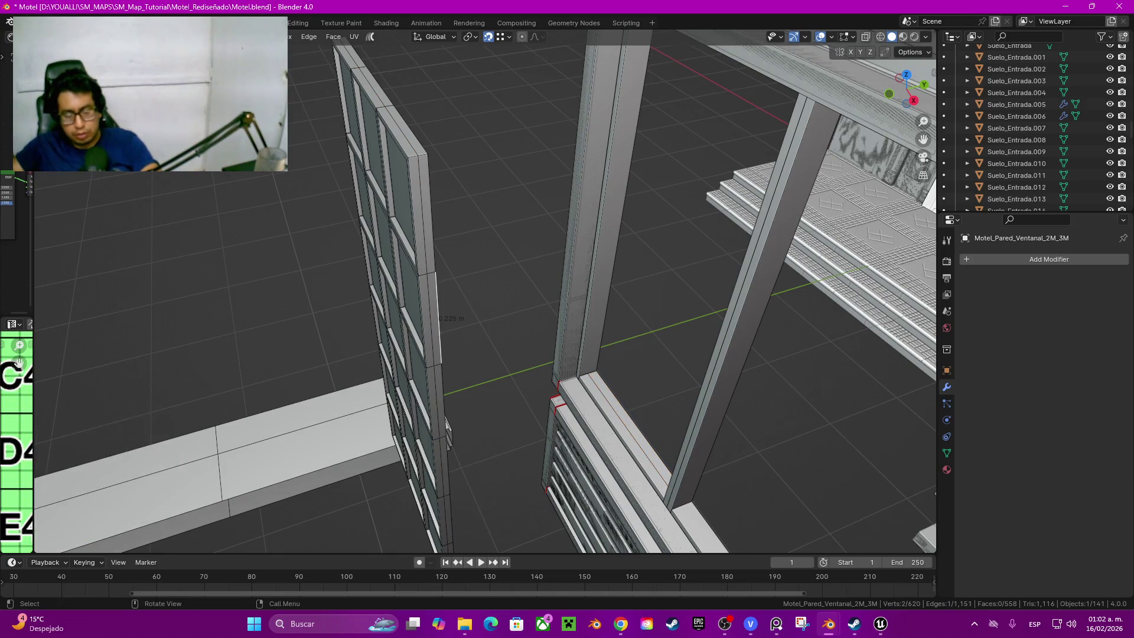
{"action": "key", "text": "ctrl+l"}
{"action": "mouse_move", "coordinate": [439, 319]}
{"action": "middle_mouse_down"}
{"action": "mouse_move", "coordinate": [466, 232]}
{"action": "mouse_move", "coordinate": [496, 293]}
{"action": "middle_mouse_up"}
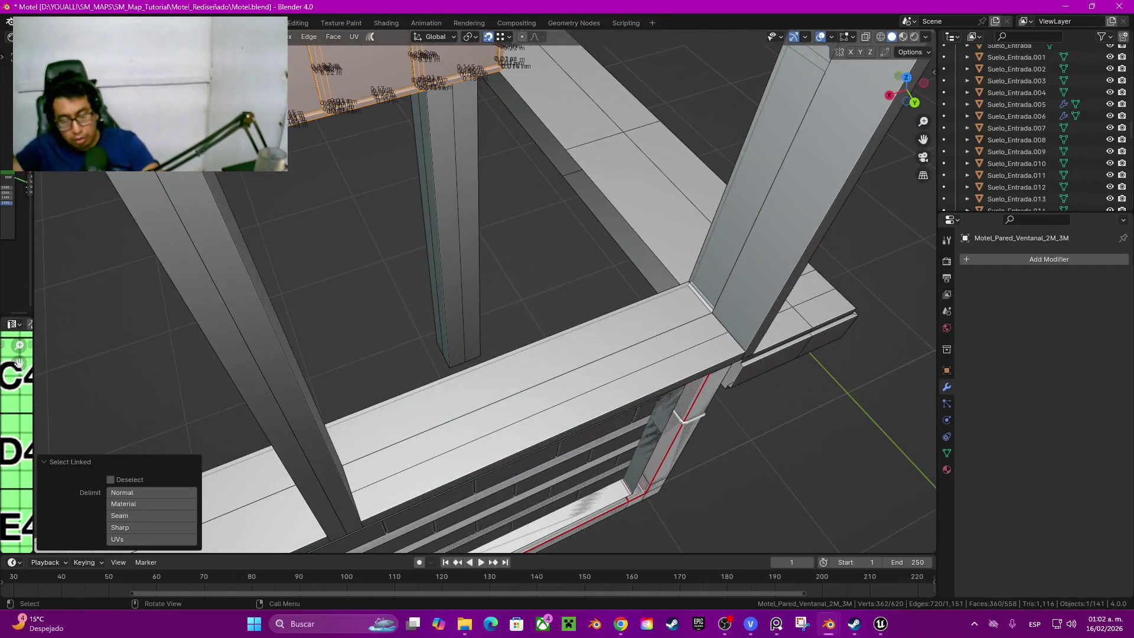
{"action": "key", "text": "g"}
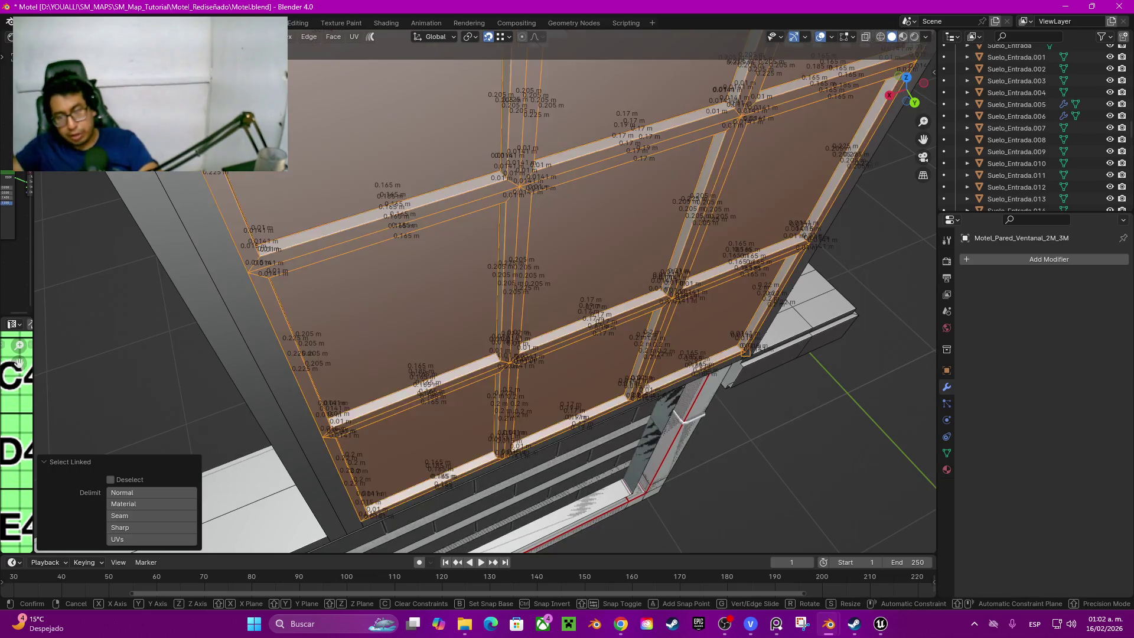
{"action": "left_click", "coordinate": [668, 402]}
{"action": "middle_click_drag", "start_coordinate": [670, 401], "coordinate": [737, 395]}
{"action": "key", "text": "z"}
{"action": "left_click", "coordinate": [644, 396]}
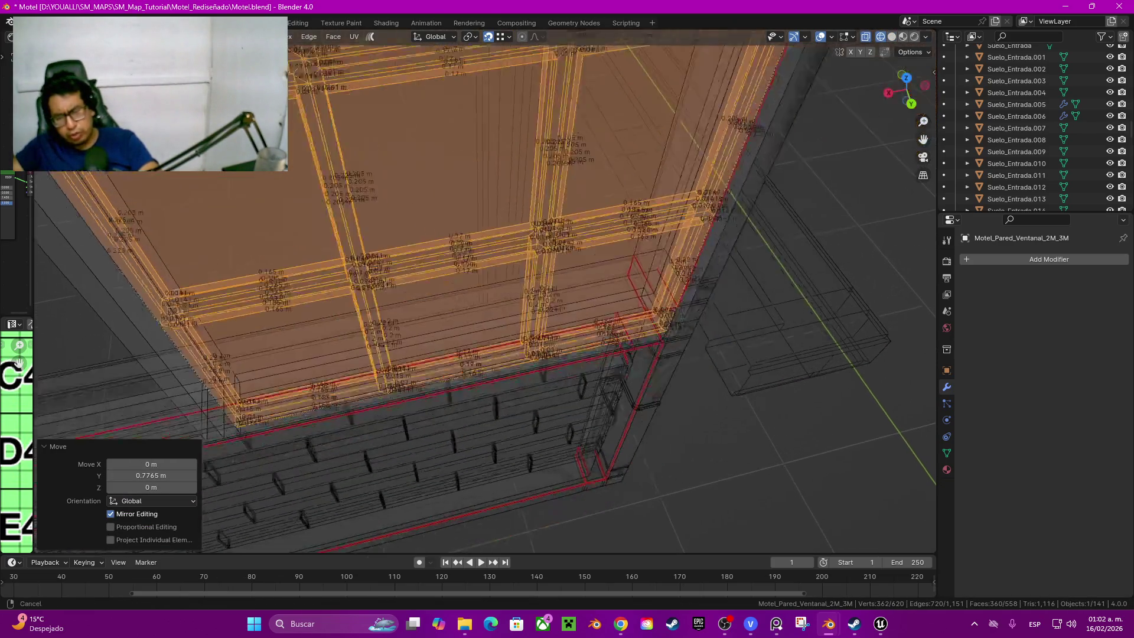
{"action": "mouse_move", "coordinate": [644, 395]}
{"action": "middle_mouse_down"}
{"action": "mouse_move", "coordinate": [674, 372]}
{"action": "mouse_move", "coordinate": [567, 337]}
{"action": "middle_mouse_up"}
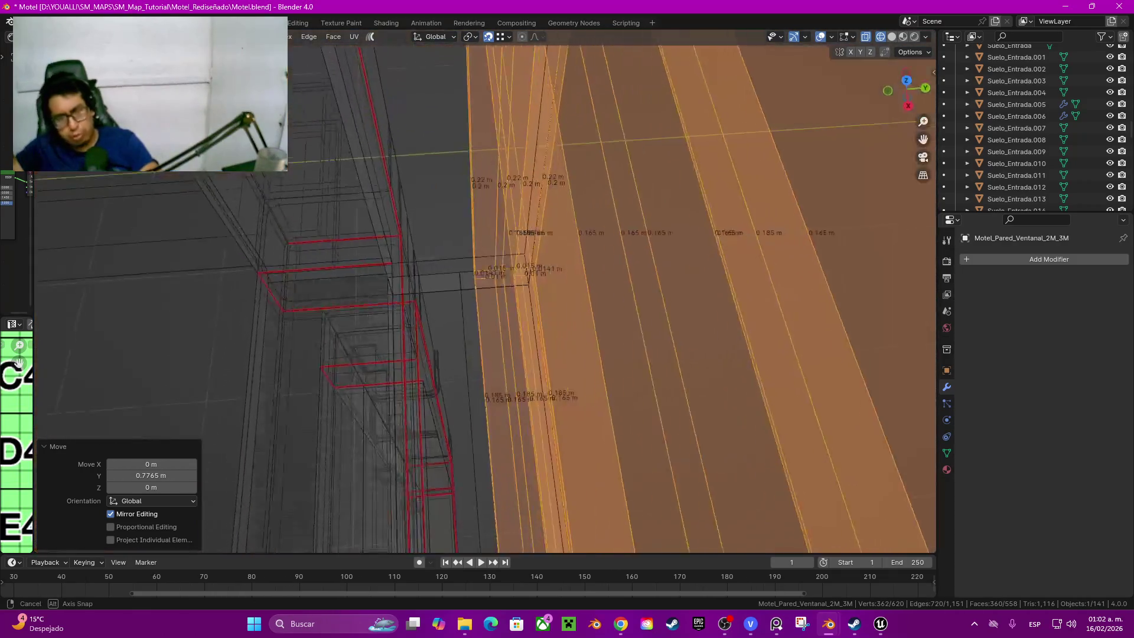
{"action": "key", "text": "g"}
{"action": "key", "text": "y"}
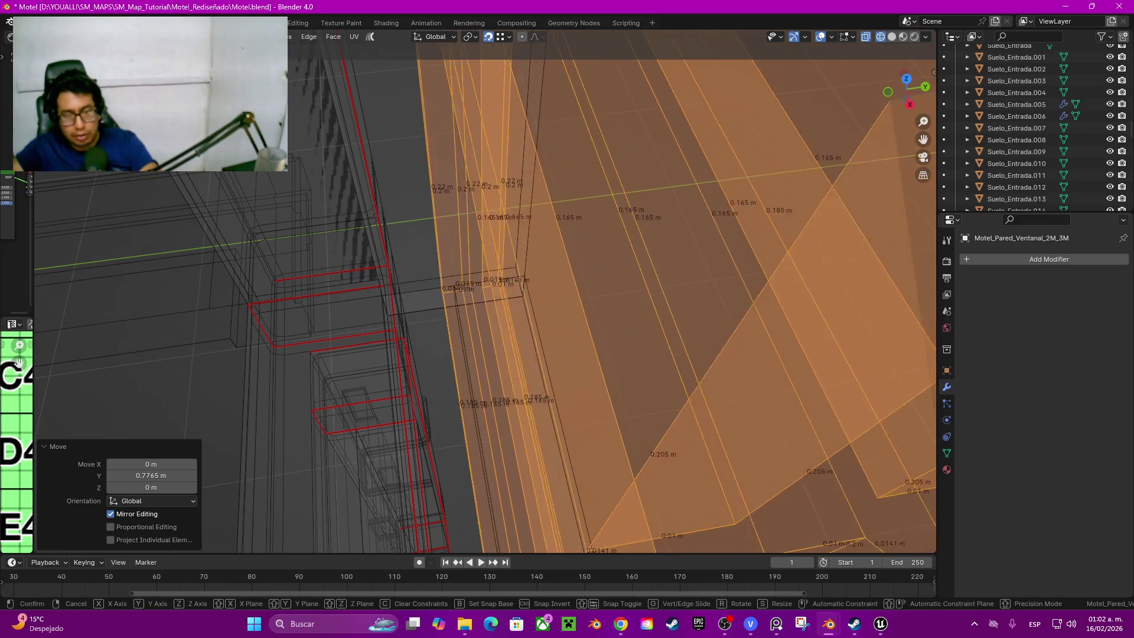
{"action": "key", "text": "Return"}
Step: Nudge the tile panel geometry slightly along Y until it lines up with the frame
{"action": "middle_click_drag", "start_coordinate": [568, 337], "coordinate": [496, 302]}
{"action": "middle_click_drag", "start_coordinate": [621, 355], "coordinate": [399, 337], "text": "shift"}
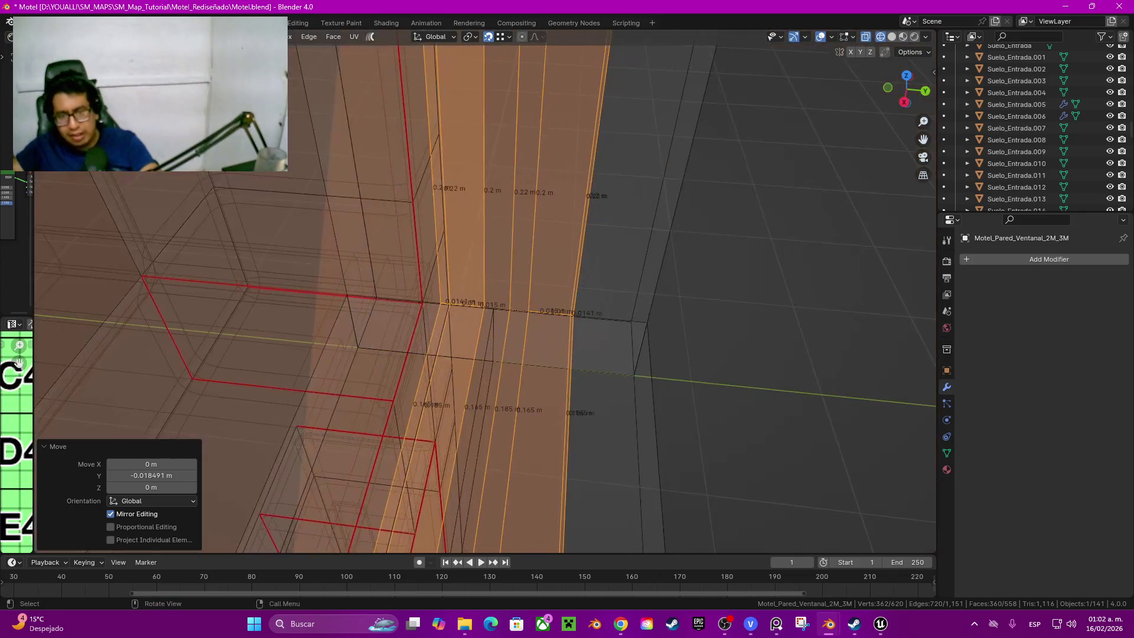
{"action": "mouse_move", "coordinate": [487, 292]}
{"action": "middle_mouse_down"}
{"action": "mouse_move", "coordinate": [461, 284]}
{"action": "mouse_move", "coordinate": [435, 302]}
{"action": "middle_mouse_up"}
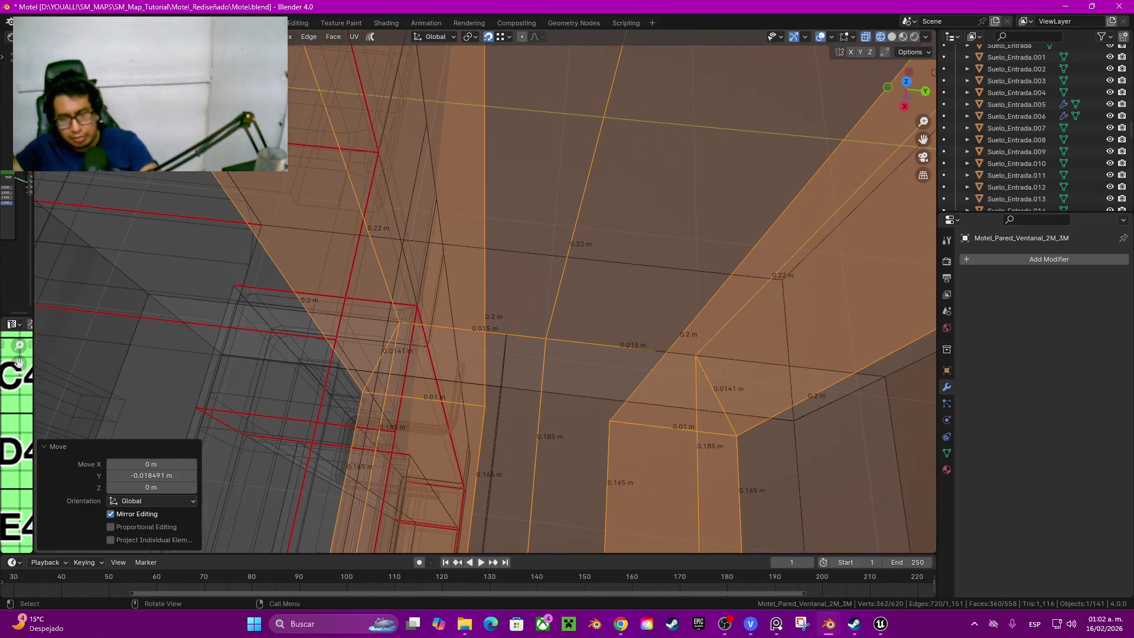
{"action": "key", "text": "g"}
{"action": "middle_click_drag", "start_coordinate": [531, 337], "coordinate": [461, 302]}
{"action": "key", "text": "Return"}
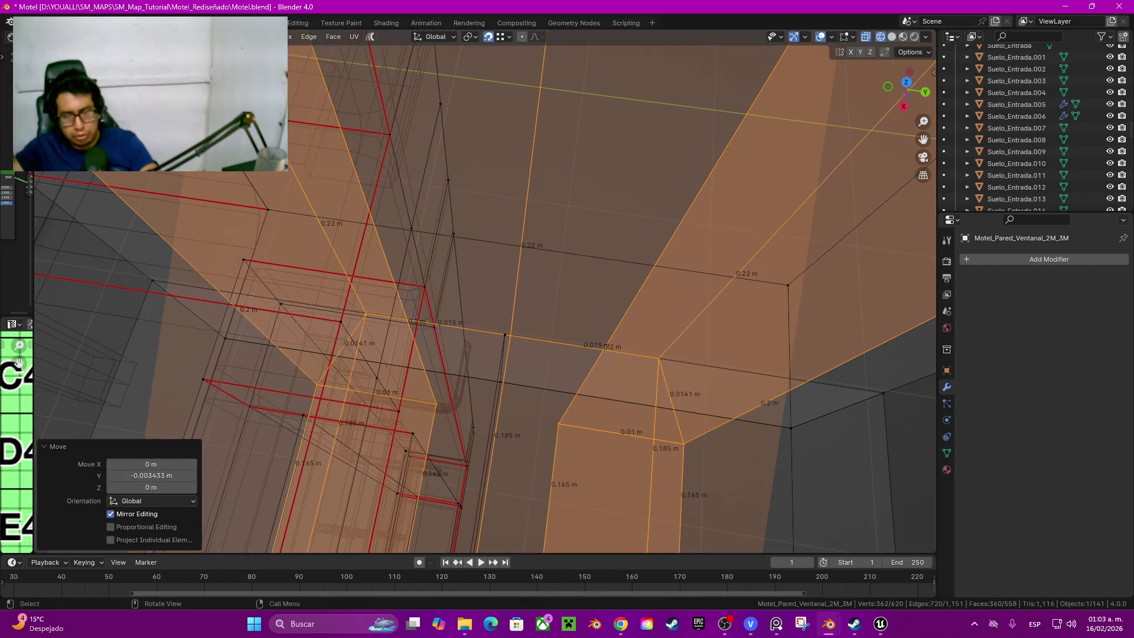
{"action": "key", "text": "g"}
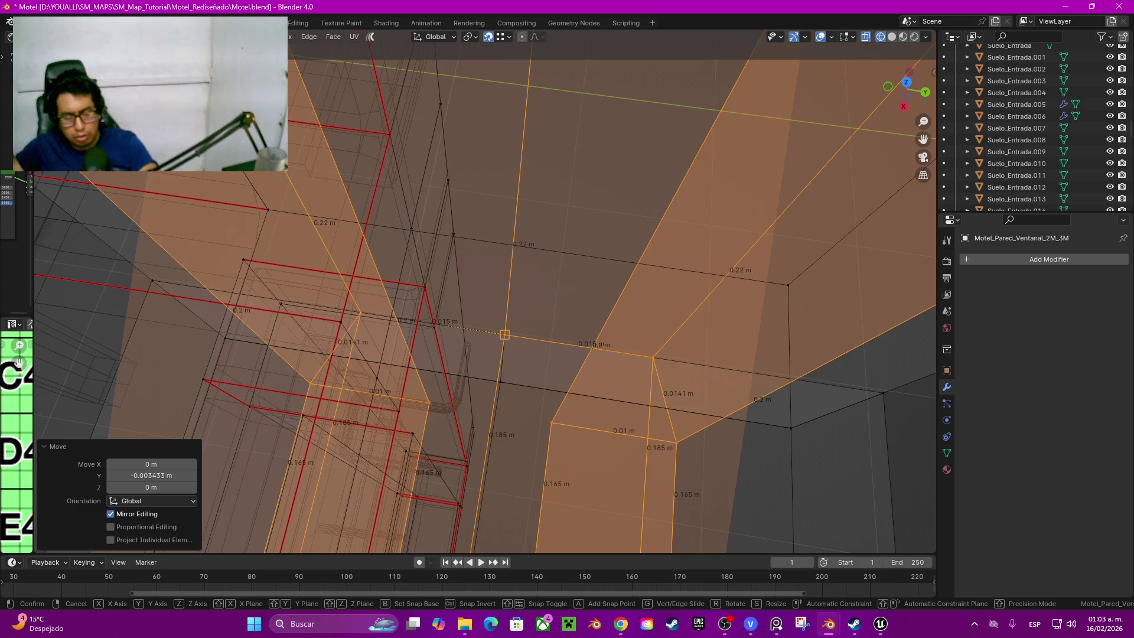
{"action": "key", "text": "y"}
{"action": "left_click", "coordinate": [504, 334]}
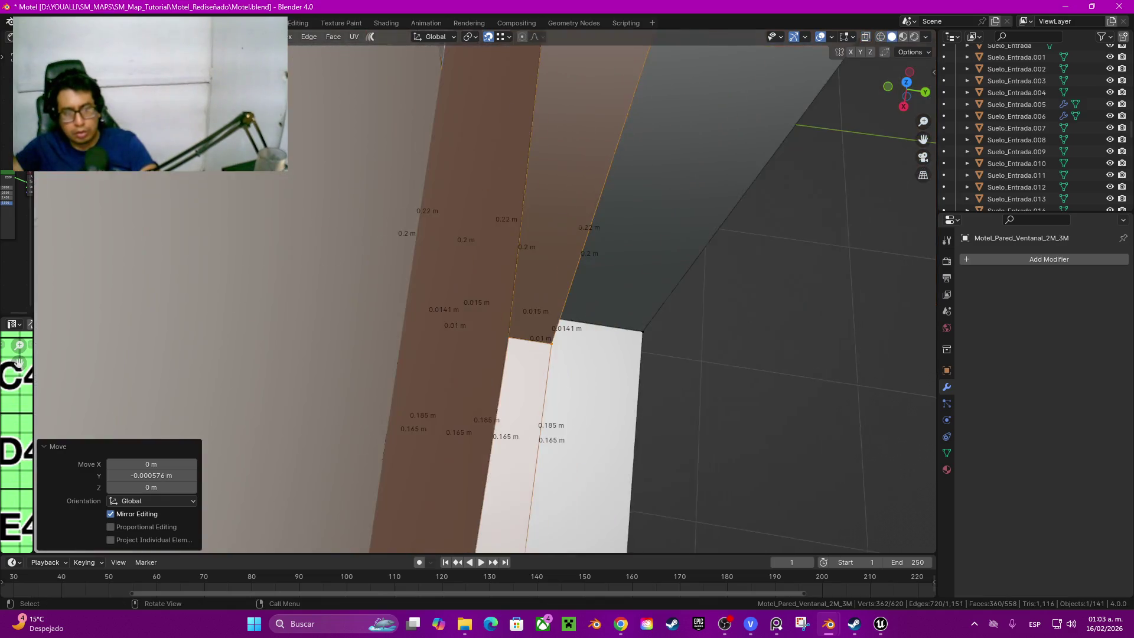
{"action": "mouse_move", "coordinate": [532, 337]}
{"action": "middle_mouse_down"}
{"action": "mouse_move", "coordinate": [620, 320]}
{"action": "mouse_move", "coordinate": [577, 354]}
{"action": "middle_mouse_up"}
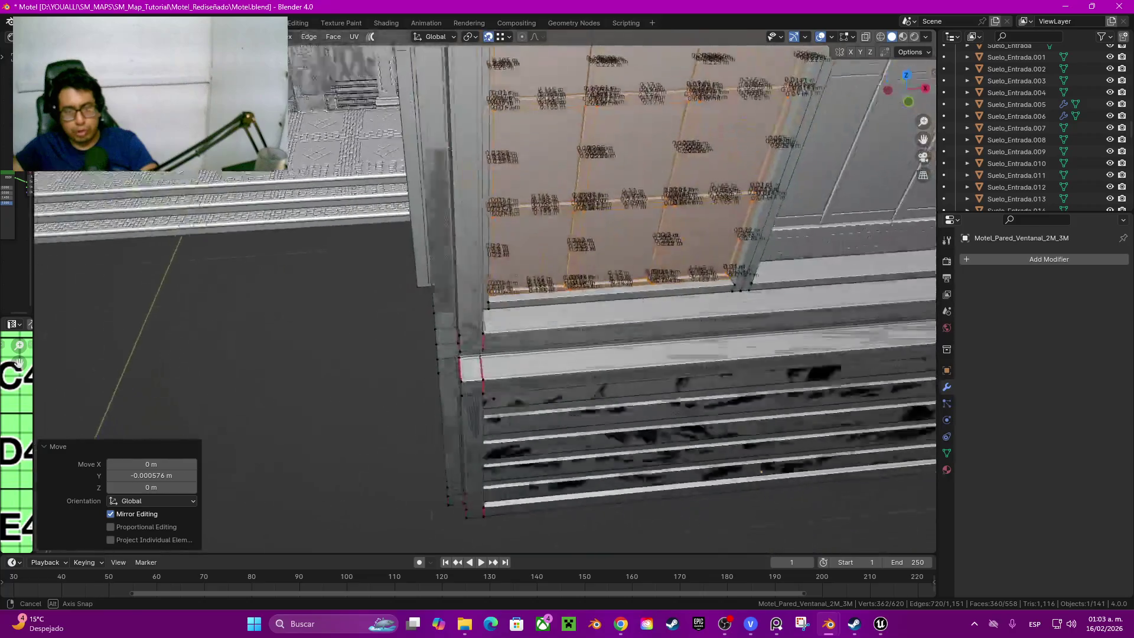
Step: Hide the panel faces, dissolve the stray edge at the 0.56 m span, and reveal the faces again
{"action": "key", "text": "h"}
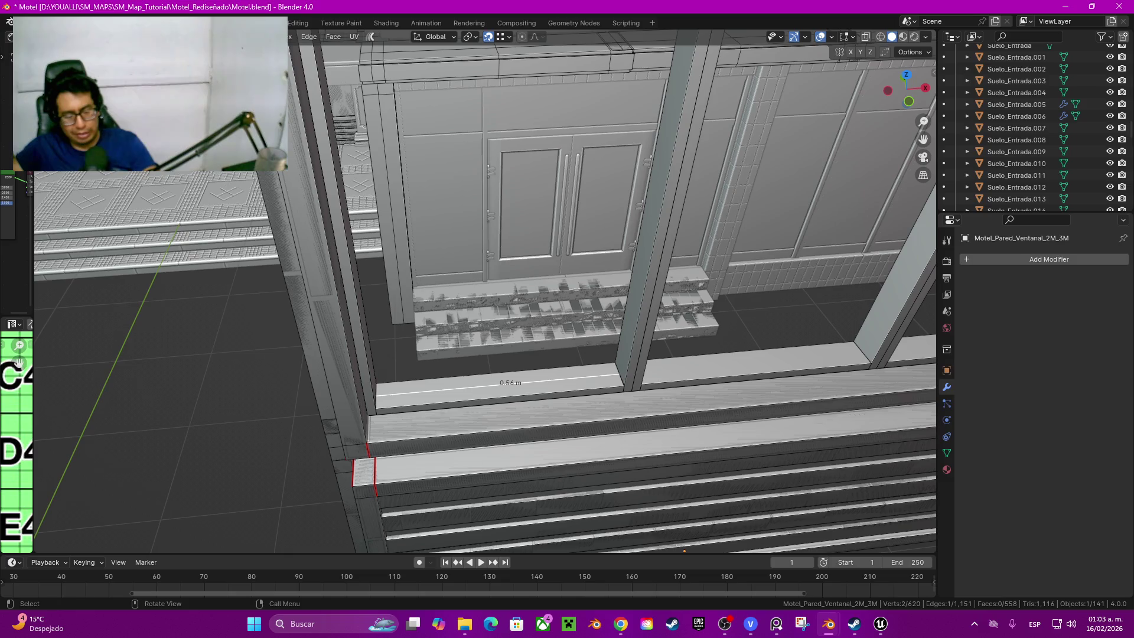
{"action": "key", "text": "ctrl+x"}
{"action": "key", "text": "alt+h"}
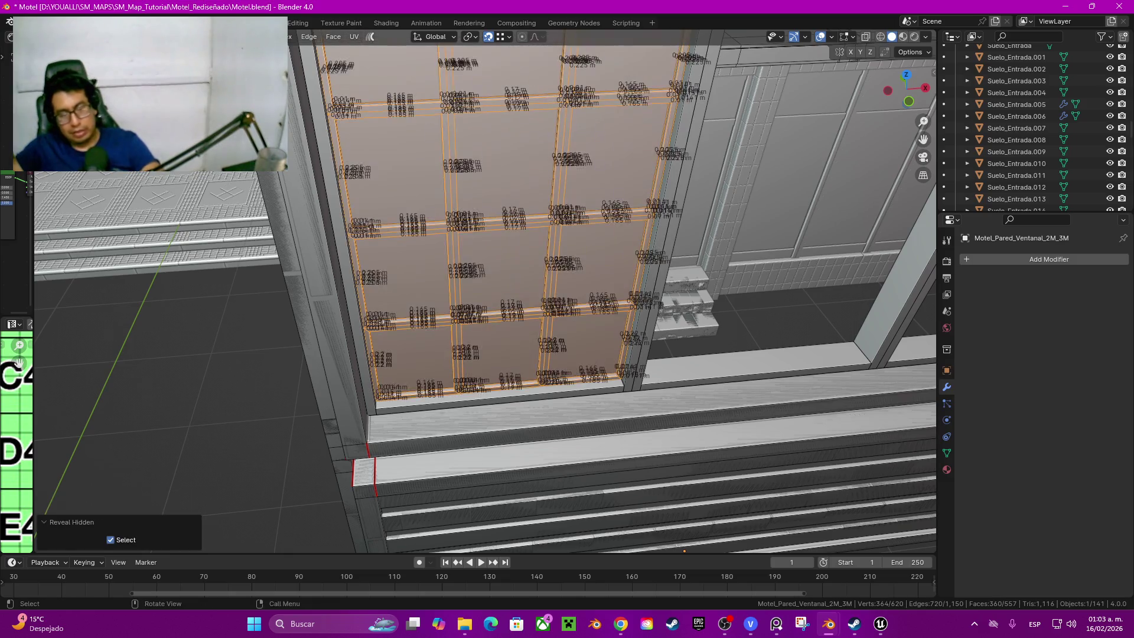
{"action": "mouse_move", "coordinate": [532, 310]}
{"action": "middle_mouse_down"}
{"action": "mouse_move", "coordinate": [567, 266]}
{"action": "mouse_move", "coordinate": [532, 293]}
{"action": "middle_mouse_up"}
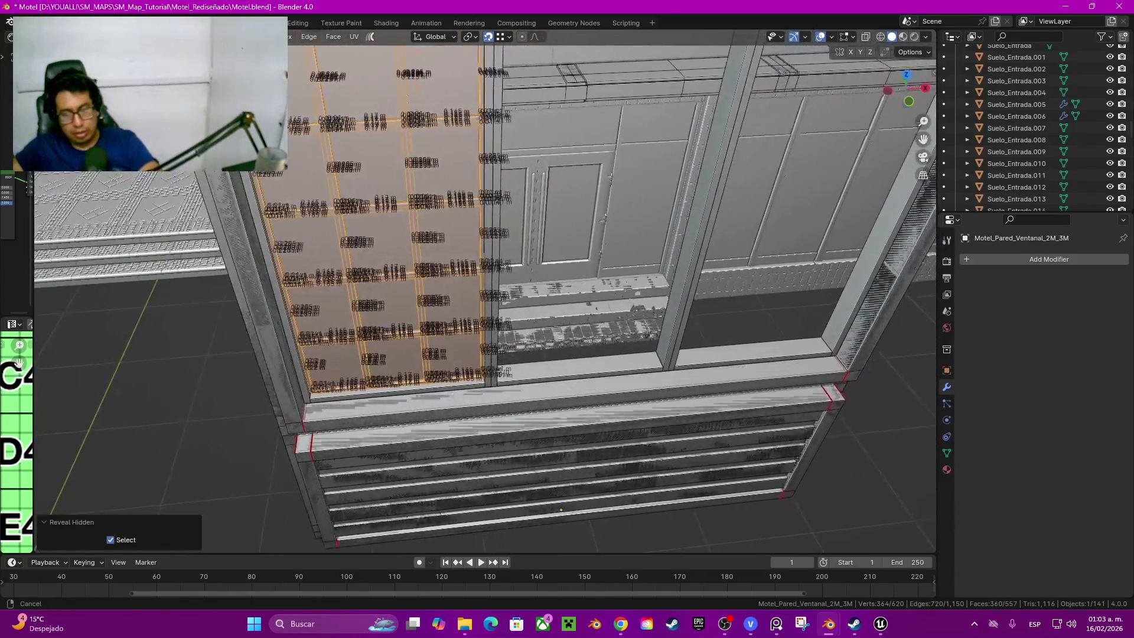
Step: Duplicate the grid panel about 0.6 m along X into the next bay and leave Edit Mode
{"action": "key", "text": "g"}
{"action": "key", "text": "x"}
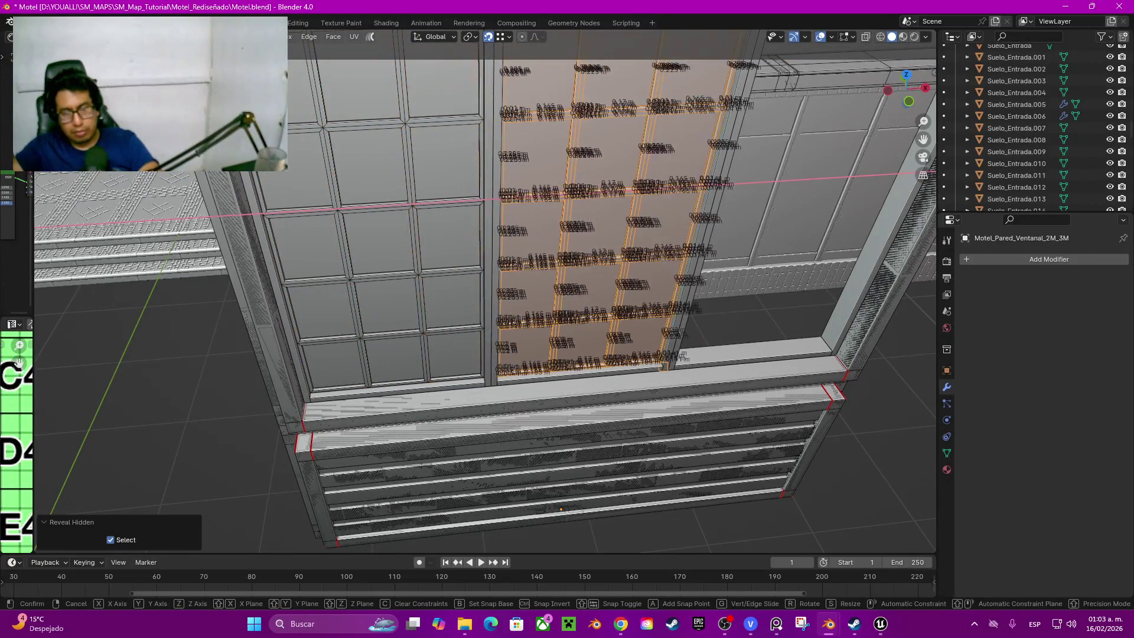
{"action": "key", "text": "Return"}
{"action": "middle_click_drag", "start_coordinate": [568, 310], "coordinate": [532, 292]}
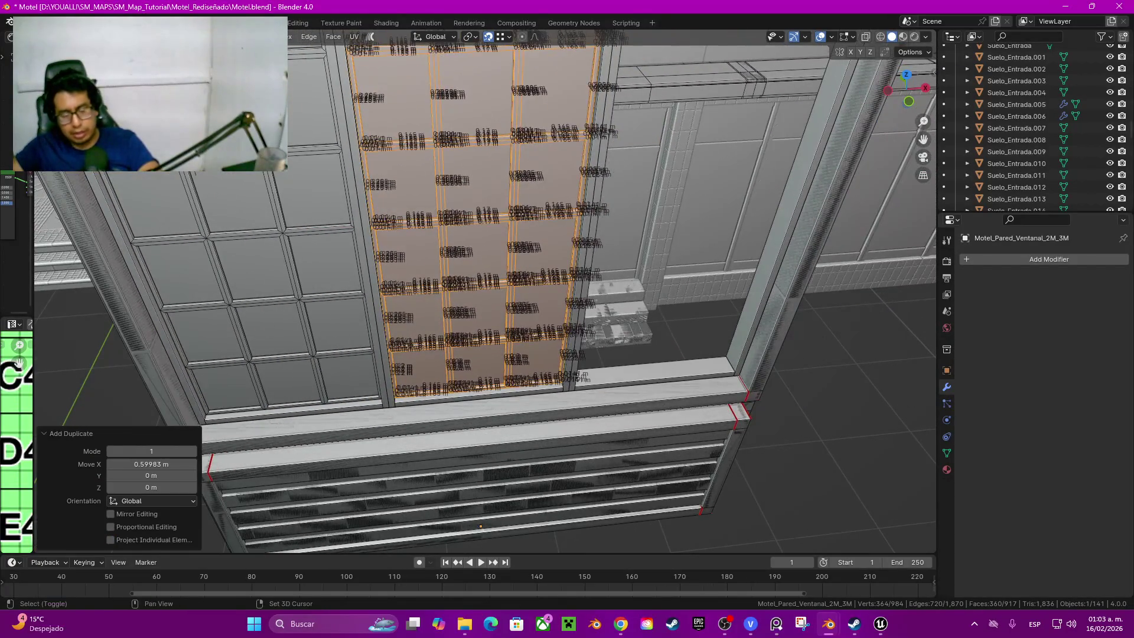
{"action": "key", "text": "shift+d"}
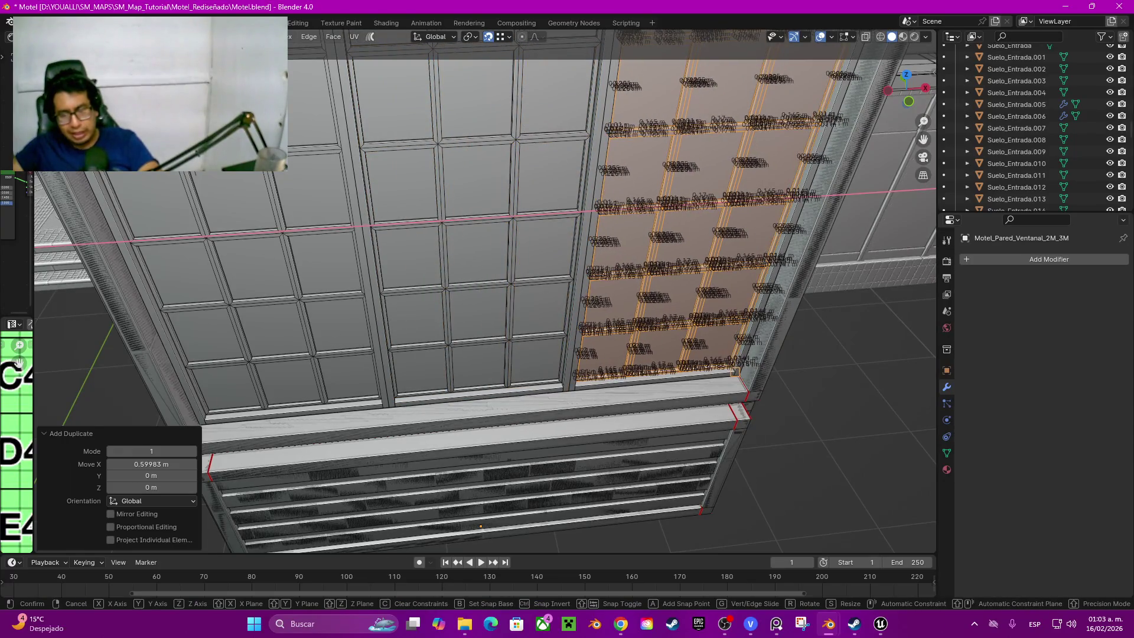
{"action": "mouse_move", "coordinate": [487, 293]}
{"action": "middle_mouse_down"}
{"action": "mouse_move", "coordinate": [532, 292]}
{"action": "mouse_move", "coordinate": [215, 297]}
{"action": "mouse_move", "coordinate": [329, 293]}
{"action": "mouse_move", "coordinate": [163, 486]}
{"action": "mouse_move", "coordinate": [169, 541]}
{"action": "mouse_move", "coordinate": [441, 359]}
{"action": "middle_mouse_up"}
{"action": "key", "text": "Tab"}
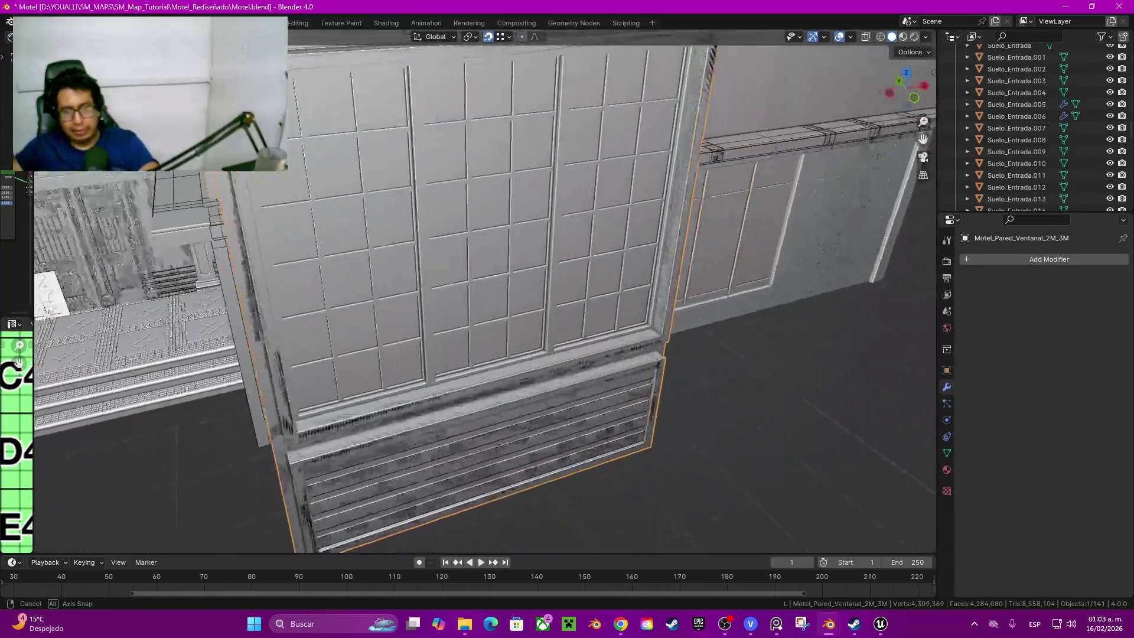
Step: View the window wall from the front and briefly enter Edit Mode before returning to Object Mode
{"action": "middle_click_drag", "start_coordinate": [440, 361], "coordinate": [491, 494]}
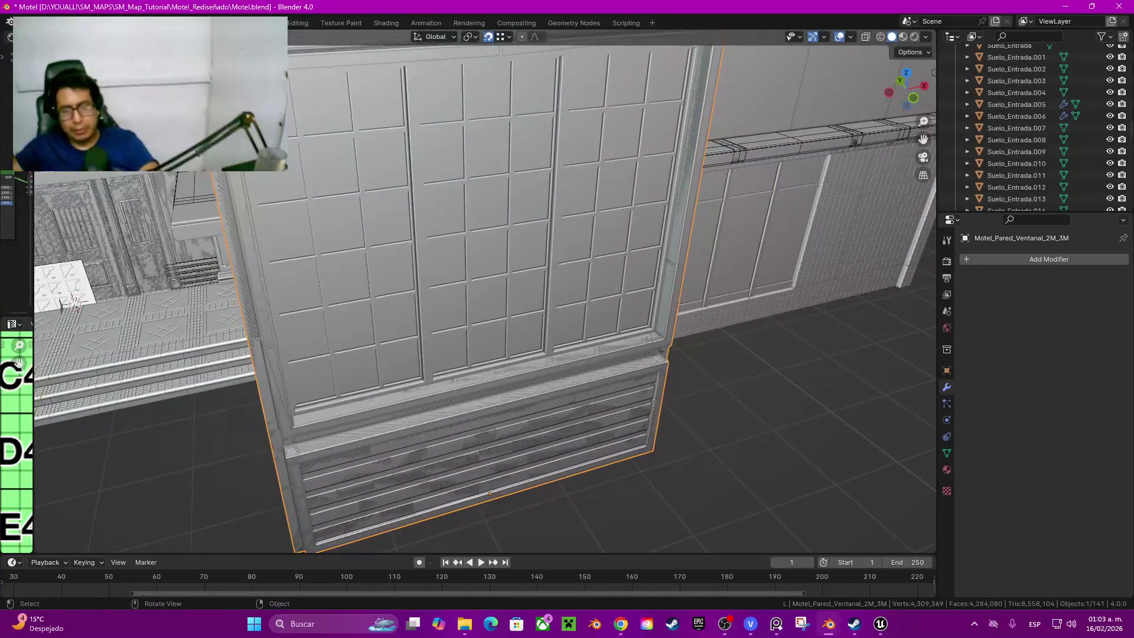
{"action": "key", "text": "Tab"}
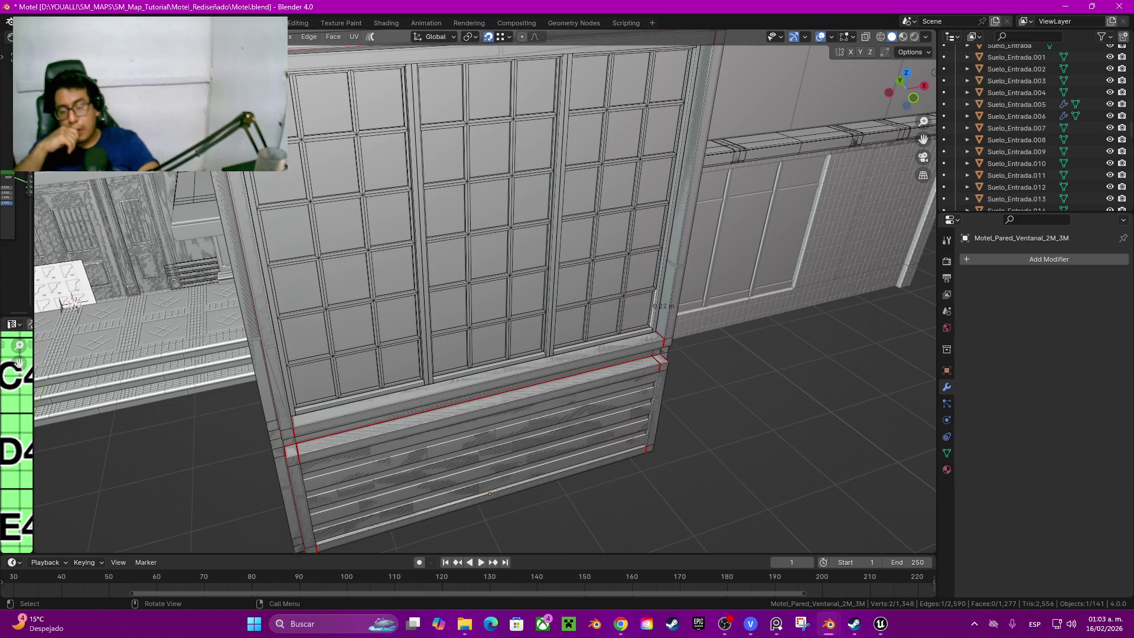
{"action": "key", "text": "Tab"}
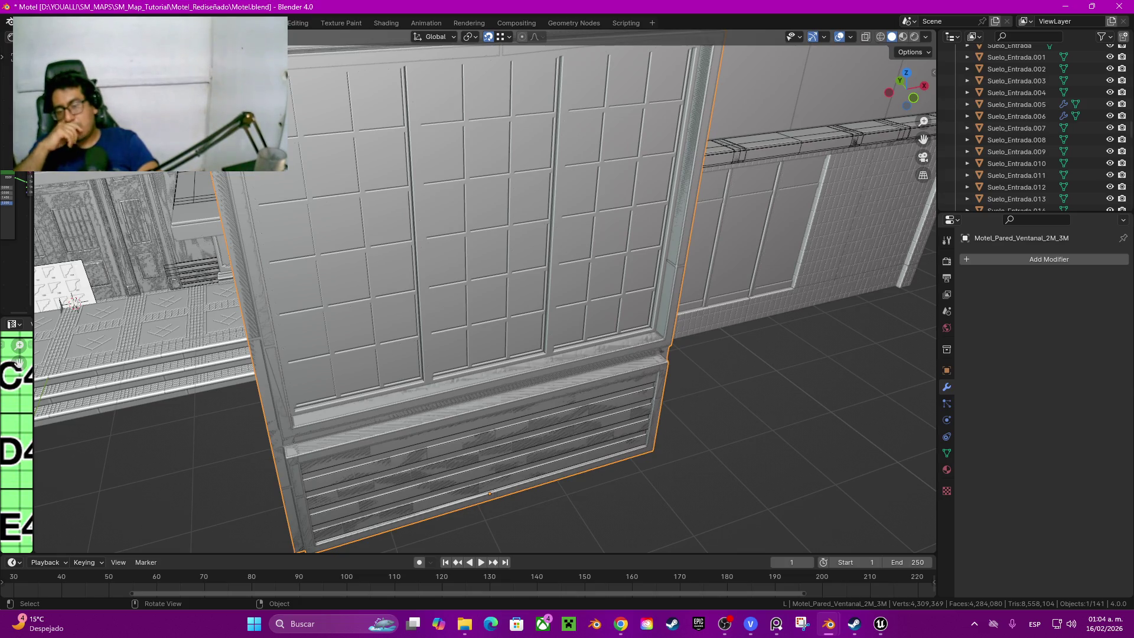
Step: In Edit Mode, link-select the right, middle, bottom and left window panel faces
{"action": "key", "text": "Tab"}
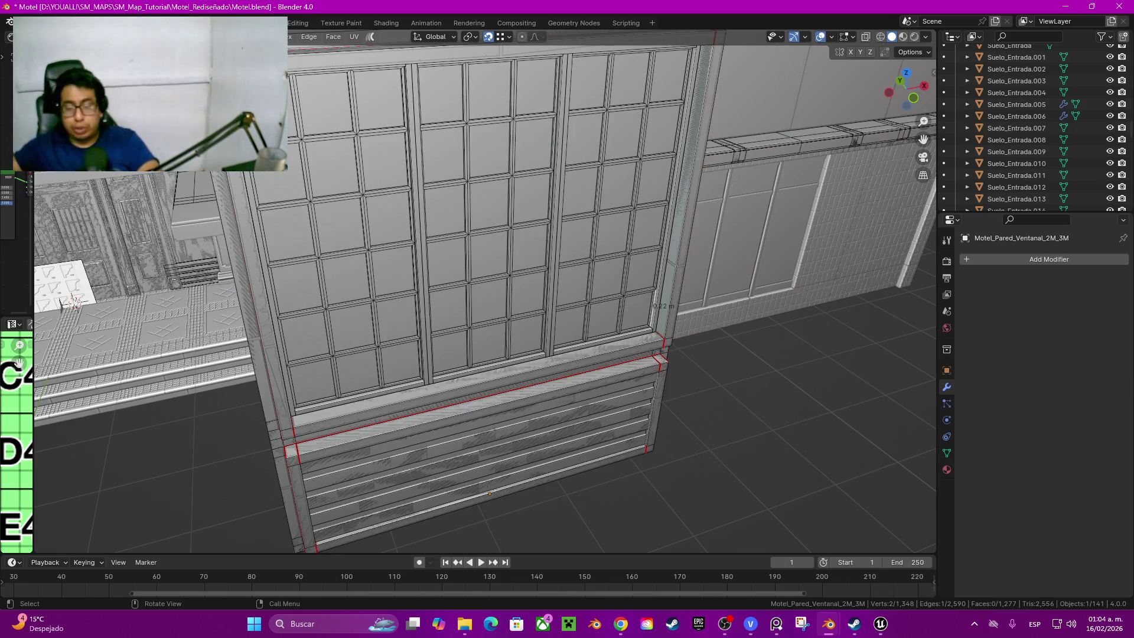
{"action": "key", "text": "ctrl+l"}
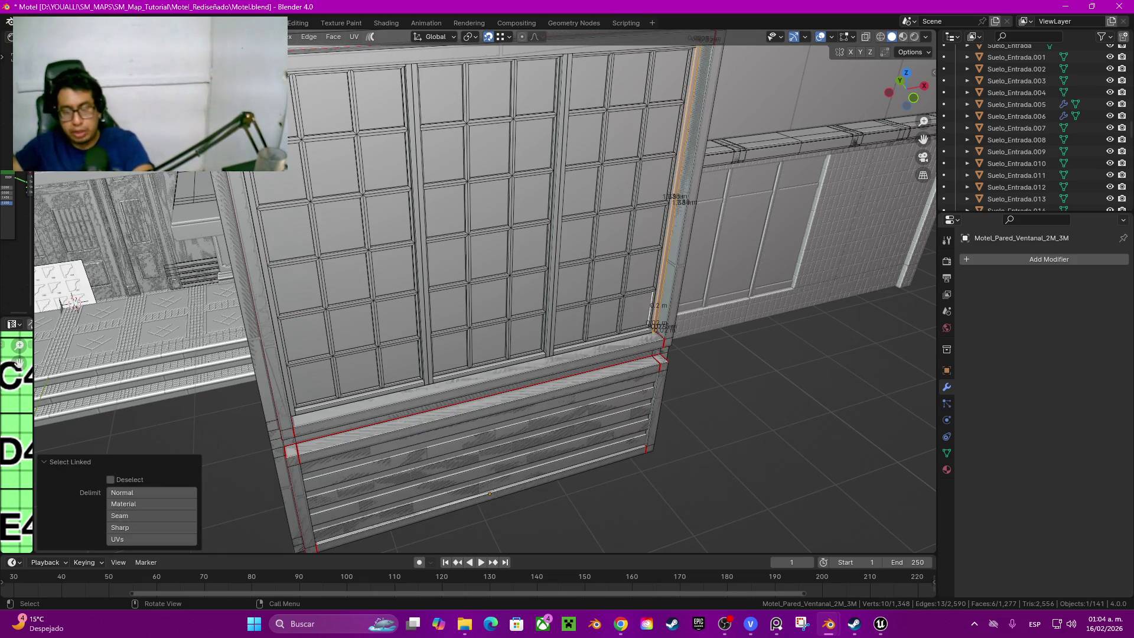
{"action": "key", "text": "ctrl+l"}
{"action": "key", "text": "ctrl+l"}
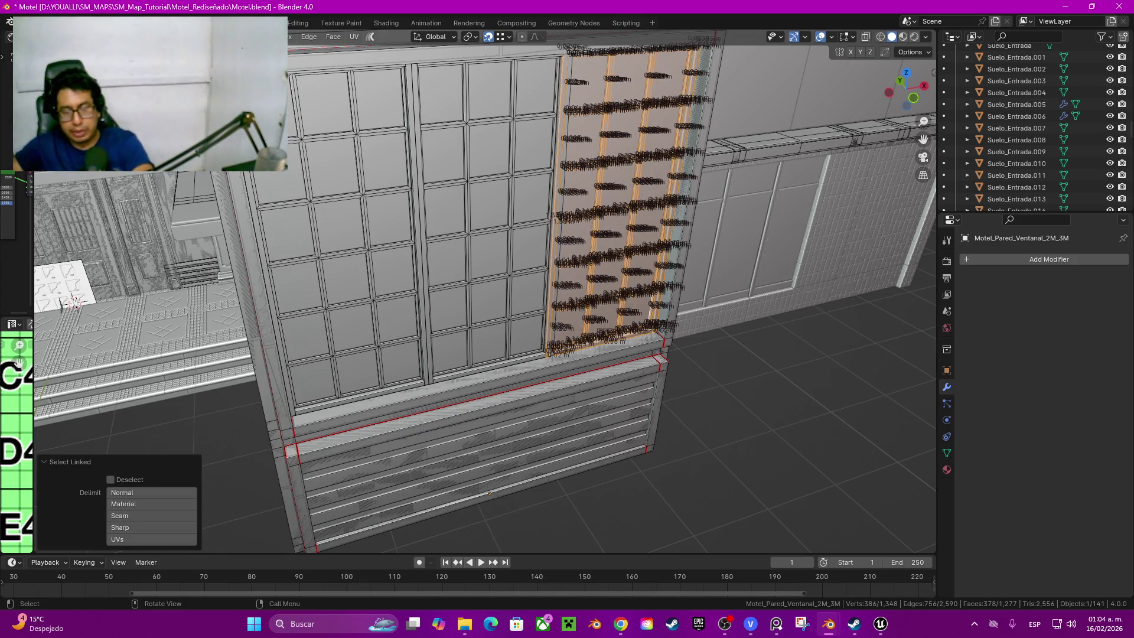
{"action": "mouse_move", "coordinate": [74, 303]}
{"action": "middle_mouse_down"}
{"action": "mouse_move", "coordinate": [263, 337]}
{"action": "mouse_move", "coordinate": [284, 313]}
{"action": "mouse_move", "coordinate": [263, 343]}
{"action": "middle_mouse_up"}
{"action": "key", "text": "ctrl+l"}
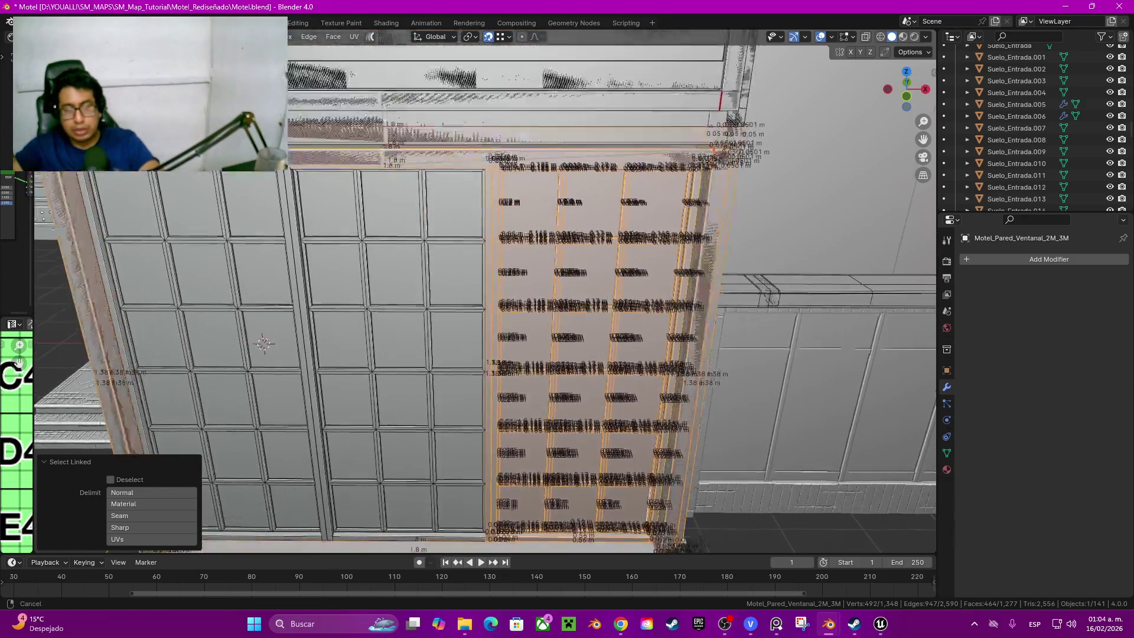
{"action": "middle_click_drag", "start_coordinate": [263, 344], "coordinate": [263, 337]}
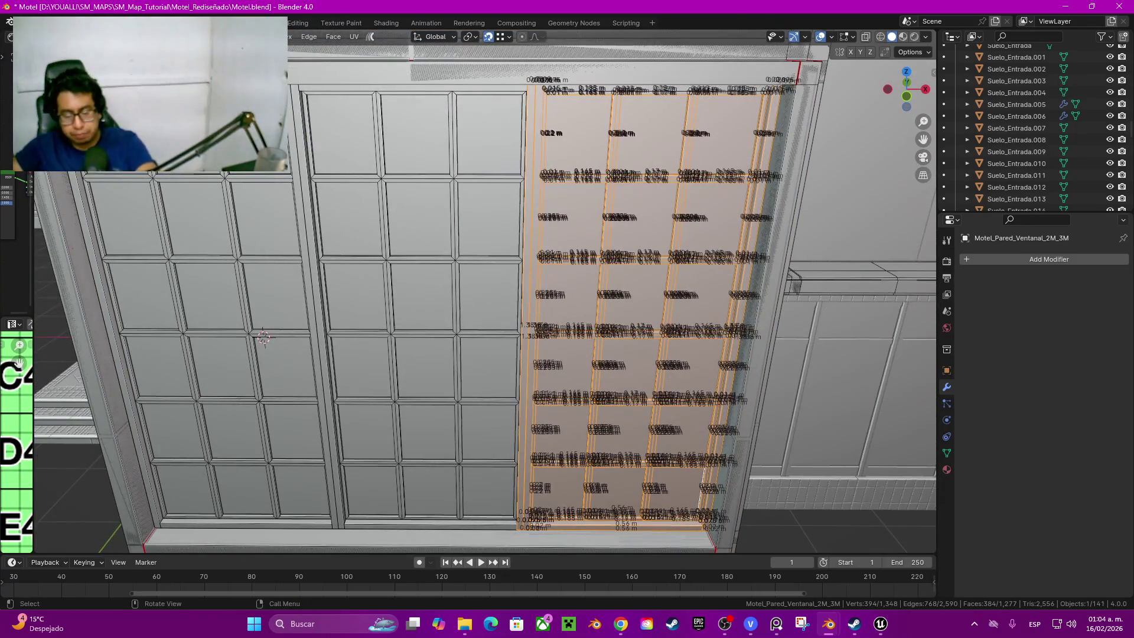
{"action": "key", "text": "l"}
{"action": "key", "text": "l"}
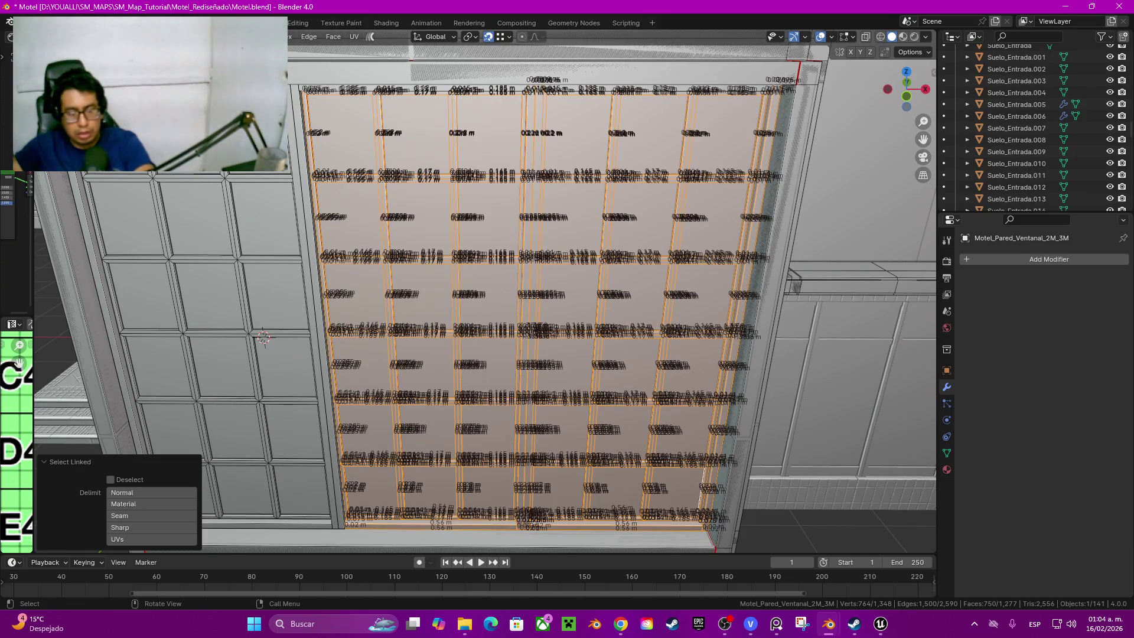
{"action": "key", "text": "l"}
{"action": "key", "text": "l"}
{"action": "key", "text": "l"}
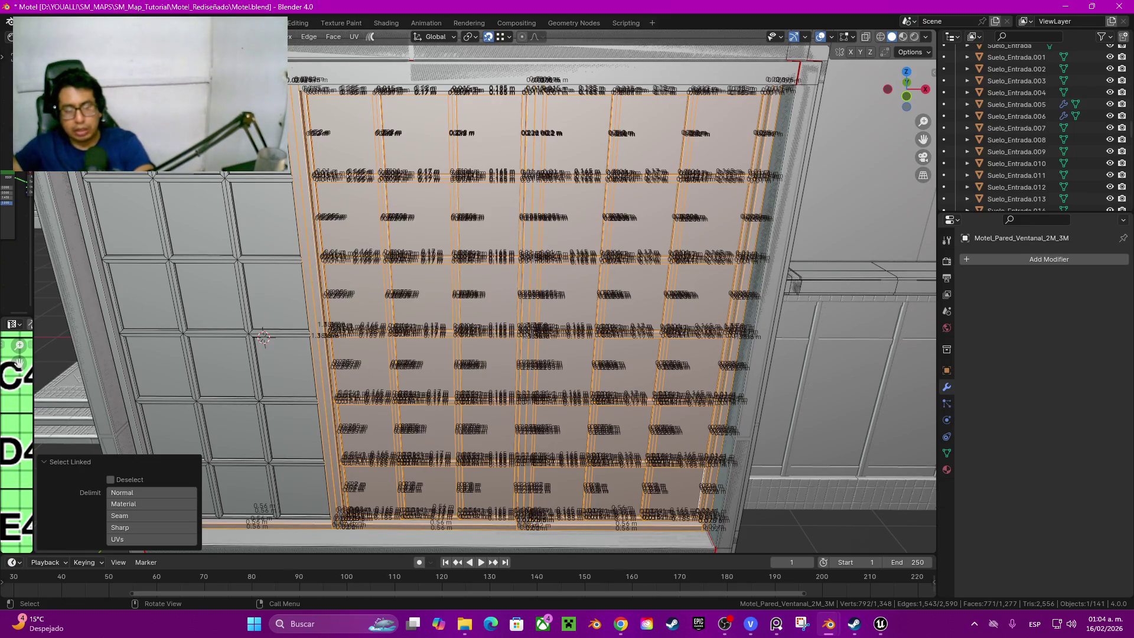
{"action": "key", "text": "l"}
{"action": "key", "text": "l"}
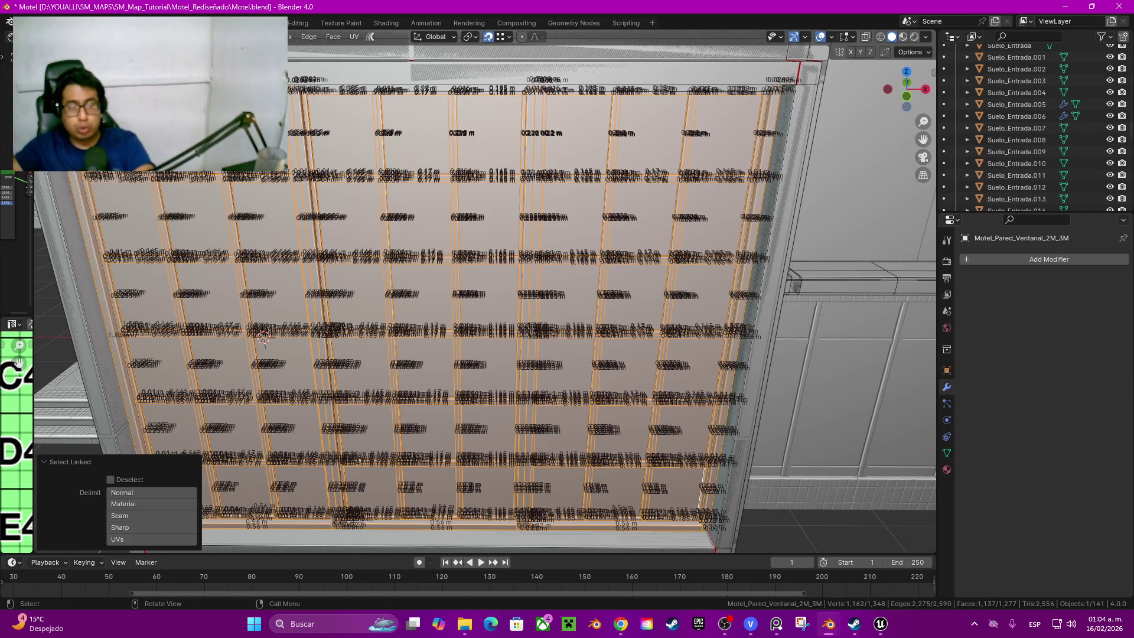
Step: Add the top face strips to the selection and turn off the edge-length overlay
{"action": "middle_click_drag", "start_coordinate": [264, 338], "coordinate": [293, 293]}
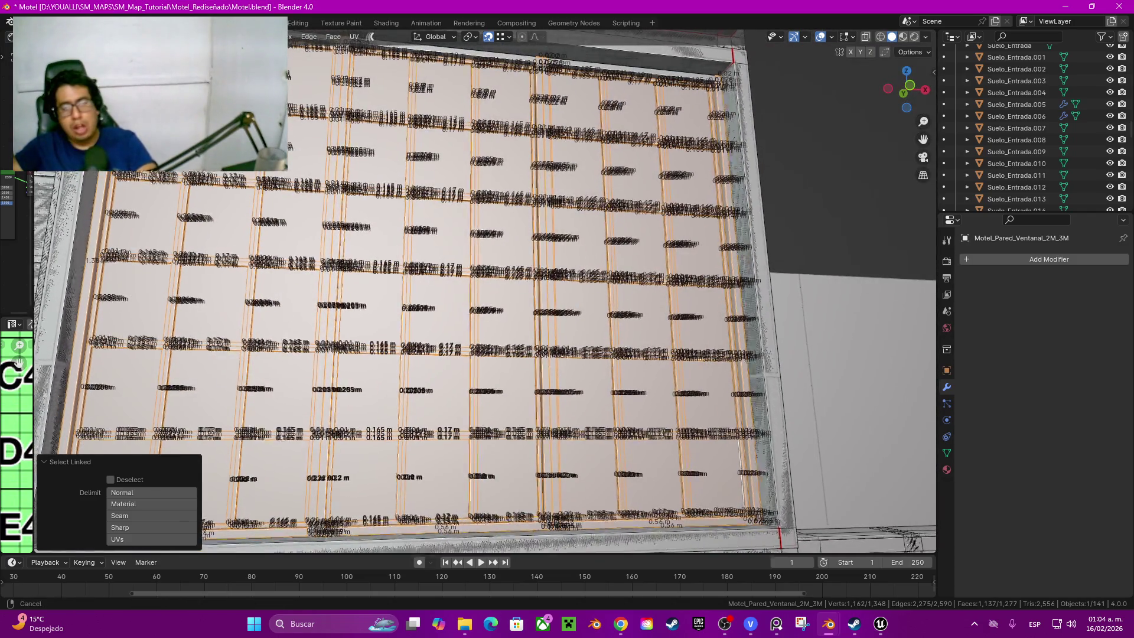
{"action": "middle_click_drag", "start_coordinate": [478, 293], "coordinate": [478, 257]}
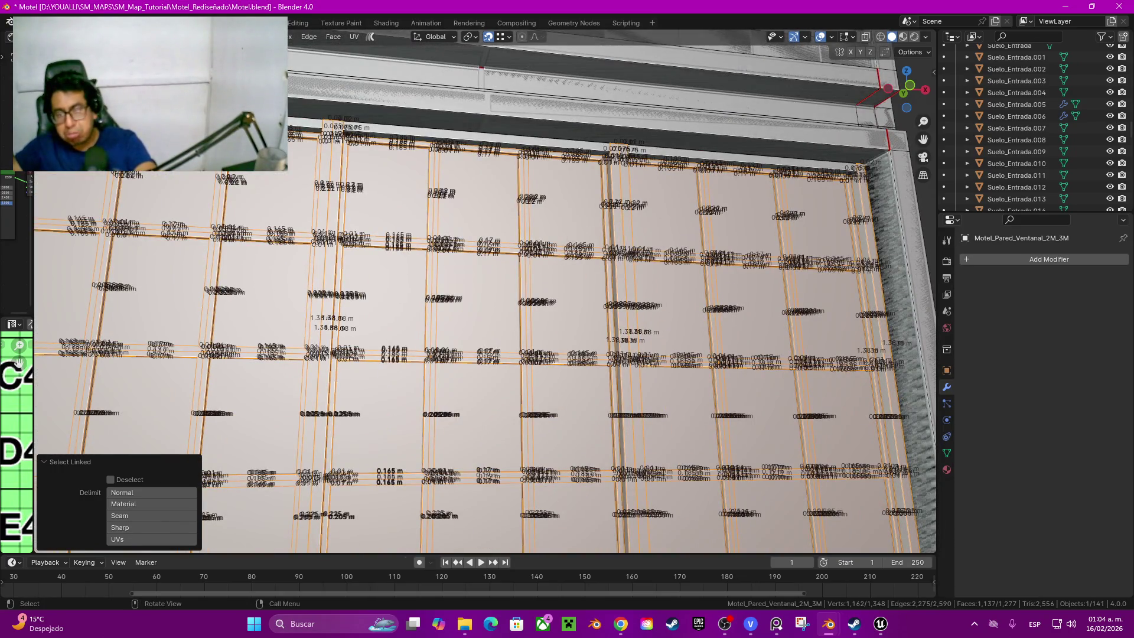
{"action": "key", "text": "l"}
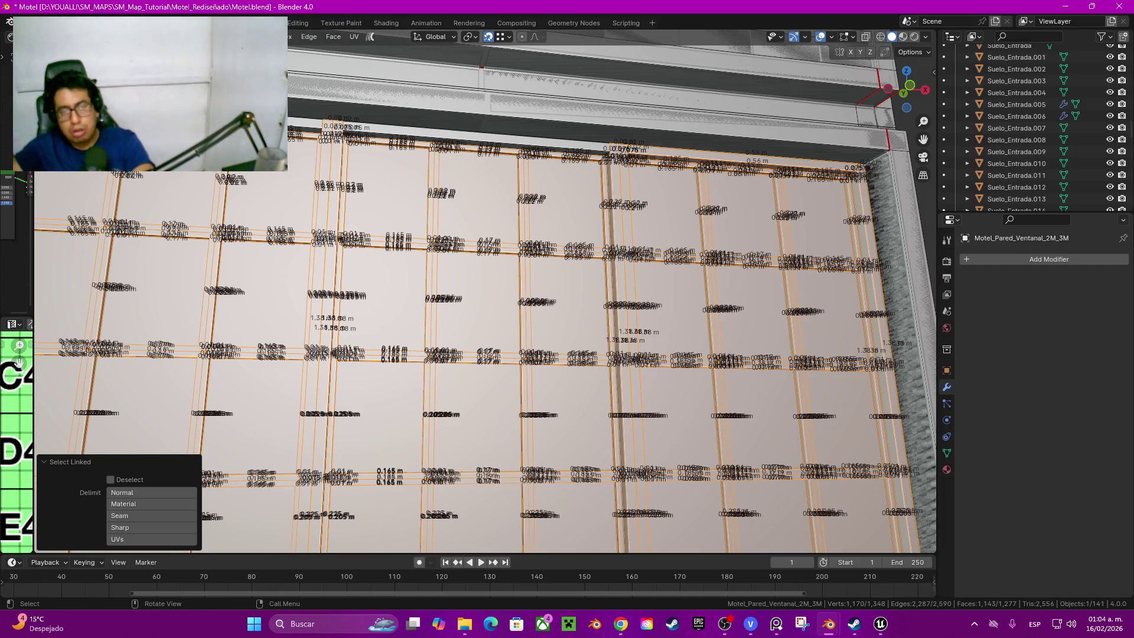
{"action": "key", "text": "l"}
{"action": "key", "text": "l"}
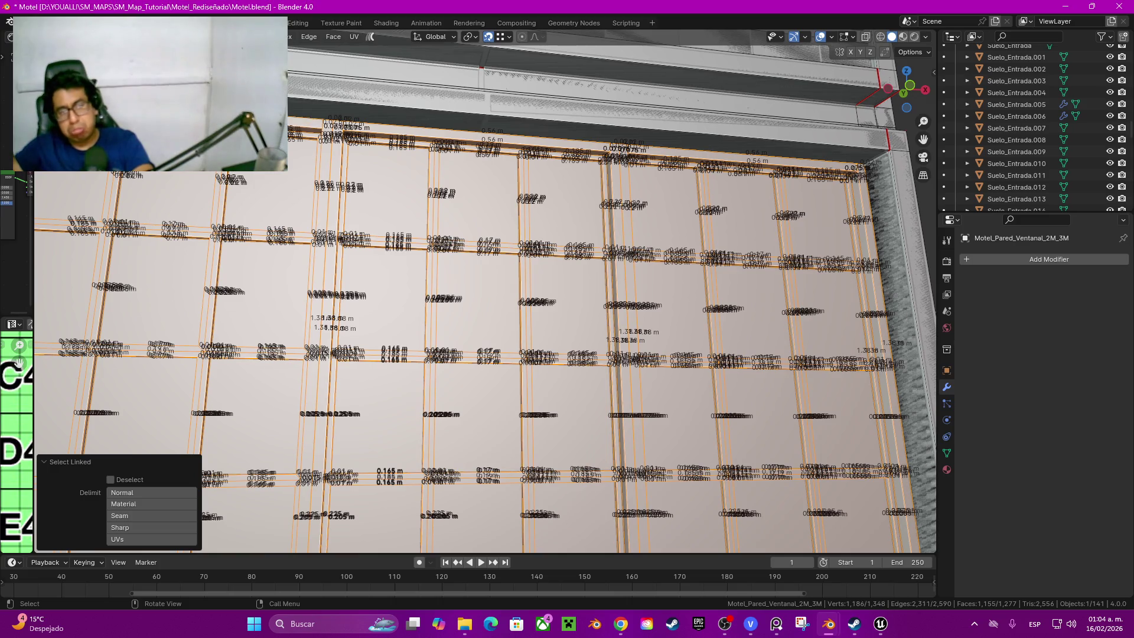
{"action": "scroll", "coordinate": [487, 310], "scroll_direction": "down", "scroll_amount": 5}
{"action": "middle_click_drag", "start_coordinate": [488, 311], "coordinate": [531, 302]}
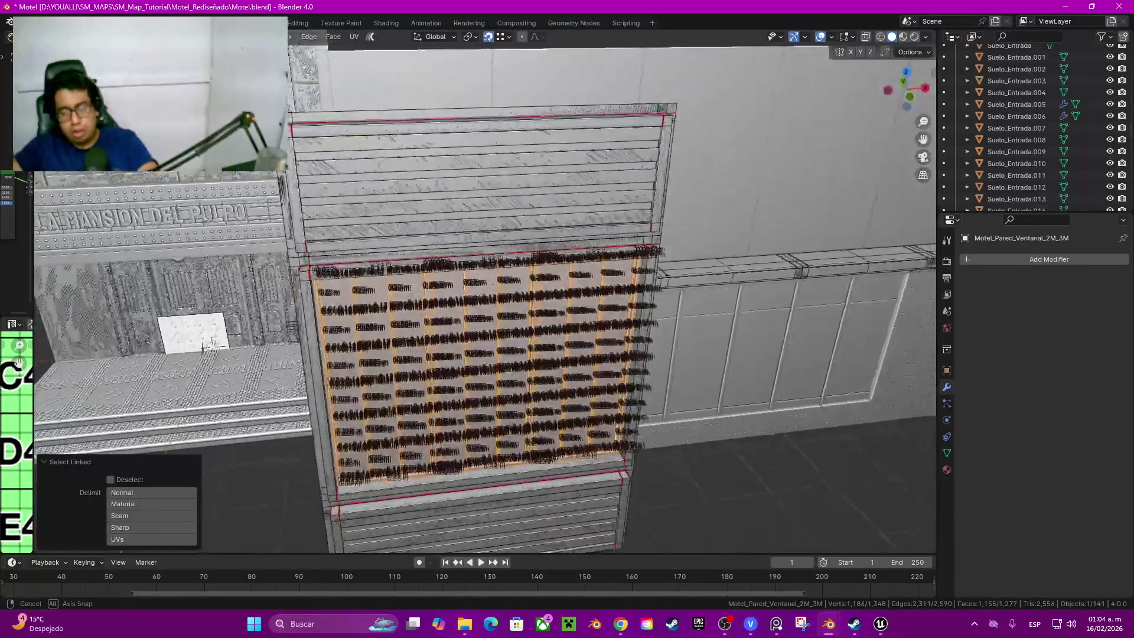
{"action": "key", "text": "q"}
{"action": "left_click", "coordinate": [483, 305]}
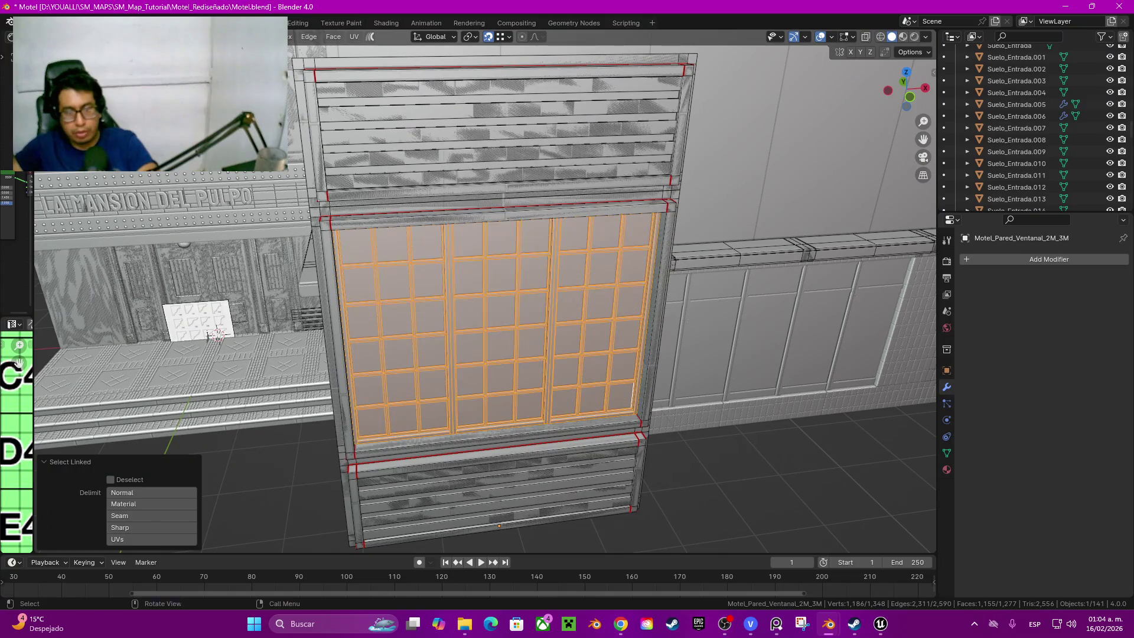
{"action": "scroll", "coordinate": [497, 319], "scroll_direction": "up", "scroll_amount": 2}
{"action": "scroll", "coordinate": [496, 319], "scroll_direction": "up", "scroll_amount": 2}
Step: Separate the selected window grid into its own object with P > Selection and inspect it
{"action": "key", "text": "p"}
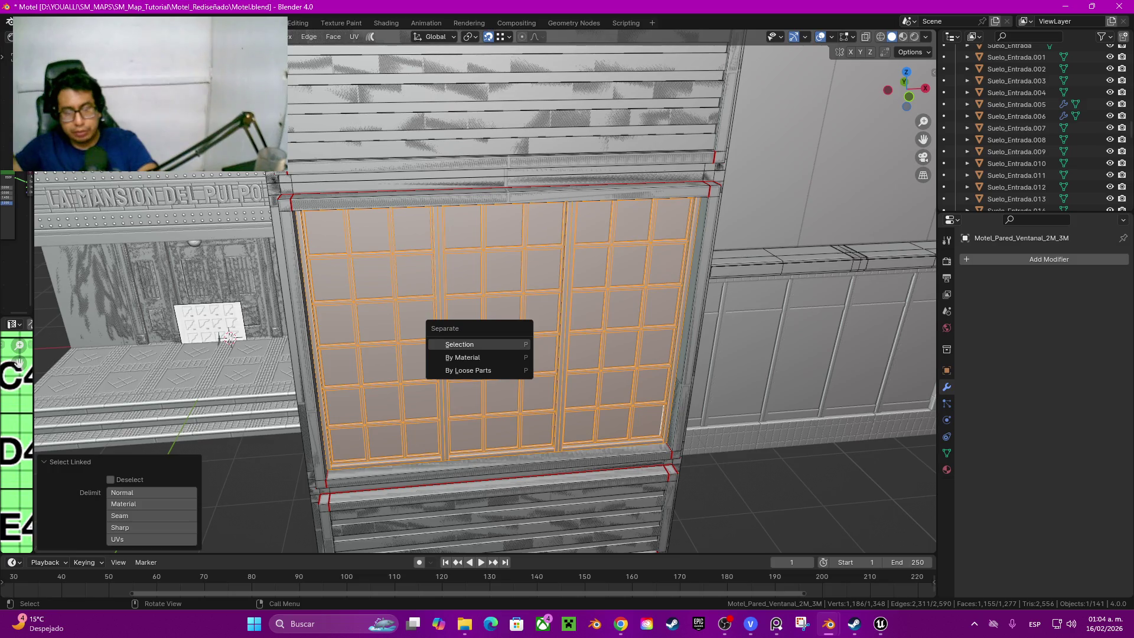
{"action": "key", "text": "Return"}
{"action": "middle_click_drag", "start_coordinate": [487, 310], "coordinate": [532, 267]}
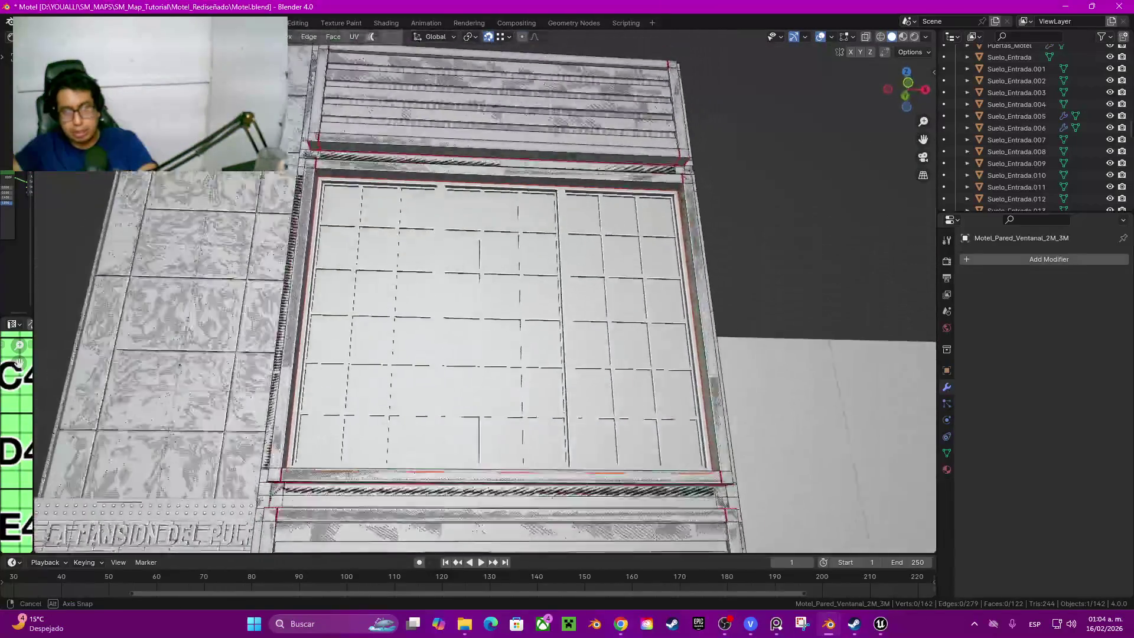
{"action": "middle_click_drag", "start_coordinate": [487, 310], "coordinate": [514, 293]}
{"action": "left_click", "coordinate": [678, 337]}
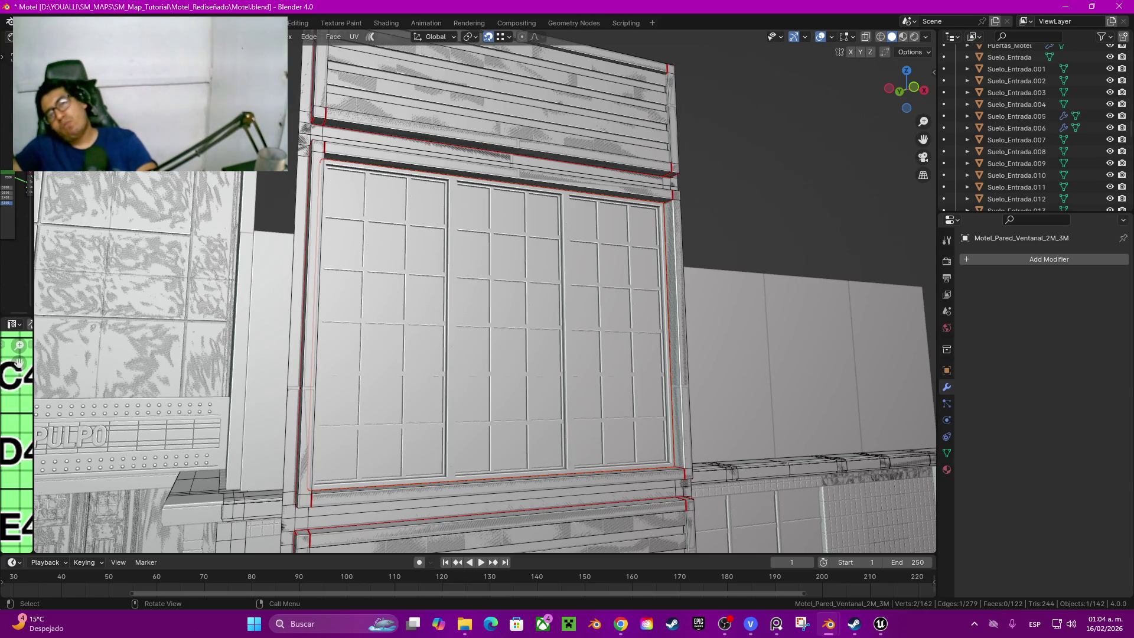
{"action": "mouse_move", "coordinate": [487, 310]}
{"action": "middle_mouse_down"}
{"action": "mouse_move", "coordinate": [620, 302]}
{"action": "mouse_move", "coordinate": [488, 311]}
{"action": "middle_mouse_up"}
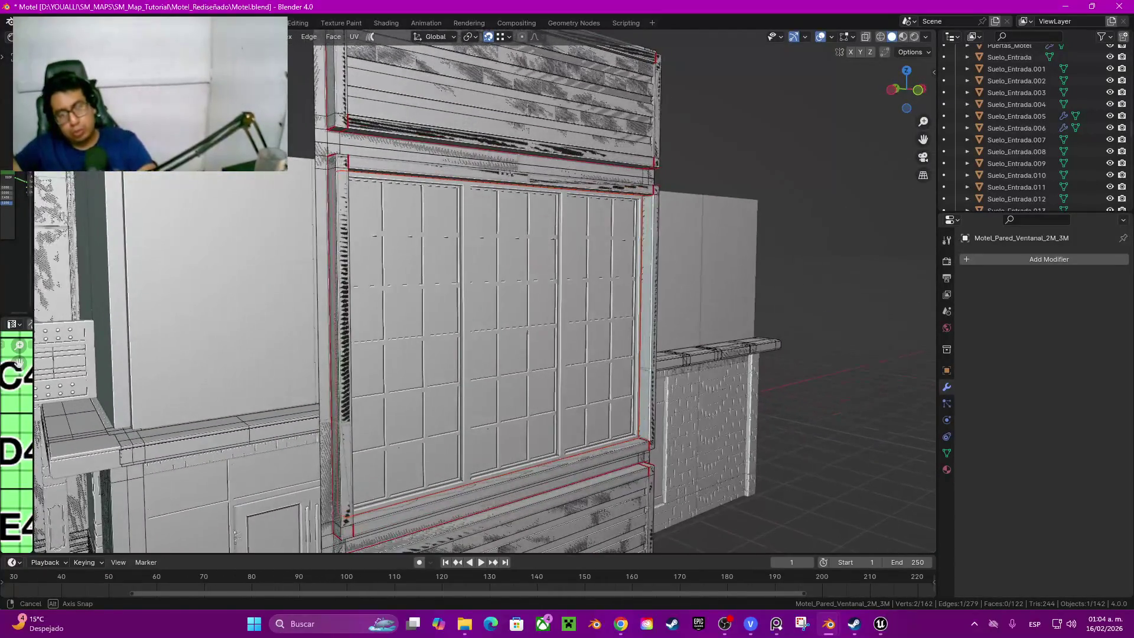
{"action": "scroll", "coordinate": [485, 291], "scroll_direction": "down", "scroll_amount": 3}
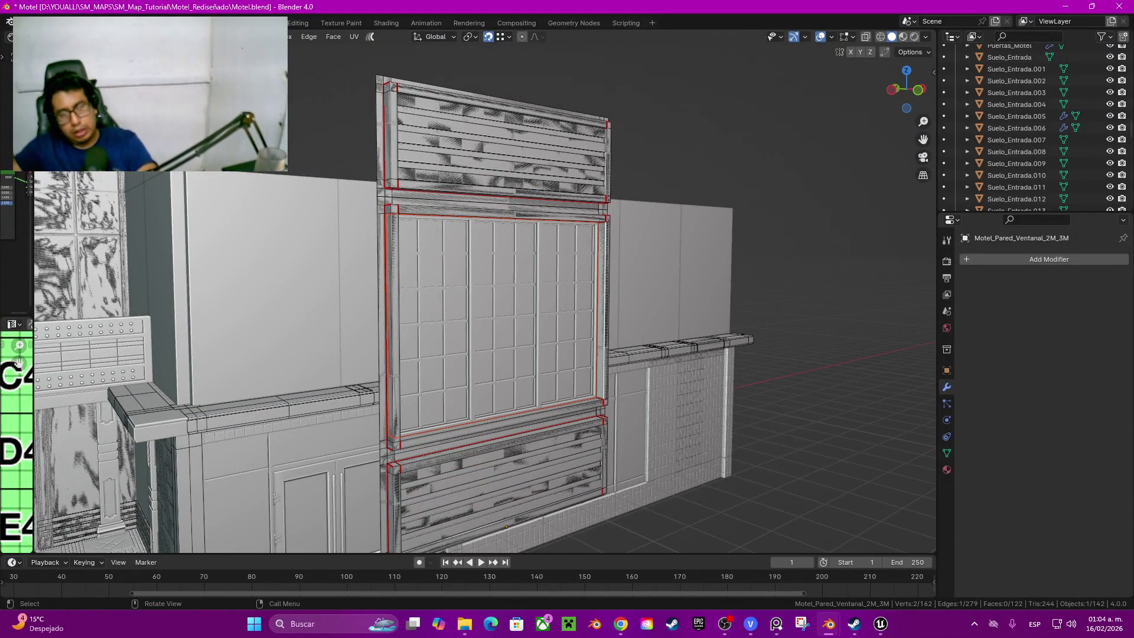
Step: Back in Object Mode, select the window wall and isolate it in local view
{"action": "key", "text": "Tab"}
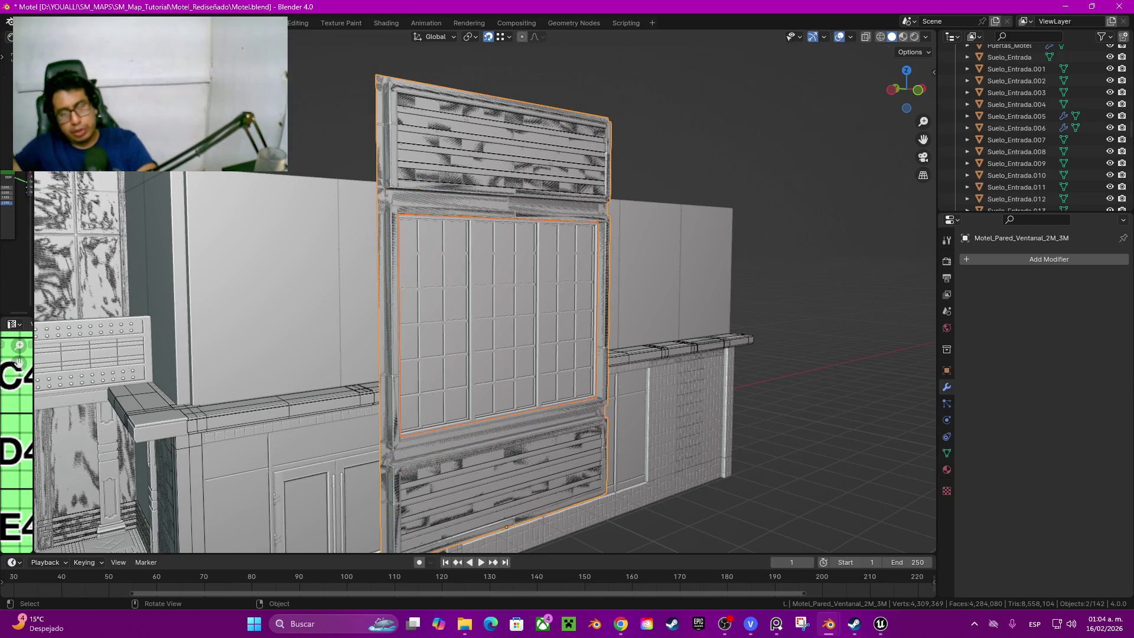
{"action": "left_click", "coordinate": [506, 150]}
{"action": "middle_click_drag", "start_coordinate": [506, 150], "coordinate": [501, 146]}
{"action": "left_click", "coordinate": [501, 147]}
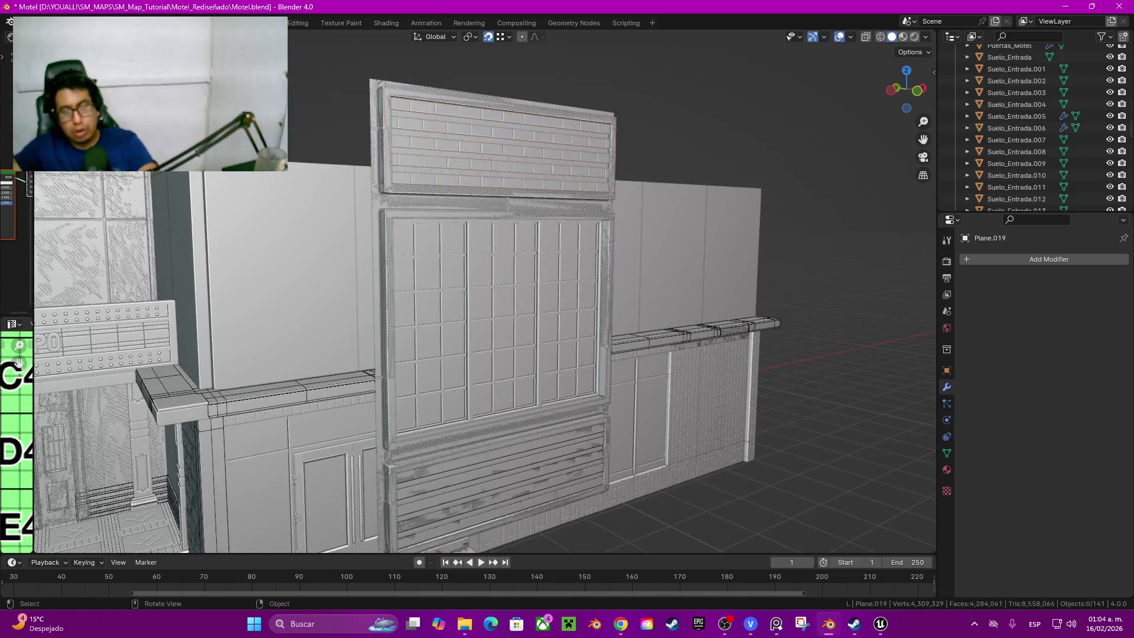
{"action": "key", "text": "ctrl+1"}
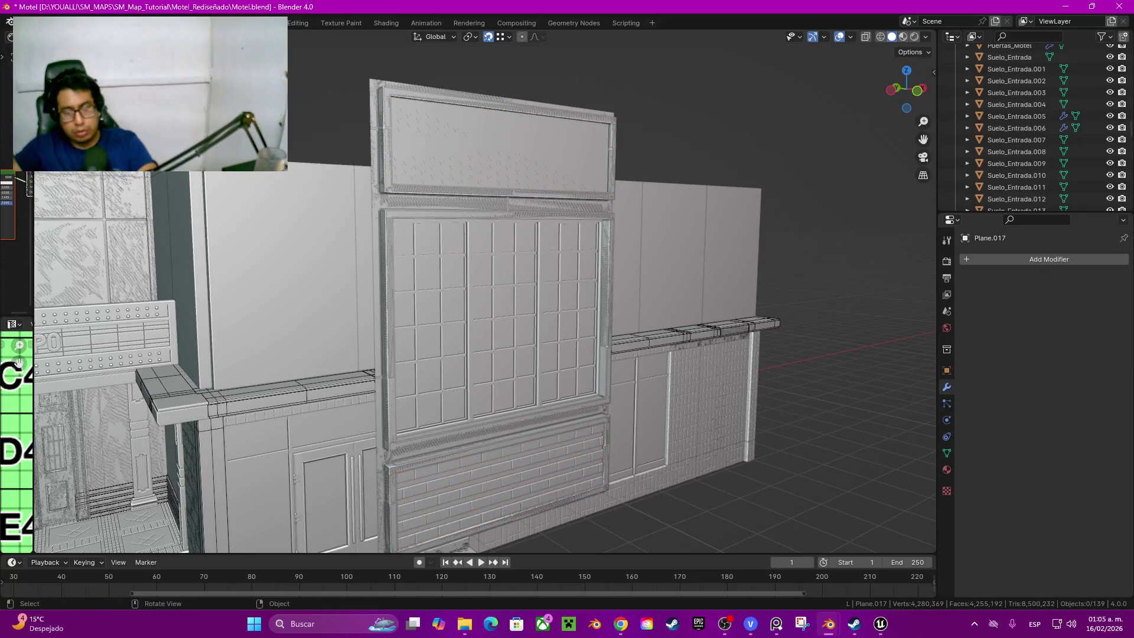
{"action": "left_click", "coordinate": [506, 523]}
{"action": "middle_click_drag", "start_coordinate": [506, 523], "coordinate": [500, 405]}
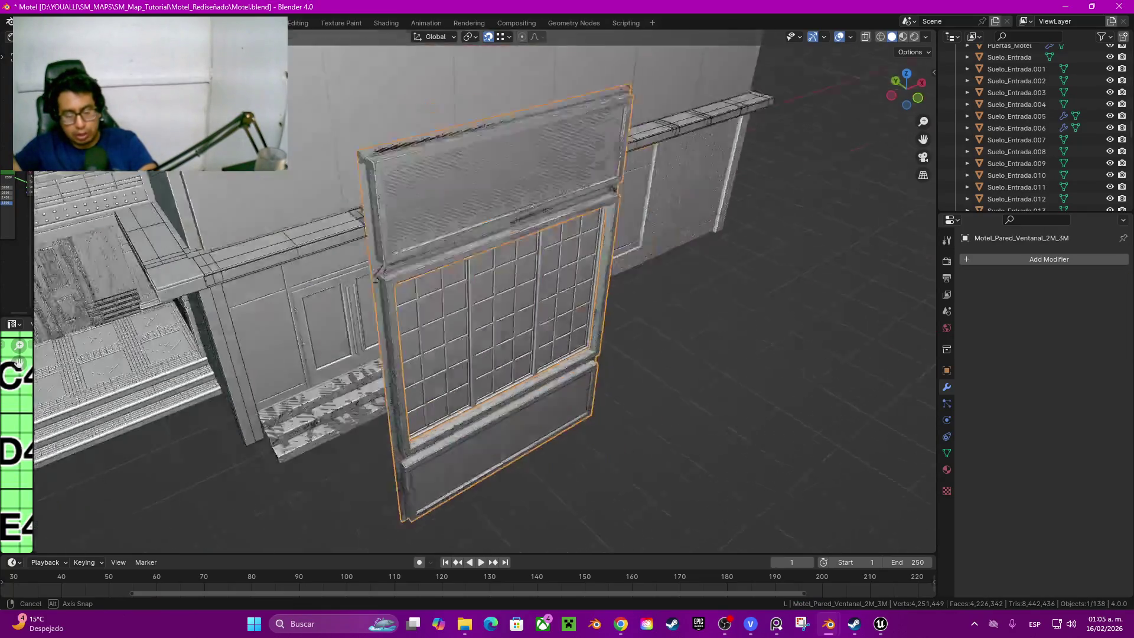
{"action": "key", "text": "KP_Divide"}
Step: Reveal the wall's hidden mesh and bring the rest of the motel scene back with Alt+H
{"action": "key", "text": "KP_1"}
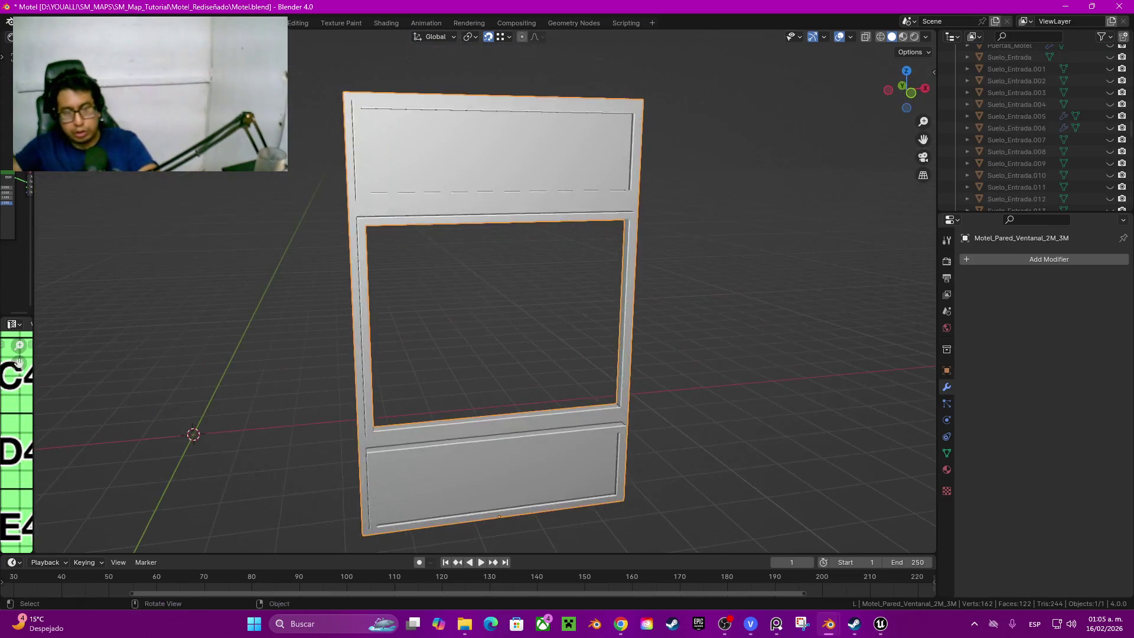
{"action": "key", "text": "Tab"}
{"action": "mouse_move", "coordinate": [501, 405]}
{"action": "middle_mouse_down"}
{"action": "mouse_move", "coordinate": [478, 417]}
{"action": "mouse_move", "coordinate": [483, 381]}
{"action": "middle_mouse_up"}
{"action": "scroll", "coordinate": [483, 382], "scroll_direction": "up", "scroll_amount": 3}
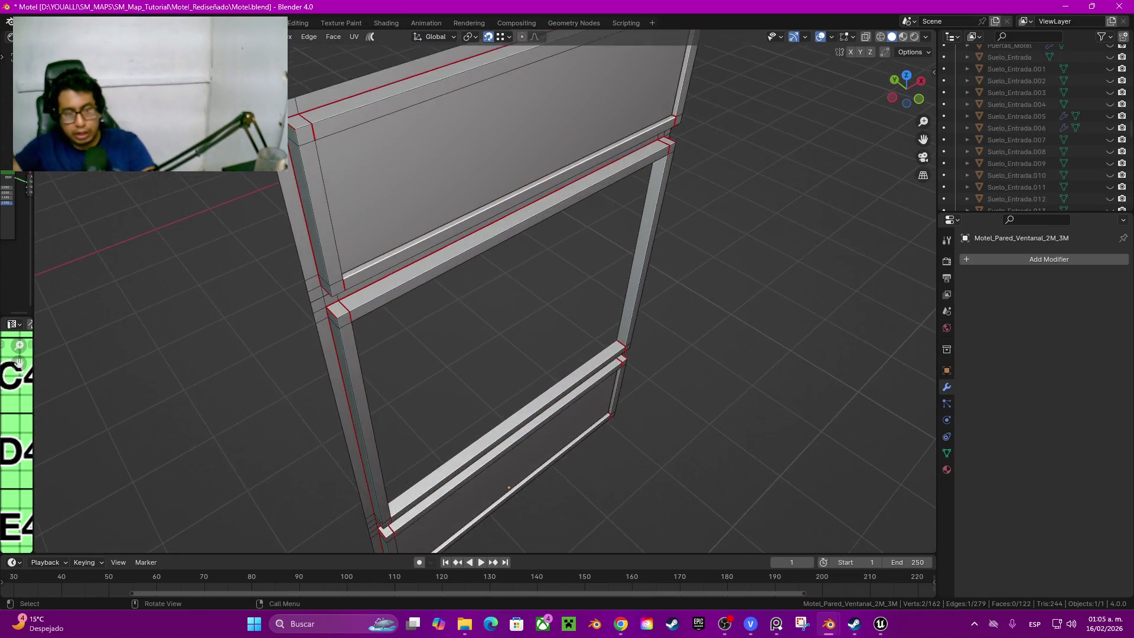
{"action": "key", "text": "alt+h"}
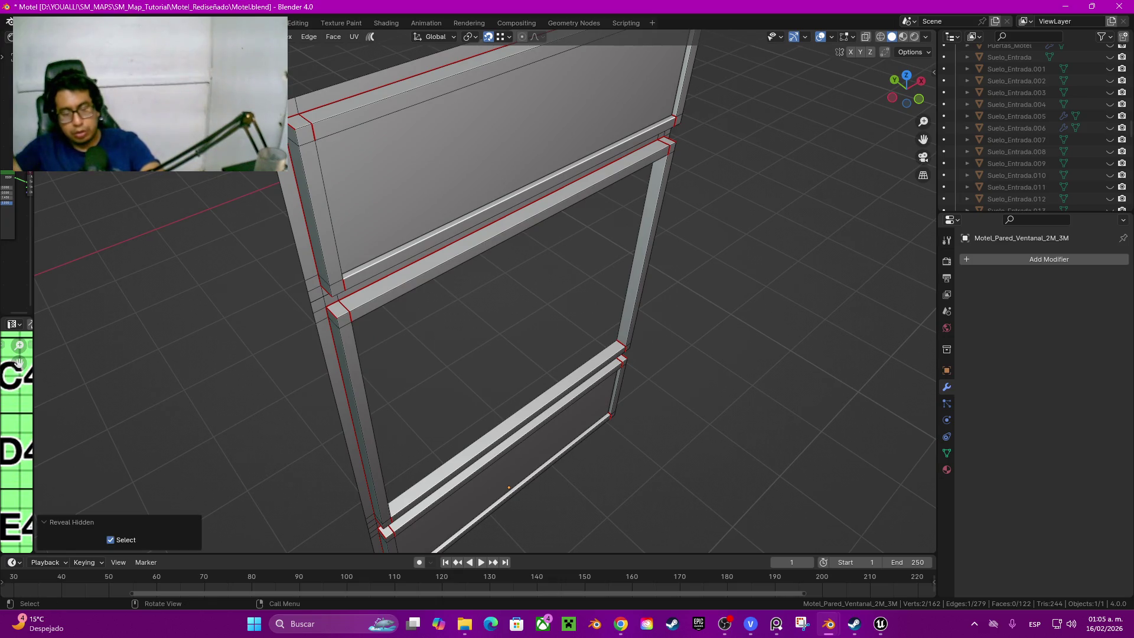
{"action": "key", "text": "Tab"}
{"action": "key", "text": "alt+h"}
{"action": "mouse_move", "coordinate": [488, 355]}
{"action": "middle_mouse_down", "text": "shift"}
{"action": "mouse_move", "coordinate": [496, 372]}
{"action": "mouse_move", "coordinate": [487, 257]}
{"action": "middle_mouse_up", "text": "shift"}
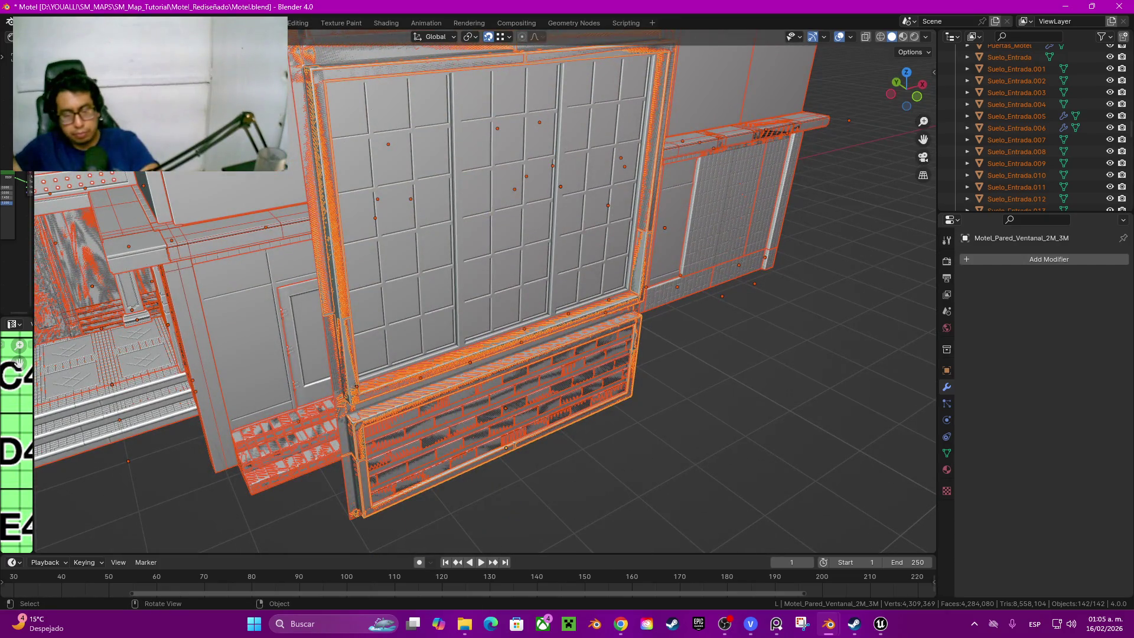
Step: Test-move the brick panel, then select it with the window wall and the slatted panel
{"action": "left_click", "coordinate": [497, 417]}
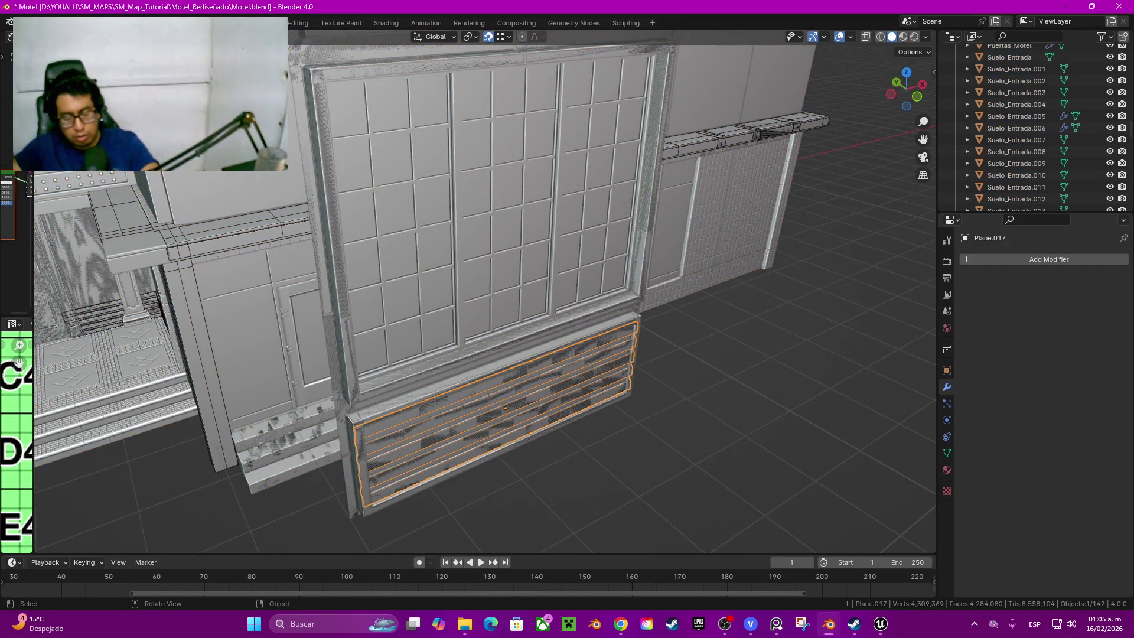
{"action": "key", "text": "g"}
{"action": "key", "text": "Escape"}
{"action": "left_click", "coordinate": [487, 266], "text": "shift"}
{"action": "key", "text": "Tab"}
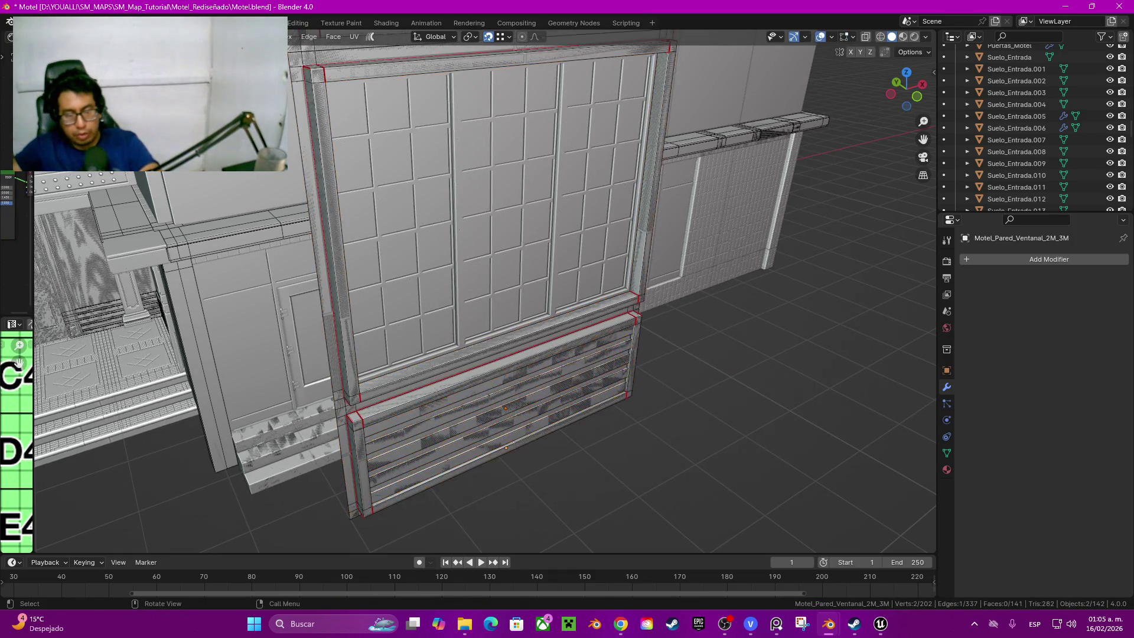
{"action": "middle_click_drag", "start_coordinate": [488, 266], "coordinate": [550, 283]}
{"action": "key", "text": "a"}
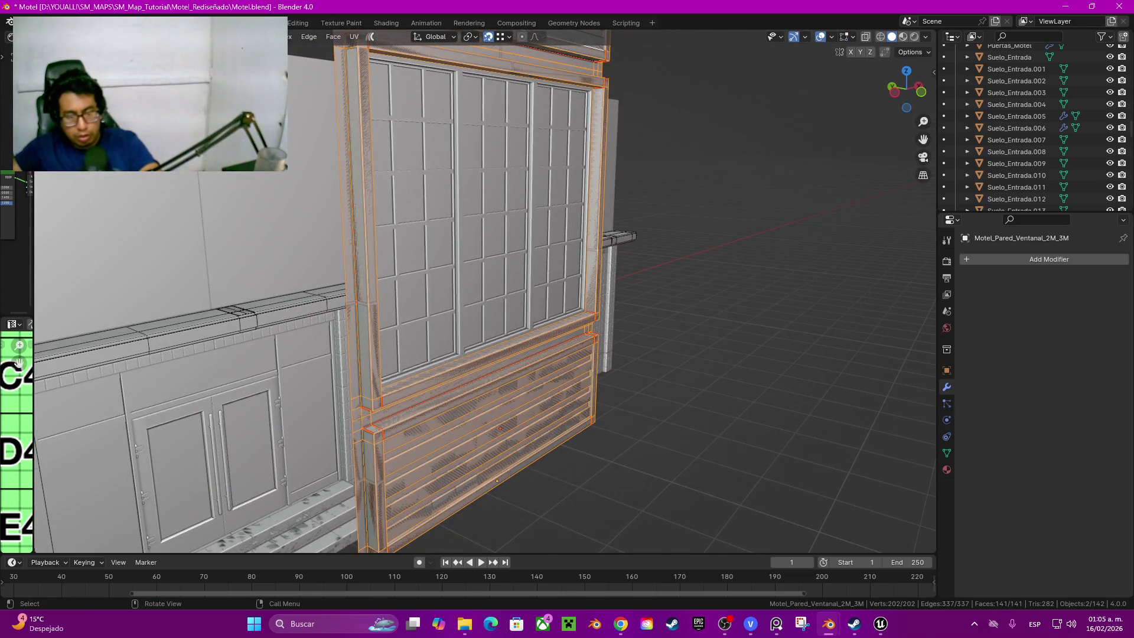
{"action": "key", "text": "Tab"}
{"action": "mouse_move", "coordinate": [496, 479]}
{"action": "middle_mouse_down"}
{"action": "mouse_move", "coordinate": [397, 324]}
{"action": "mouse_move", "coordinate": [344, 328]}
{"action": "middle_mouse_up"}
{"action": "scroll", "coordinate": [344, 328], "scroll_direction": "up", "scroll_amount": 2}
{"action": "left_click", "coordinate": [344, 328], "text": "shift"}
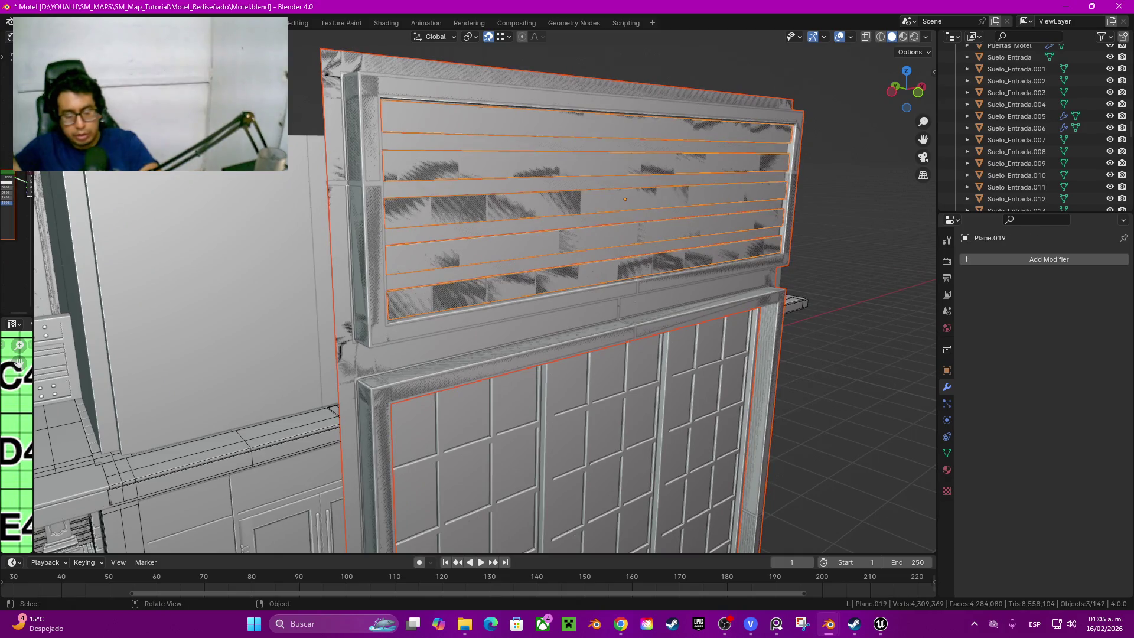
Step: Cancel a move of the selected pieces, then delete the slatted panel above the window
{"action": "key", "text": "g"}
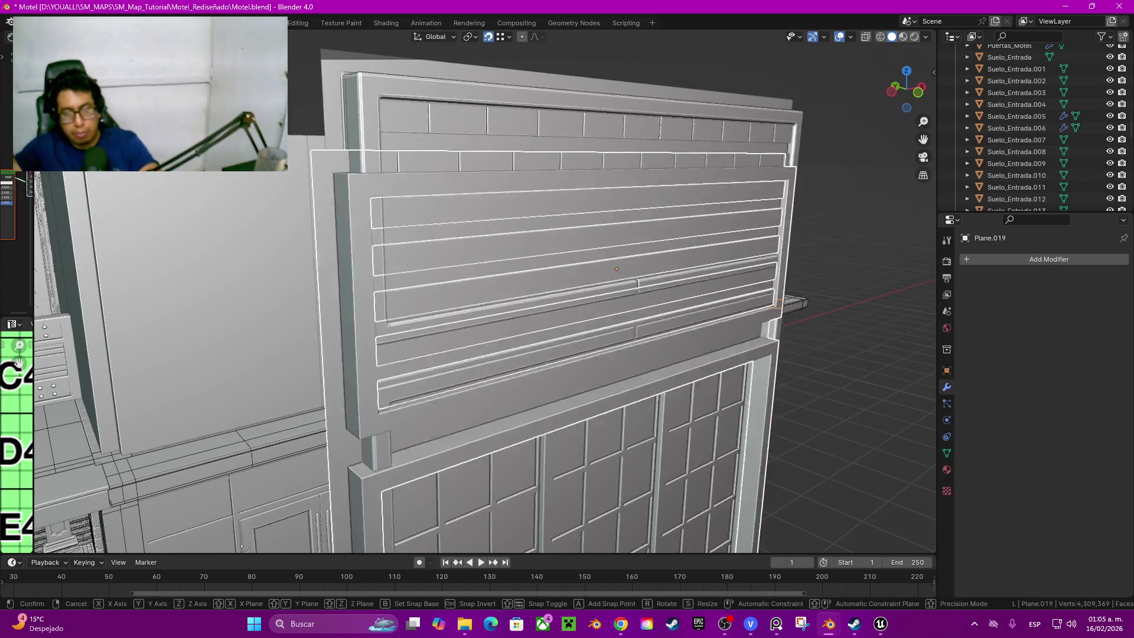
{"action": "key", "text": "Return"}
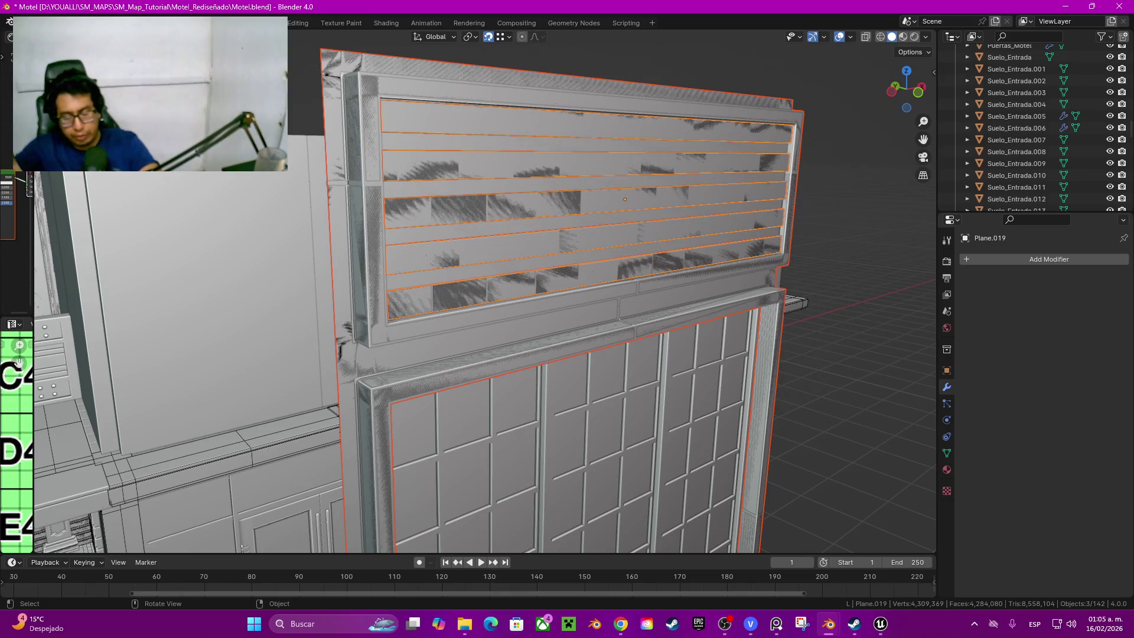
{"action": "scroll", "coordinate": [487, 301], "scroll_direction": "down", "scroll_amount": 1}
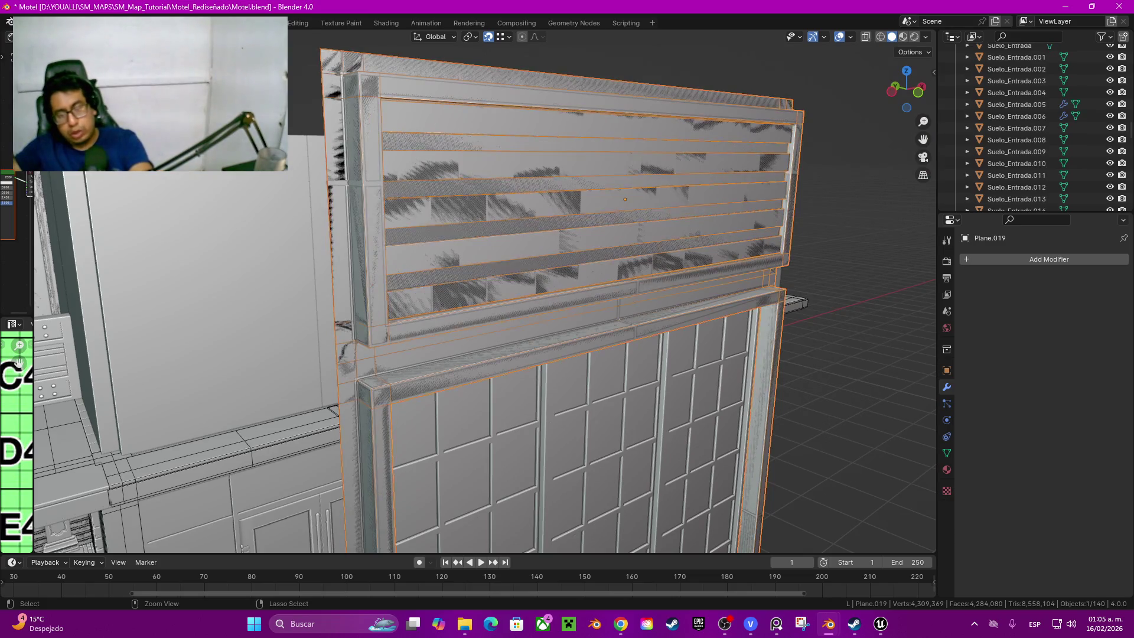
{"action": "scroll", "coordinate": [486, 301], "scroll_direction": "down", "scroll_amount": 3}
{"action": "mouse_move", "coordinate": [486, 354]}
{"action": "middle_mouse_down"}
{"action": "mouse_move", "coordinate": [532, 354]}
{"action": "mouse_move", "coordinate": [514, 354]}
{"action": "middle_mouse_up"}
{"action": "key", "text": "Delete"}
{"action": "scroll", "coordinate": [486, 355], "scroll_direction": "up", "scroll_amount": 2}
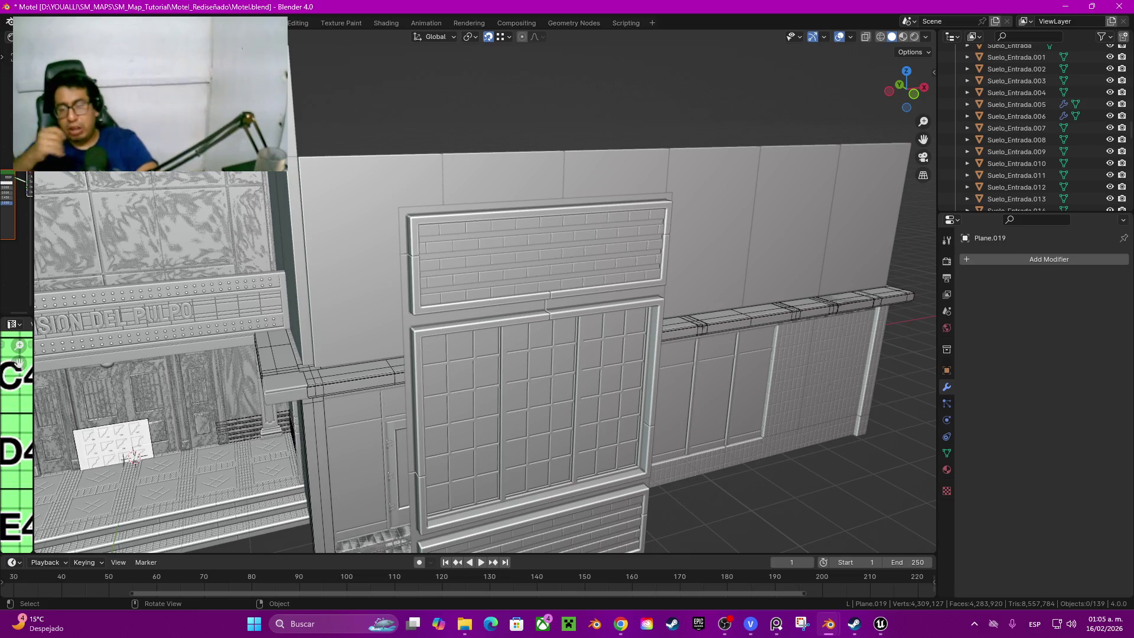
Step: Orbit around the facade to a higher frontal view of the window panels
{"action": "mouse_move", "coordinate": [486, 354]}
{"action": "middle_mouse_down"}
{"action": "mouse_move", "coordinate": [531, 337]}
{"action": "mouse_move", "coordinate": [568, 302]}
{"action": "middle_mouse_up"}
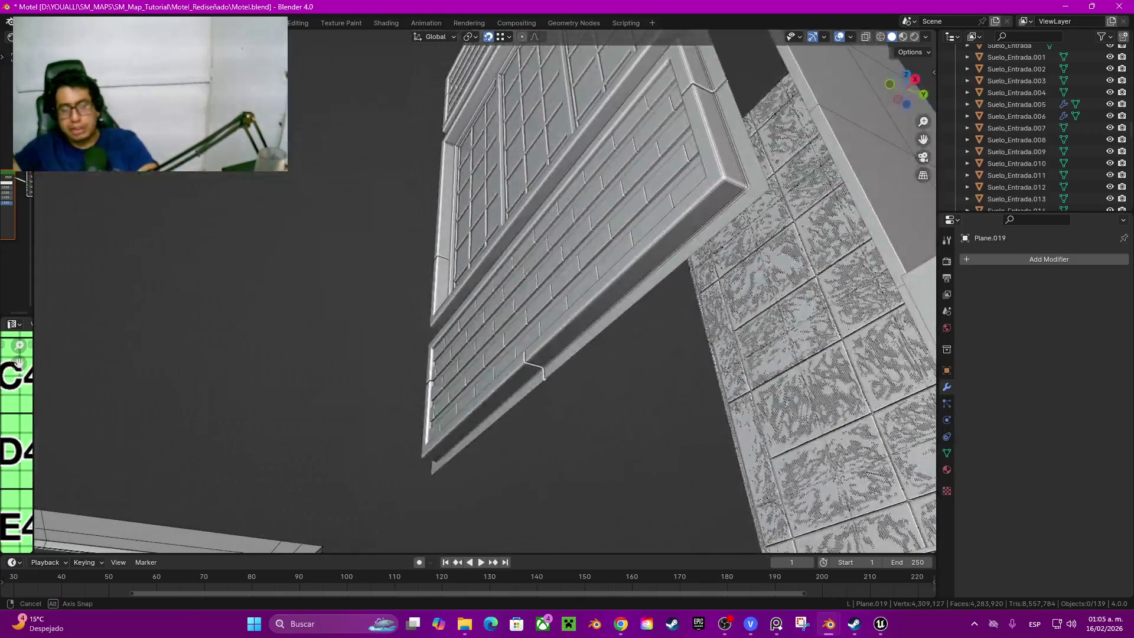
{"action": "middle_click_drag", "start_coordinate": [486, 224], "coordinate": [486, 223]}
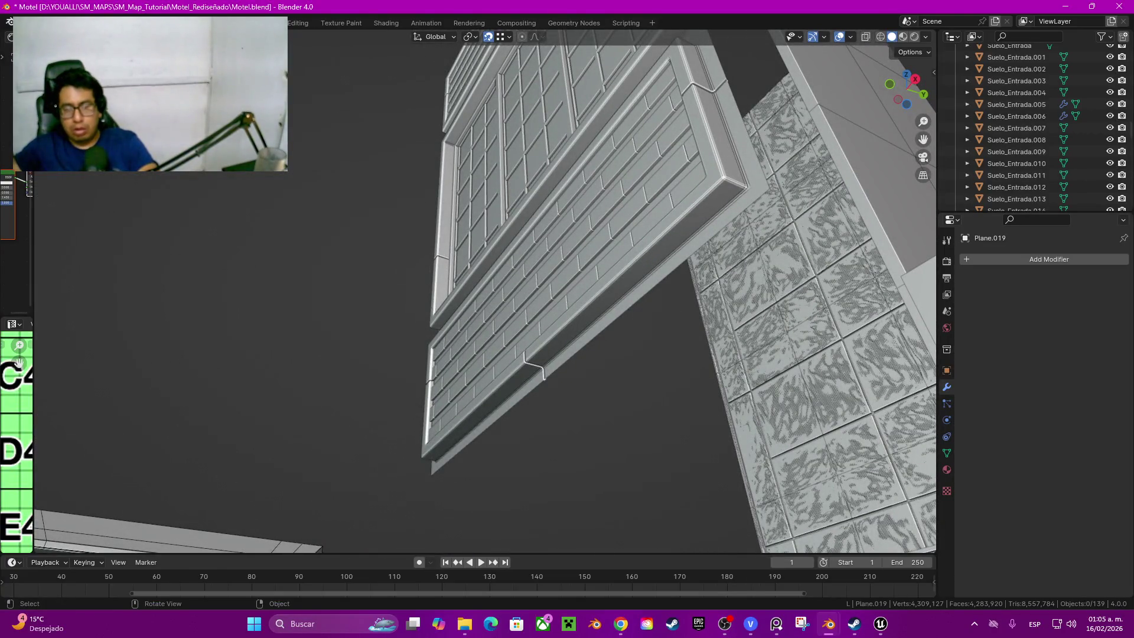
{"action": "middle_click_drag", "start_coordinate": [486, 223], "coordinate": [532, 266]}
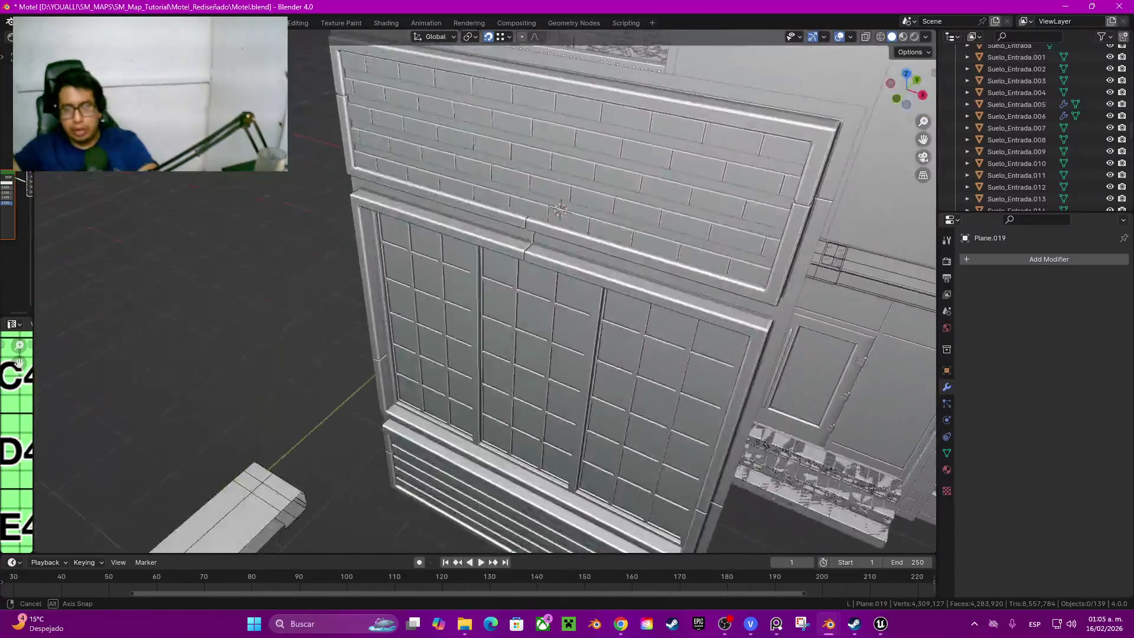
{"action": "middle_click_drag", "start_coordinate": [531, 266], "coordinate": [550, 292]}
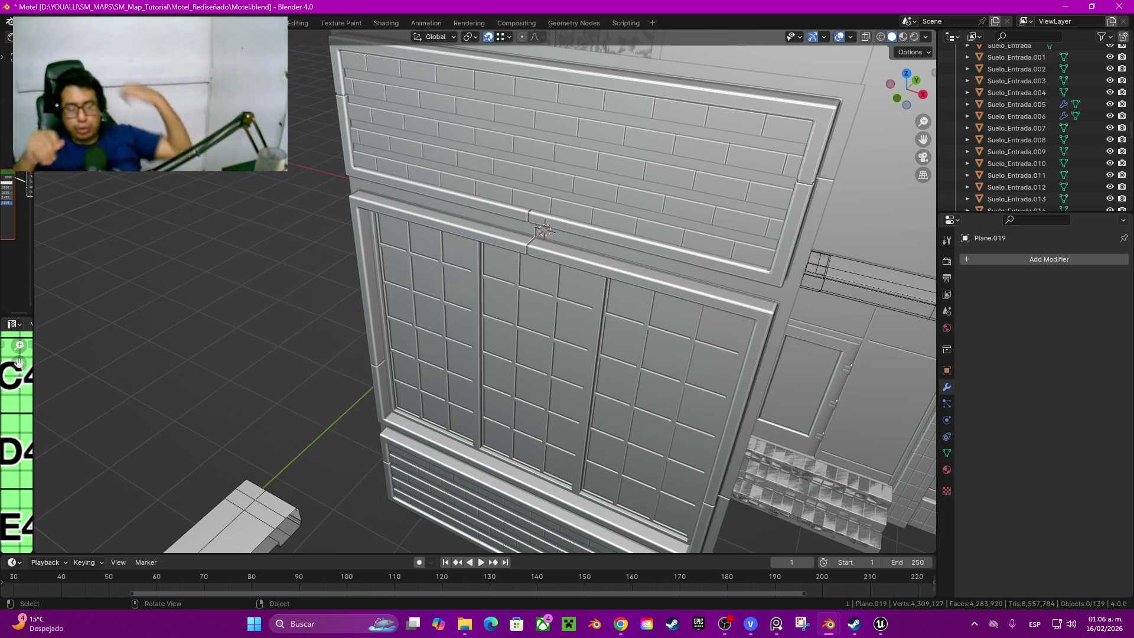
Step: Select the grid window panel and orbit to view it face-on against the facade
{"action": "mouse_move", "coordinate": [532, 293]}
{"action": "middle_mouse_down"}
{"action": "mouse_move", "coordinate": [568, 293]}
{"action": "mouse_move", "coordinate": [241, 443]}
{"action": "middle_mouse_up"}
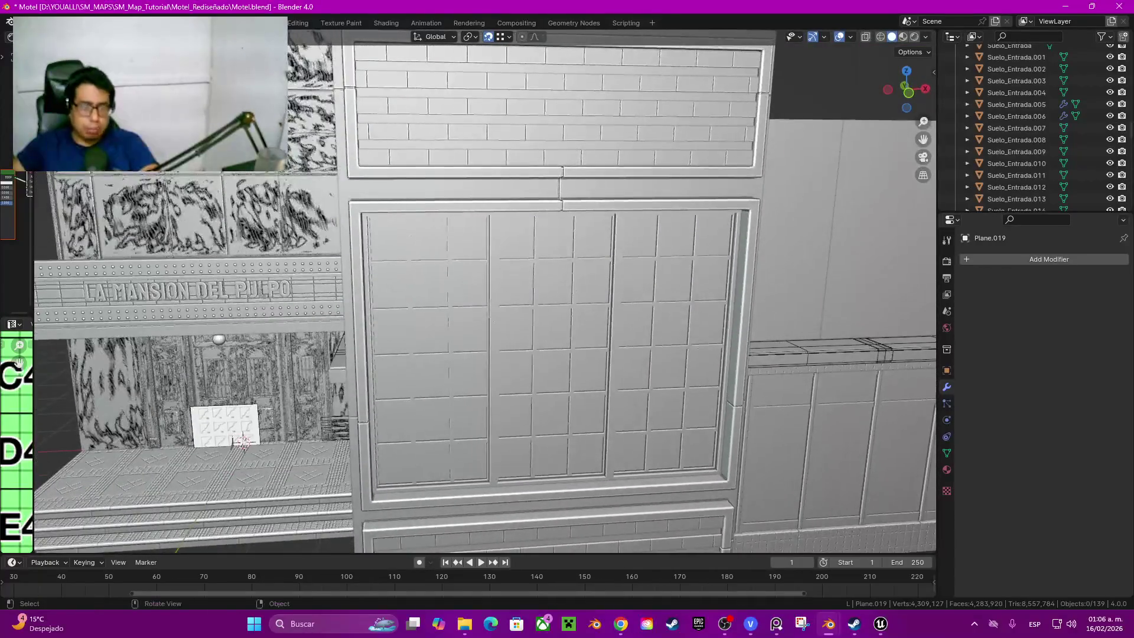
{"action": "scroll", "coordinate": [241, 443], "scroll_direction": "down", "scroll_amount": 3, "text": "shift"}
{"action": "scroll", "coordinate": [263, 404], "scroll_direction": "down", "scroll_amount": 2}
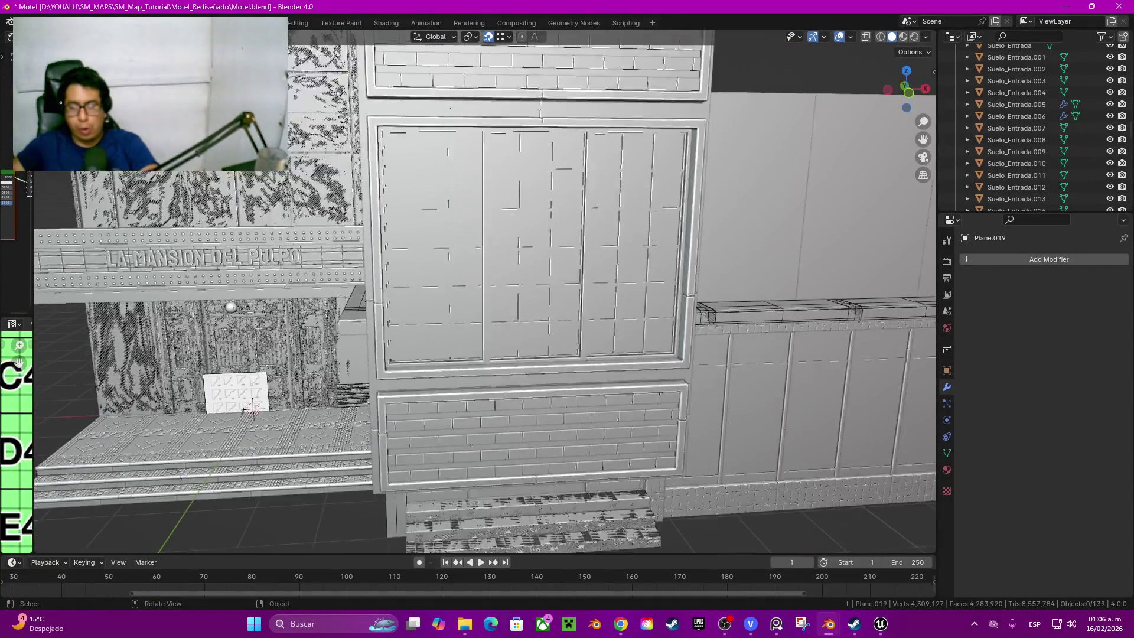
{"action": "mouse_move", "coordinate": [264, 403]}
{"action": "middle_mouse_down"}
{"action": "mouse_move", "coordinate": [266, 479]}
{"action": "mouse_move", "coordinate": [266, 266]}
{"action": "mouse_move", "coordinate": [319, 372]}
{"action": "mouse_move", "coordinate": [266, 355]}
{"action": "middle_mouse_up"}
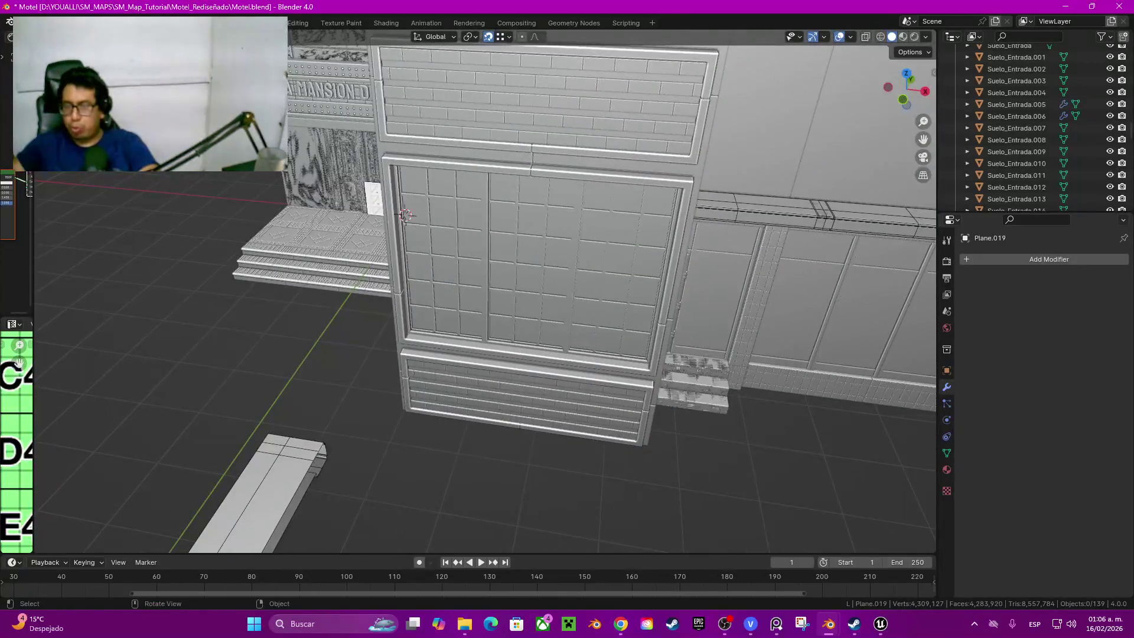
{"action": "left_click", "coordinate": [482, 378]}
{"action": "middle_click_drag", "start_coordinate": [482, 378], "coordinate": [567, 372]}
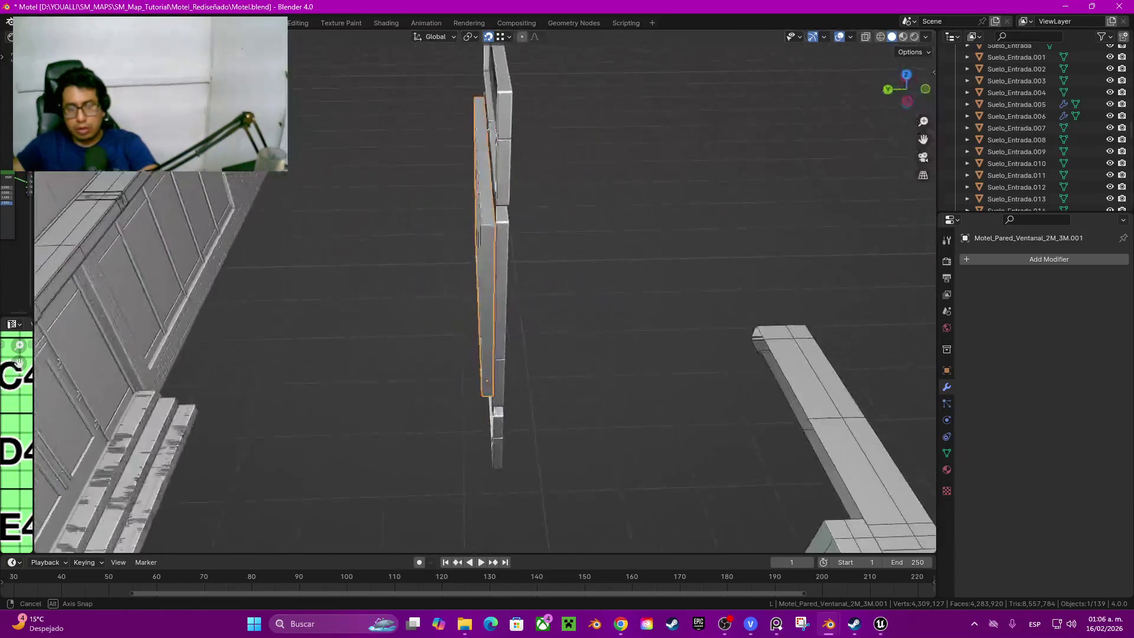
{"action": "middle_click_drag", "start_coordinate": [481, 377], "coordinate": [521, 427]}
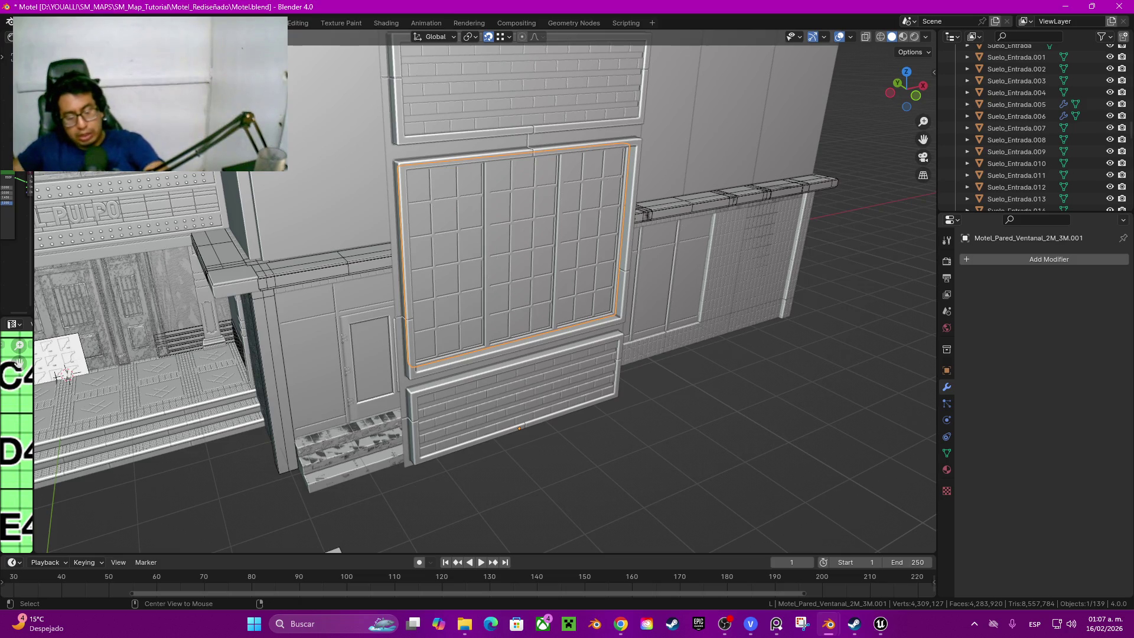
Step: Paste a brick-bottom window module and delete the plain wall panel Suelo_Entrada.037
{"action": "key", "text": "ctrl+v"}
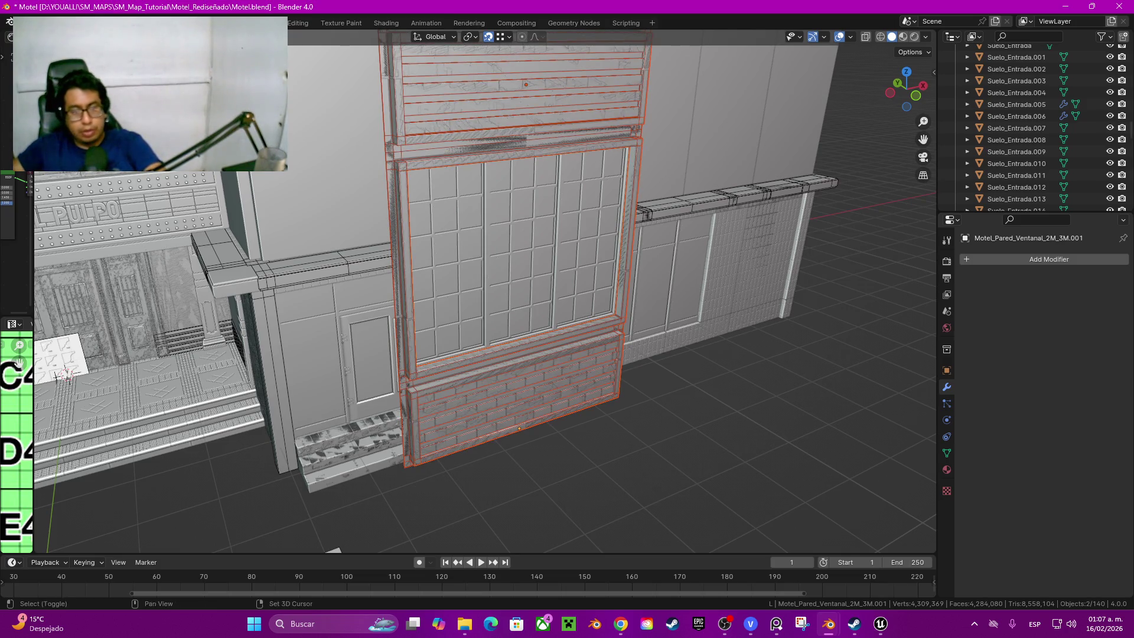
{"action": "middle_click_drag", "start_coordinate": [519, 429], "coordinate": [521, 324]}
{"action": "left_click", "coordinate": [418, 212]}
{"action": "key", "text": "x"}
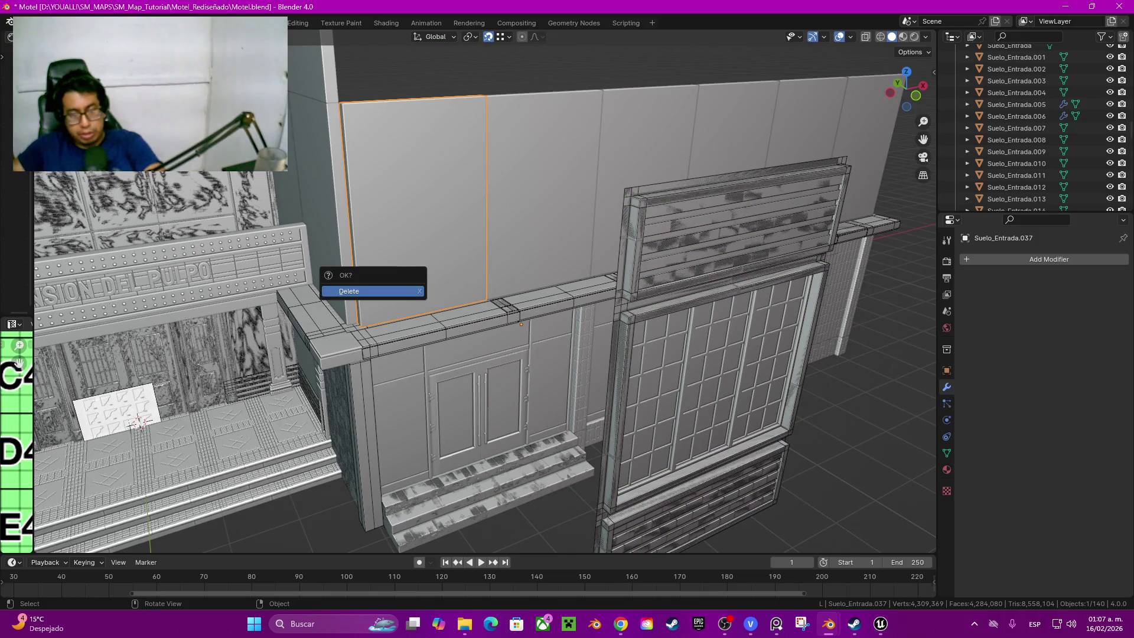
{"action": "left_click", "coordinate": [368, 288]}
Step: Select both window modules, shift them 5.2259 m along Y and frame the view on them
{"action": "middle_click_drag", "start_coordinate": [368, 289], "coordinate": [367, 355]}
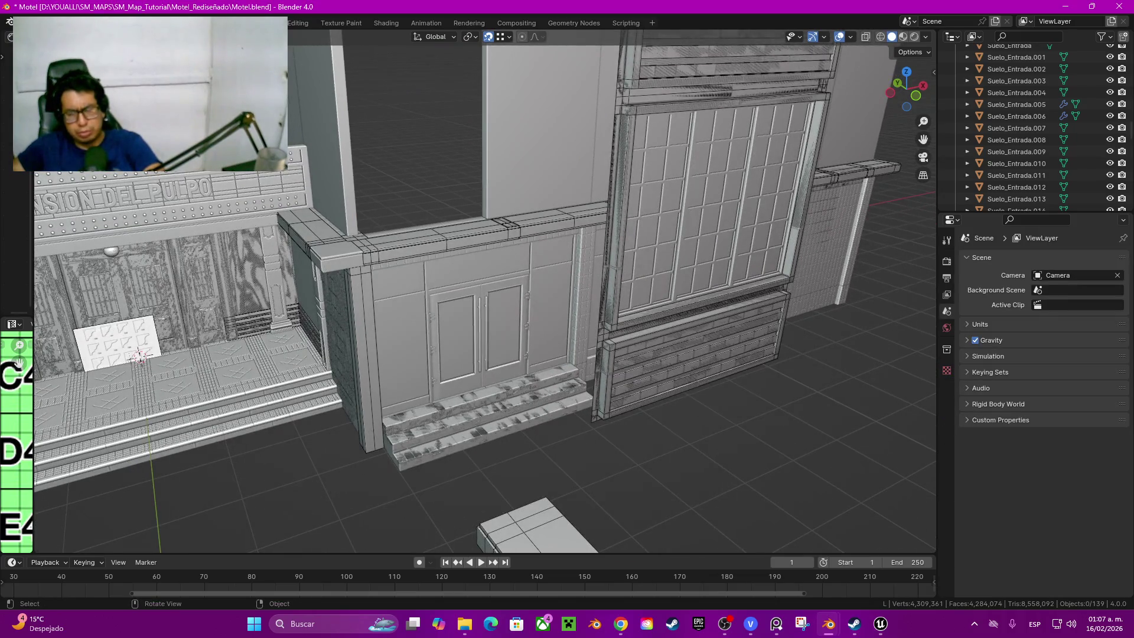
{"action": "left_click", "coordinate": [682, 390]}
{"action": "middle_click_drag", "start_coordinate": [682, 390], "coordinate": [621, 293]}
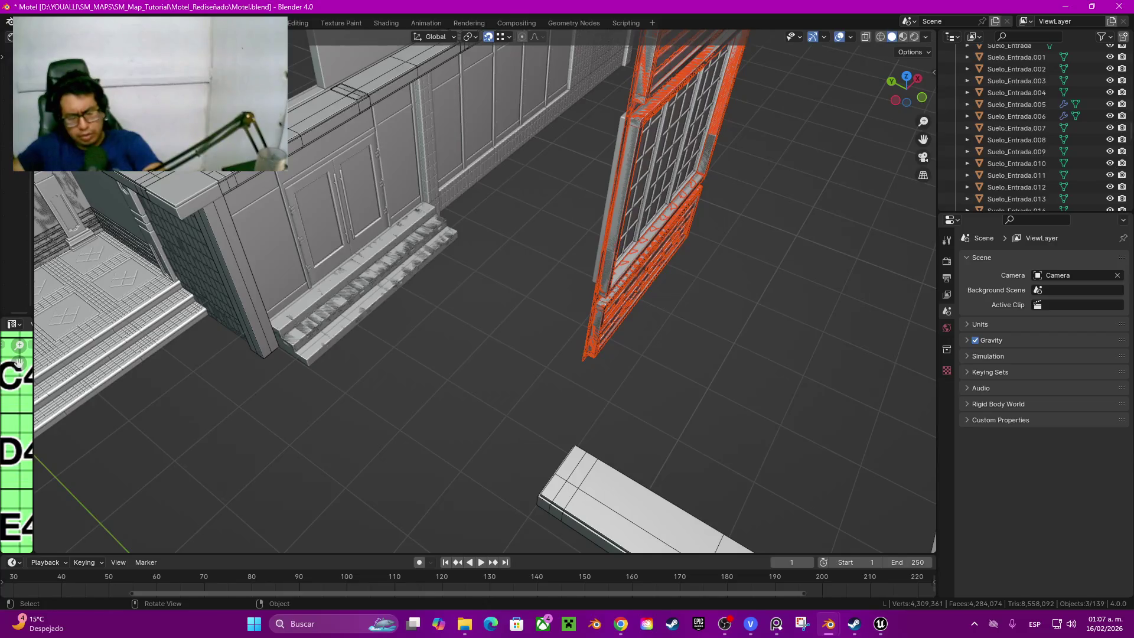
{"action": "key", "text": "ctrl+z"}
{"action": "key", "text": "ctrl+shift+z"}
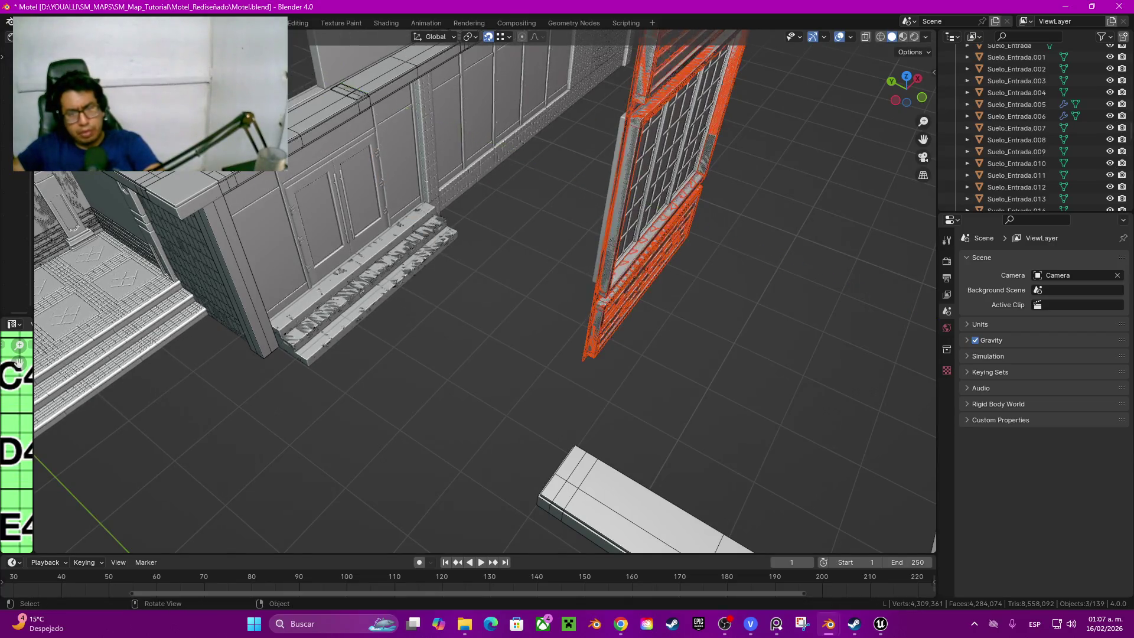
{"action": "left_click", "coordinate": [612, 266], "text": "shift"}
{"action": "key", "text": "g"}
{"action": "key", "text": "y"}
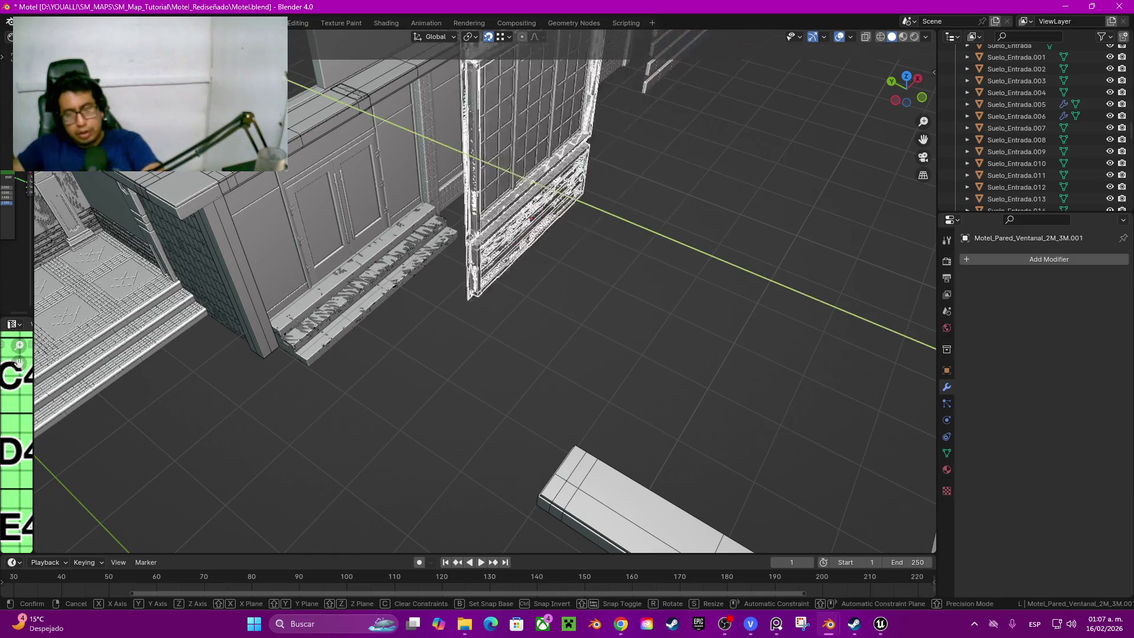
{"action": "key", "text": "Return"}
{"action": "key", "text": "KP_Decimal"}
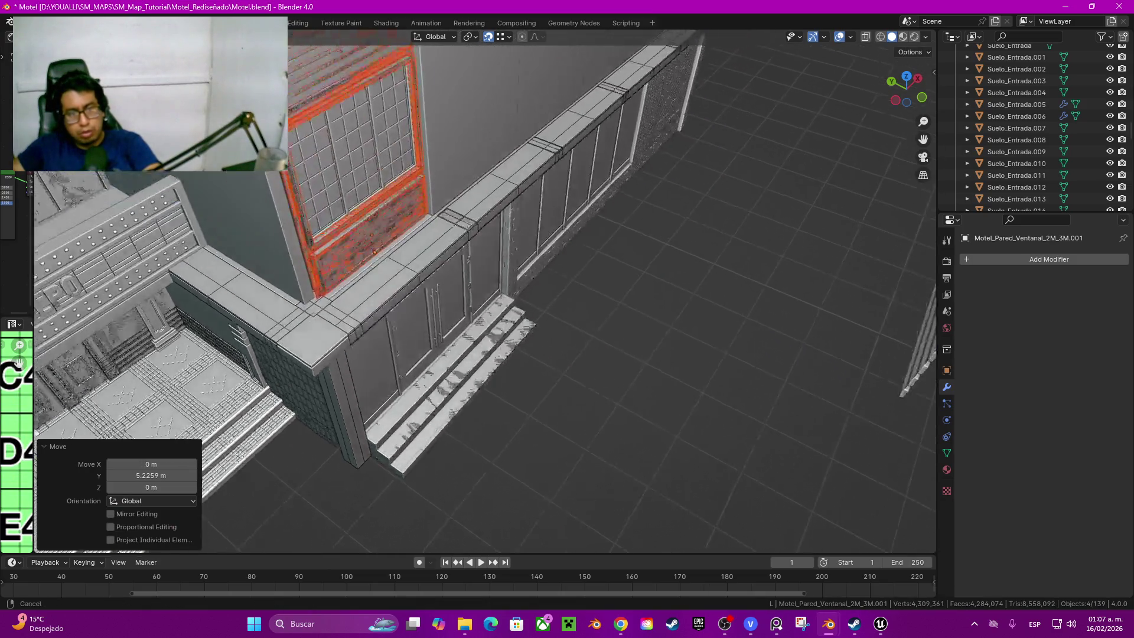
Step: Slide the window module until it sits flush against the wall end
{"action": "mouse_move", "coordinate": [487, 293]}
{"action": "middle_mouse_down"}
{"action": "mouse_move", "coordinate": [399, 266]}
{"action": "mouse_move", "coordinate": [461, 293]}
{"action": "middle_mouse_up"}
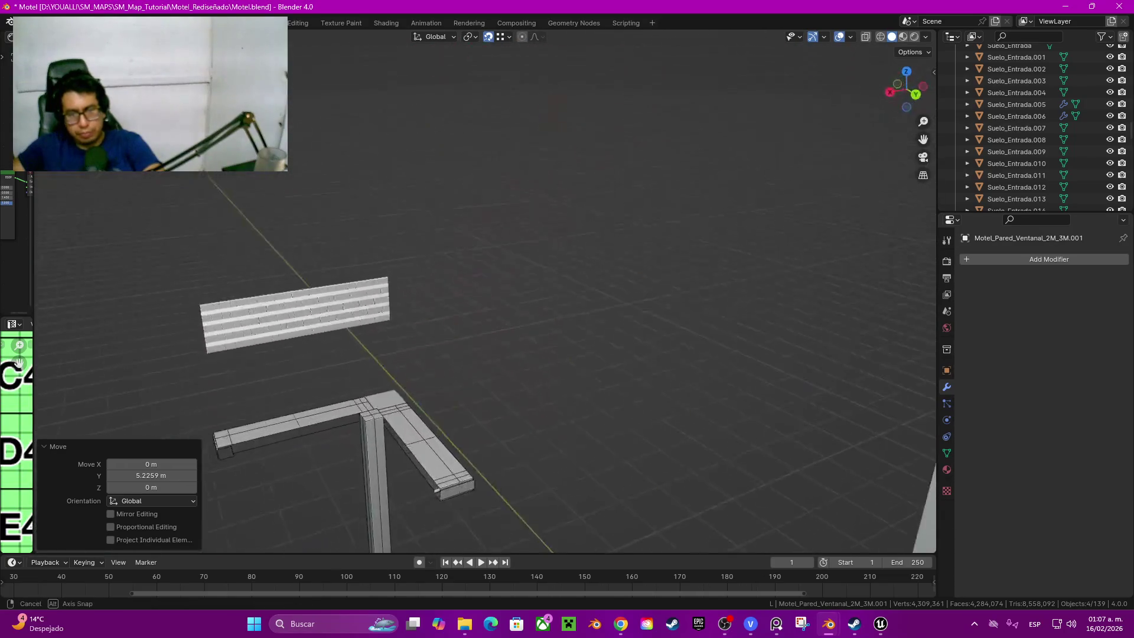
{"action": "middle_click_drag", "start_coordinate": [479, 355], "coordinate": [532, 337]}
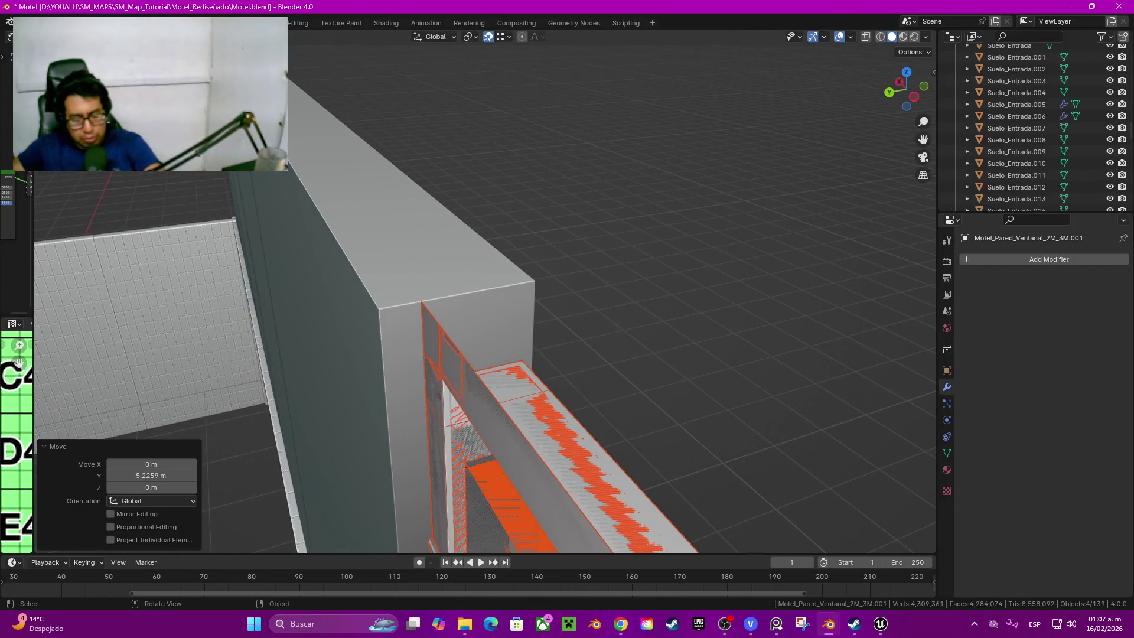
{"action": "key", "text": "g"}
{"action": "key", "text": "Escape"}
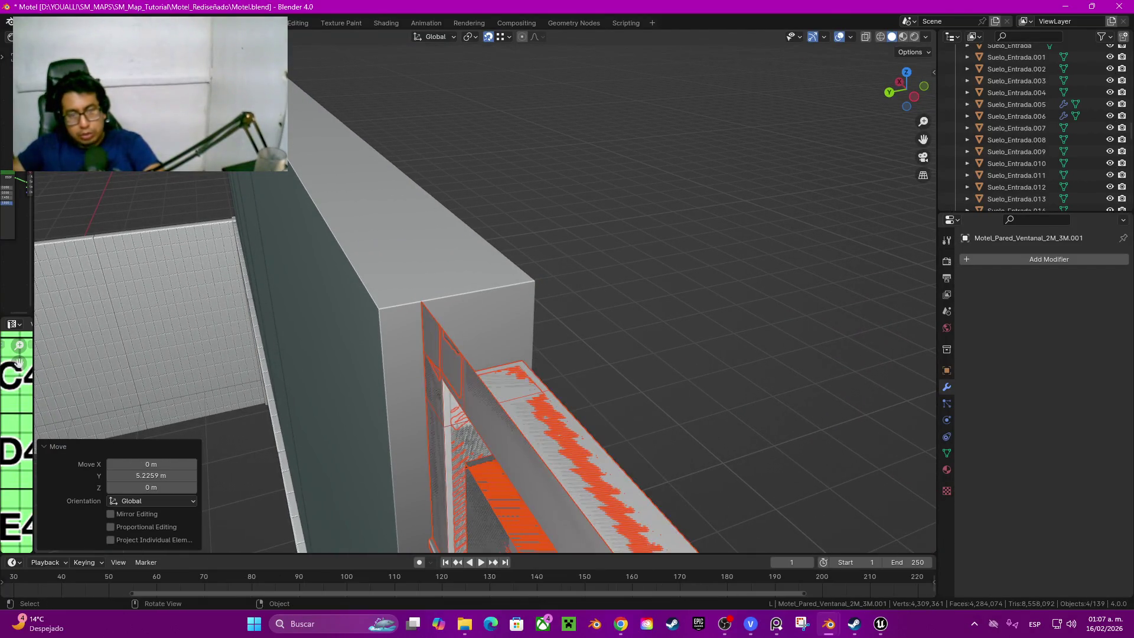
{"action": "key", "text": "g"}
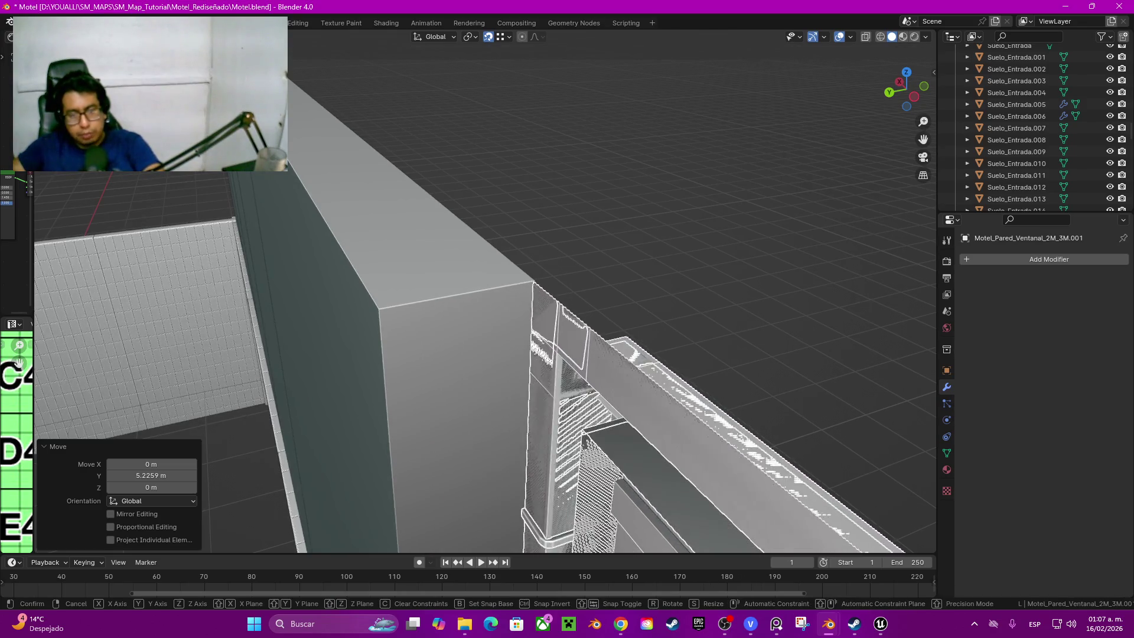
{"action": "key", "text": "Return"}
{"action": "key", "text": "g"}
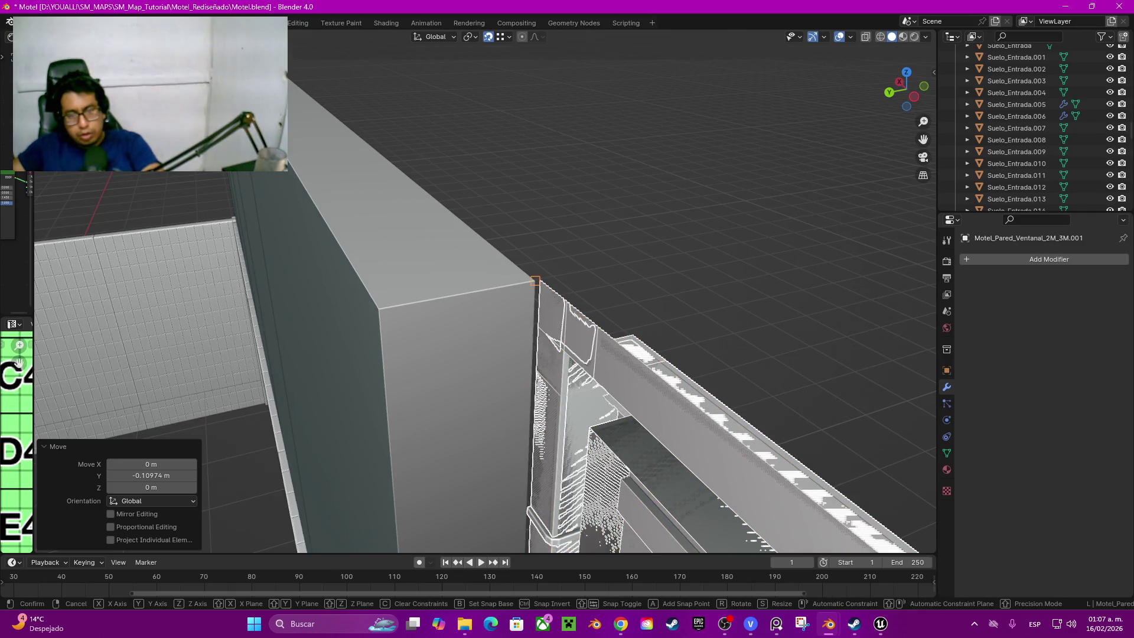
{"action": "key", "text": "Escape"}
Step: Nudge the module's whole mesh slightly in Edit Mode and leave editing
{"action": "key", "text": "Tab"}
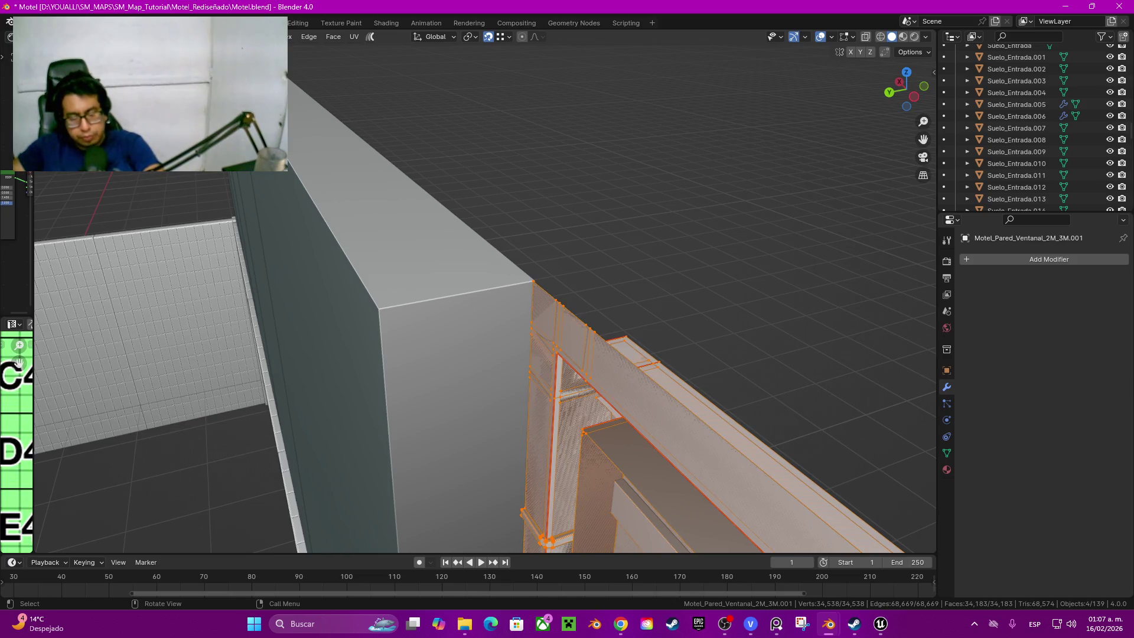
{"action": "key", "text": "g"}
{"action": "left_click", "coordinate": [535, 281]}
{"action": "key", "text": "z"}
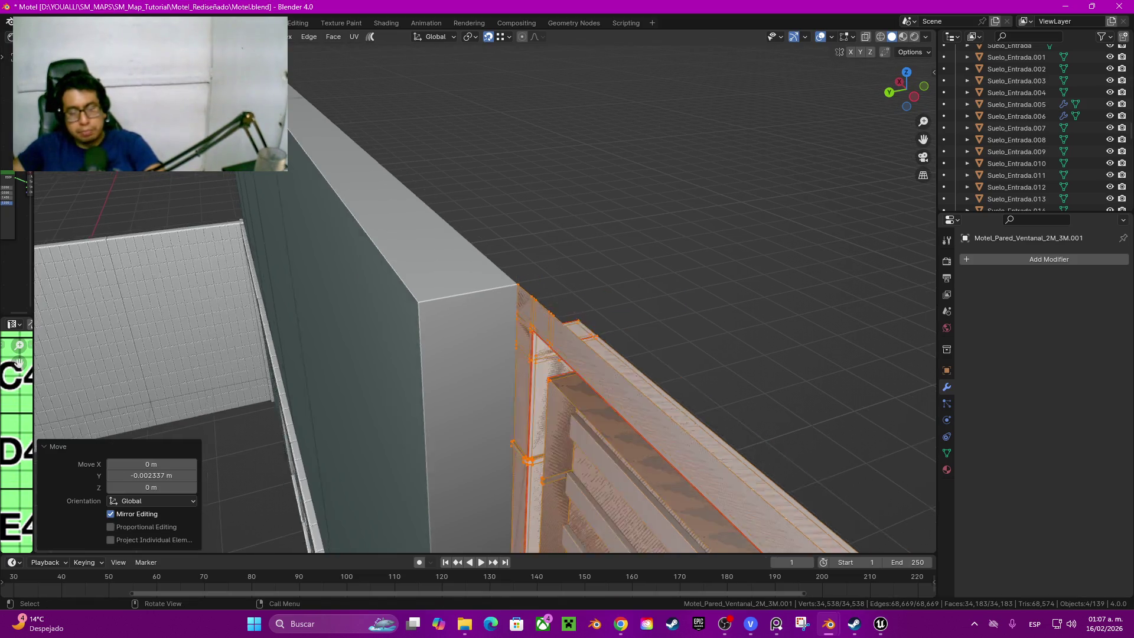
Step: Select the plain wall panel Suelo_Entrada.038 and request its deletion with X
{"action": "mouse_move", "coordinate": [573, 299]}
{"action": "middle_mouse_down"}
{"action": "mouse_move", "coordinate": [461, 302]}
{"action": "mouse_move", "coordinate": [423, 367]}
{"action": "middle_mouse_up"}
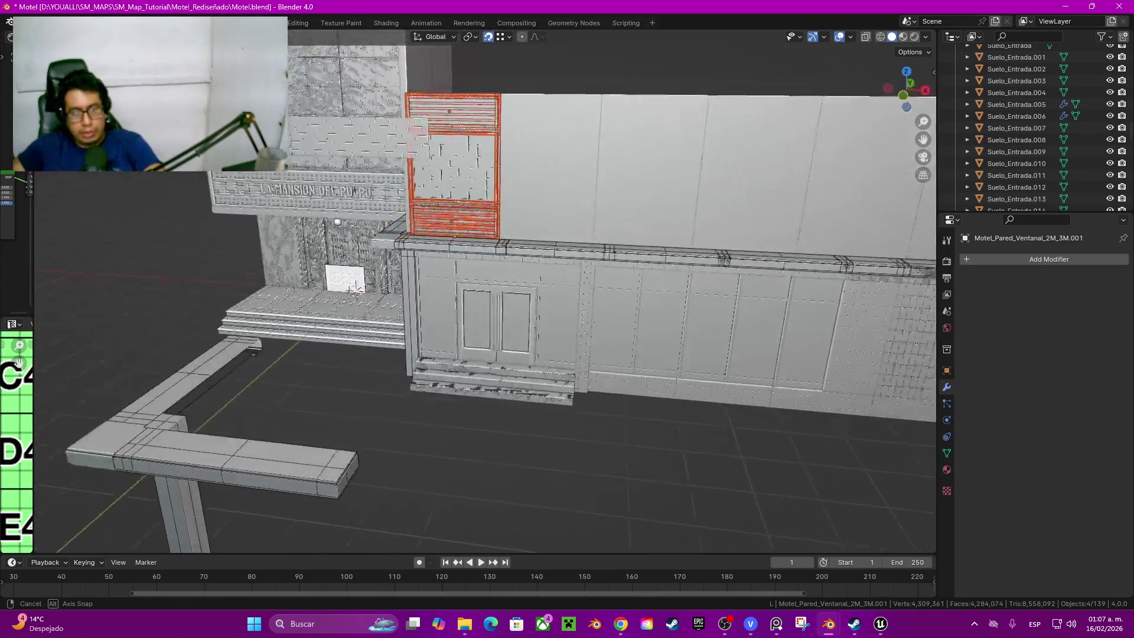
{"action": "mouse_move", "coordinate": [422, 367]}
{"action": "middle_mouse_down"}
{"action": "mouse_move", "coordinate": [332, 336]}
{"action": "mouse_move", "coordinate": [286, 381]}
{"action": "middle_mouse_up"}
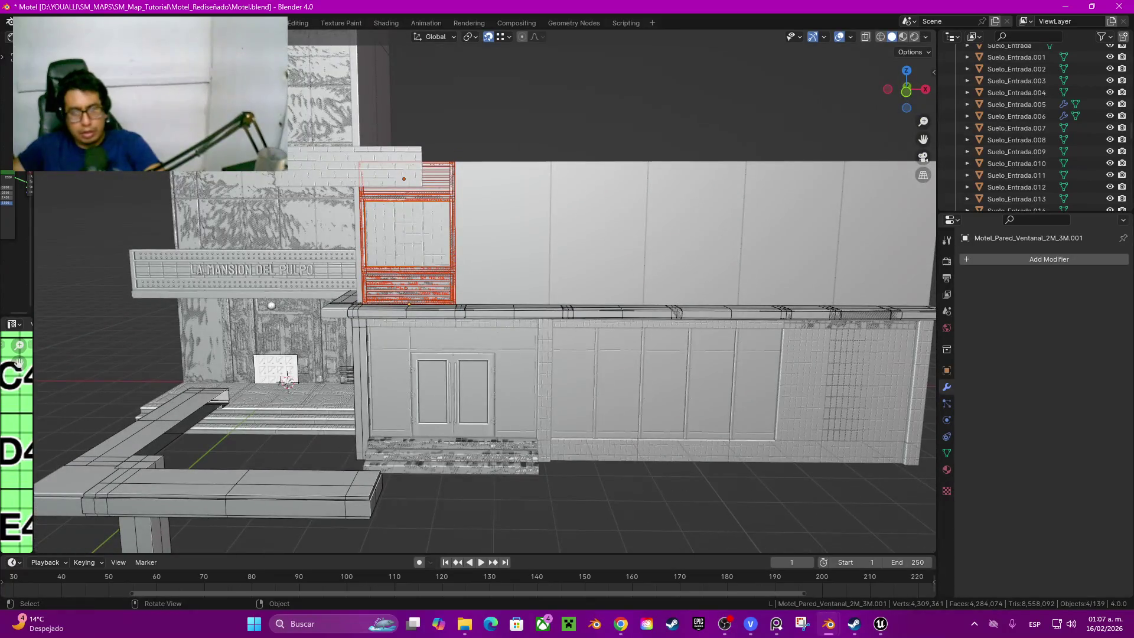
{"action": "left_click", "coordinate": [479, 266]}
{"action": "key", "text": "x"}
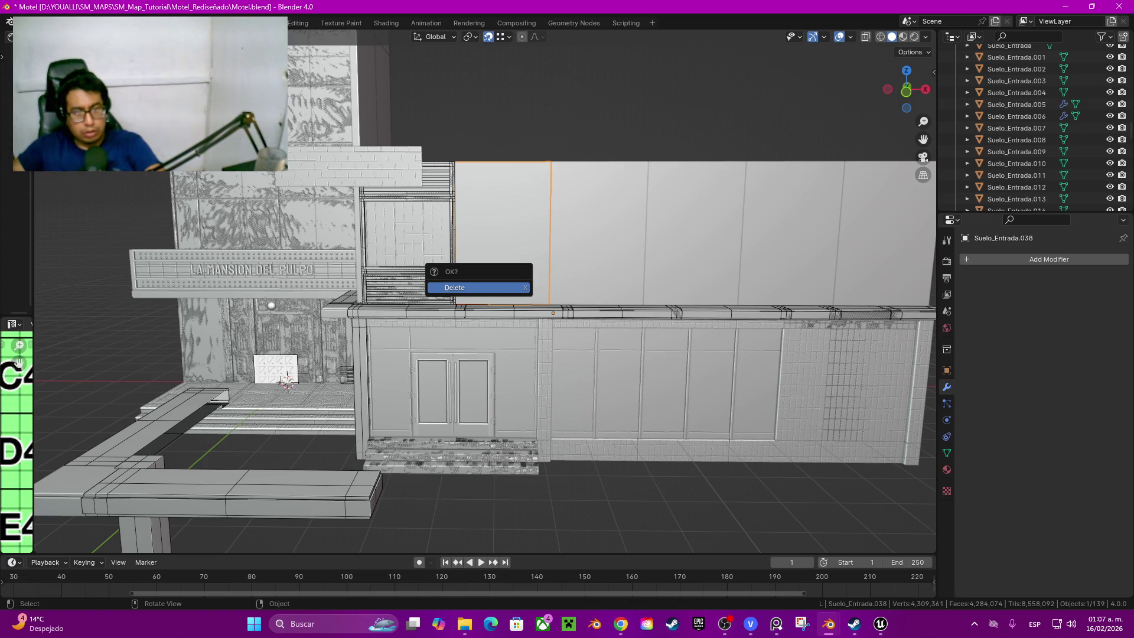
Step: Confirm deleting the panel, then box-select every part of the brick-bottom window module
{"action": "key", "text": "Return"}
{"action": "middle_click_drag", "start_coordinate": [426, 257], "coordinate": [417, 240]}
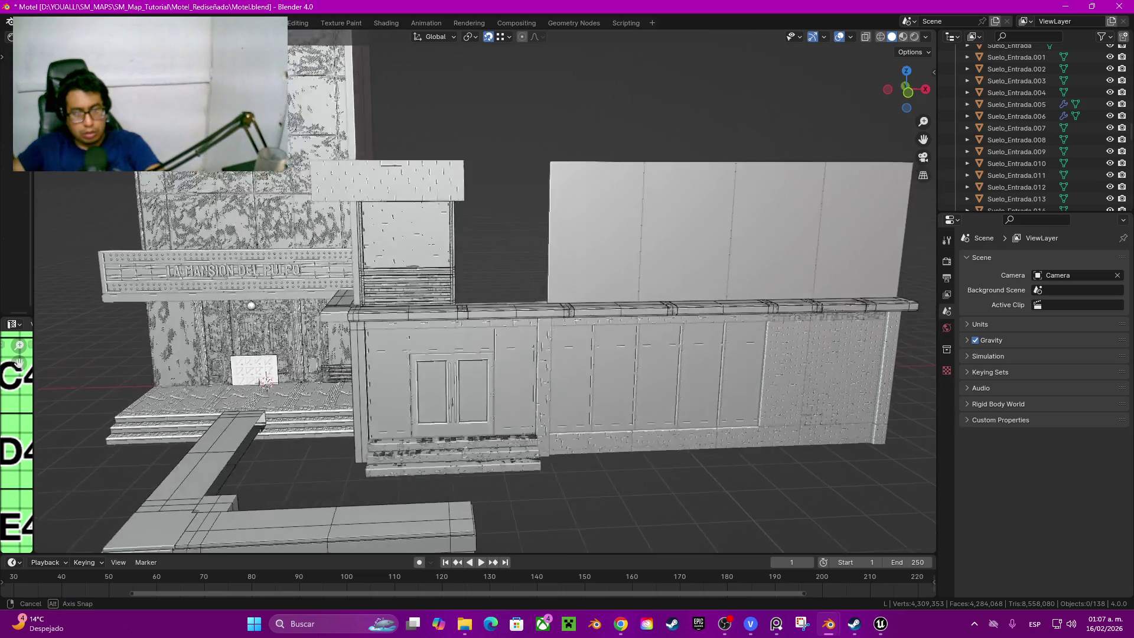
{"action": "left_click", "coordinate": [417, 240]}
{"action": "key", "text": "b"}
{"action": "left_click_drag", "start_coordinate": [410, 227], "coordinate": [464, 279]}
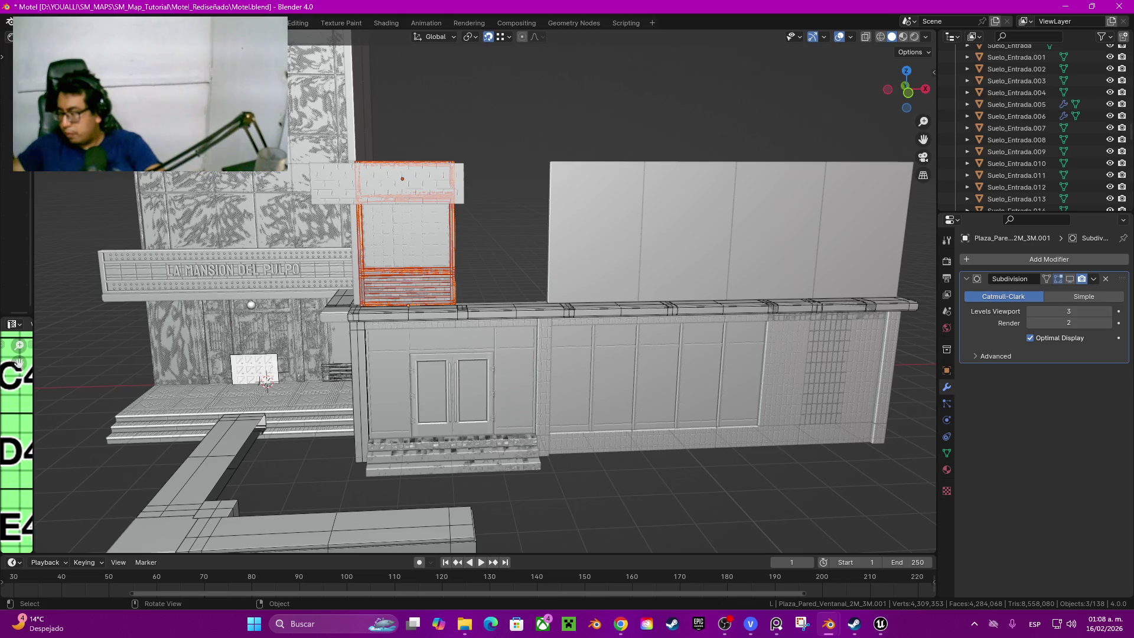
{"action": "scroll", "coordinate": [486, 293], "scroll_direction": "up", "scroll_amount": 4}
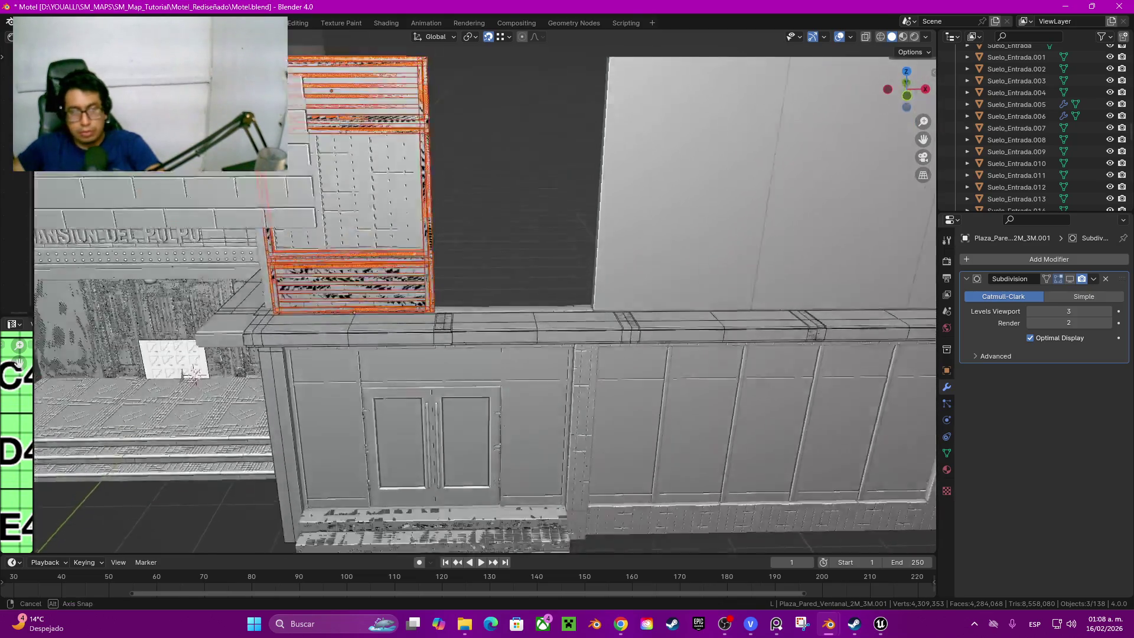
Step: Duplicate the window module with Shift+D, constrained to the X axis
{"action": "middle_click_drag", "start_coordinate": [486, 293], "coordinate": [486, 354]}
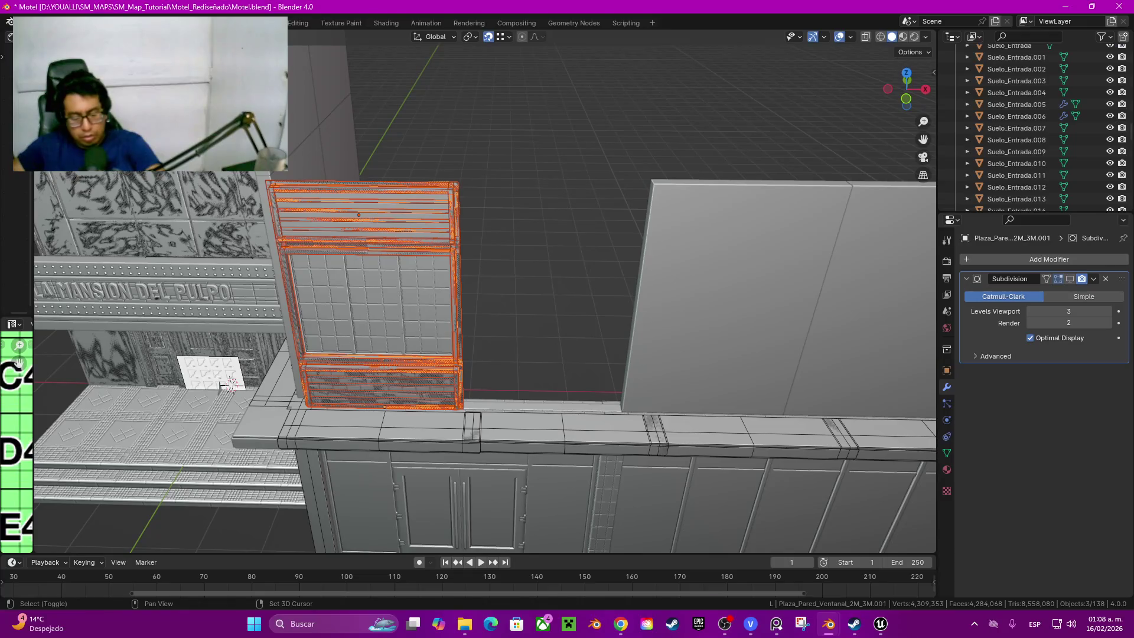
{"action": "key", "text": "shift+d"}
{"action": "key", "text": "x"}
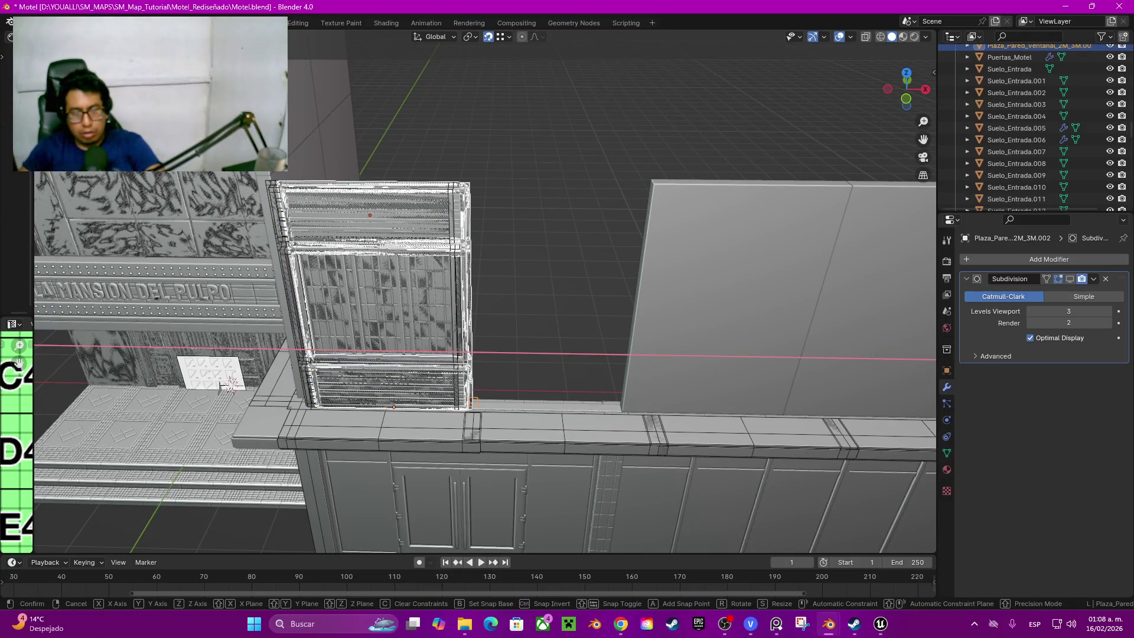
Step: Place the module copy 2 m along X beside the original and select both modules
{"action": "key", "text": "Return"}
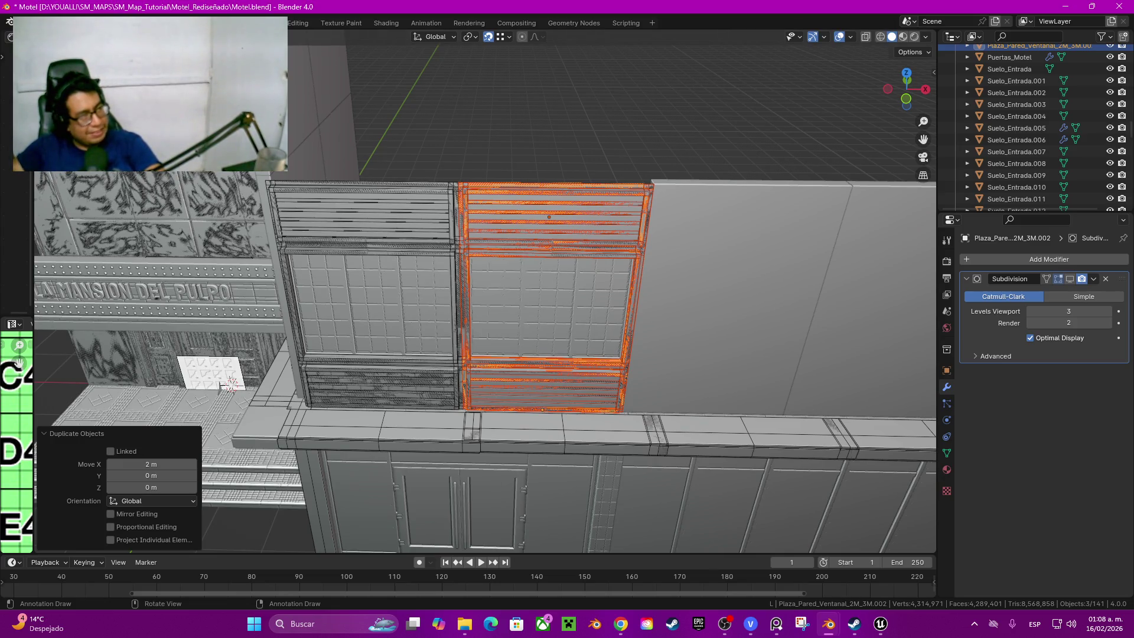
{"action": "key", "text": "alt+Tab"}
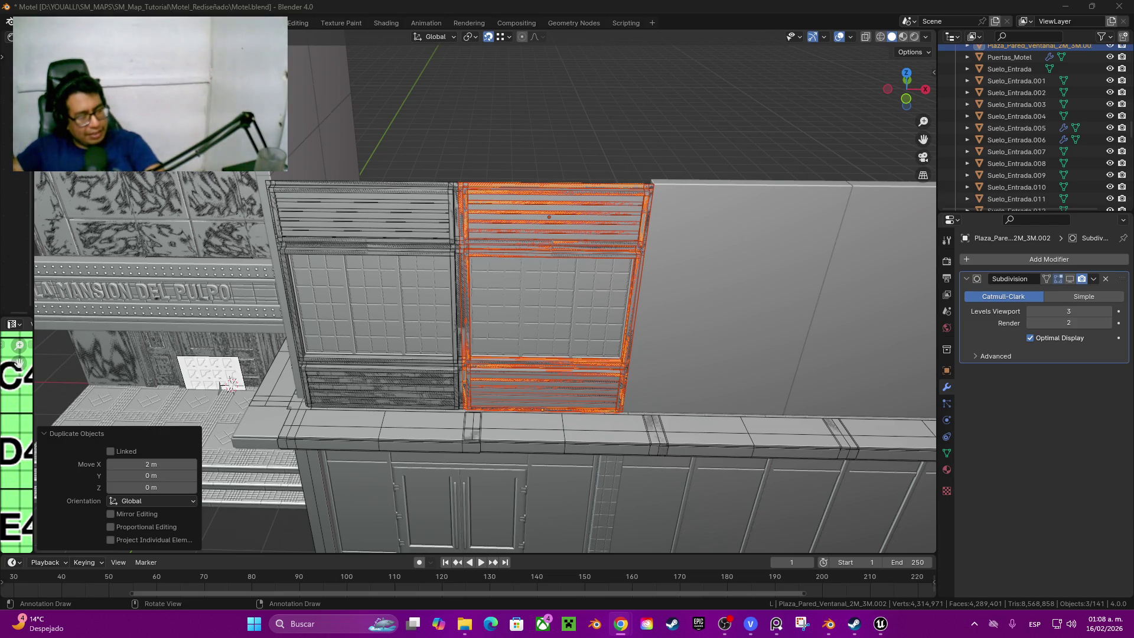
{"action": "mouse_move", "coordinate": [549, 292]}
{"action": "middle_mouse_down"}
{"action": "mouse_move", "coordinate": [469, 266]}
{"action": "mouse_move", "coordinate": [469, 302]}
{"action": "middle_mouse_up"}
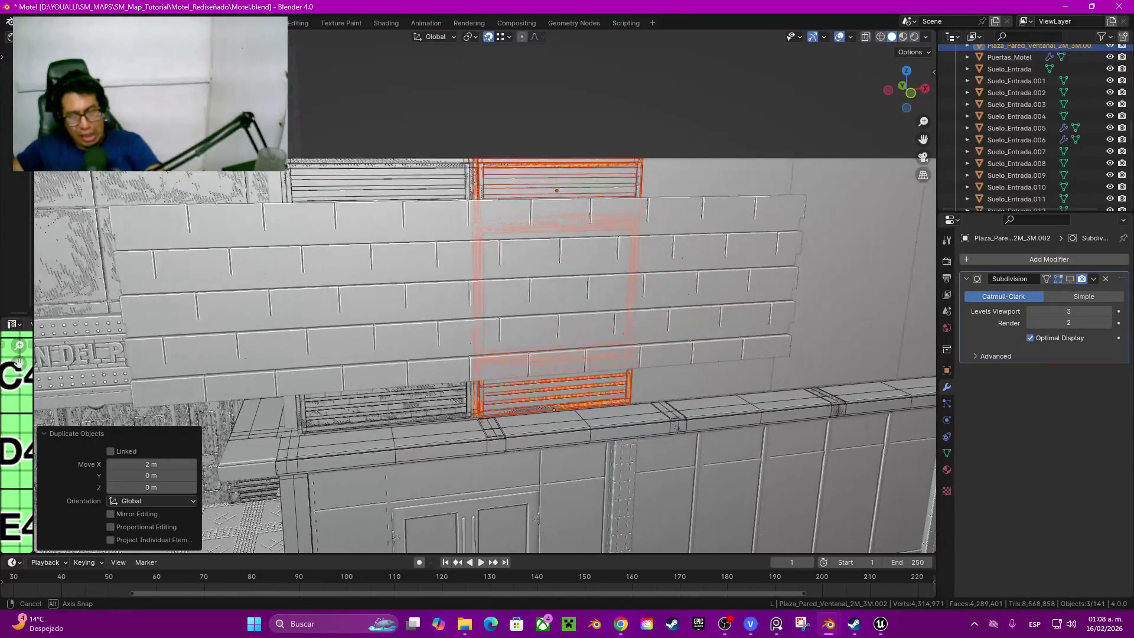
{"action": "scroll", "coordinate": [470, 302], "scroll_direction": "down", "scroll_amount": 5}
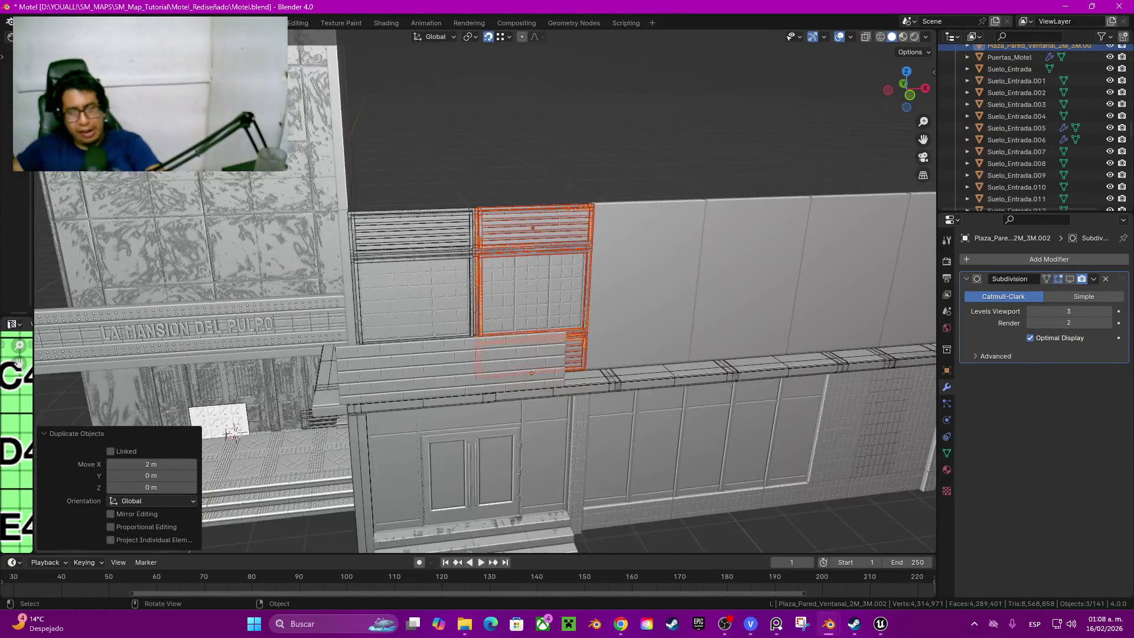
{"action": "mouse_move", "coordinate": [470, 302]}
{"action": "middle_mouse_down"}
{"action": "mouse_move", "coordinate": [478, 293]}
{"action": "mouse_move", "coordinate": [438, 216]}
{"action": "middle_mouse_up"}
{"action": "left_click_drag", "start_coordinate": [437, 215], "coordinate": [497, 311]}
{"action": "middle_click_drag", "start_coordinate": [497, 310], "coordinate": [399, 312], "text": "shift"}
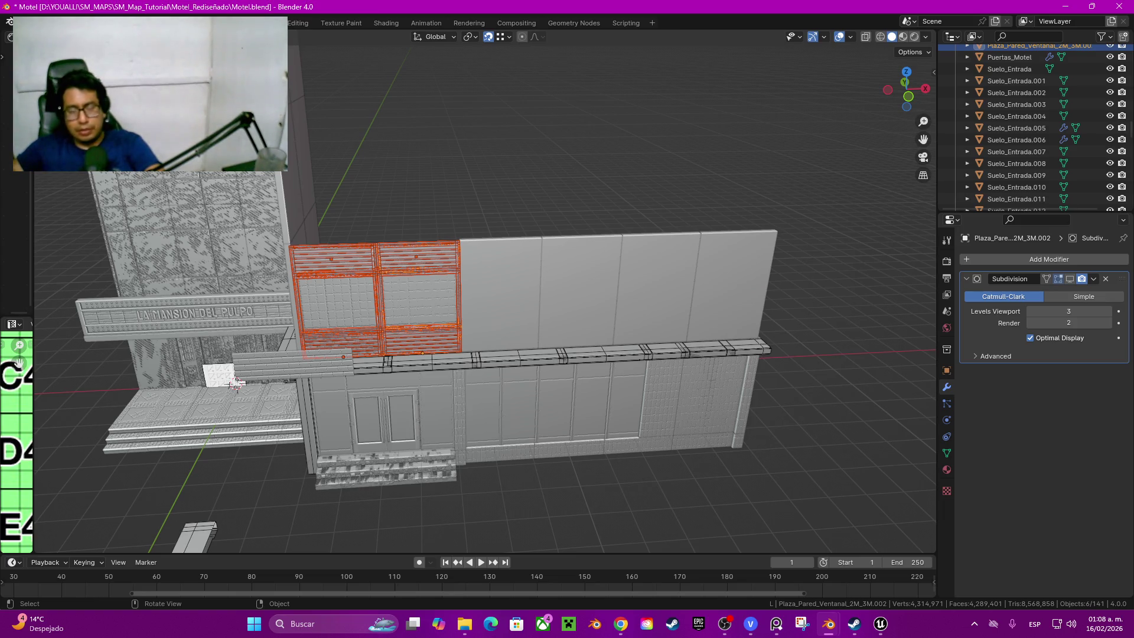
Step: Select panels Plane.020, Plane.017 and Plane.019, test-duplicating Plane.019 and cancelling
{"action": "middle_click_drag", "start_coordinate": [479, 355], "coordinate": [532, 337]}
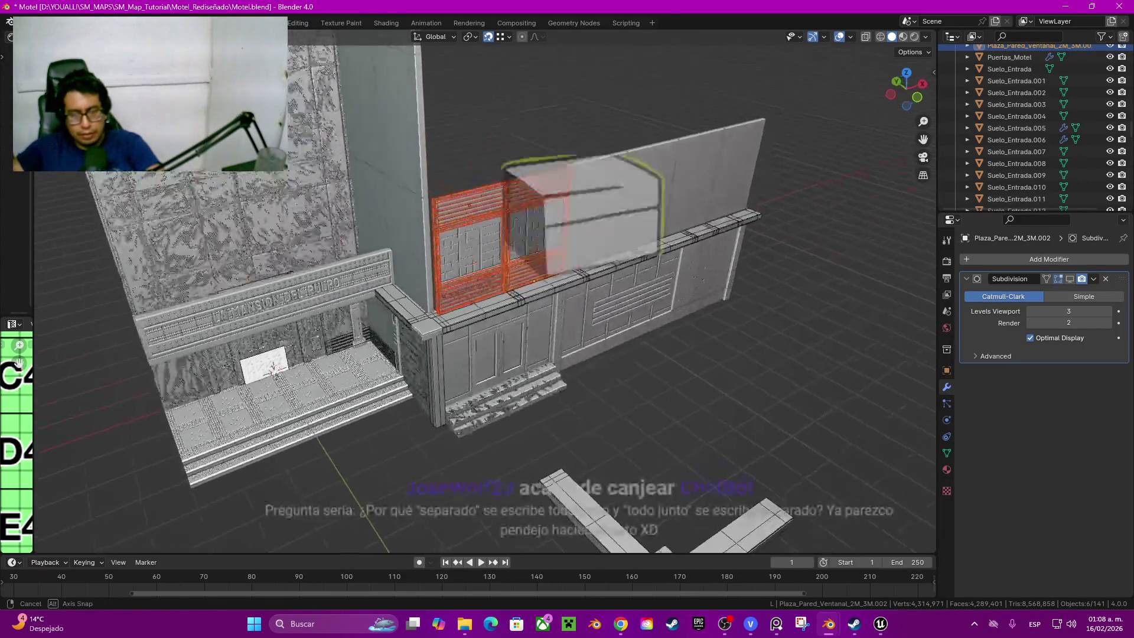
{"action": "left_click", "coordinate": [678, 288]}
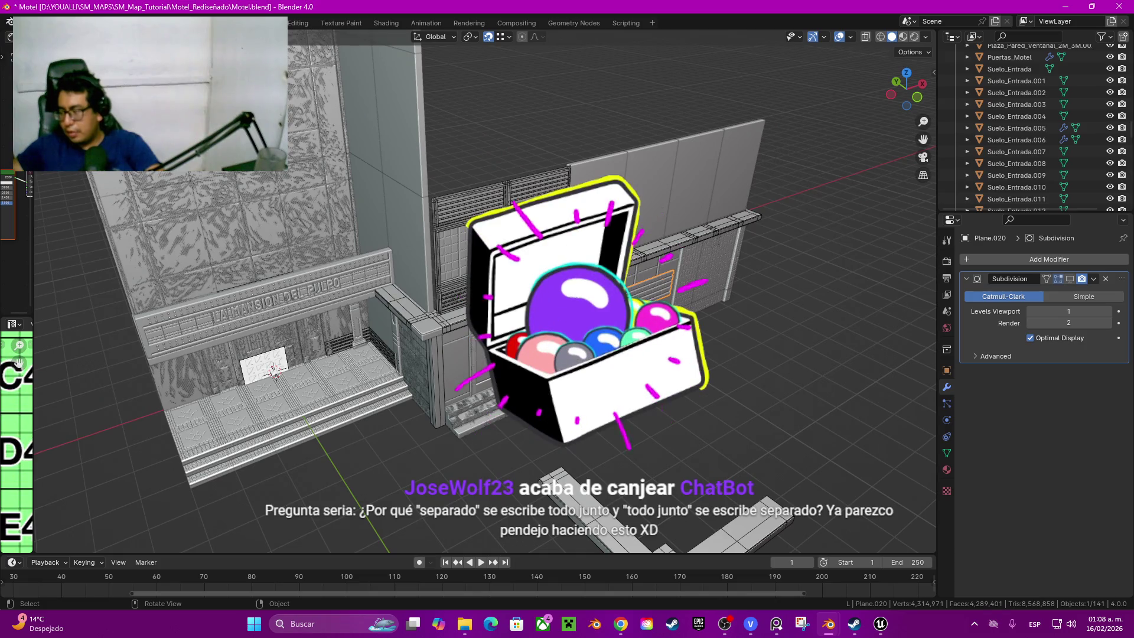
{"action": "middle_click_drag", "start_coordinate": [678, 288], "coordinate": [656, 301]}
{"action": "scroll", "coordinate": [479, 292], "scroll_direction": "up", "scroll_amount": 3}
{"action": "mouse_move", "coordinate": [478, 293]}
{"action": "middle_mouse_down"}
{"action": "mouse_move", "coordinate": [567, 266]}
{"action": "mouse_move", "coordinate": [585, 292]}
{"action": "middle_mouse_up"}
{"action": "left_click", "coordinate": [673, 142]}
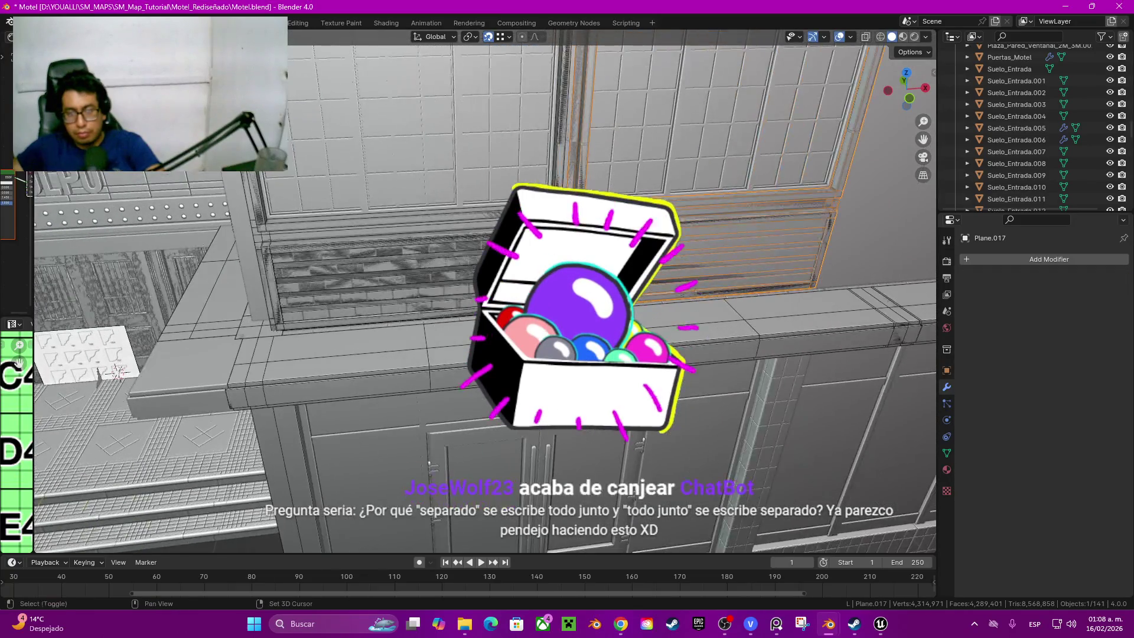
{"action": "scroll", "coordinate": [585, 293], "scroll_direction": "up", "scroll_amount": 2}
{"action": "left_click", "coordinate": [403, 329]}
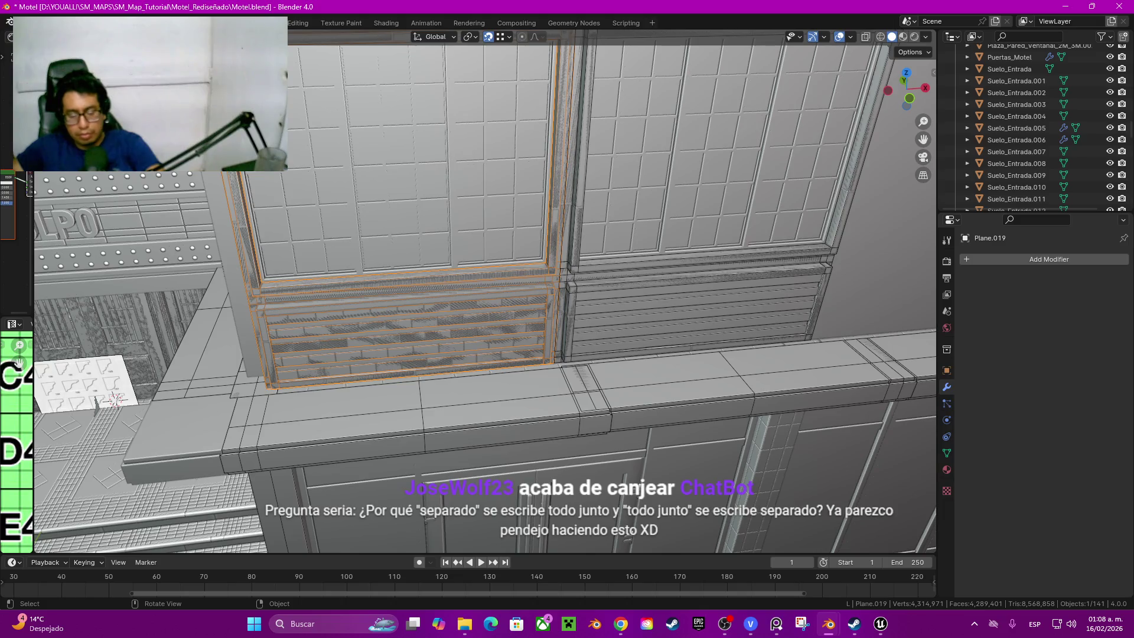
{"action": "key", "text": "shift+d"}
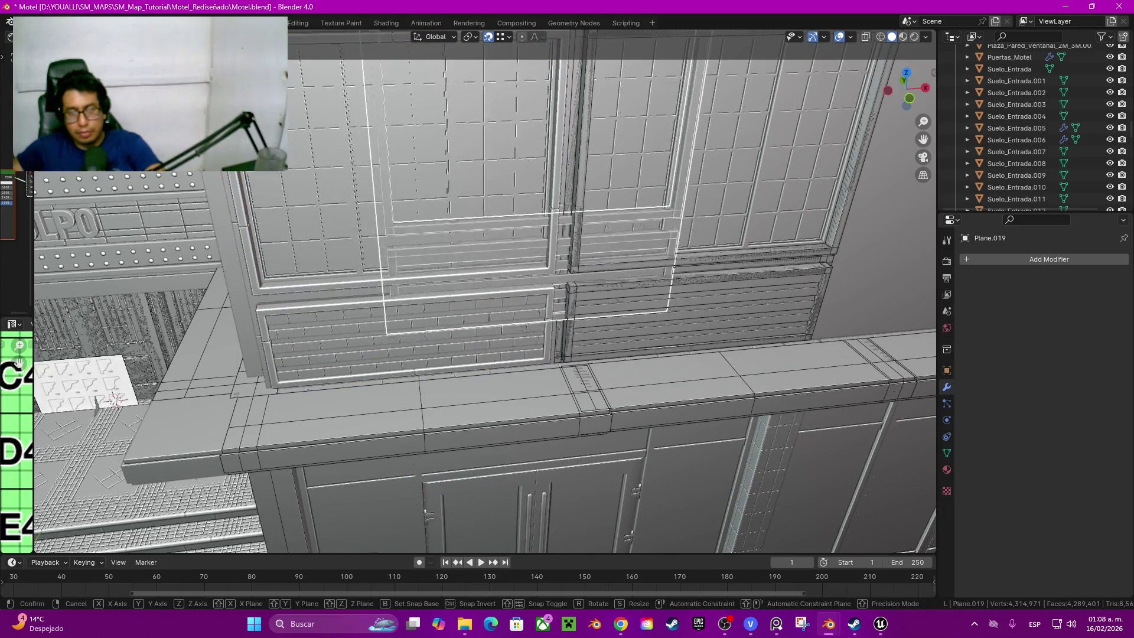
{"action": "key", "text": "Escape"}
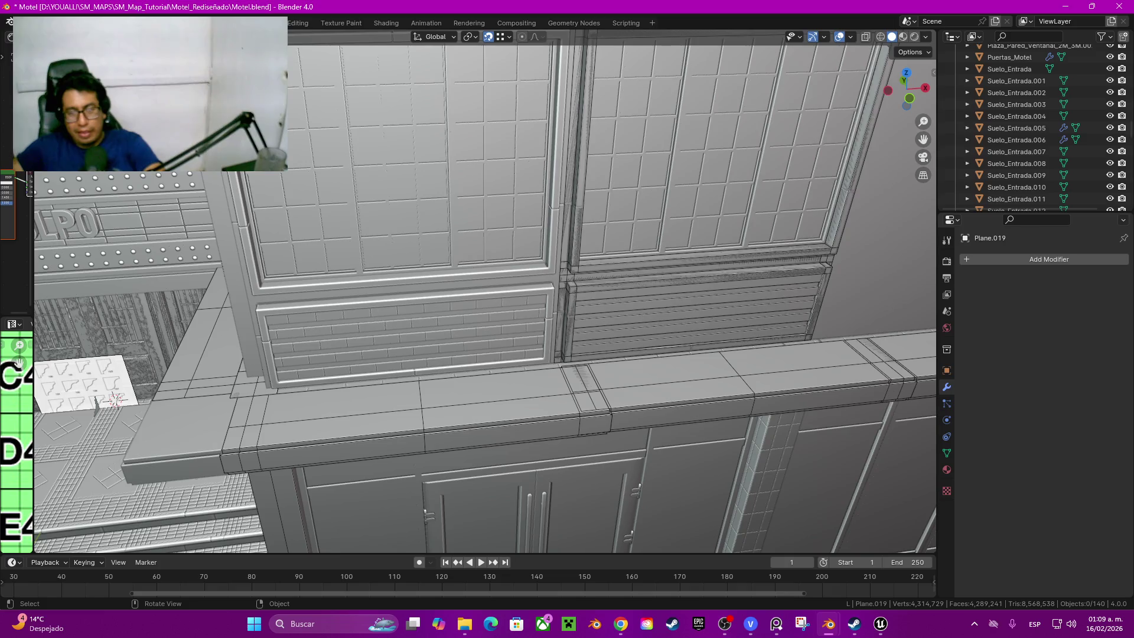
Step: Move the slatted grille Plane.017 with G, then cancel a second move
{"action": "key", "text": "ctrl+z"}
{"action": "key", "text": "g"}
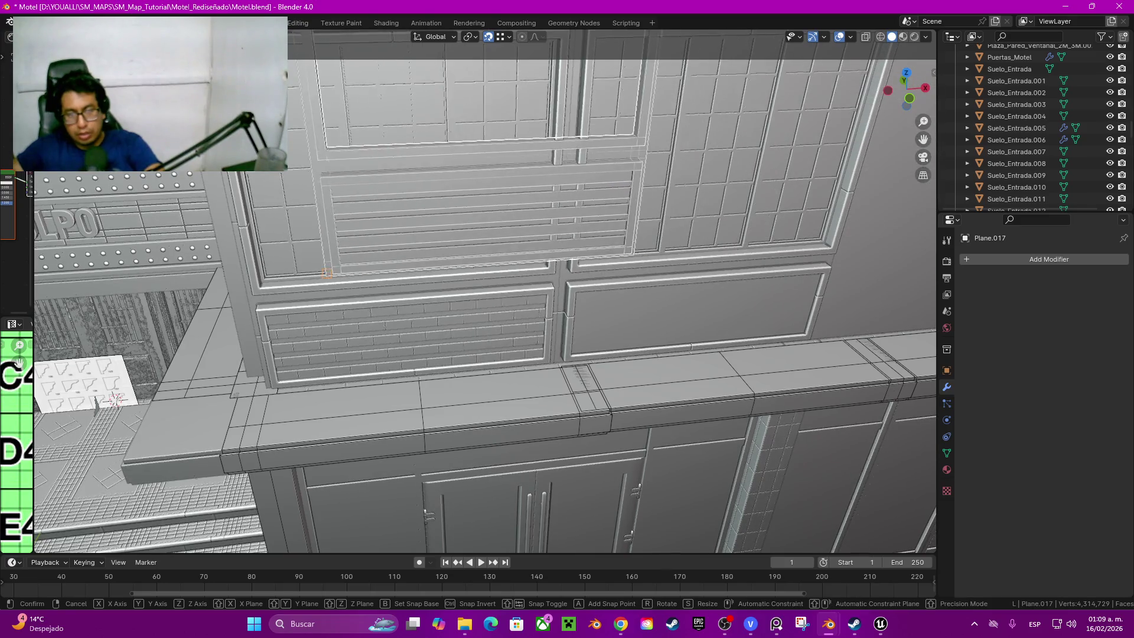
{"action": "key", "text": "Return"}
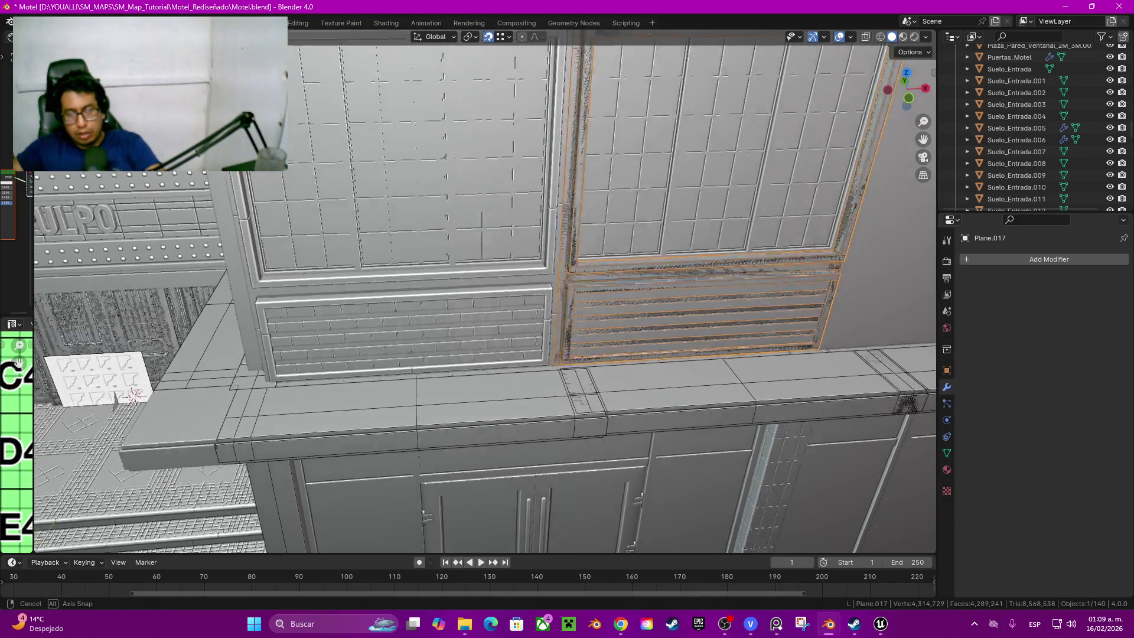
{"action": "scroll", "coordinate": [488, 293], "scroll_direction": "up", "scroll_amount": 4}
{"action": "middle_click_drag", "start_coordinate": [665, 311], "coordinate": [355, 293], "text": "shift"}
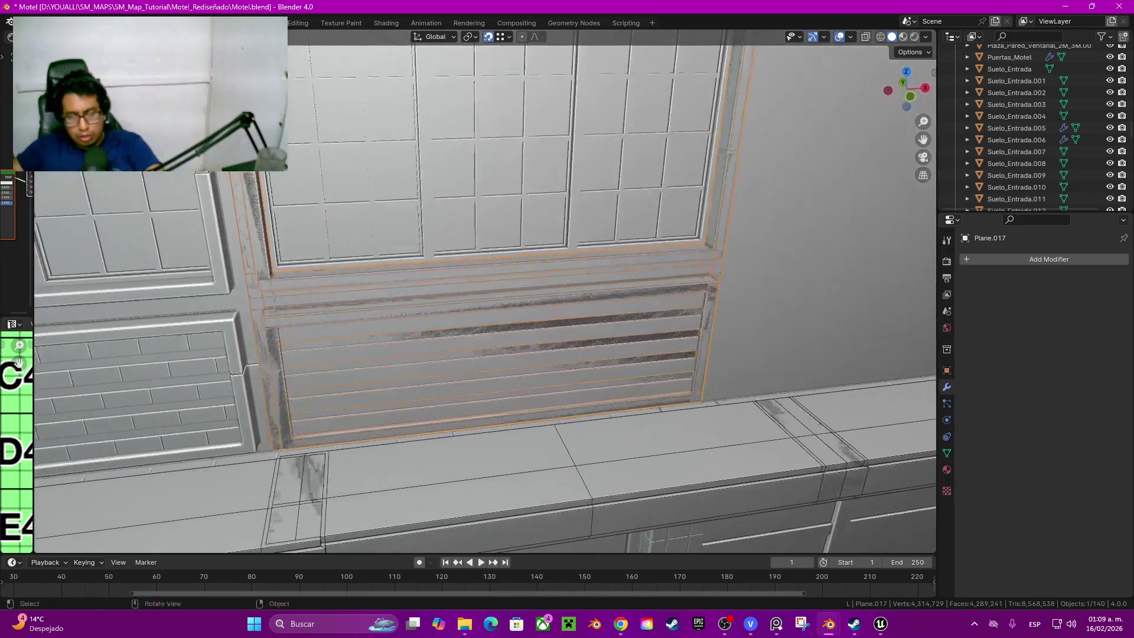
{"action": "key", "text": "g"}
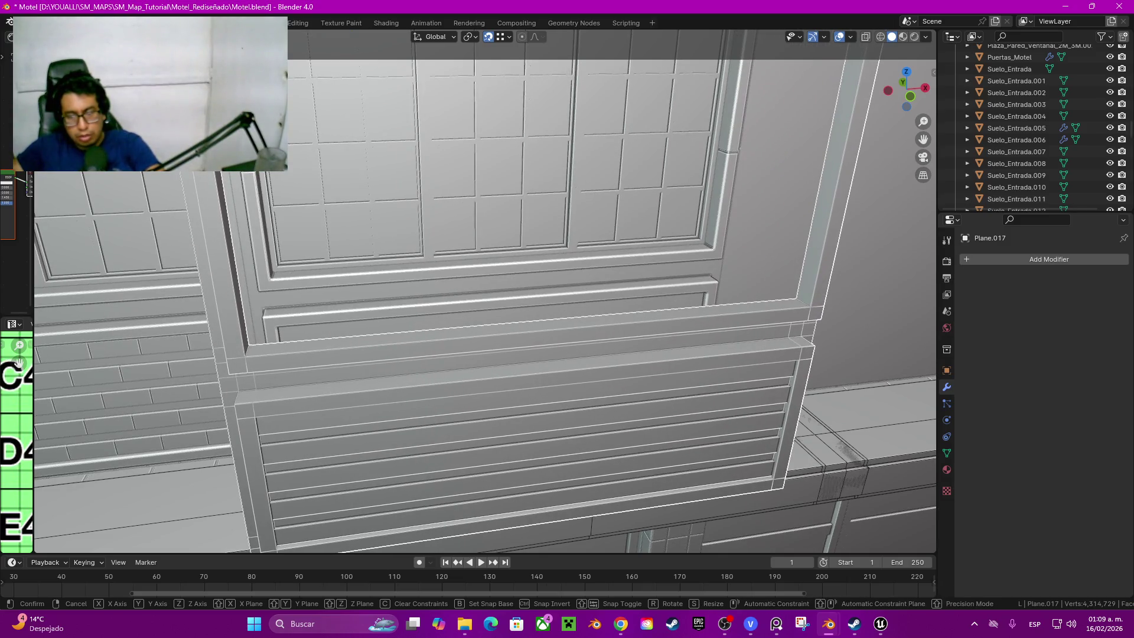
{"action": "key", "text": "Escape"}
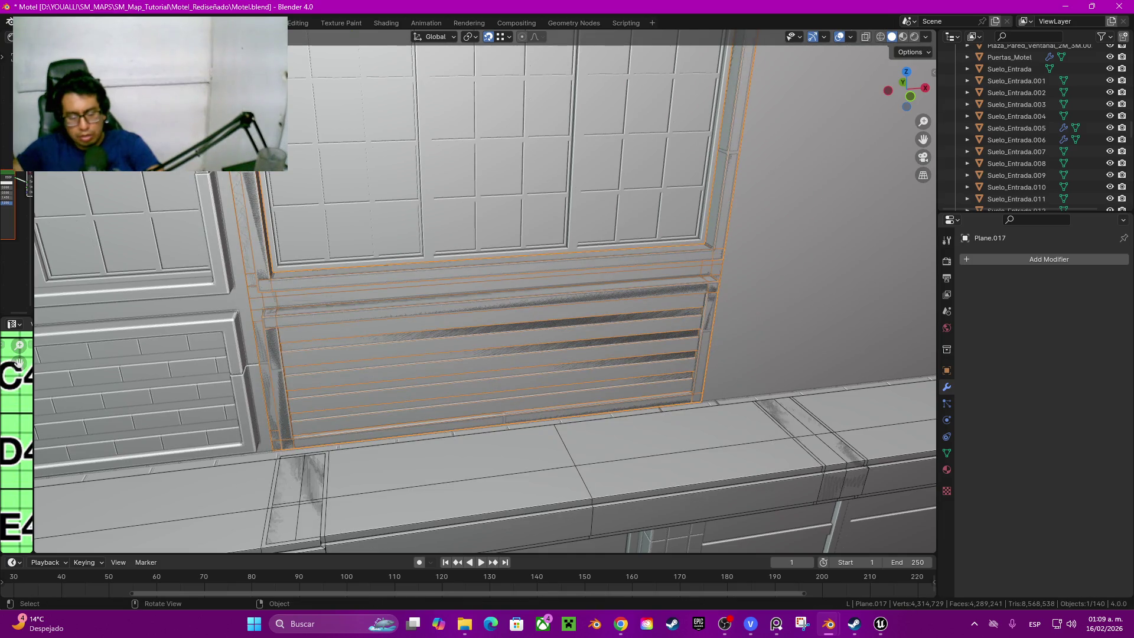
Step: Select the brick panel Plane.018 and orbit to an elevated view of the building
{"action": "middle_click_drag", "start_coordinate": [478, 355], "coordinate": [292, 373]}
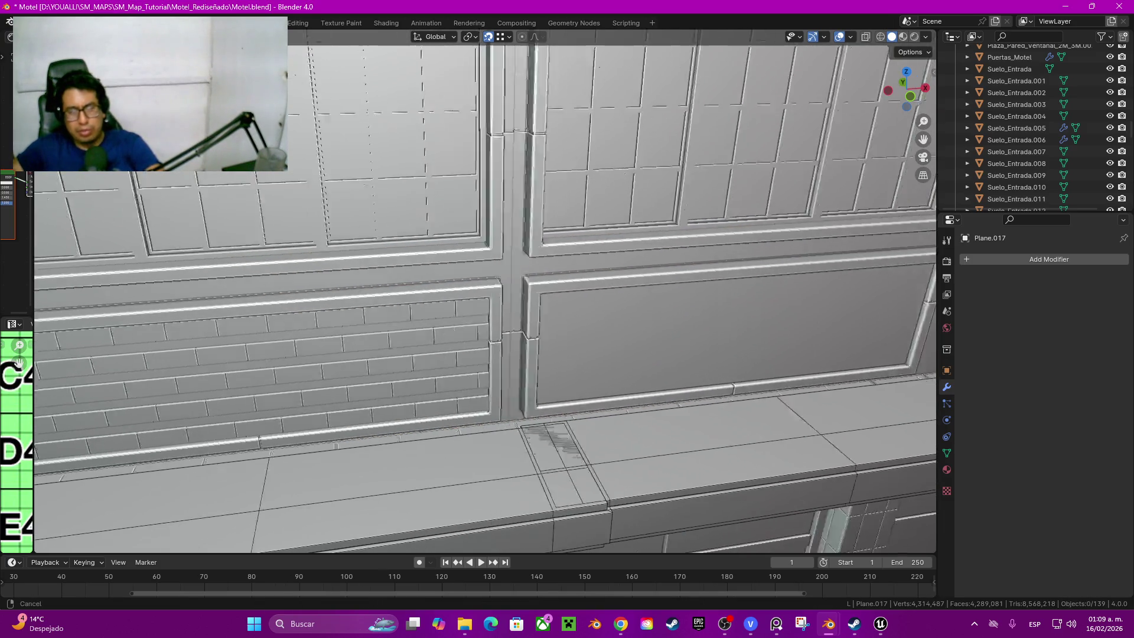
{"action": "left_click", "coordinate": [293, 373]}
{"action": "scroll", "coordinate": [486, 291], "scroll_direction": "down", "scroll_amount": 3}
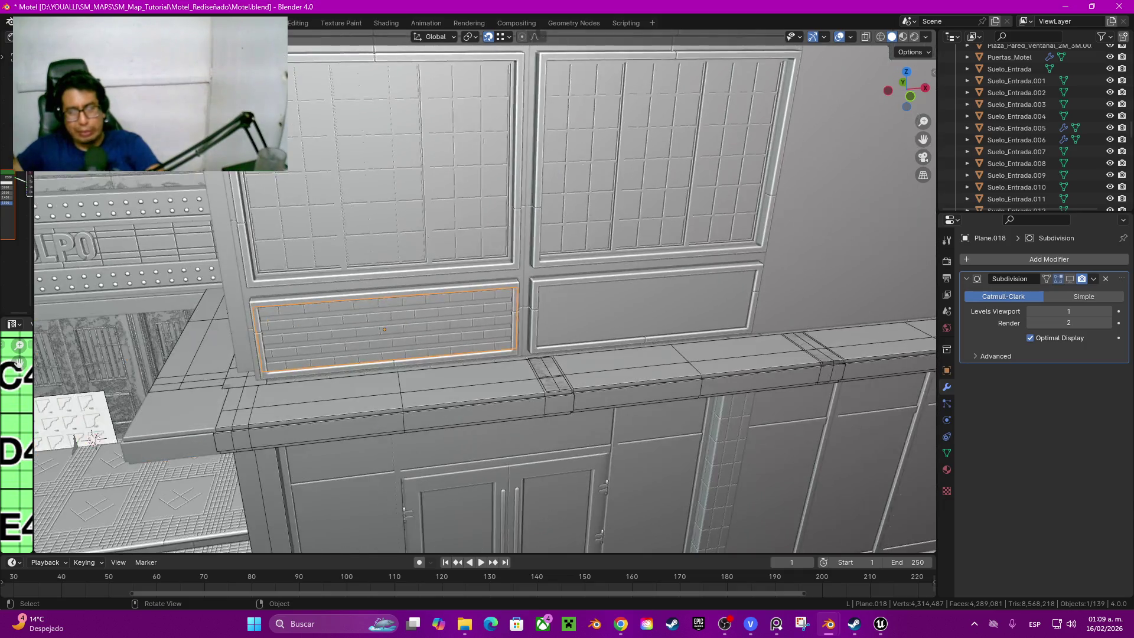
{"action": "middle_click_drag", "start_coordinate": [478, 266], "coordinate": [479, 398], "text": "shift"}
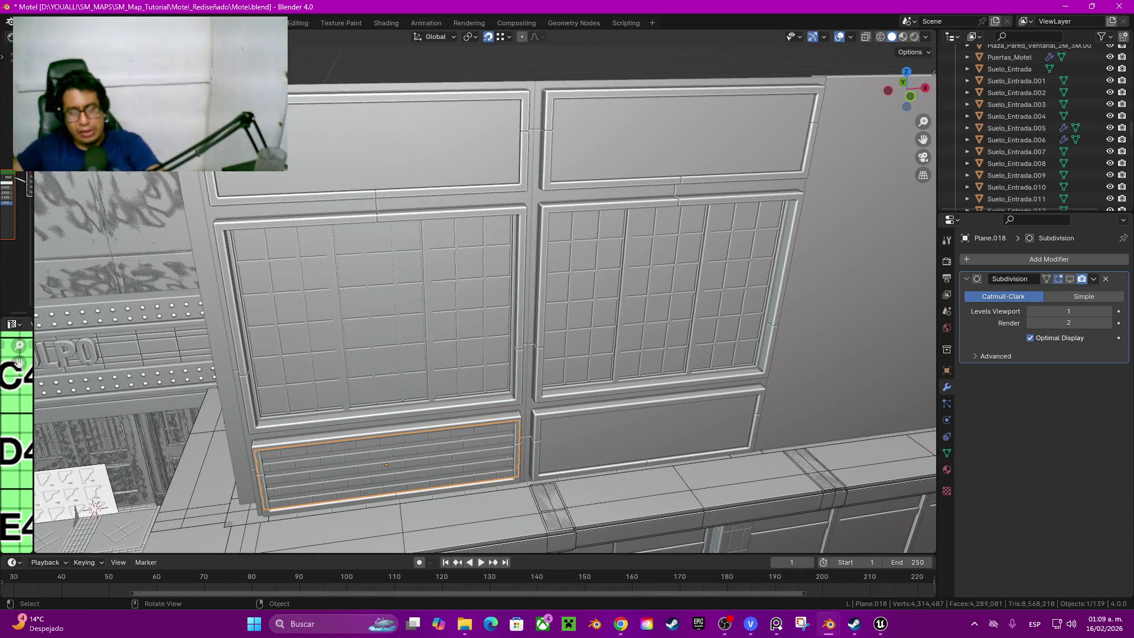
{"action": "scroll", "coordinate": [486, 291], "scroll_direction": "down", "scroll_amount": 3}
{"action": "scroll", "coordinate": [485, 291], "scroll_direction": "down", "scroll_amount": 4}
{"action": "middle_click_drag", "start_coordinate": [486, 290], "coordinate": [550, 346]}
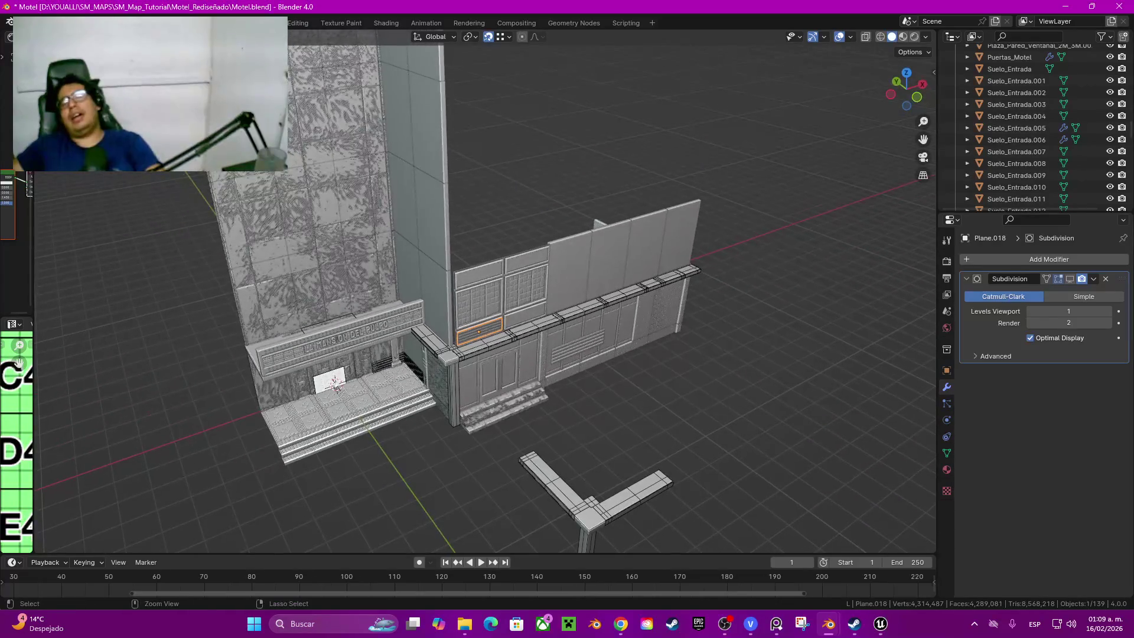
Step: Select the left window module Motel_Pared_Ventanal_2M_3M.001 and undo to drop it before the facade
{"action": "left_click", "coordinate": [578, 347]}
{"action": "left_click", "coordinate": [523, 293]}
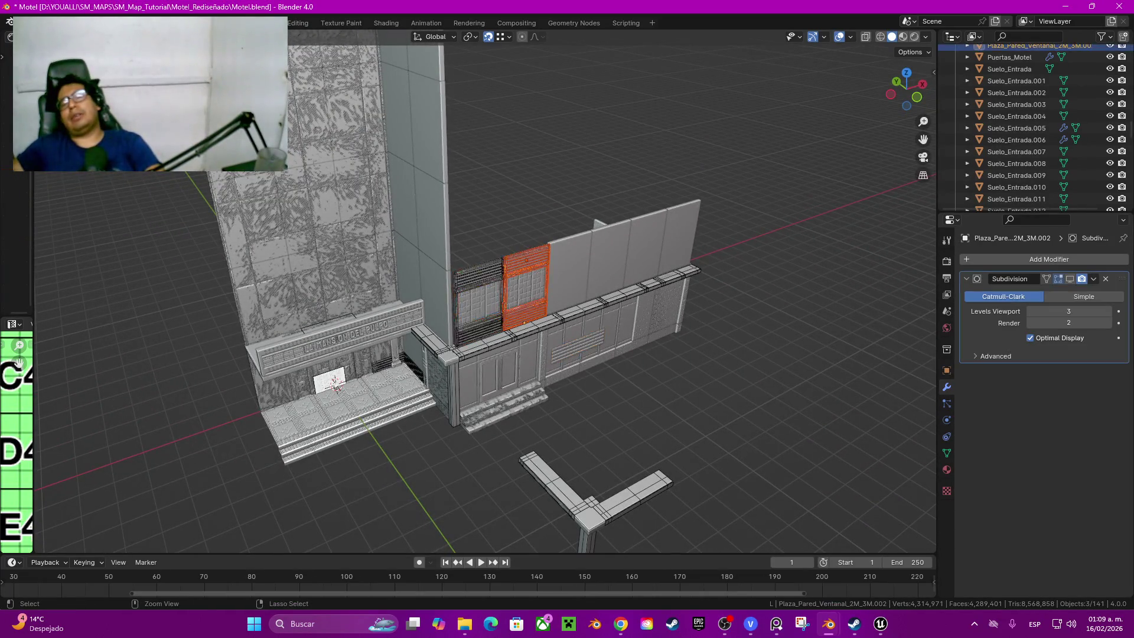
{"action": "left_click", "coordinate": [480, 302]}
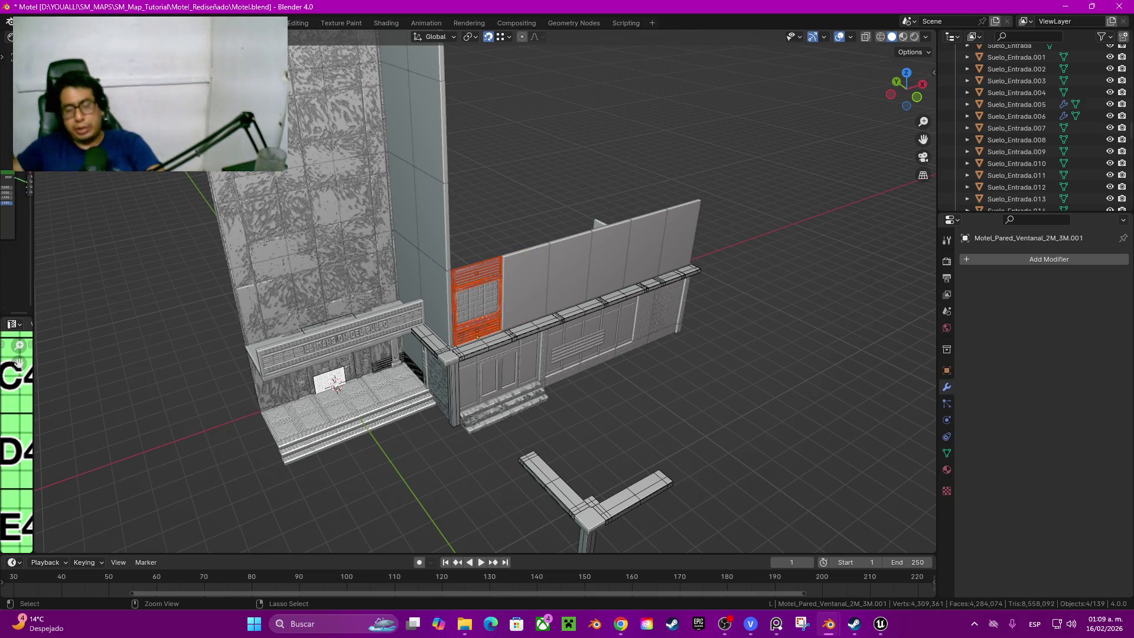
{"action": "key", "text": "ctrl+z"}
{"action": "middle_click_drag", "start_coordinate": [470, 292], "coordinate": [550, 266]}
{"action": "scroll", "coordinate": [470, 293], "scroll_direction": "up", "scroll_amount": 3}
{"action": "scroll", "coordinate": [470, 293], "scroll_direction": "up", "scroll_amount": 2}
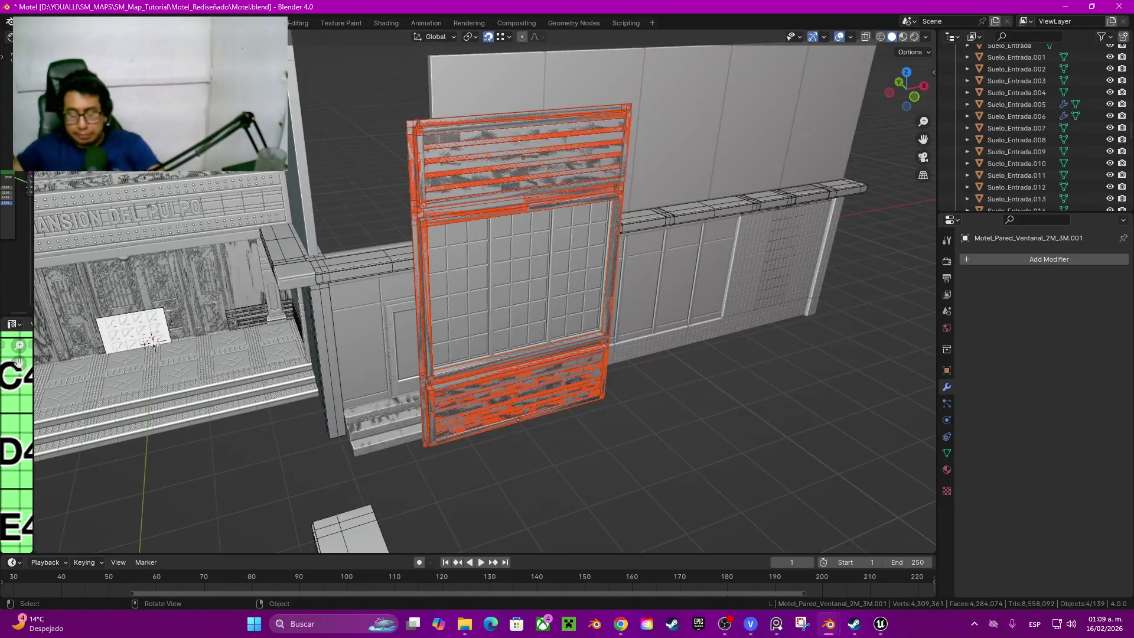
Step: Deselect everything, then delete the module's grid window pane
{"action": "key", "text": "alt+a"}
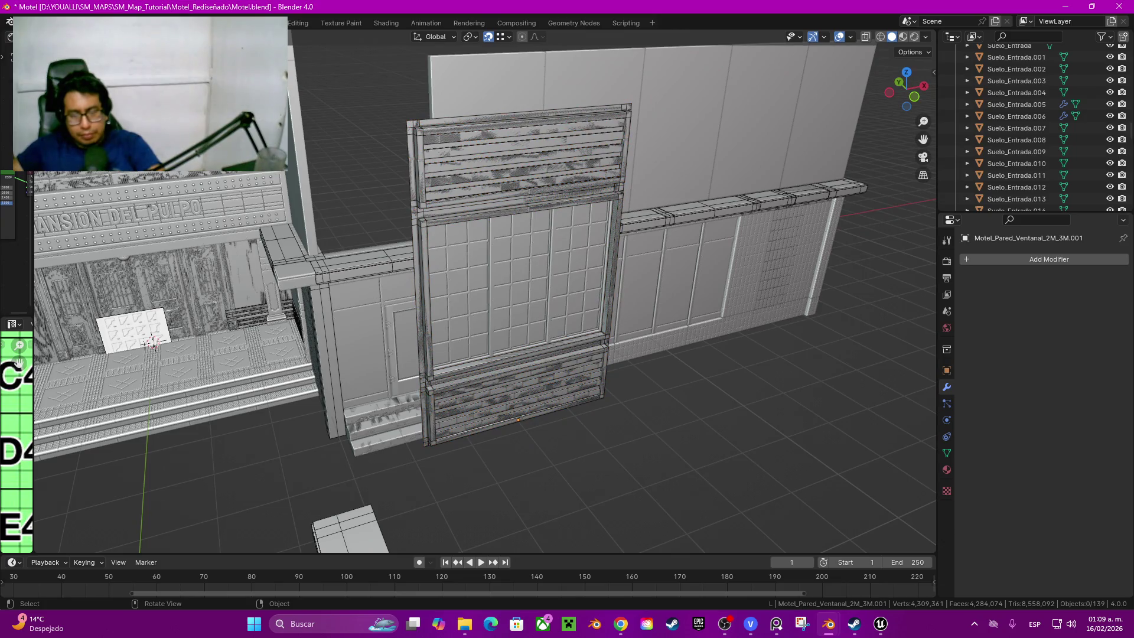
{"action": "scroll", "coordinate": [482, 266], "scroll_direction": "up", "scroll_amount": 2}
{"action": "left_click", "coordinate": [523, 275]}
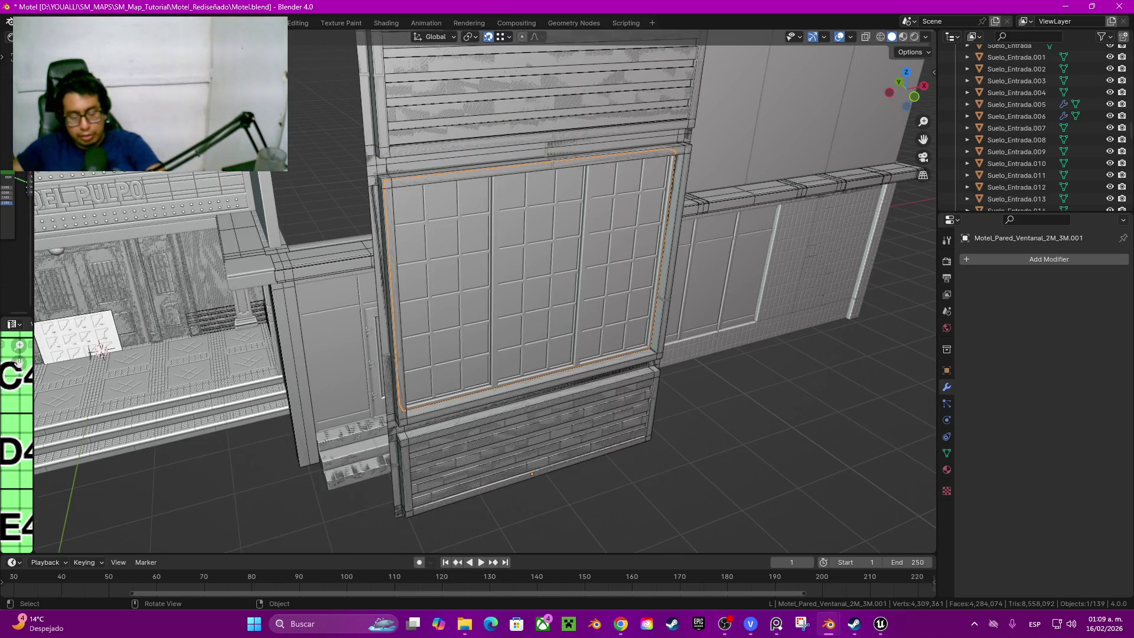
{"action": "key", "text": "Delete"}
Step: Select the brick panel Plane.018, start a trial move and cancel it
{"action": "left_click", "coordinate": [544, 82]}
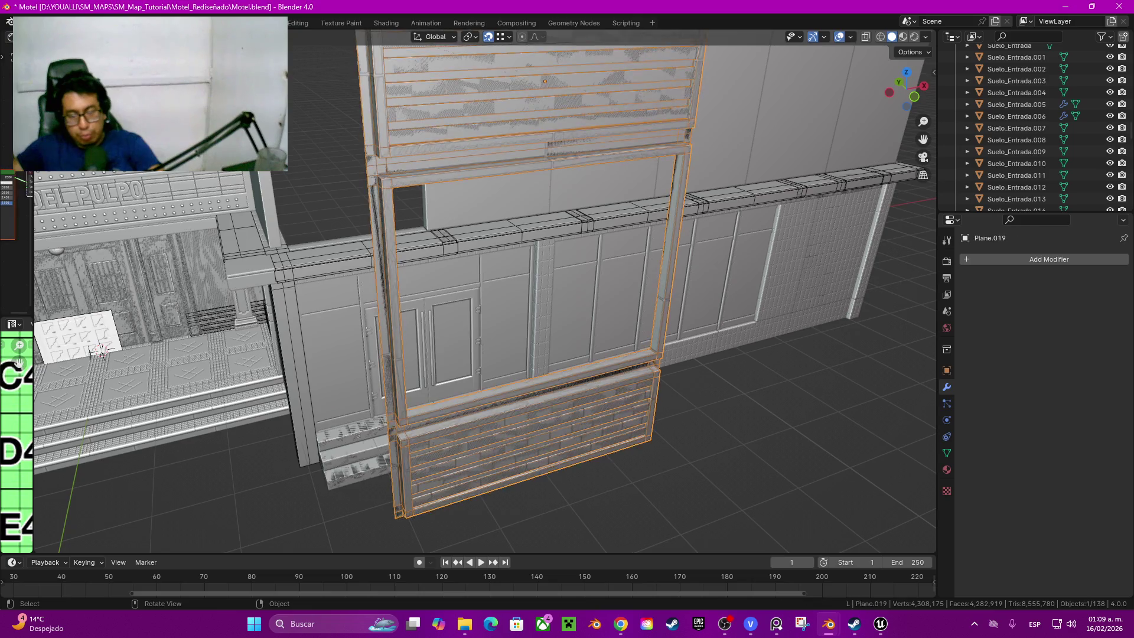
{"action": "left_click", "coordinate": [532, 439]}
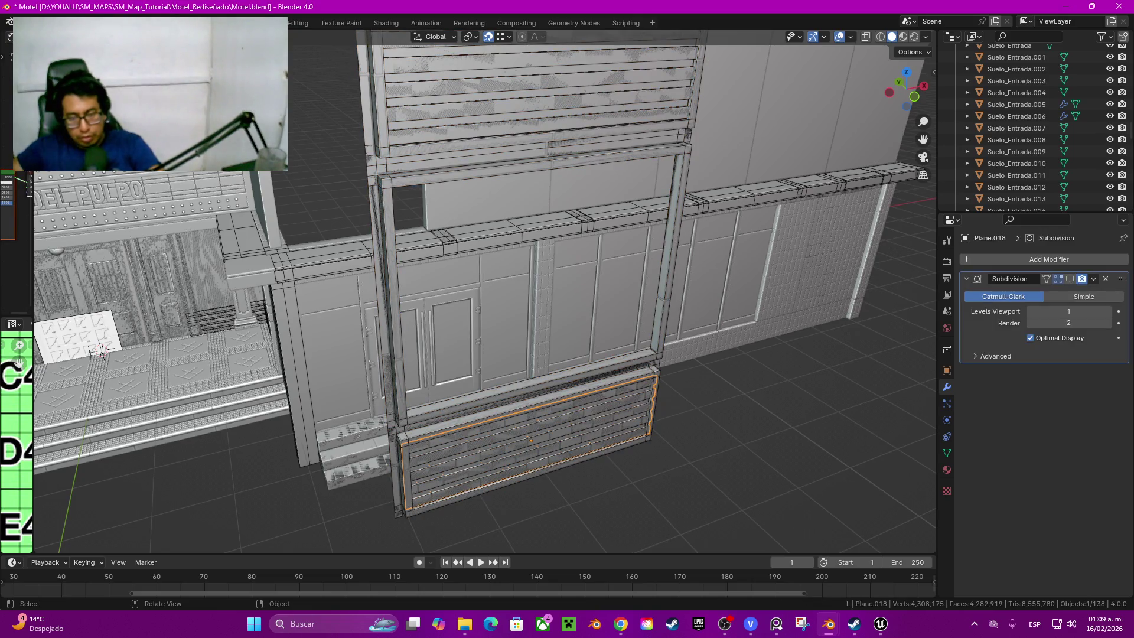
{"action": "key", "text": "g"}
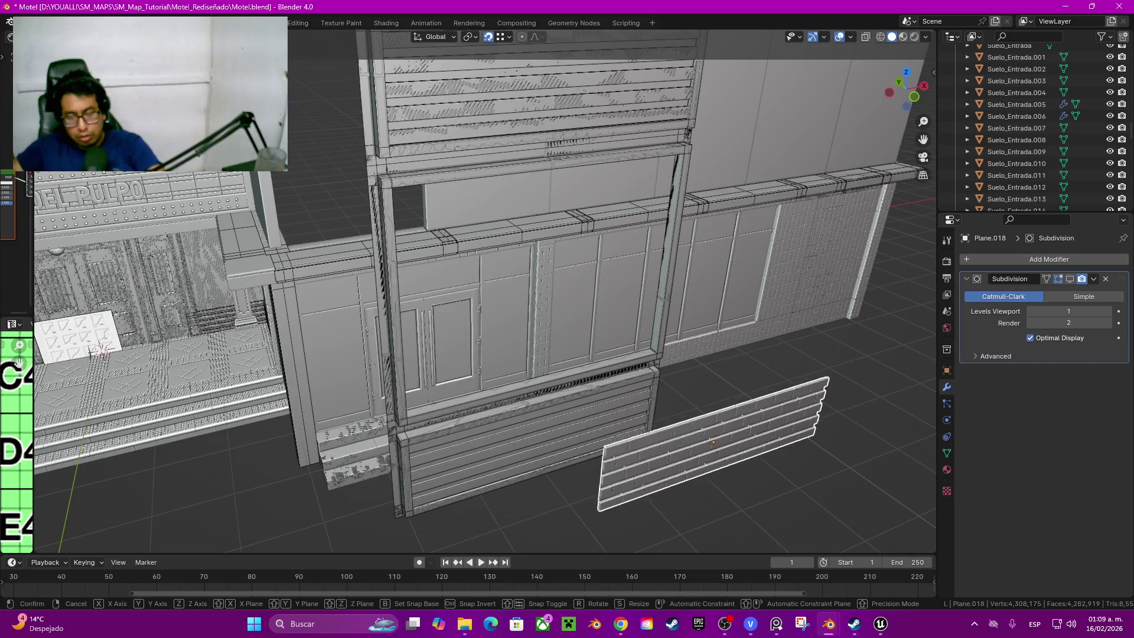
{"action": "key", "text": "Escape"}
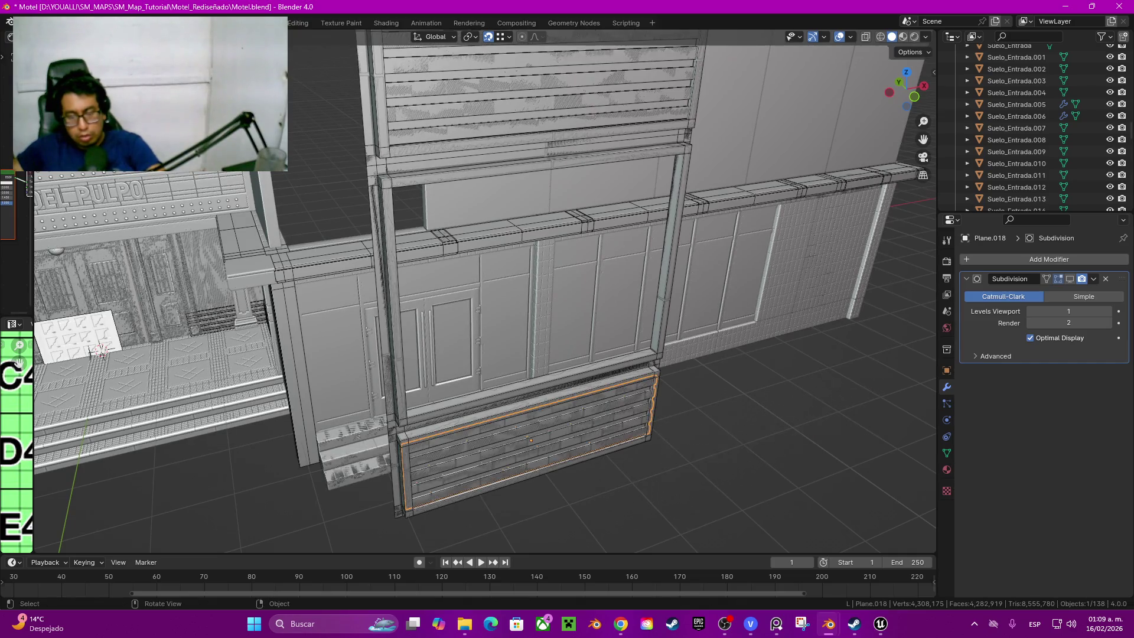